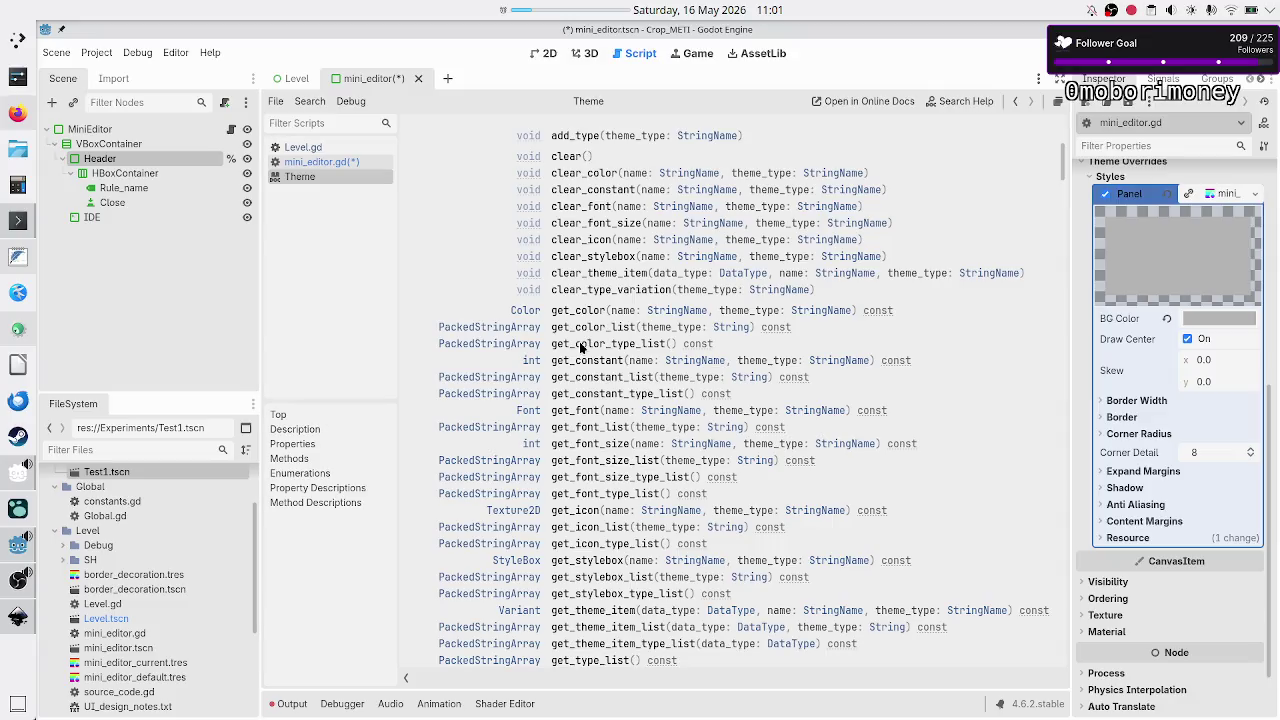
- Follow the Control.add_theme_color_override link and search that help page for add_theme_style
scroll(625, 362, down, 2)
scroll(629, 370, down, 8)
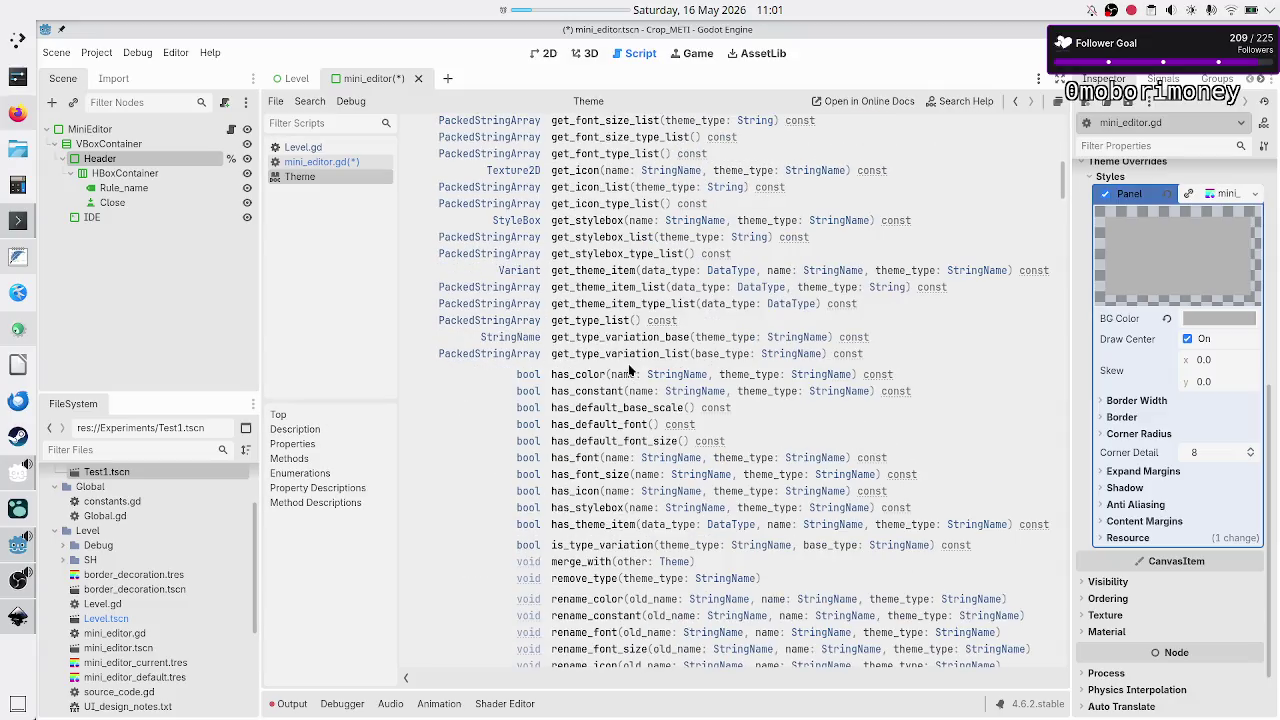
scroll(629, 370, down, 12)
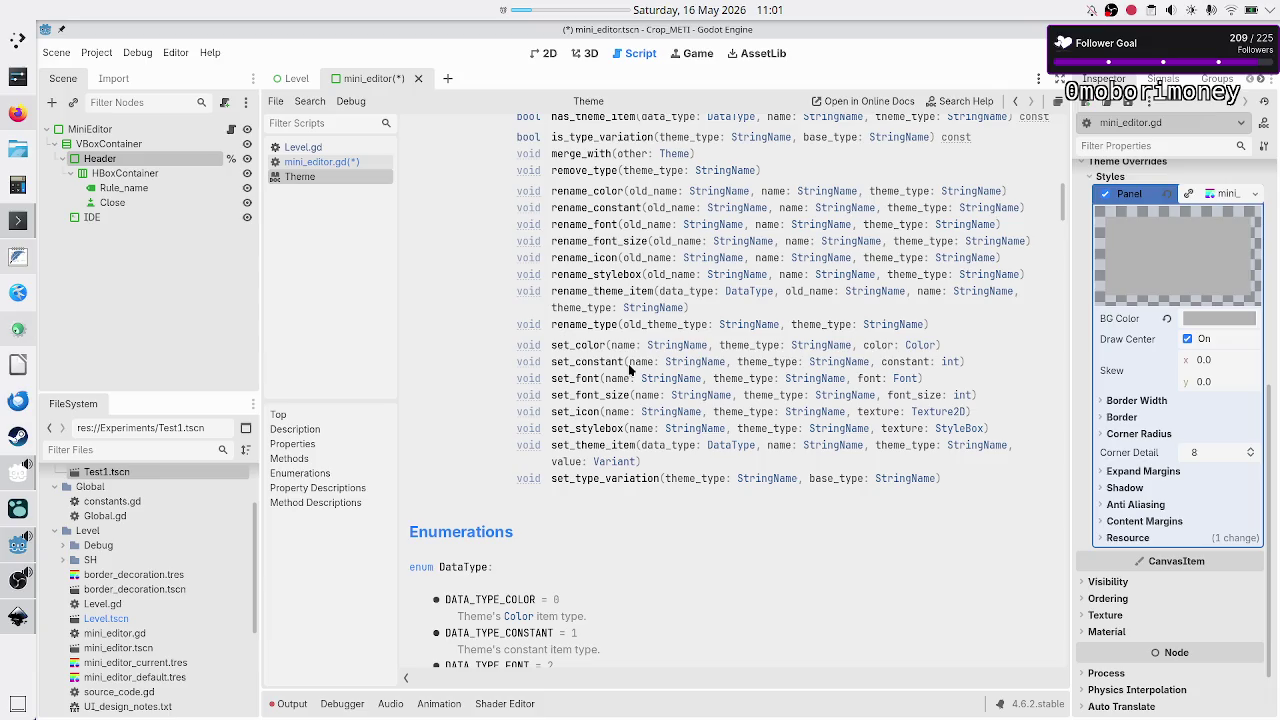
scroll(629, 370, up, 12)
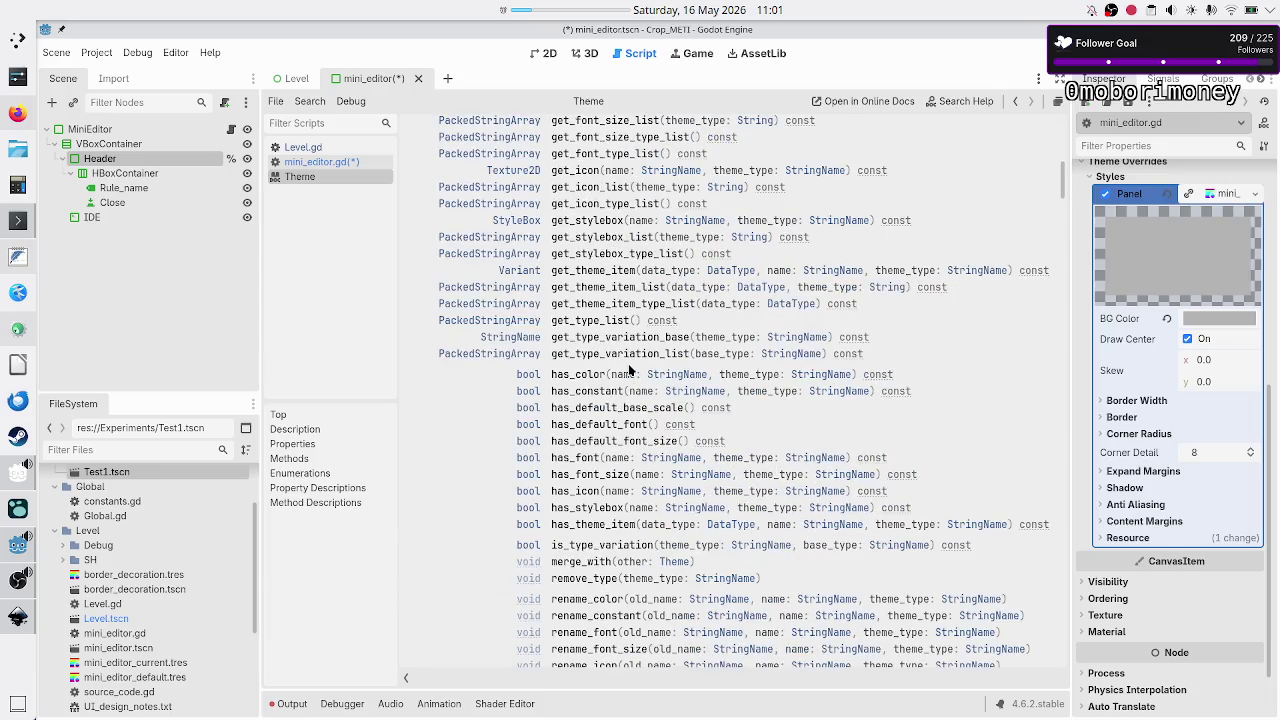
scroll(629, 370, up, 20)
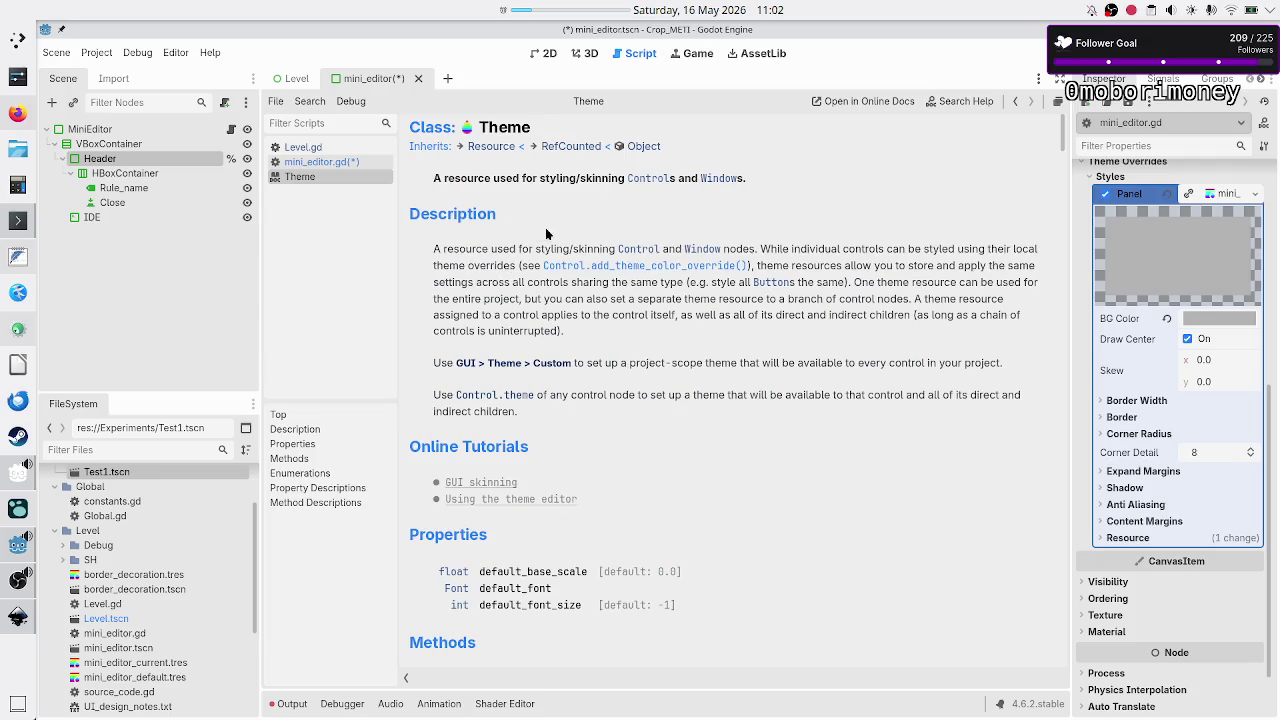
click(595, 267)
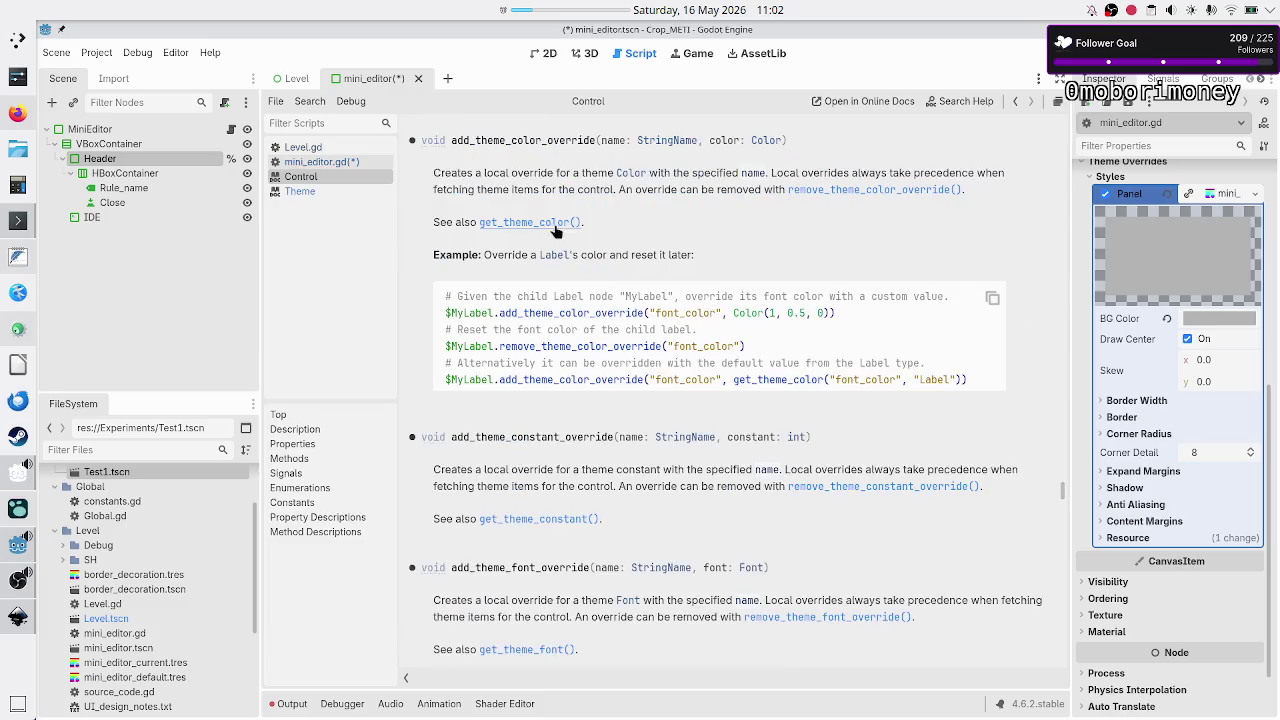
key(ctrl+f)
text(add_theme_style)
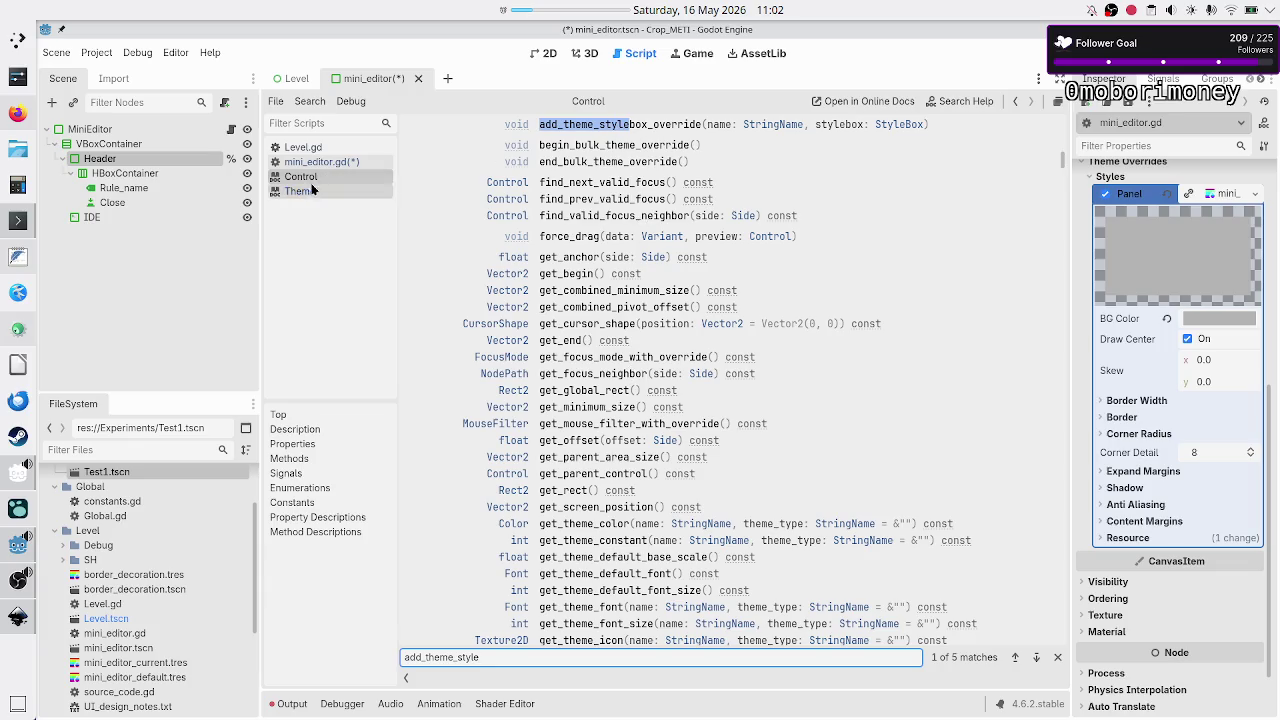
click(325, 161)
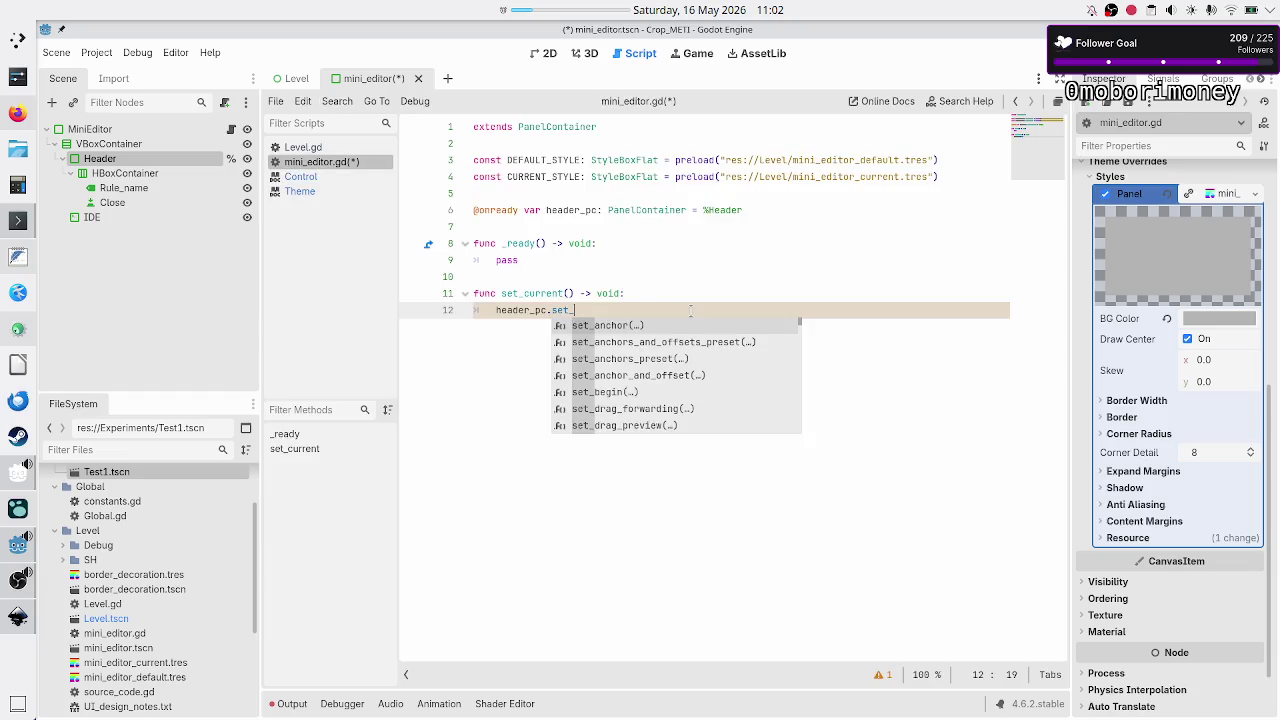
- Complete line 12 as header_pc.add_theme_stylebox_override("panel", CURRENT_STYLE)
key(BackSpace)
key(BackSpace)
key(BackSpace)
text(add_)
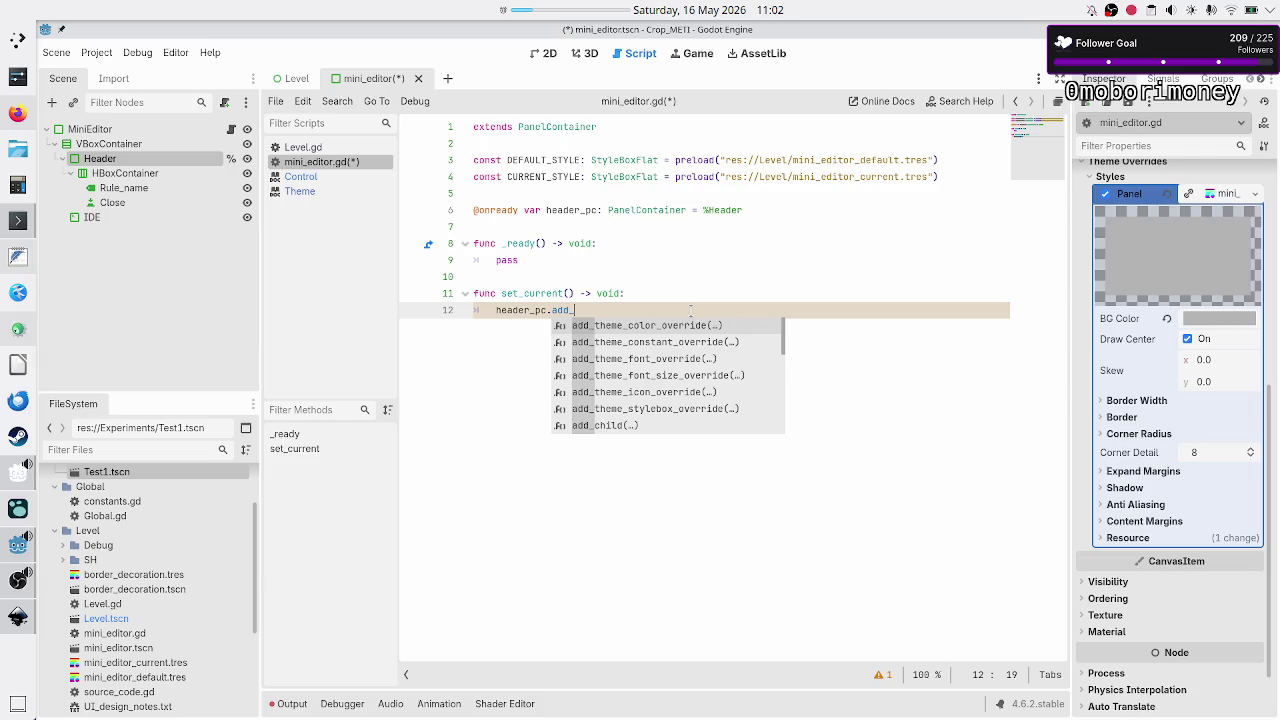
text(theme_st)
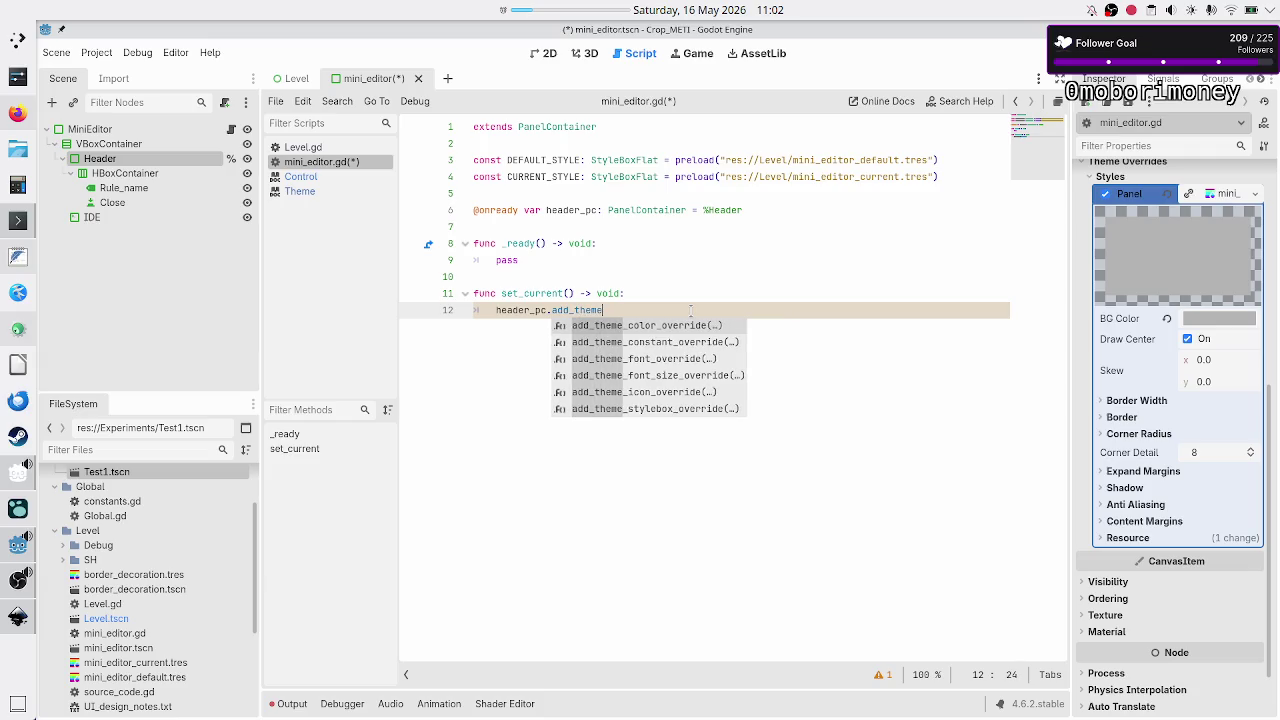
key(Return)
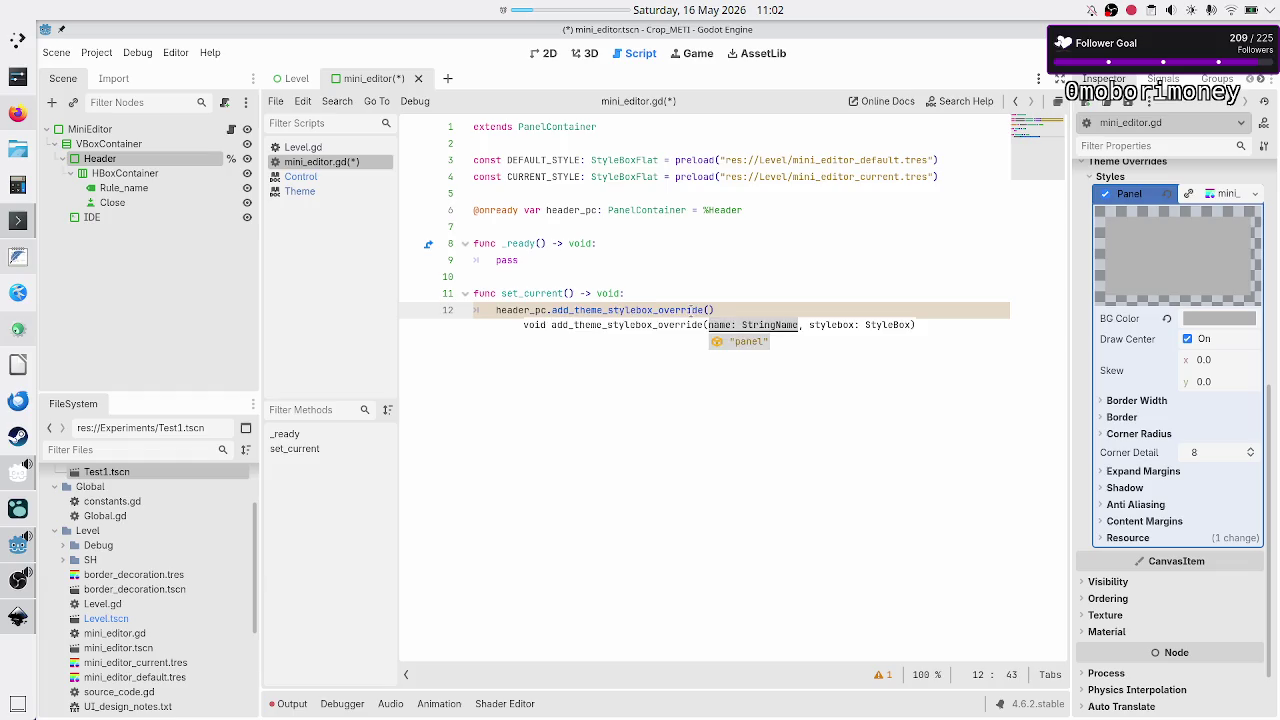
key(Return)
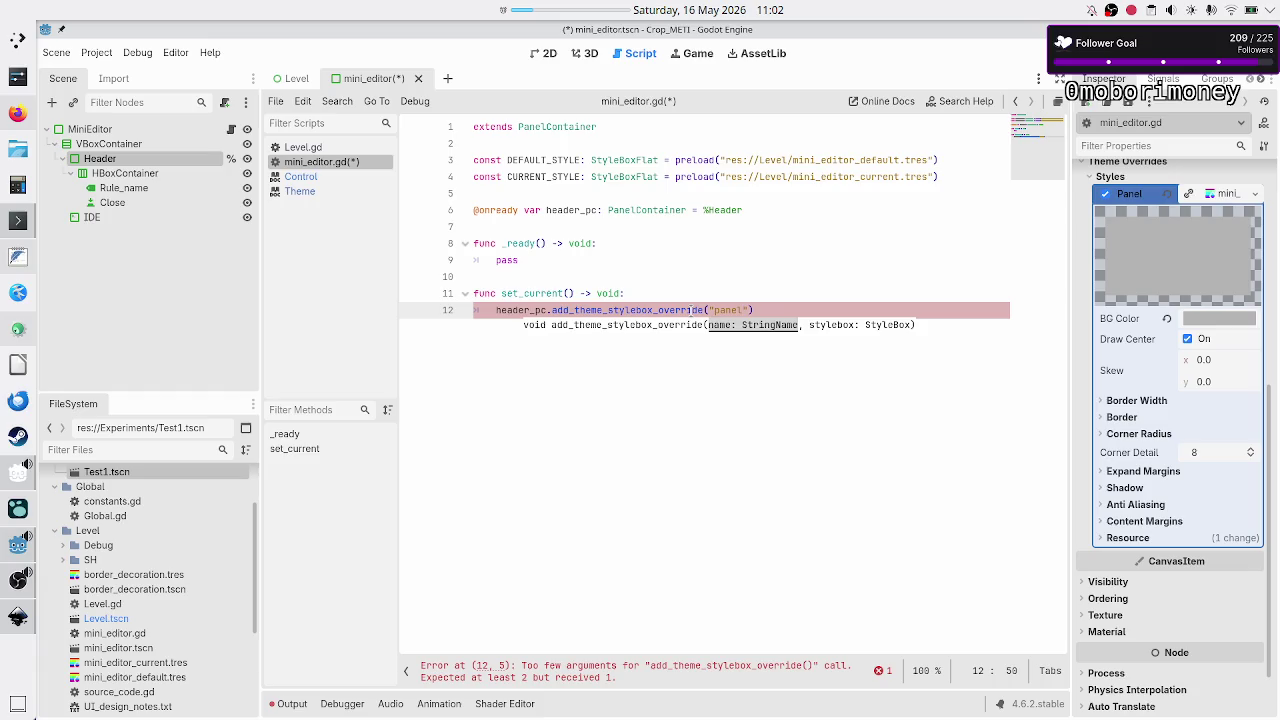
text(, )
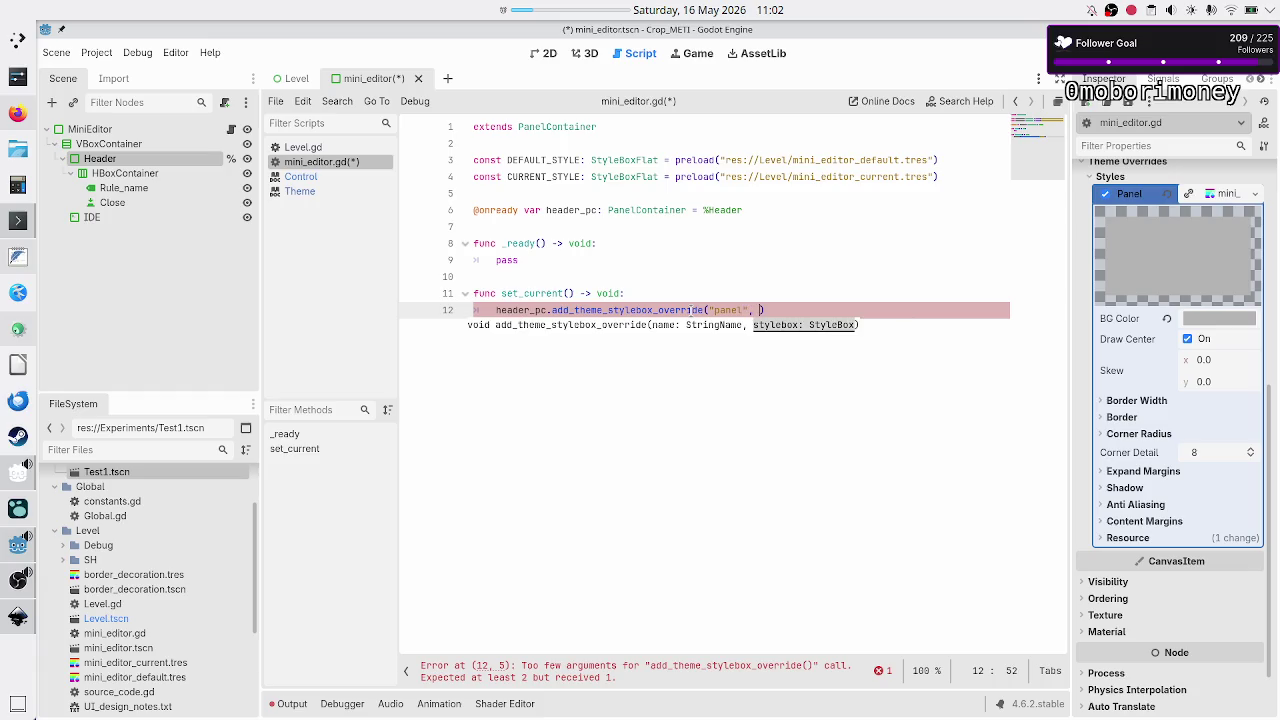
text(CURR)
key(Return)
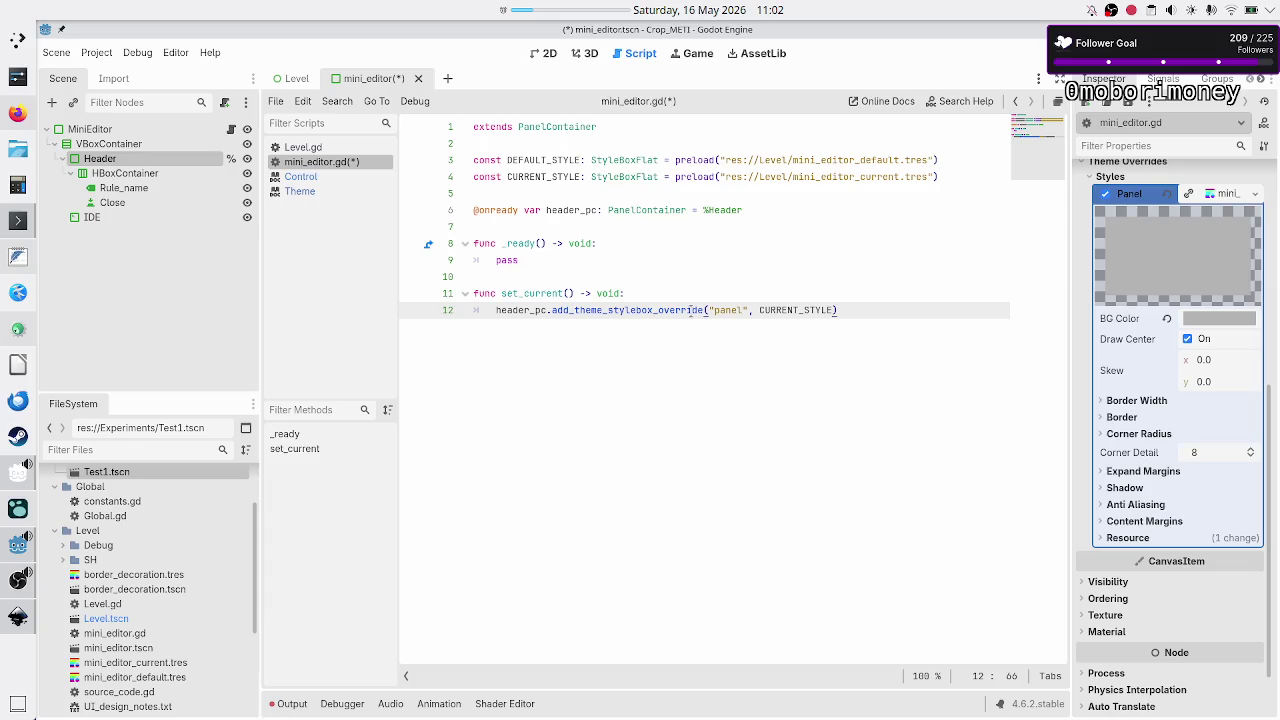
key(Return)
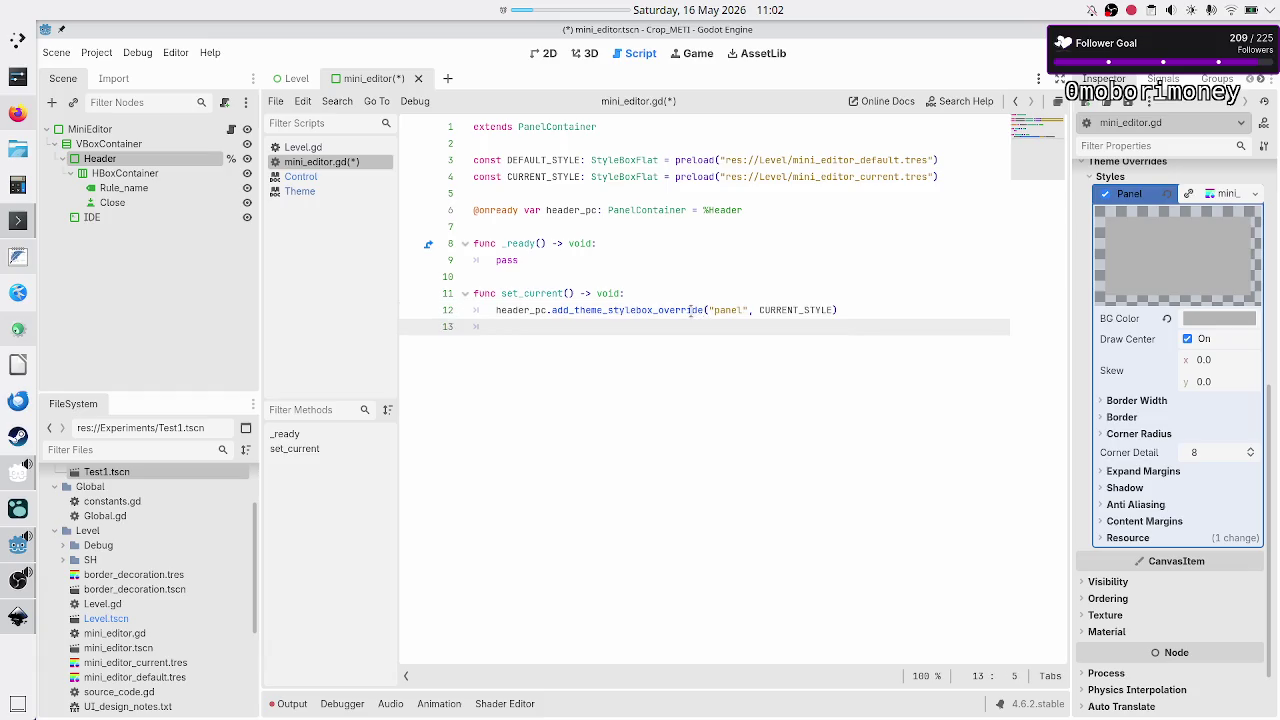
- Write func set_default() -> void: using the copied override call with DEFAULT_STYLE
key(Return)
text(func )
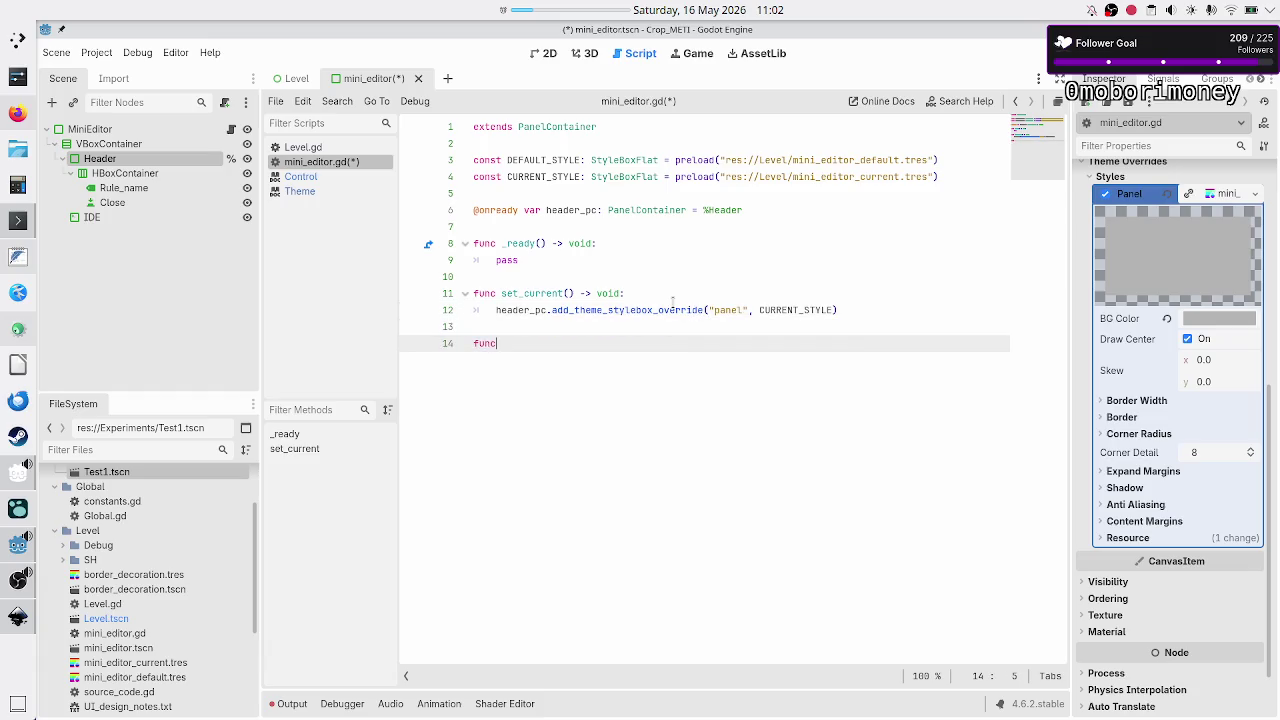
text(set_)
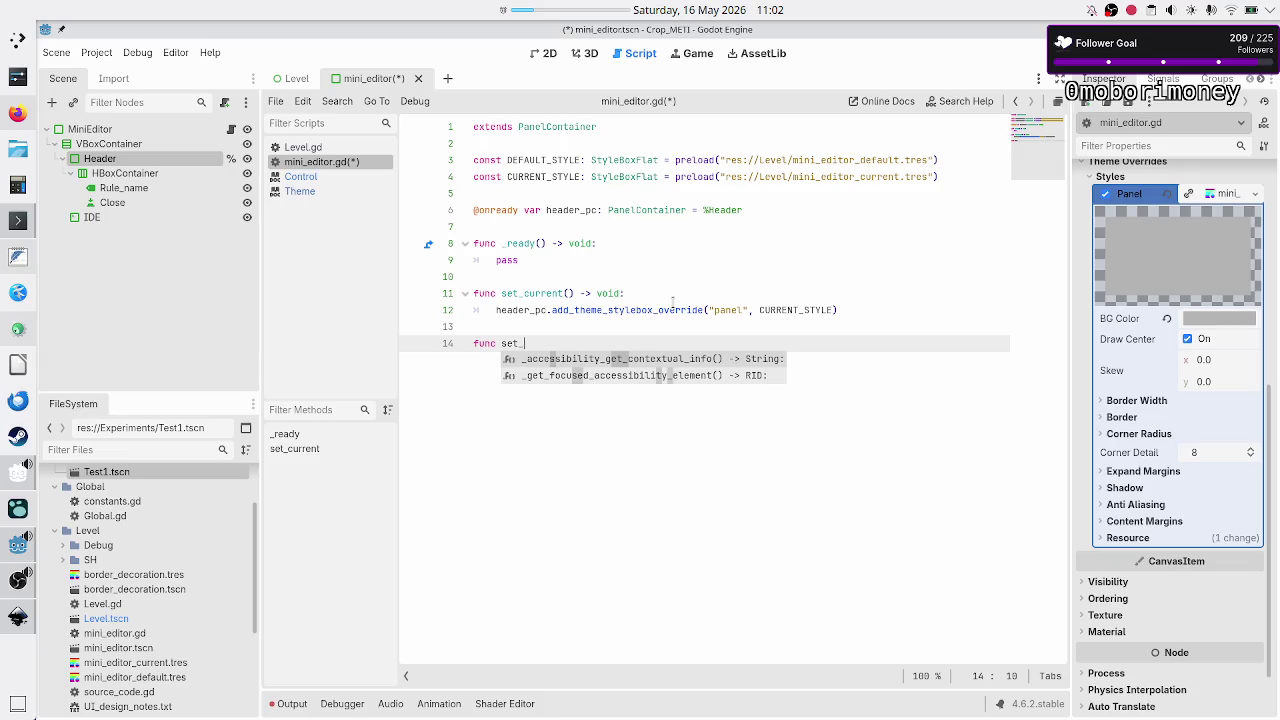
text(default() -)
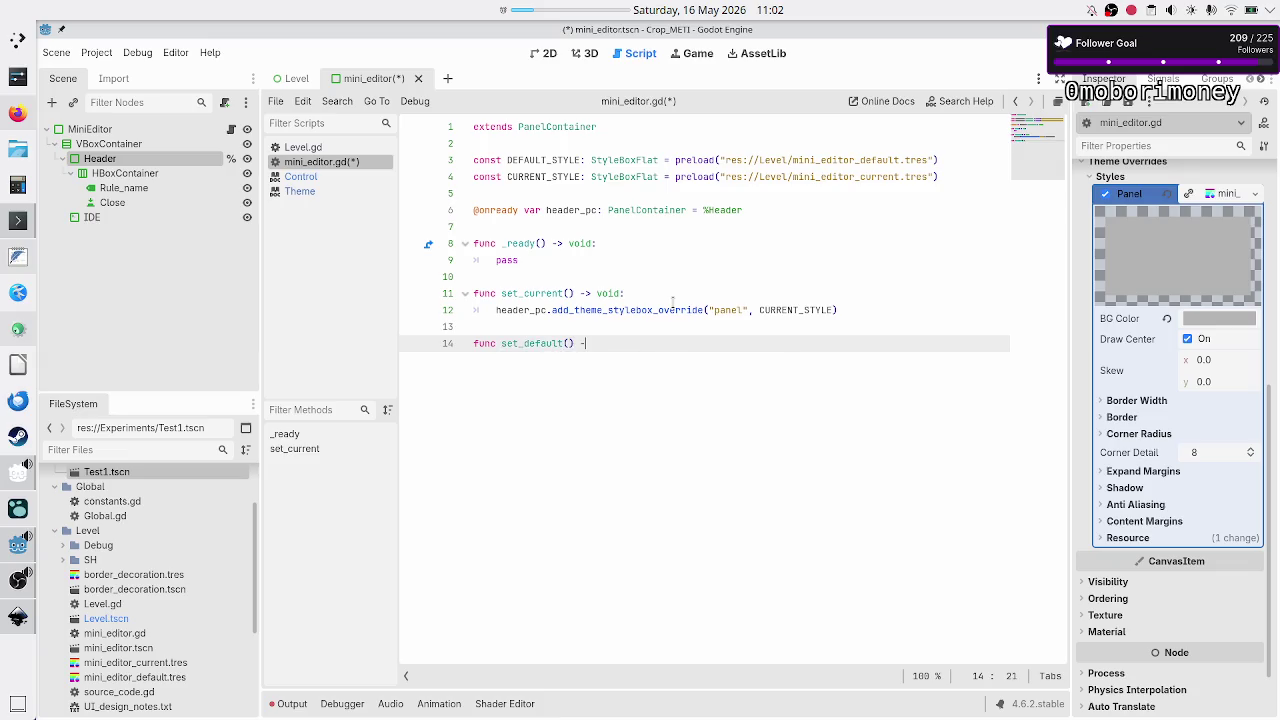
text(> void:)
key(Return)
key(Up)
key(Up)
key(Up)
key(shift+End)
key(ctrl+c)
key(Down)
key(Down)
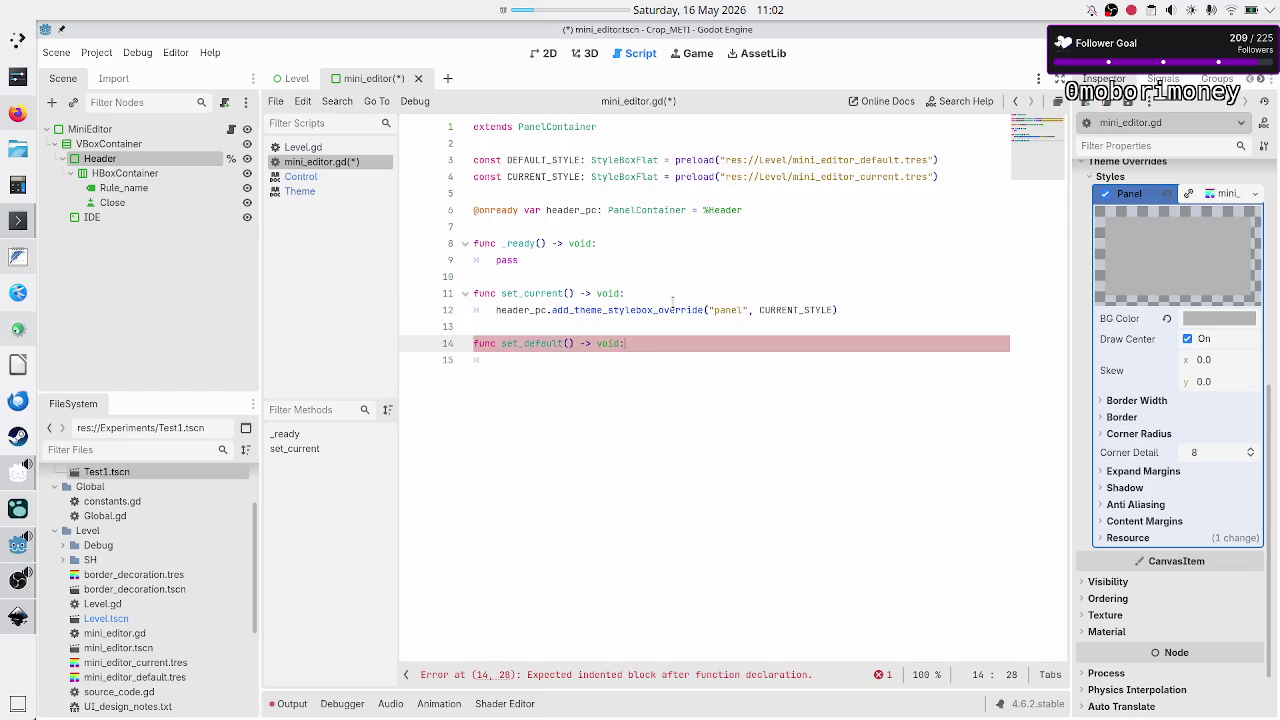
key(Down)
key(ctrl+v)
key(Left)
key(BackSpace)
key(BackSpace)
key(BackSpace)
key(BackSpace)
text(DE)
key(Return)
- Move the set_default function above set_current
key(Up)
key(Up)
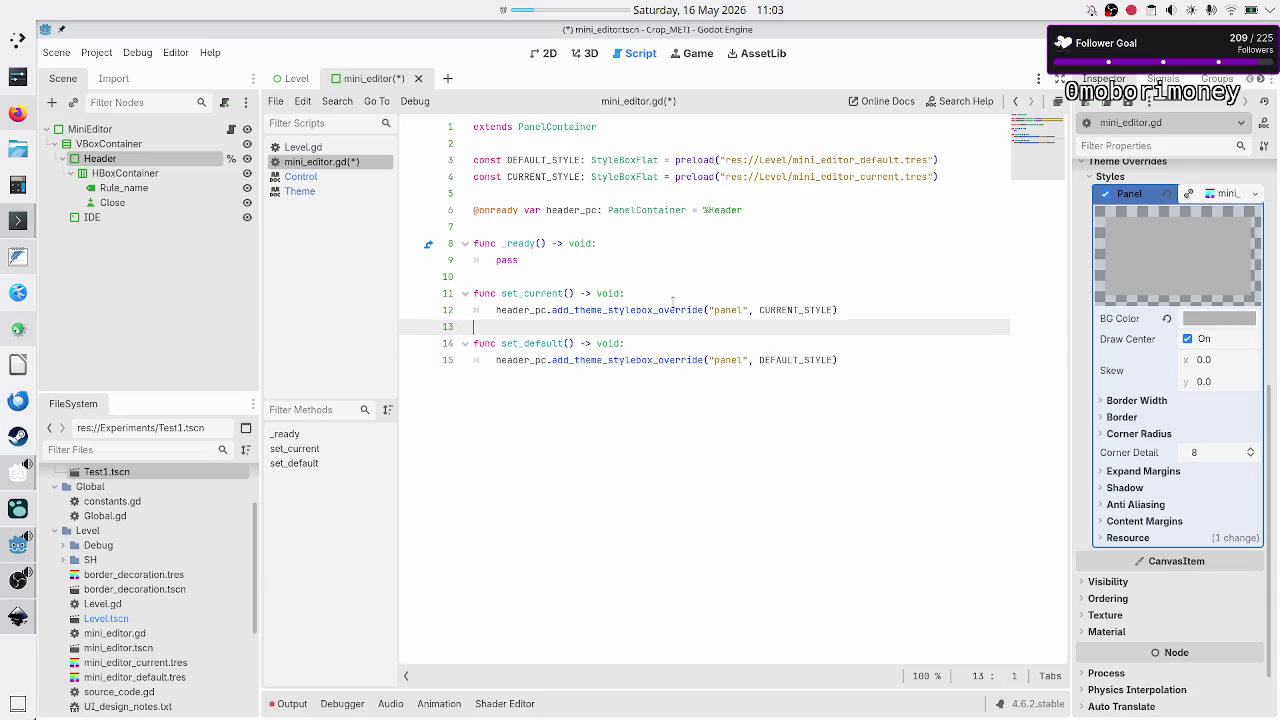
key(Down)
key(shift+Down)
key(shift+End)
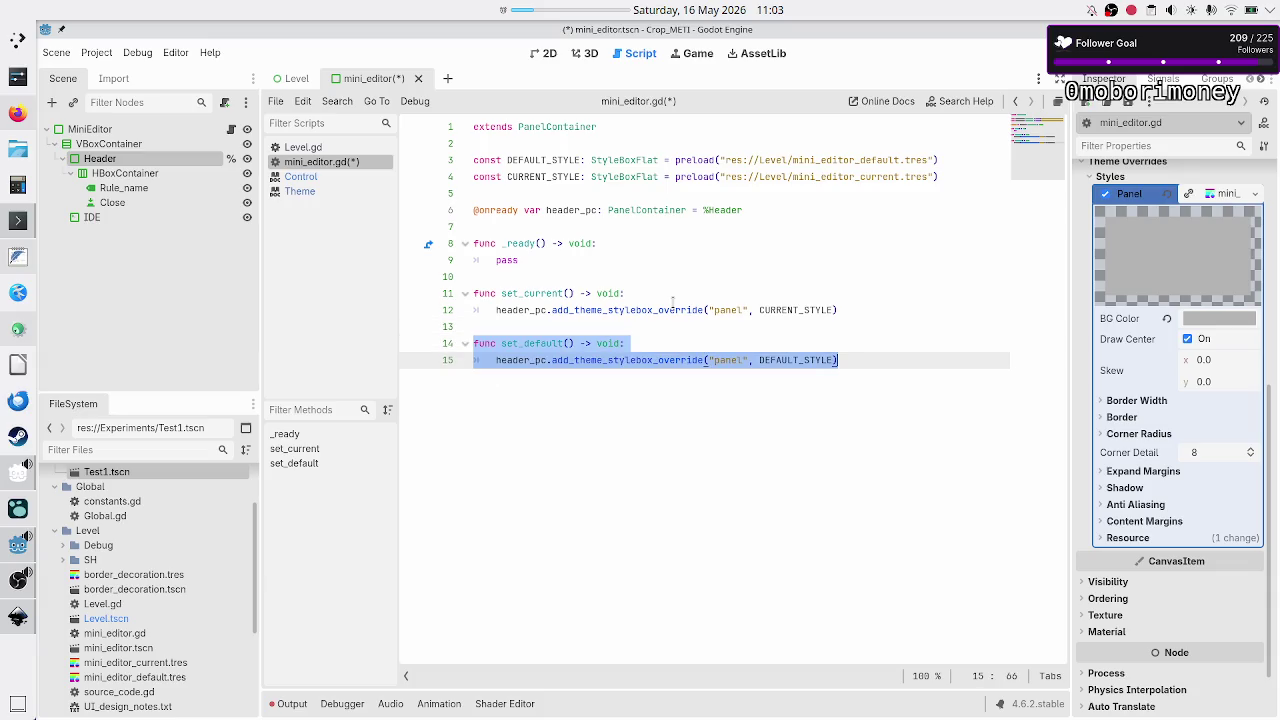
key(BackSpace)
key(BackSpace)
key(Up)
key(Up)
key(Up)
key(Return)
key(Return)
key(Up)
key(ctrl+v)
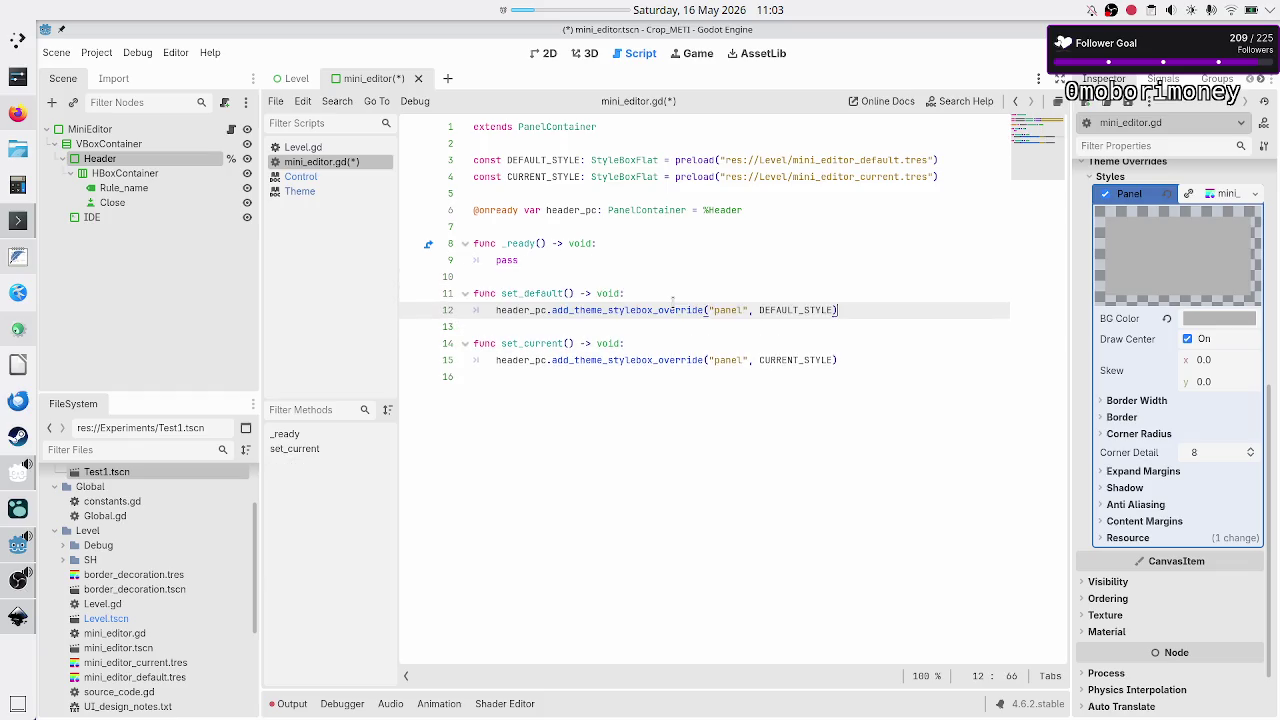
- Replace pass in _ready with set_default() and save mini_editor.gd
key(Up)
key(Up)
key(Up)
key(BackSpace)
key(BackSpace)
key(BackSpace)
text(set_de)
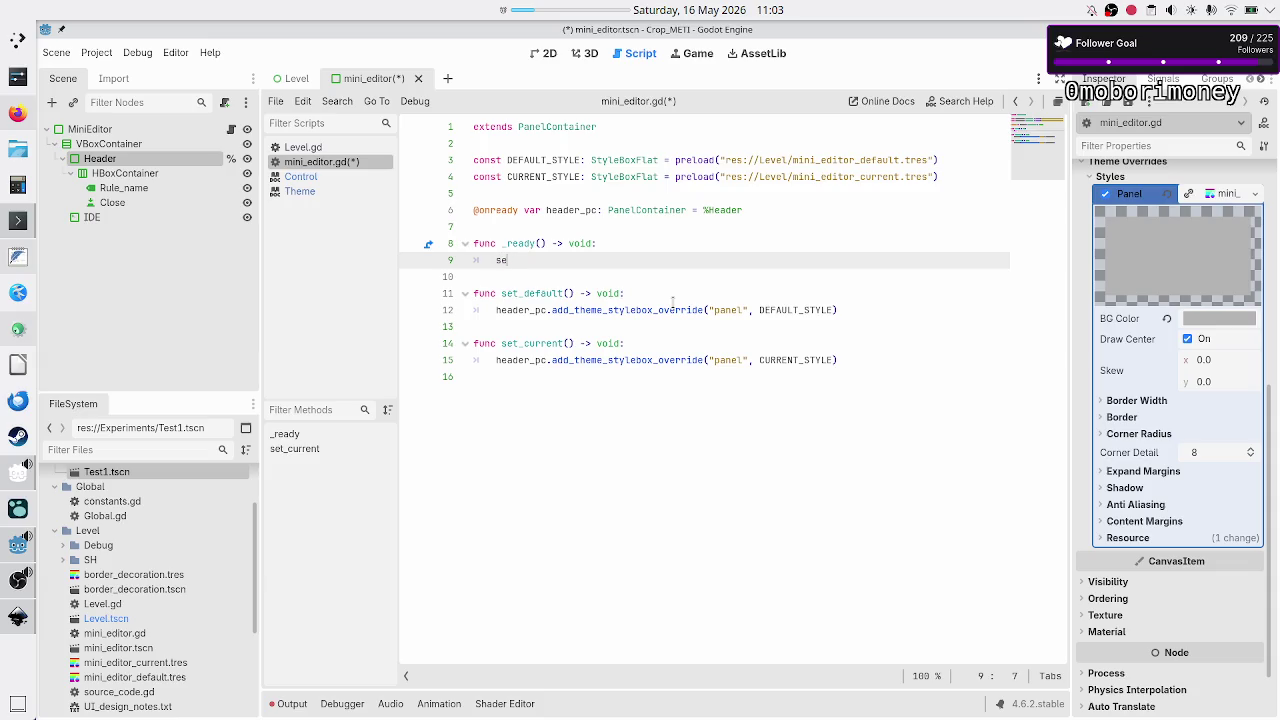
key(Return)
key(Up)
key(Up)
key(ctrl+s)
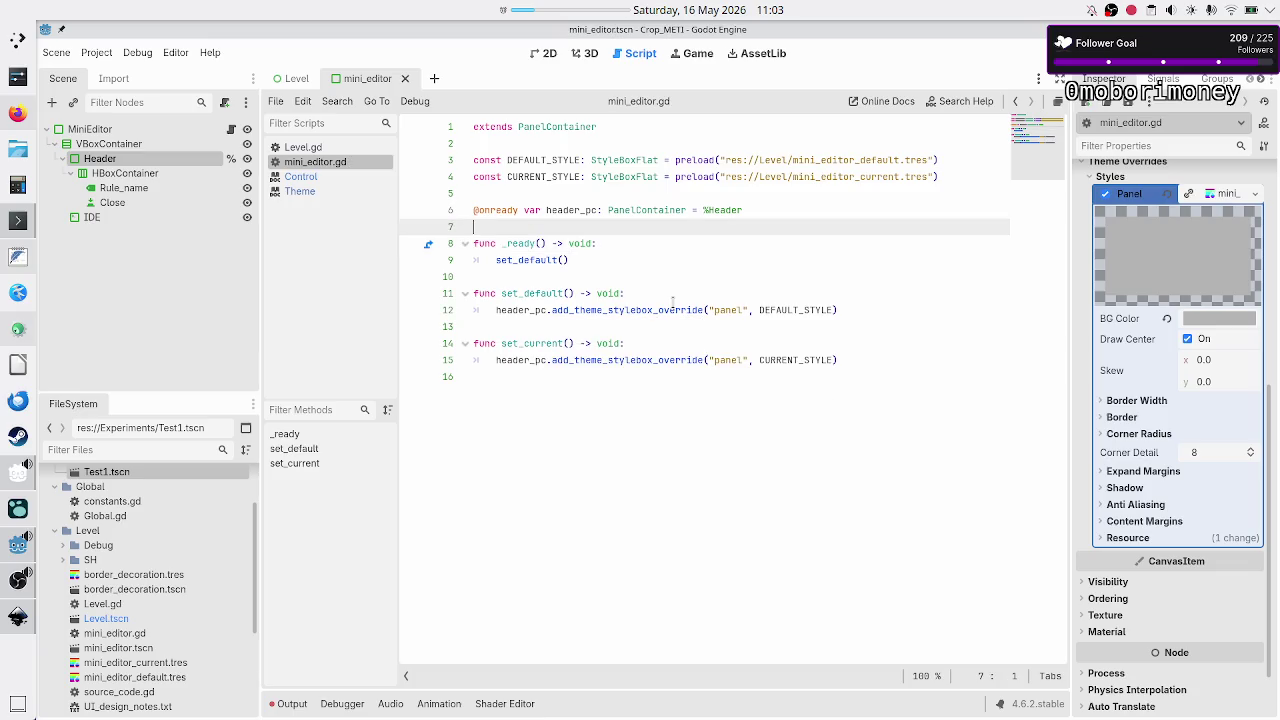
- Open Level.gd, switch to the 2D workspace and open the Level scene
click(310, 150)
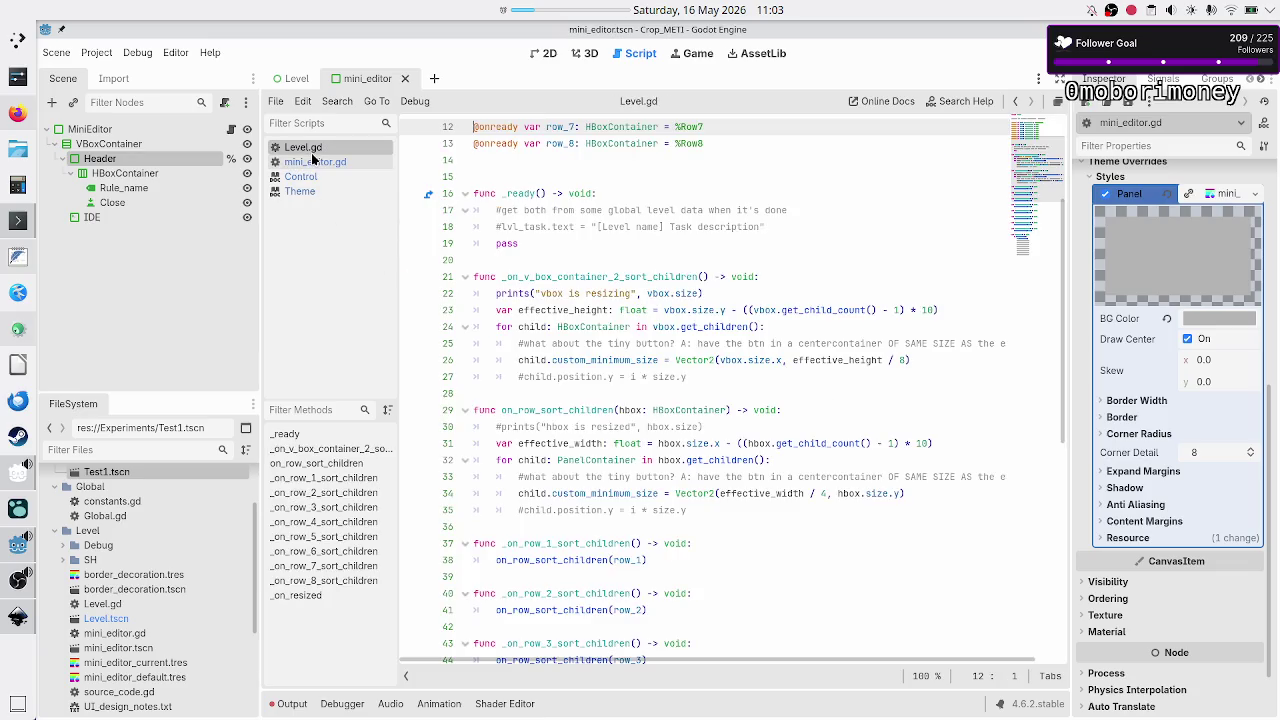
click(543, 55)
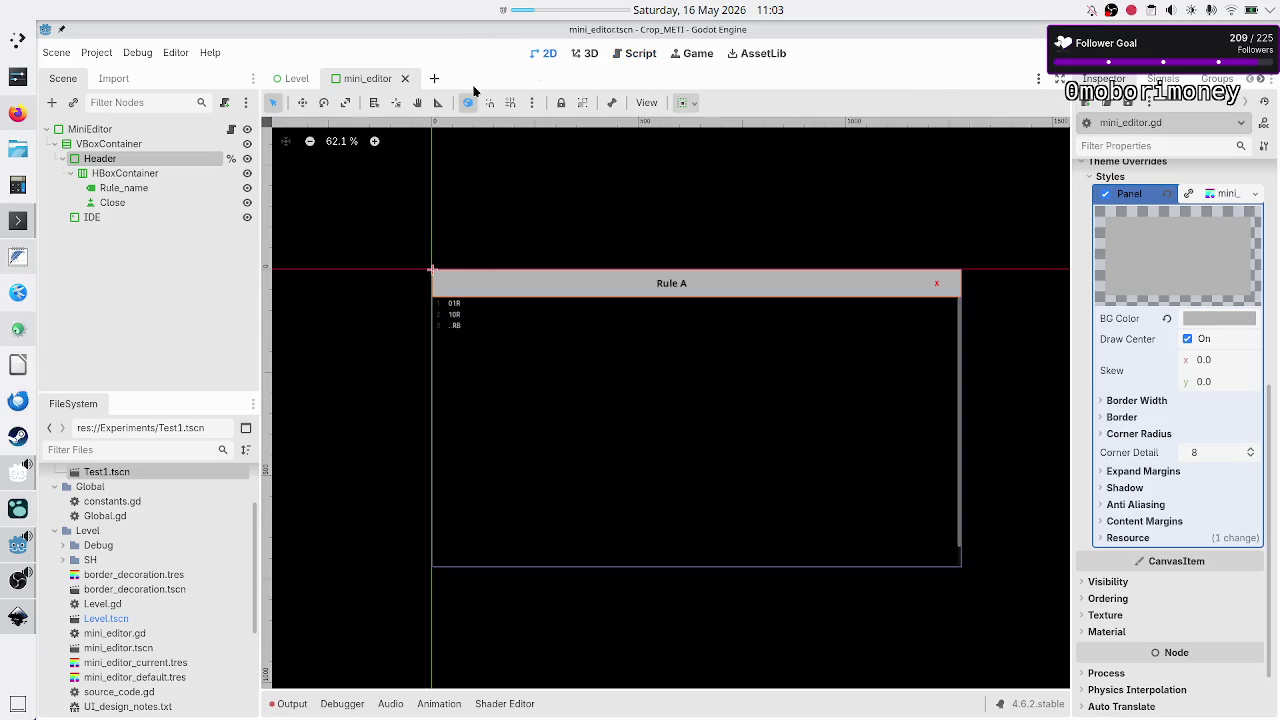
click(297, 87)
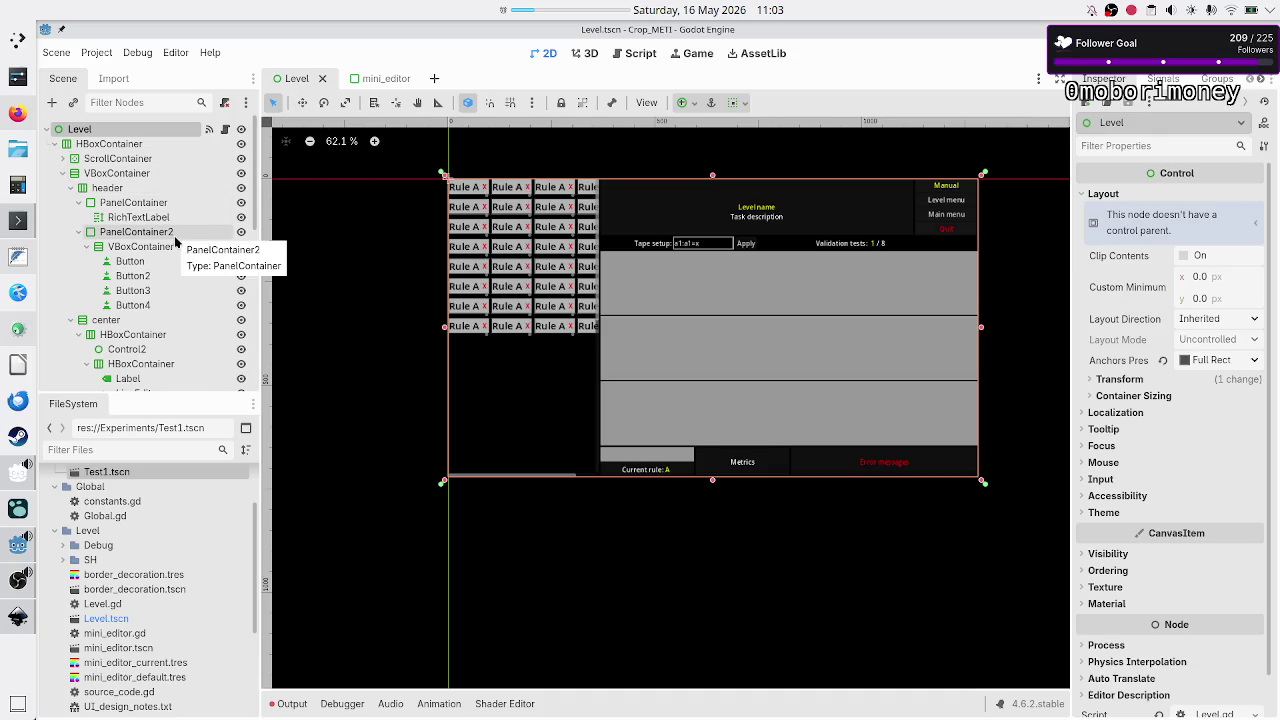
- Expand ScrollContainer and Row1, inspecting header, code_editors, Row1 and the first MiniEditor
scroll(183, 228, down, 3)
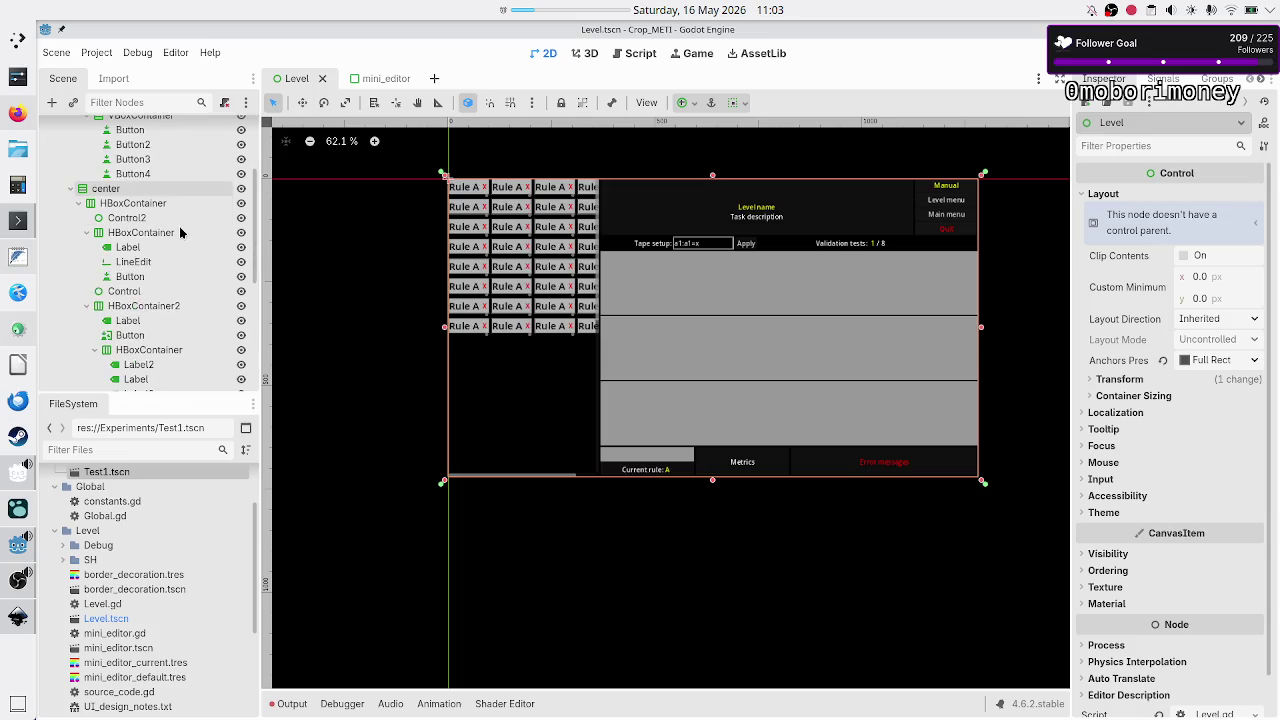
scroll(181, 232, up, 3)
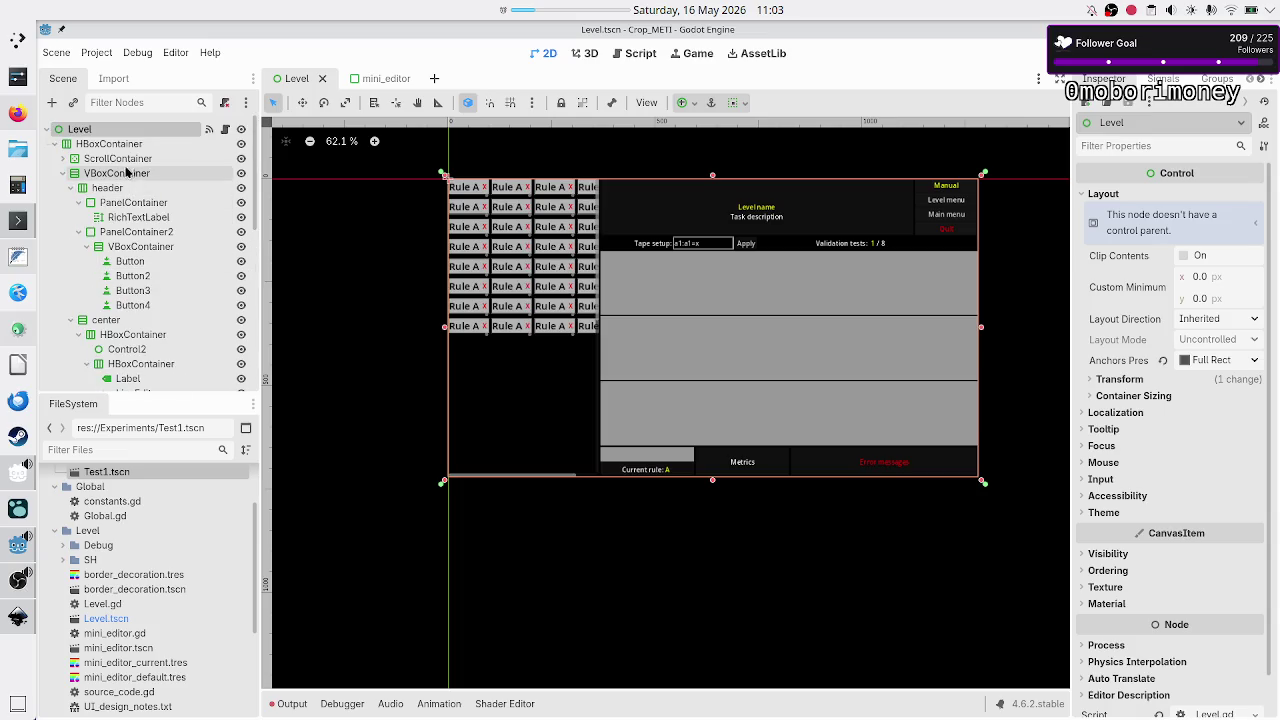
click(116, 190)
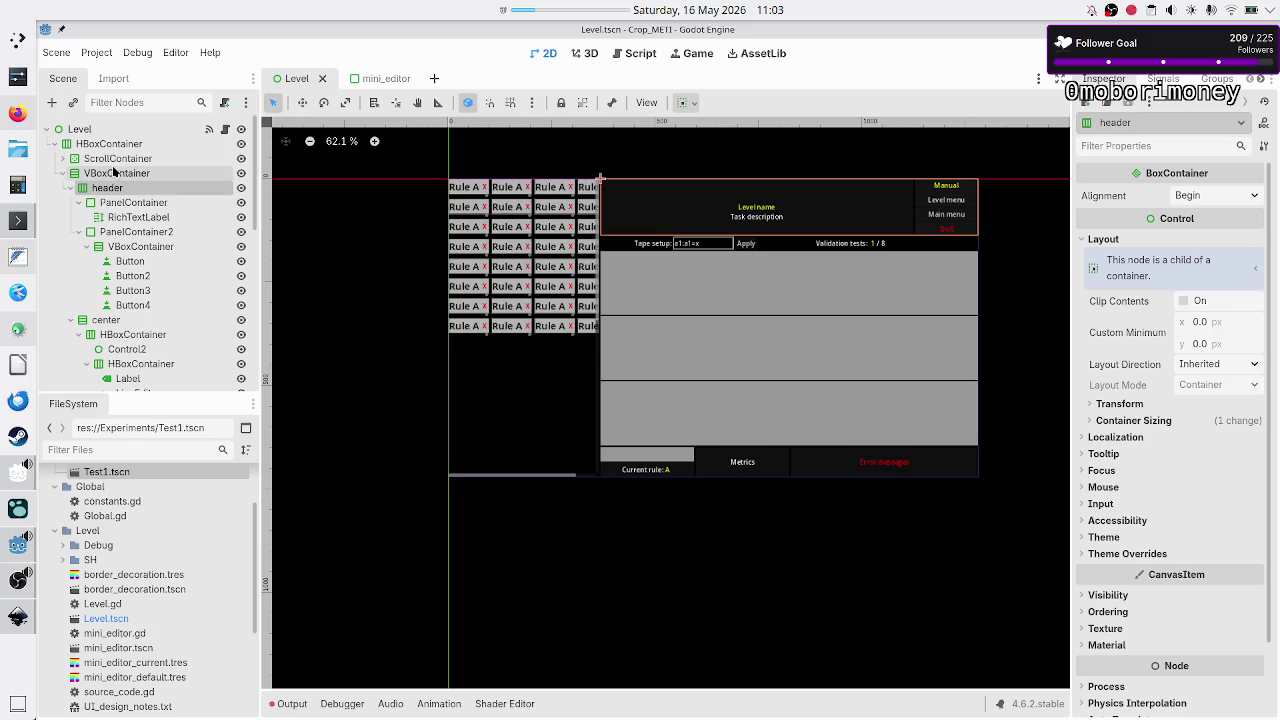
click(62, 159)
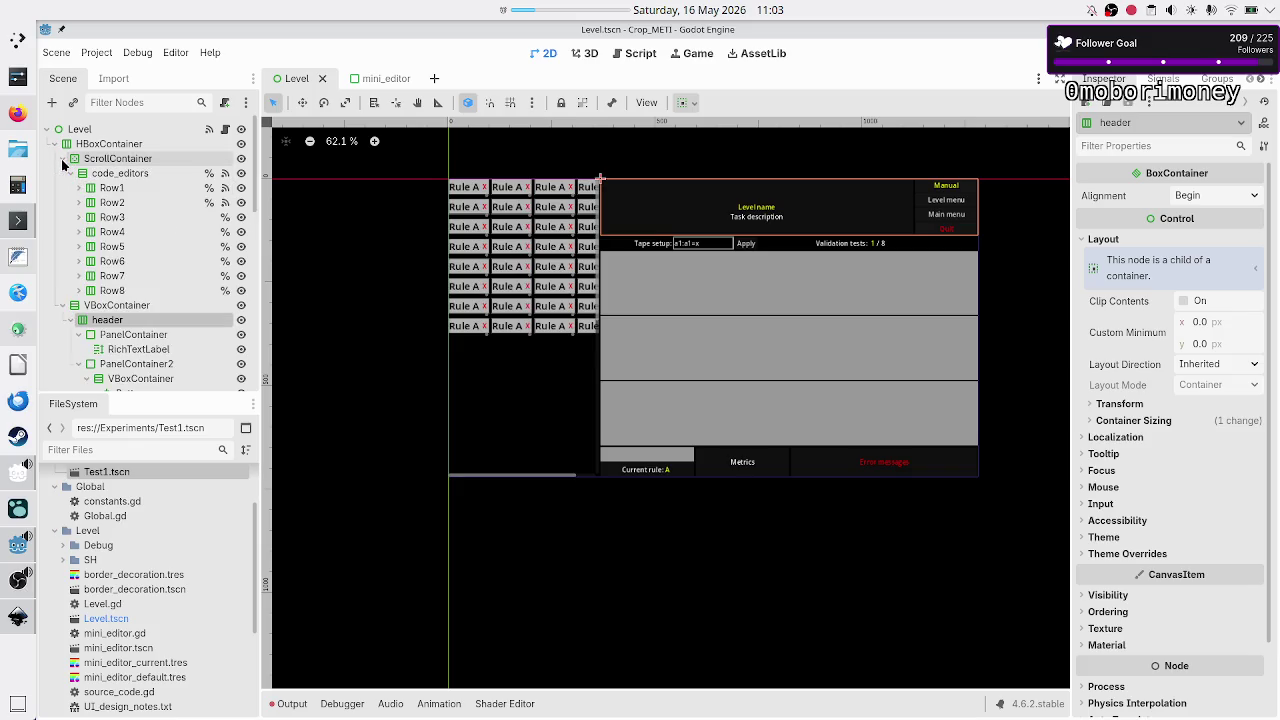
click(118, 173)
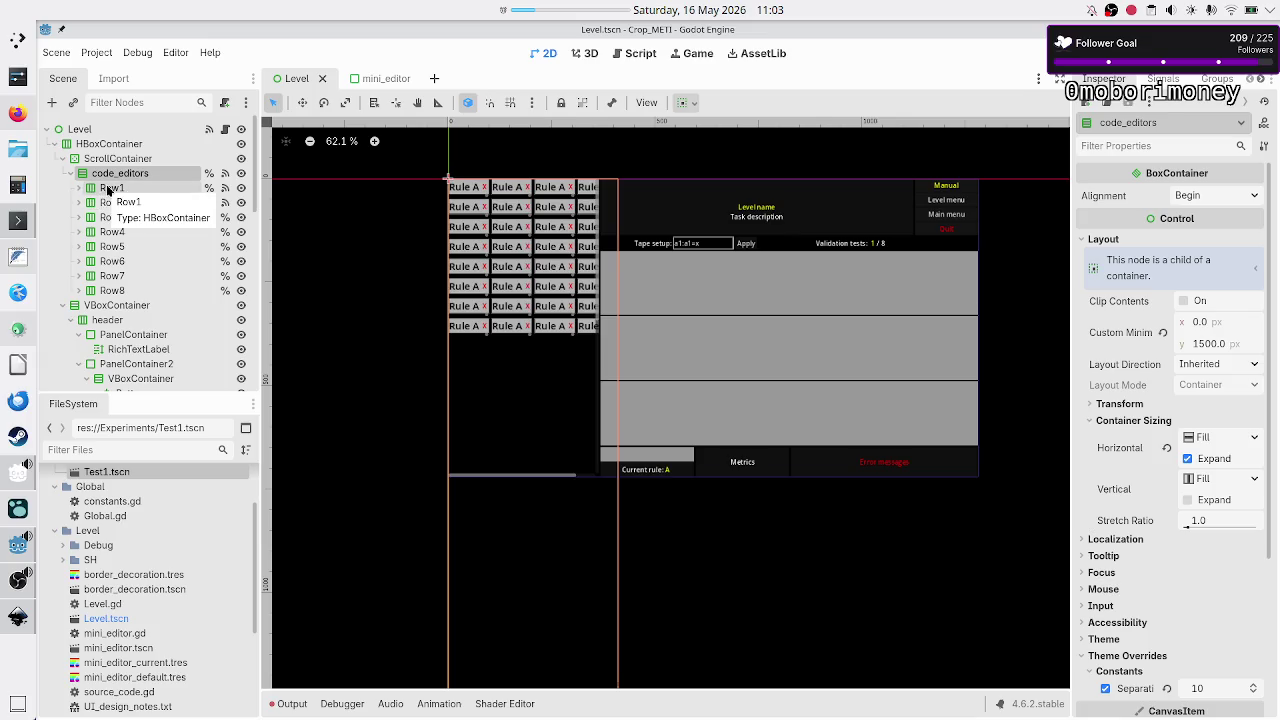
click(109, 189)
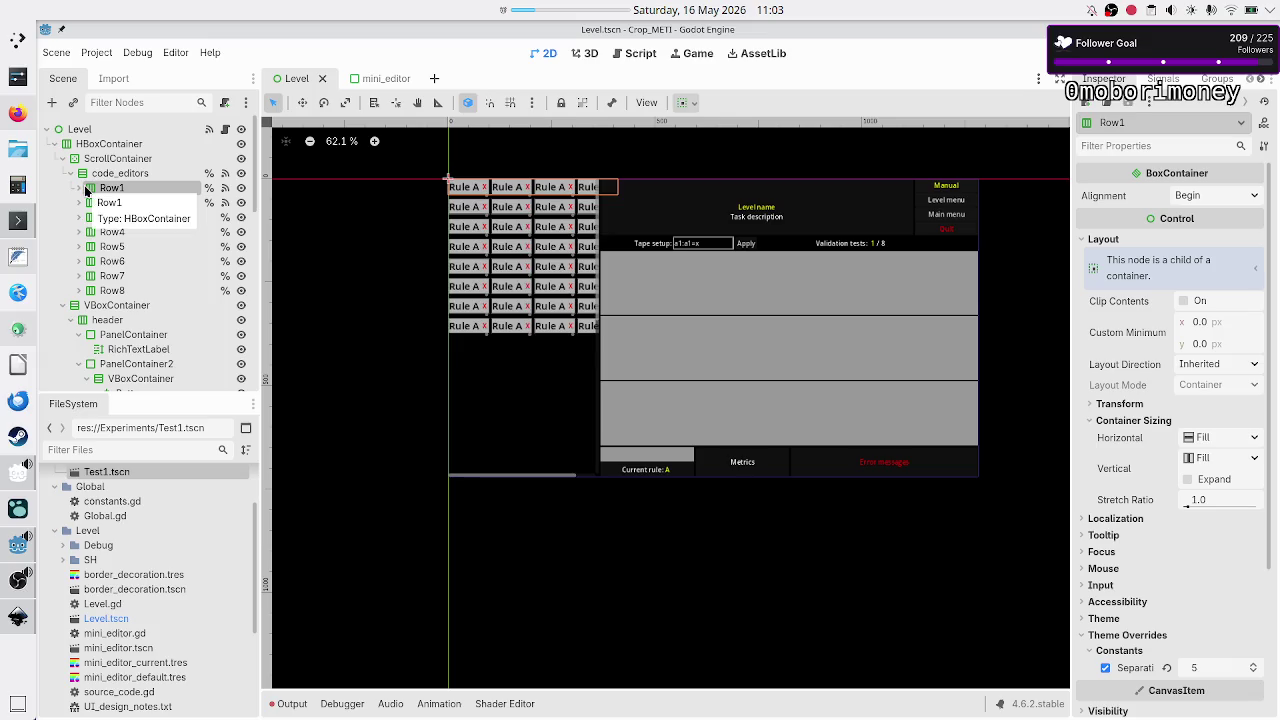
click(78, 188)
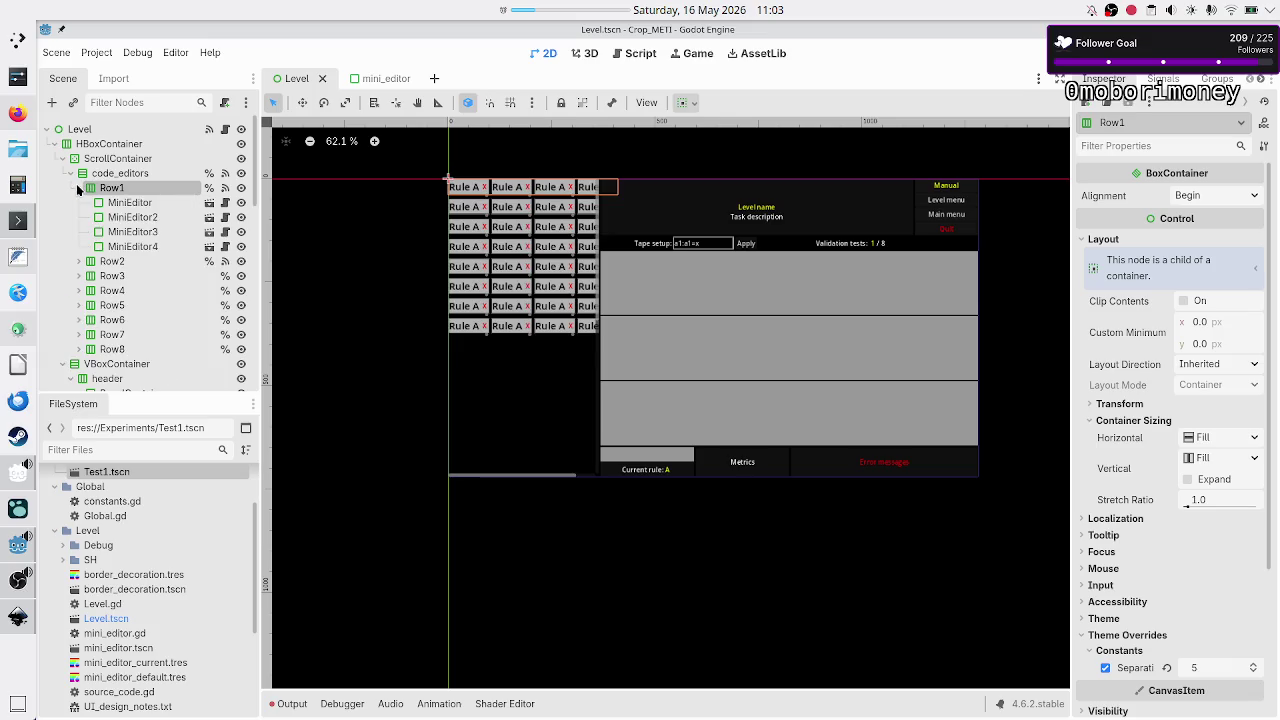
click(125, 204)
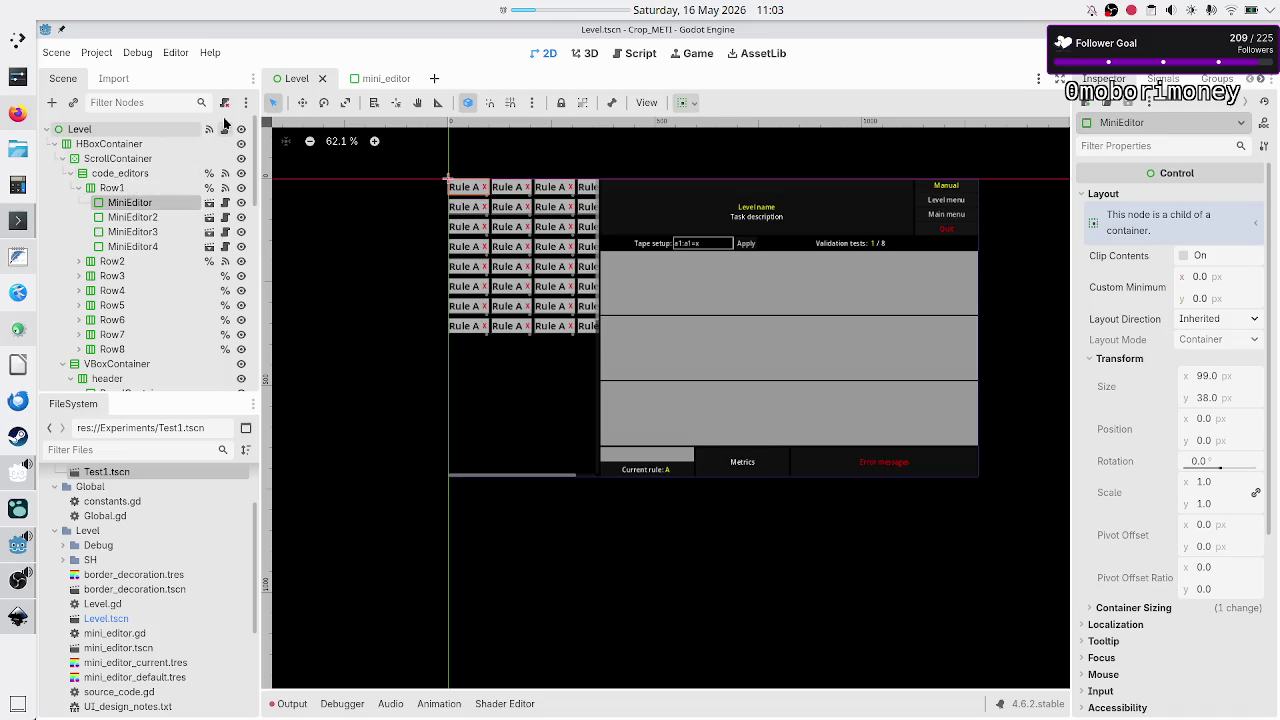
click(150, 174)
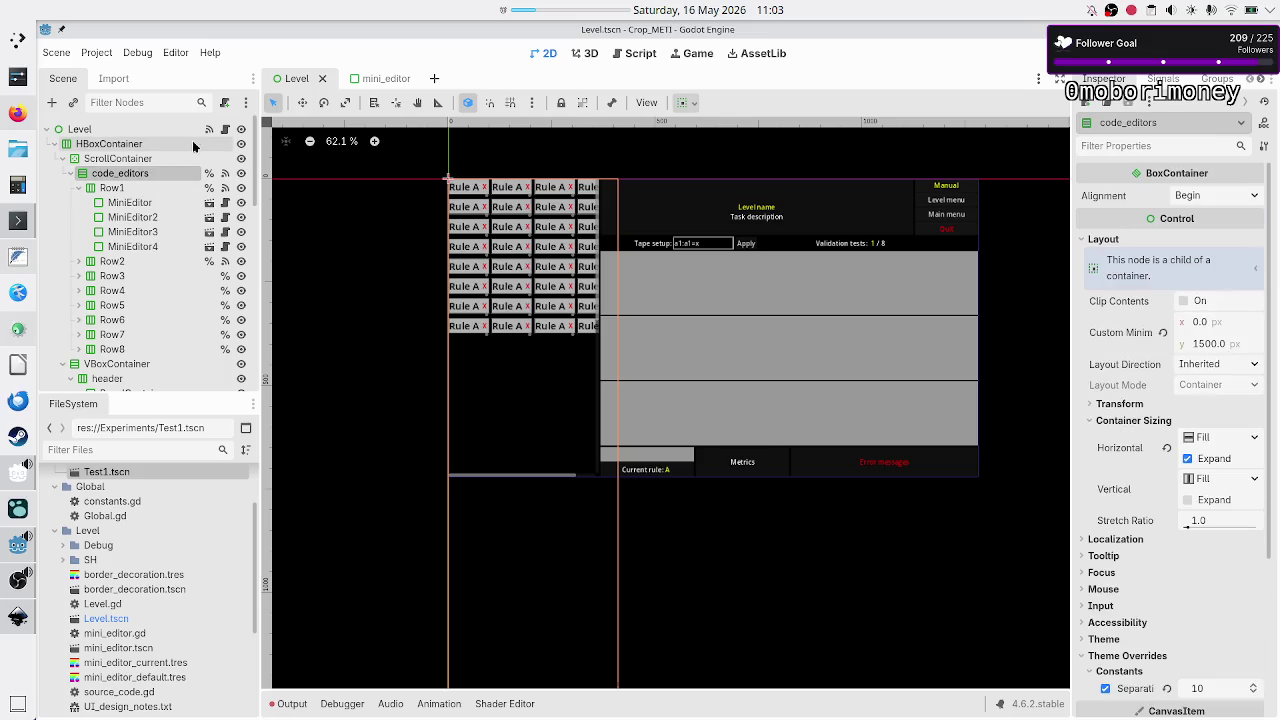
- Open Level.gd and highlight the row_3 and row_1 variable declarations
click(225, 129)
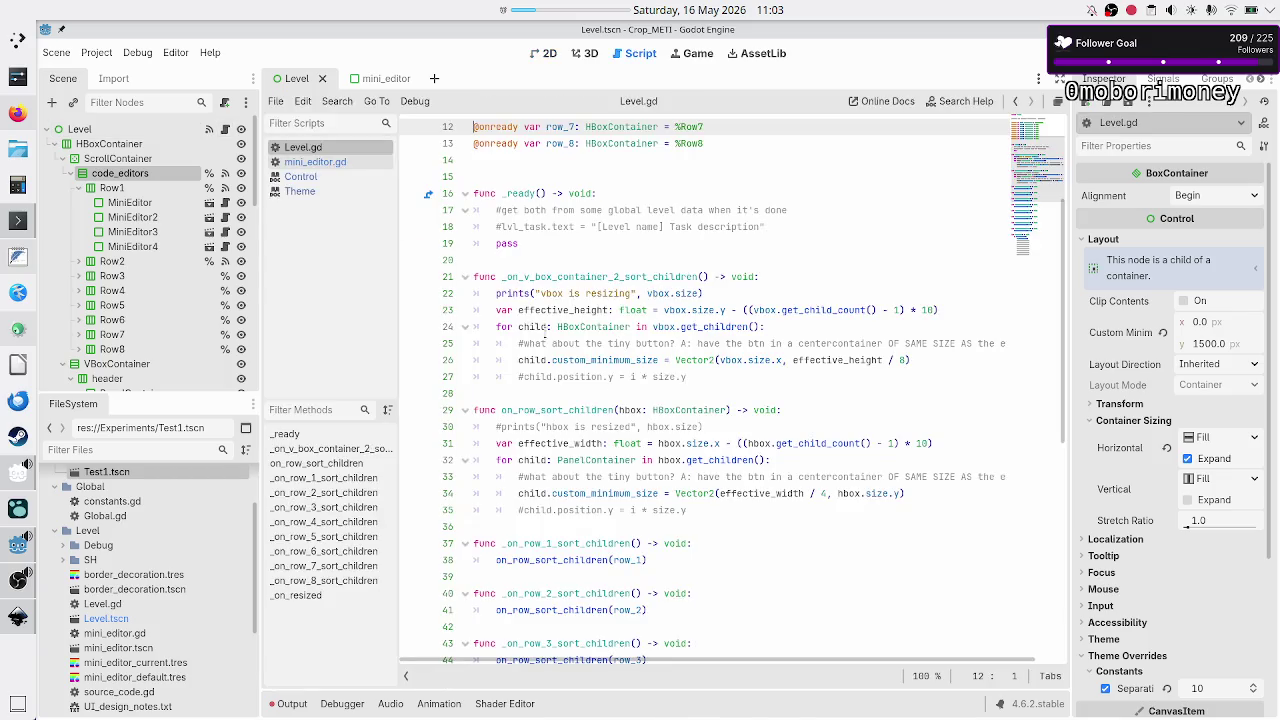
mouse_move(683, 411)
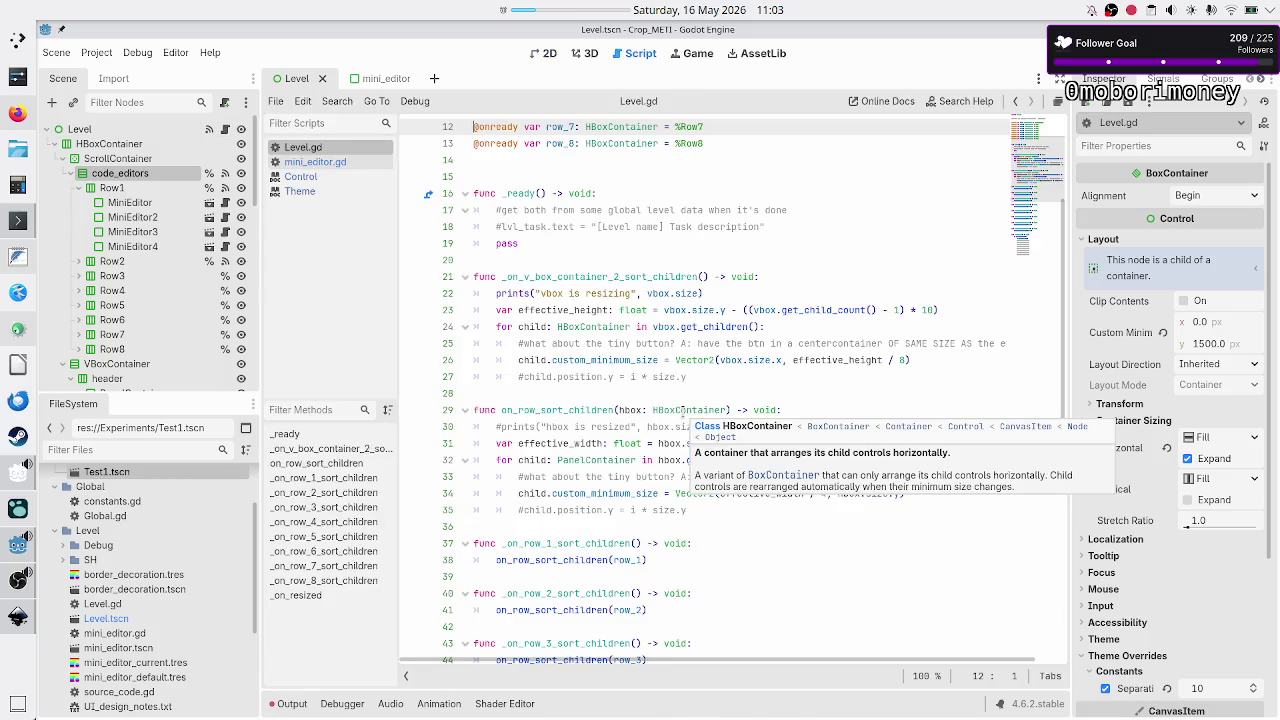
scroll(683, 411, down, 10)
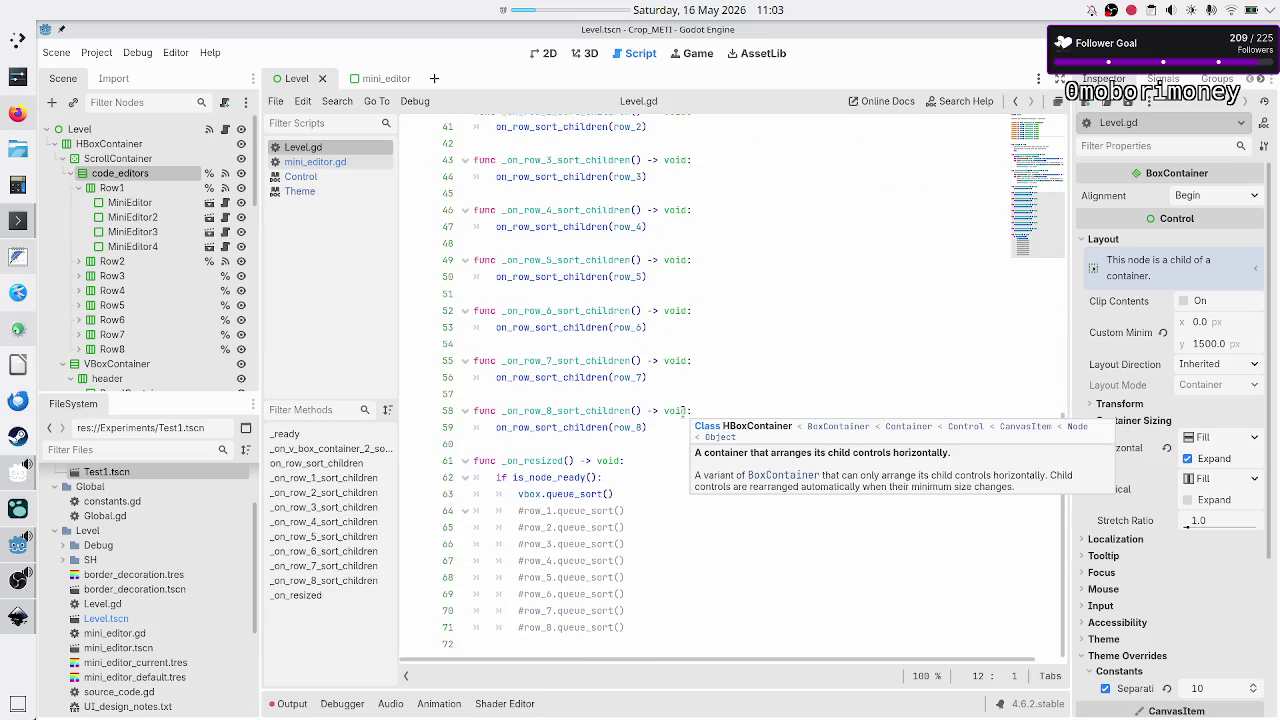
scroll(683, 411, up, 12)
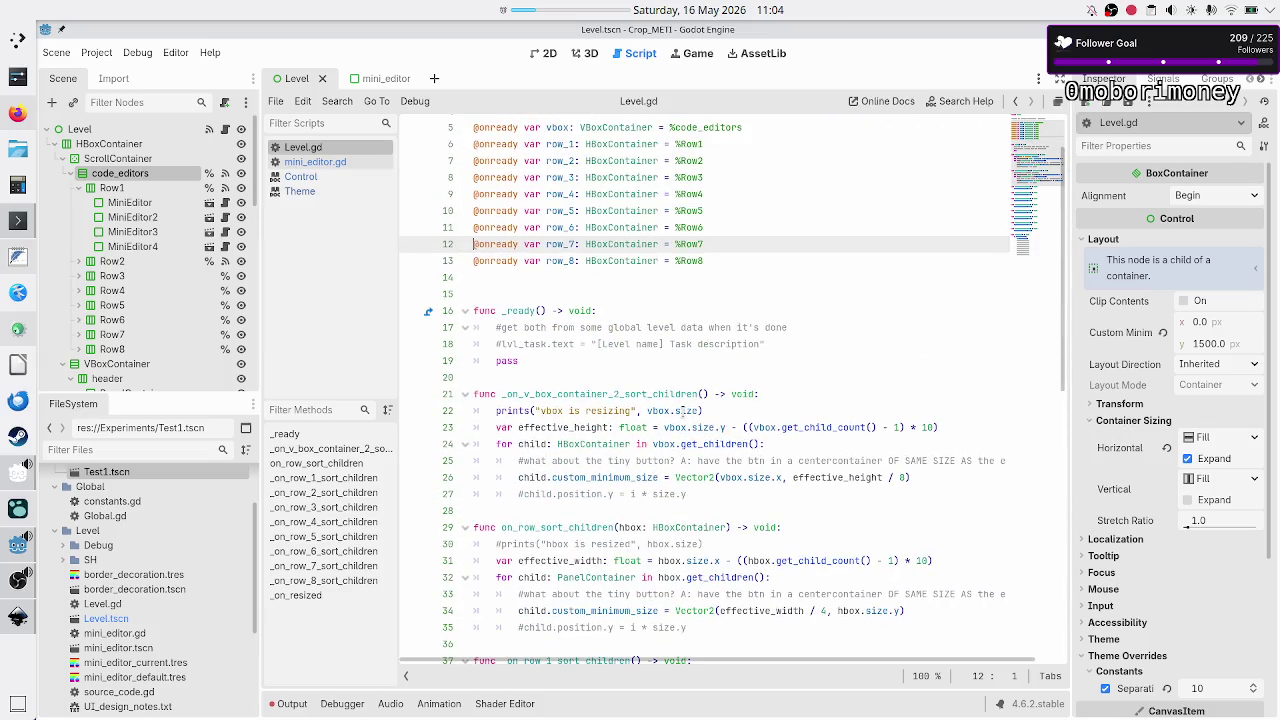
scroll(683, 411, up, 2)
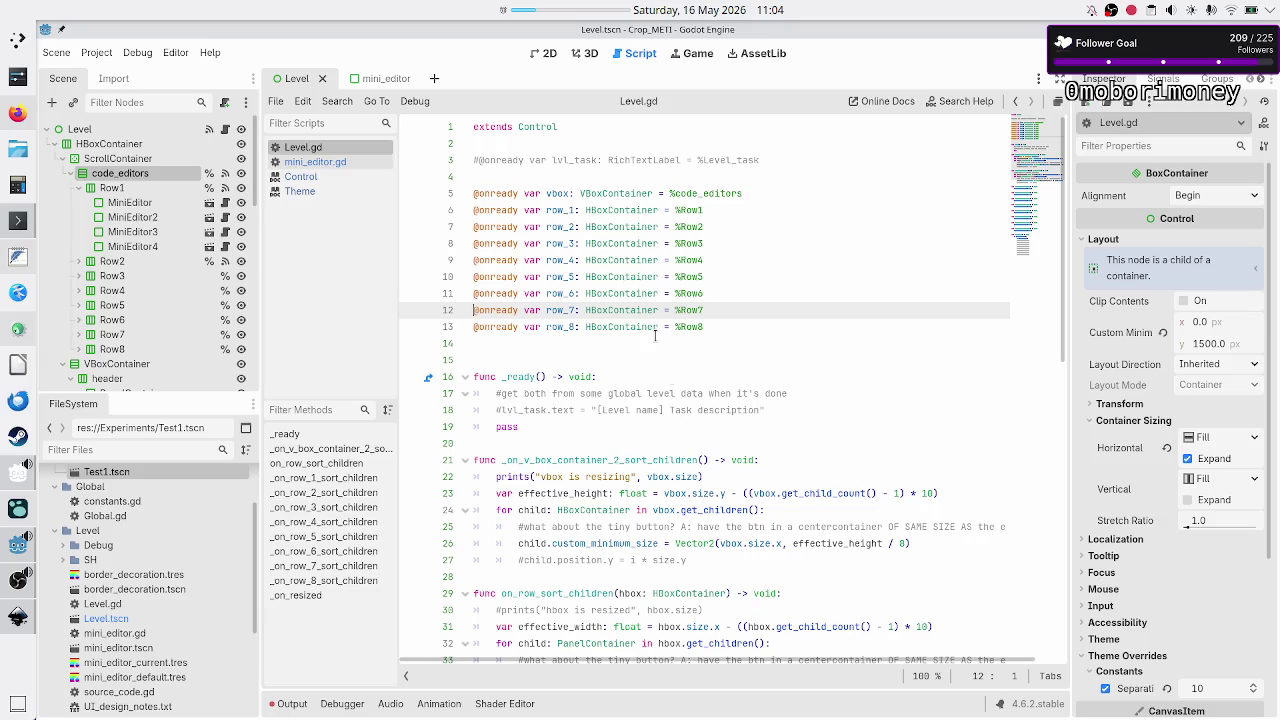
double_click(563, 243)
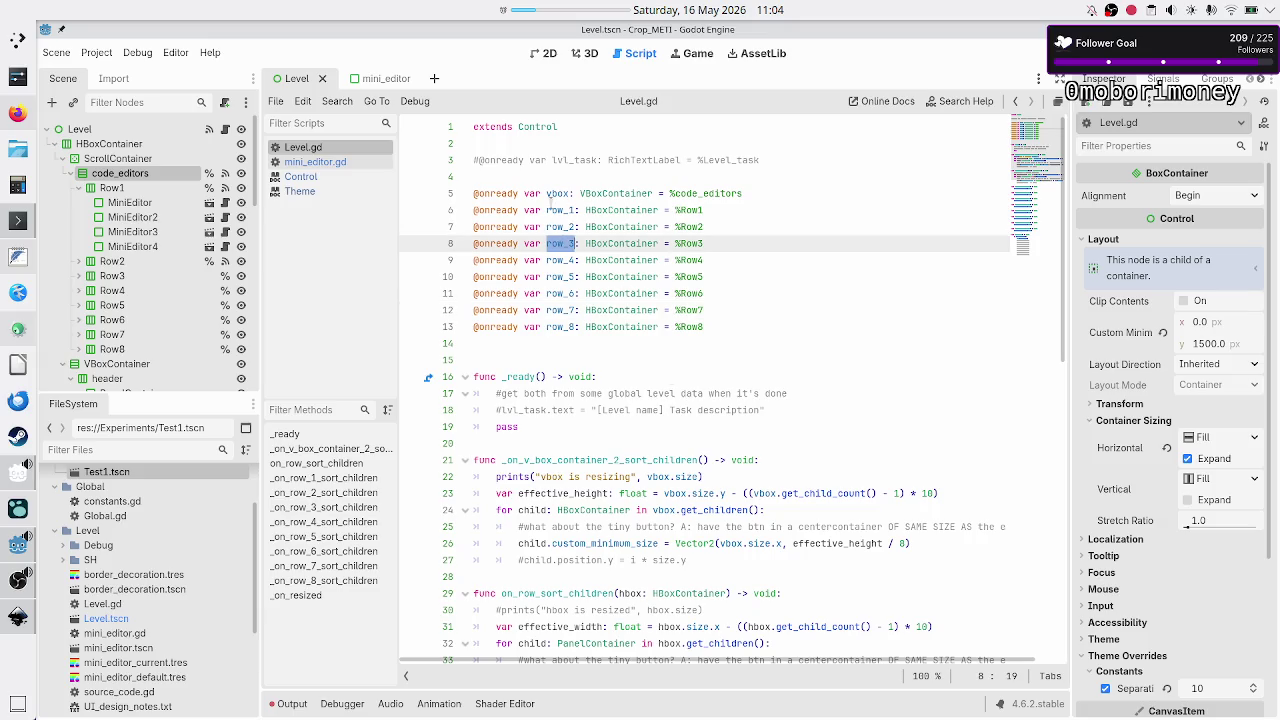
double_click(559, 210)
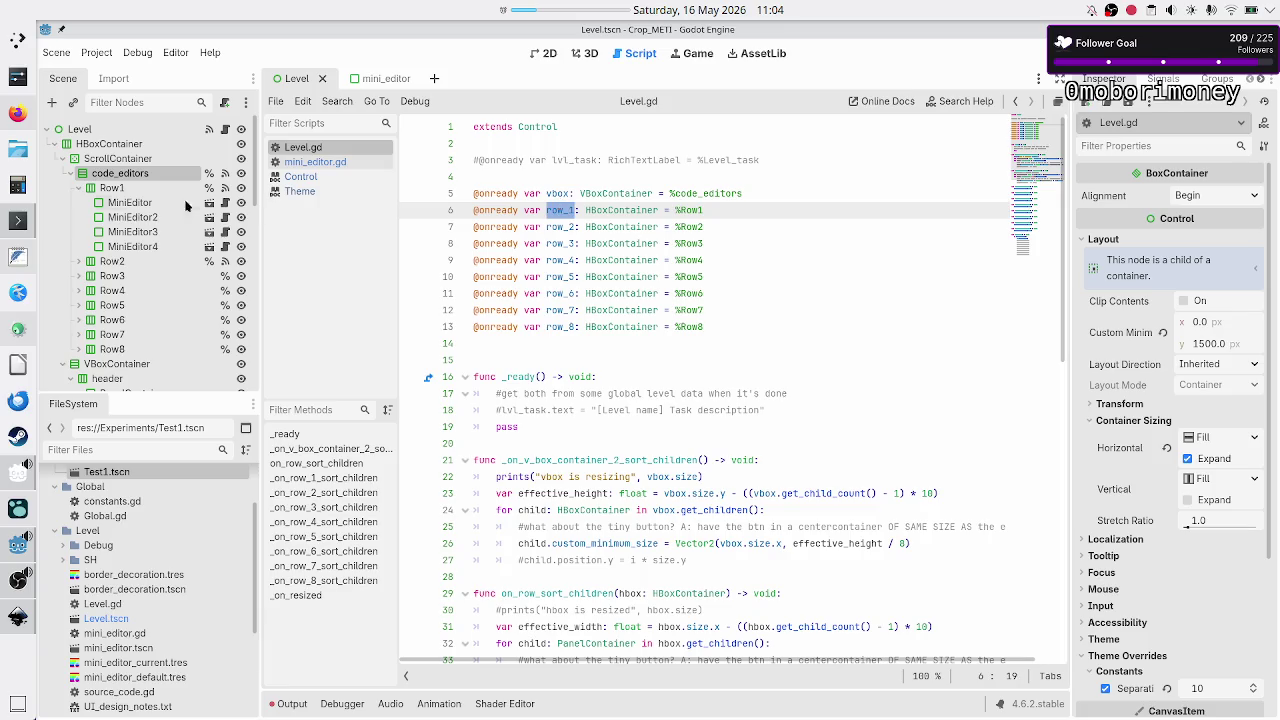
- Reselect Row1 and scroll through the row sort_children handlers to _ready
click(112, 187)
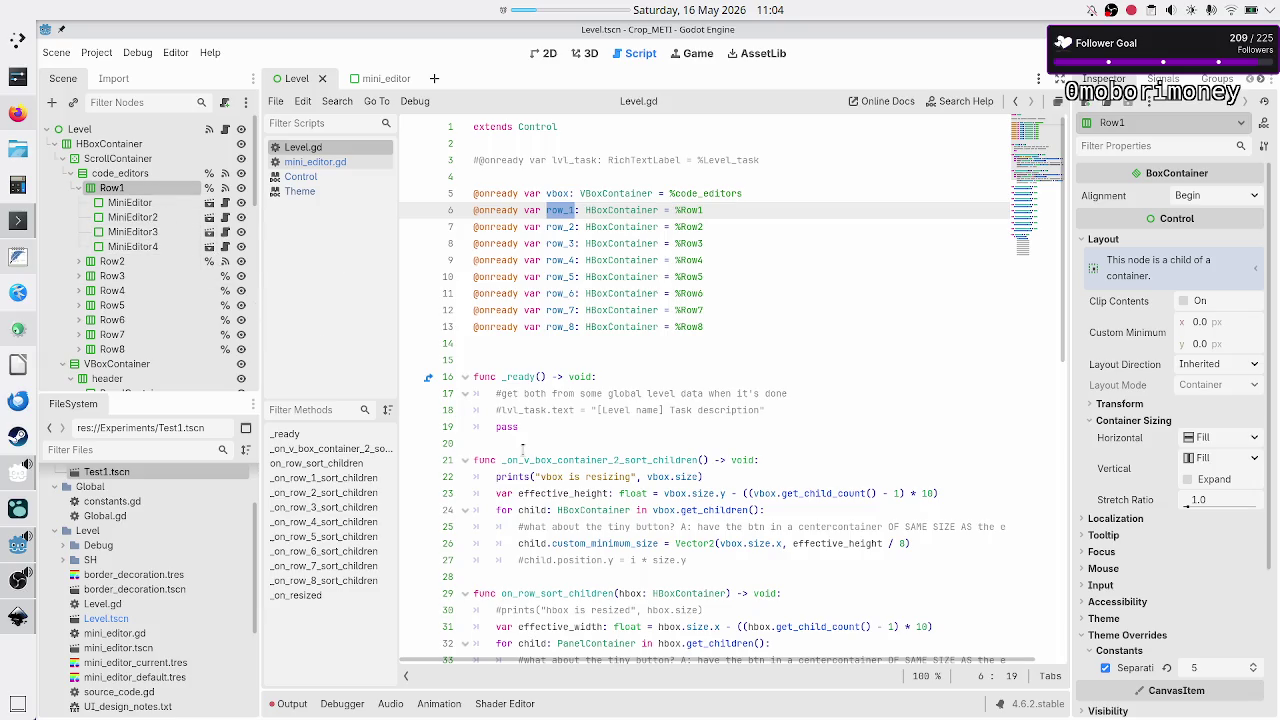
scroll(623, 450, down, 1)
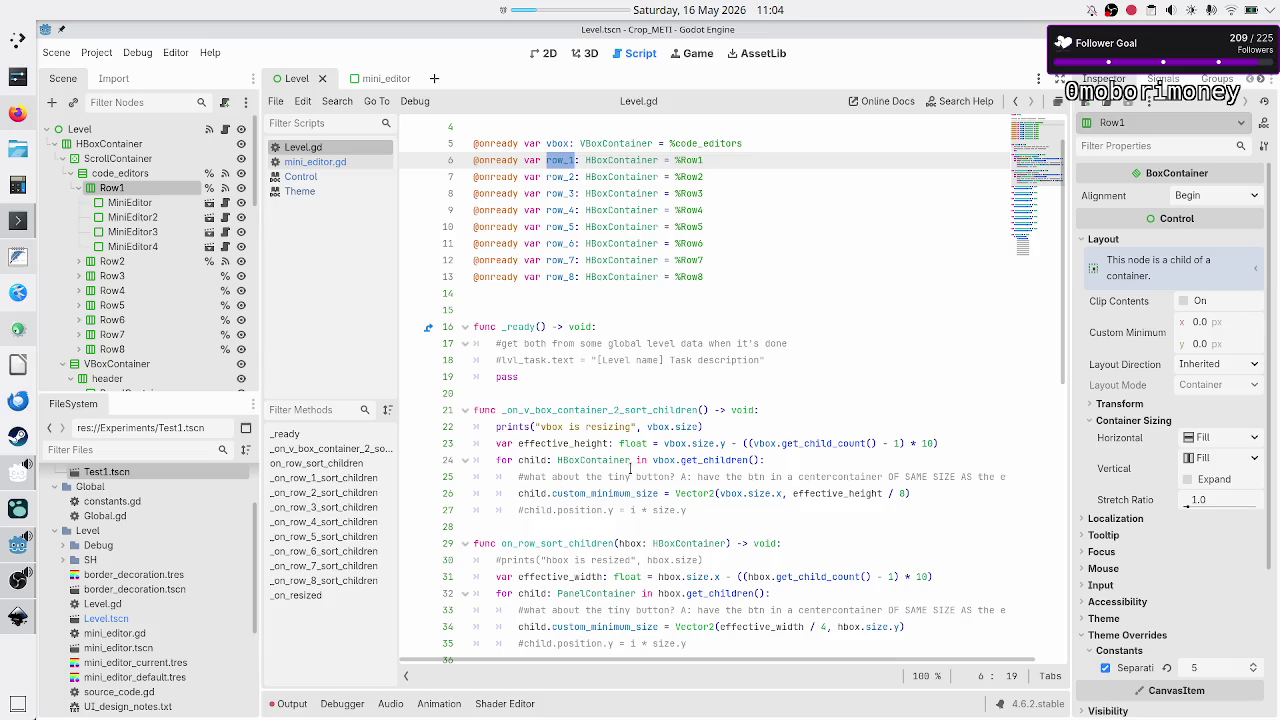
scroll(630, 467, down, 7)
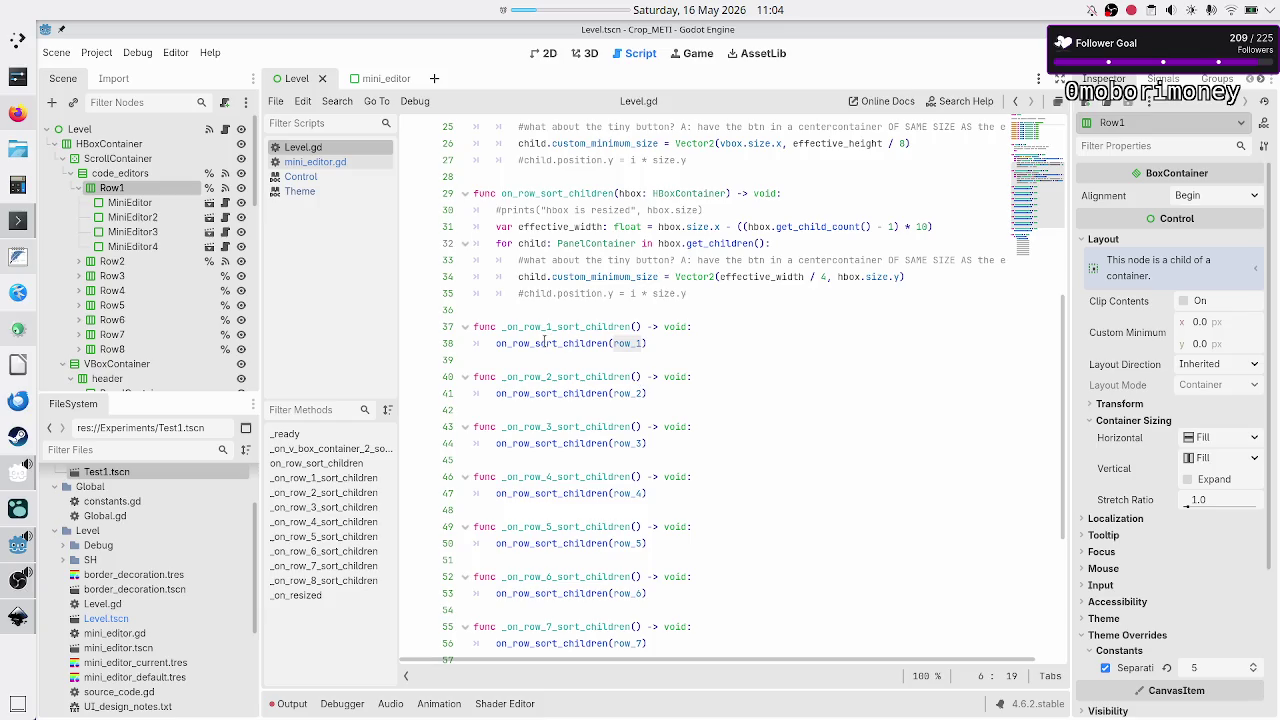
scroll(770, 384, down, 5)
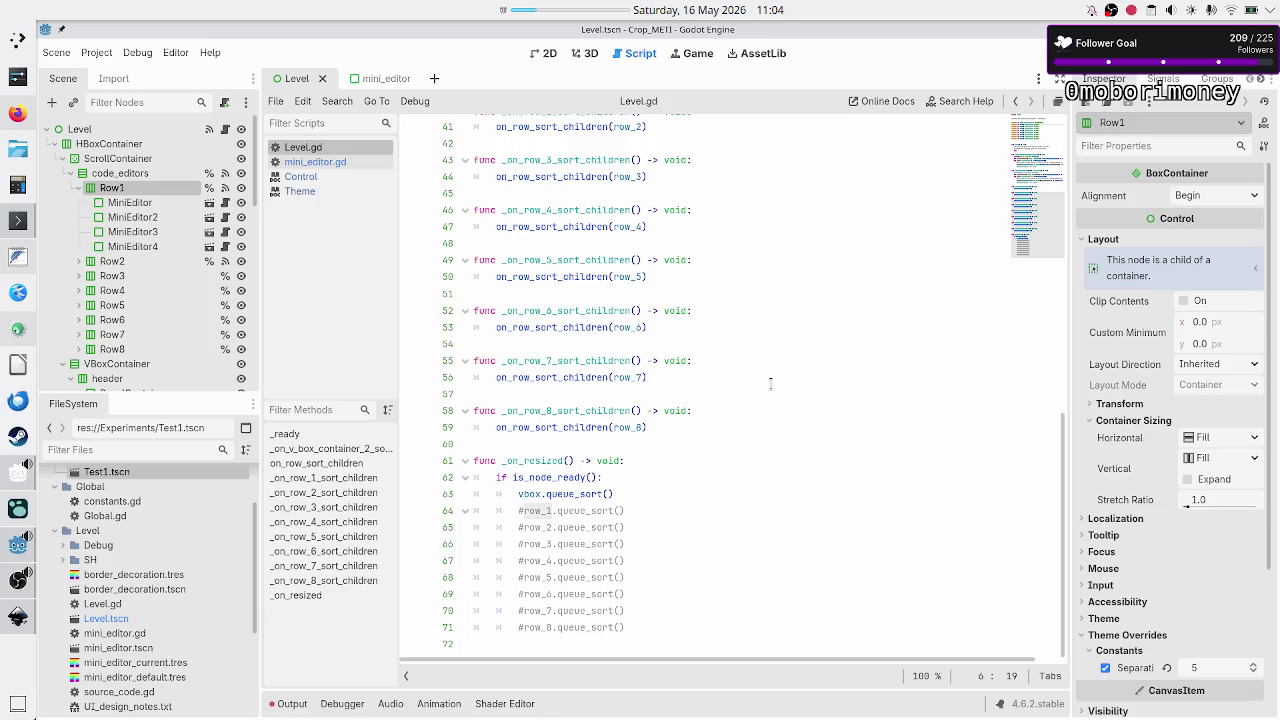
scroll(770, 384, up, 13)
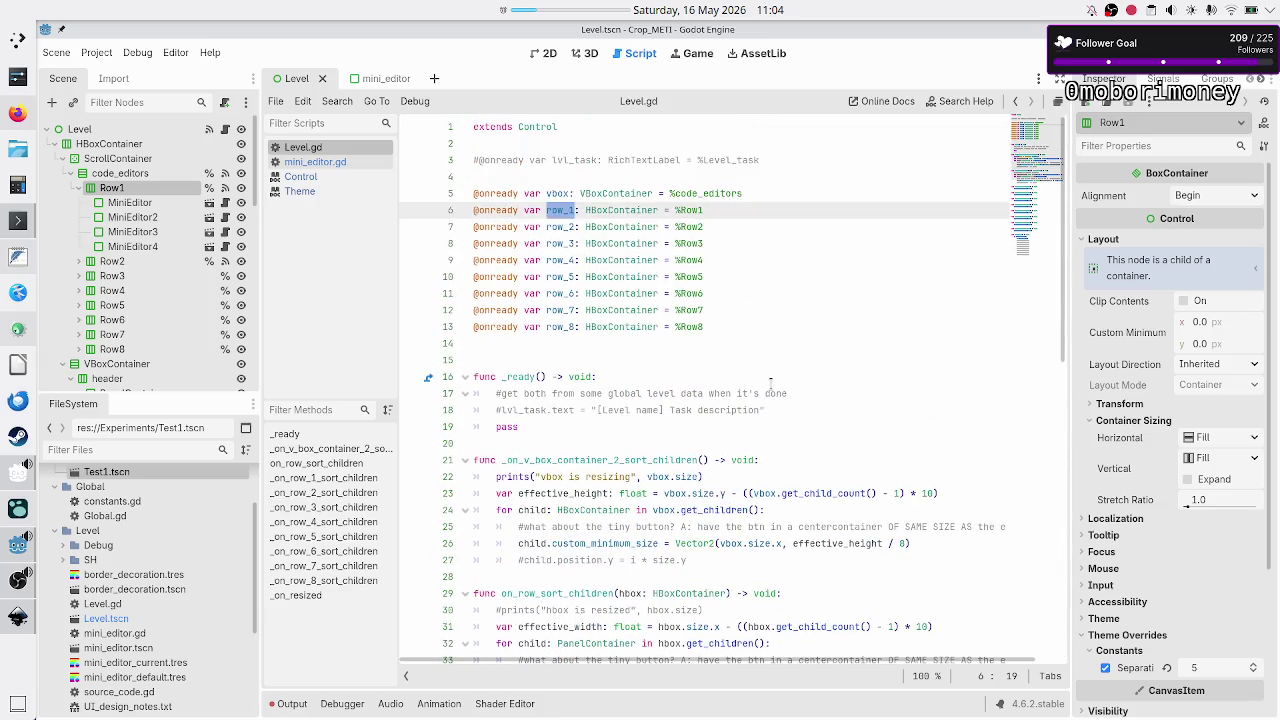
click(682, 371)
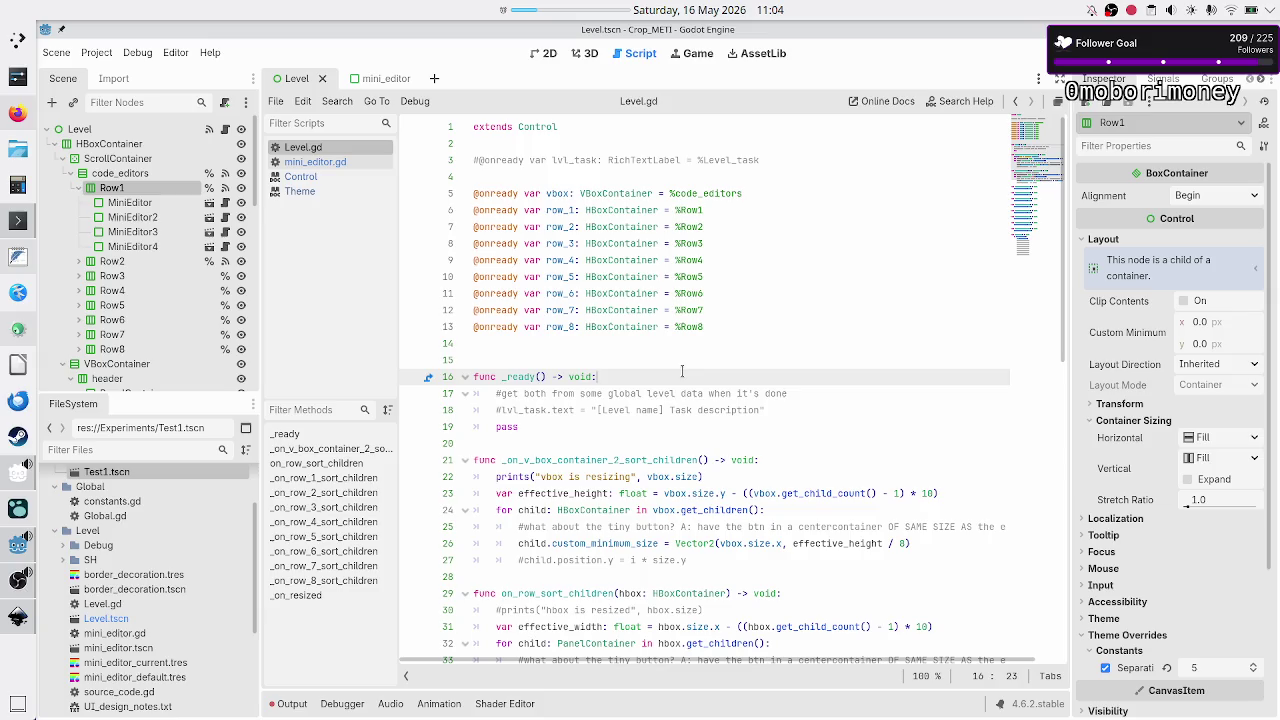
key(Up)
key(ctrl+shift+Return)
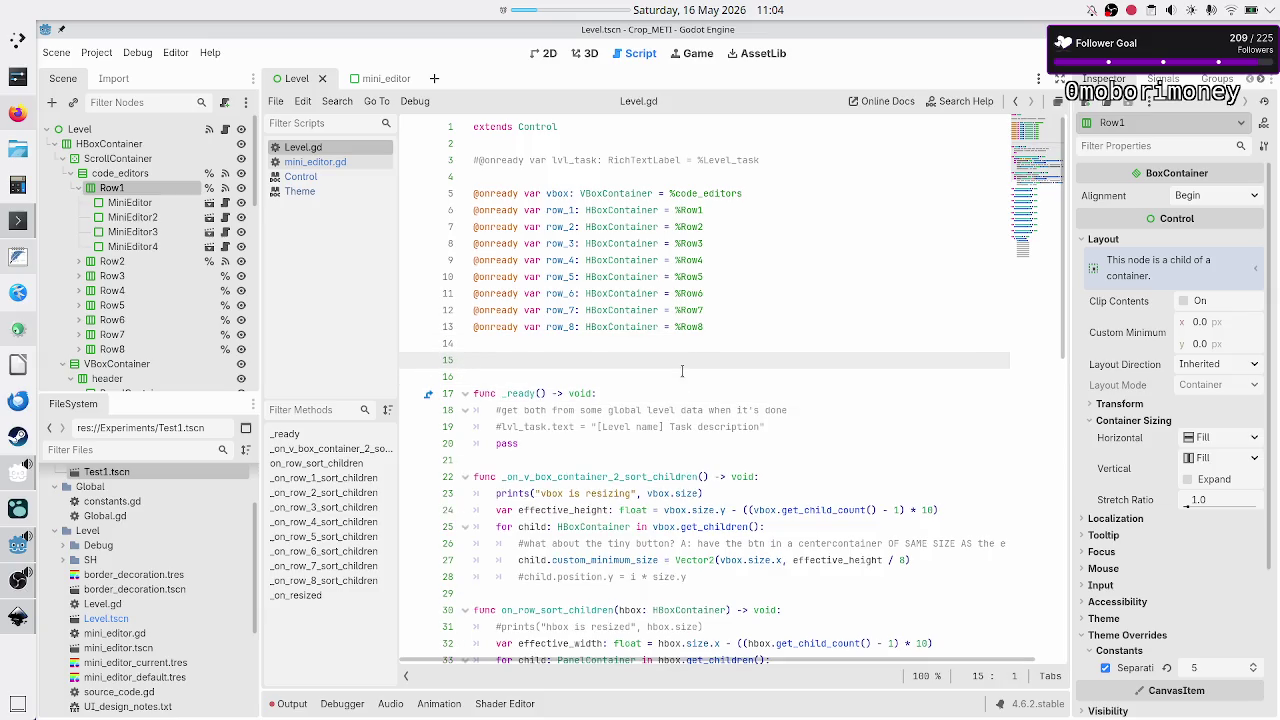
text(@onready)
text( var rows:)
text( Arr)
key(Return)
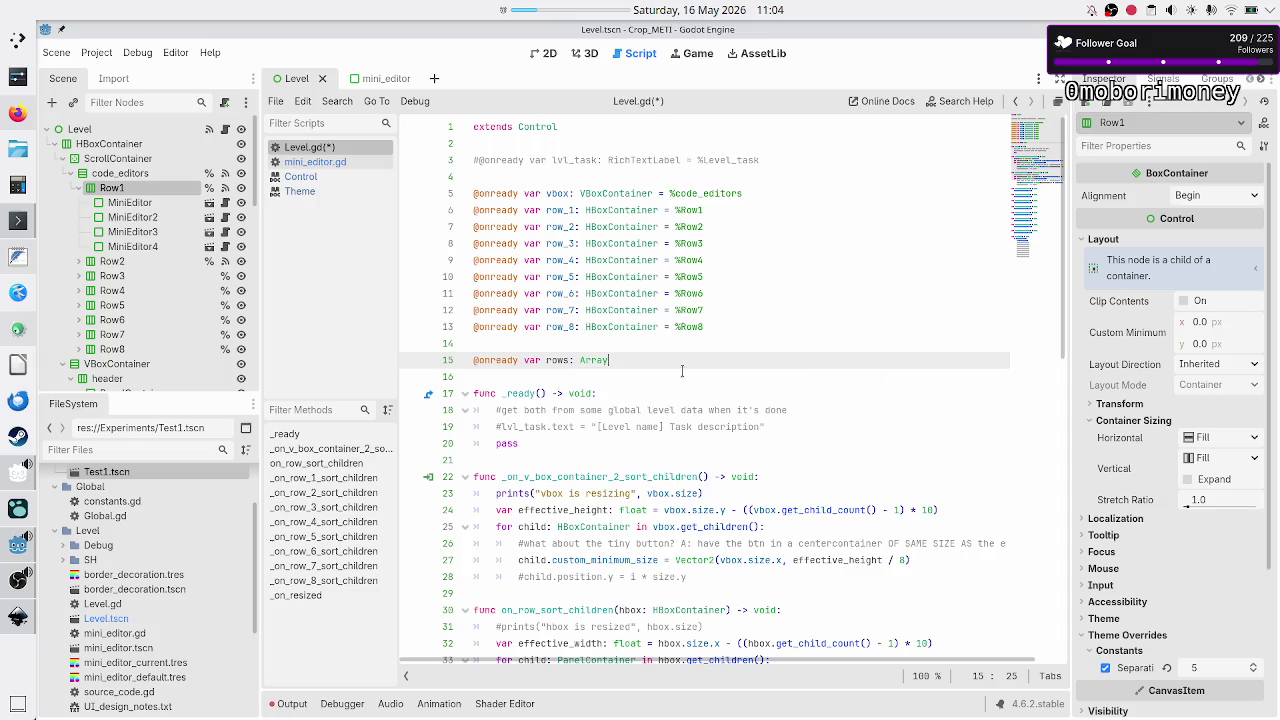
text([])
key(Left)
text(HB)
key(Return)
text(] = )
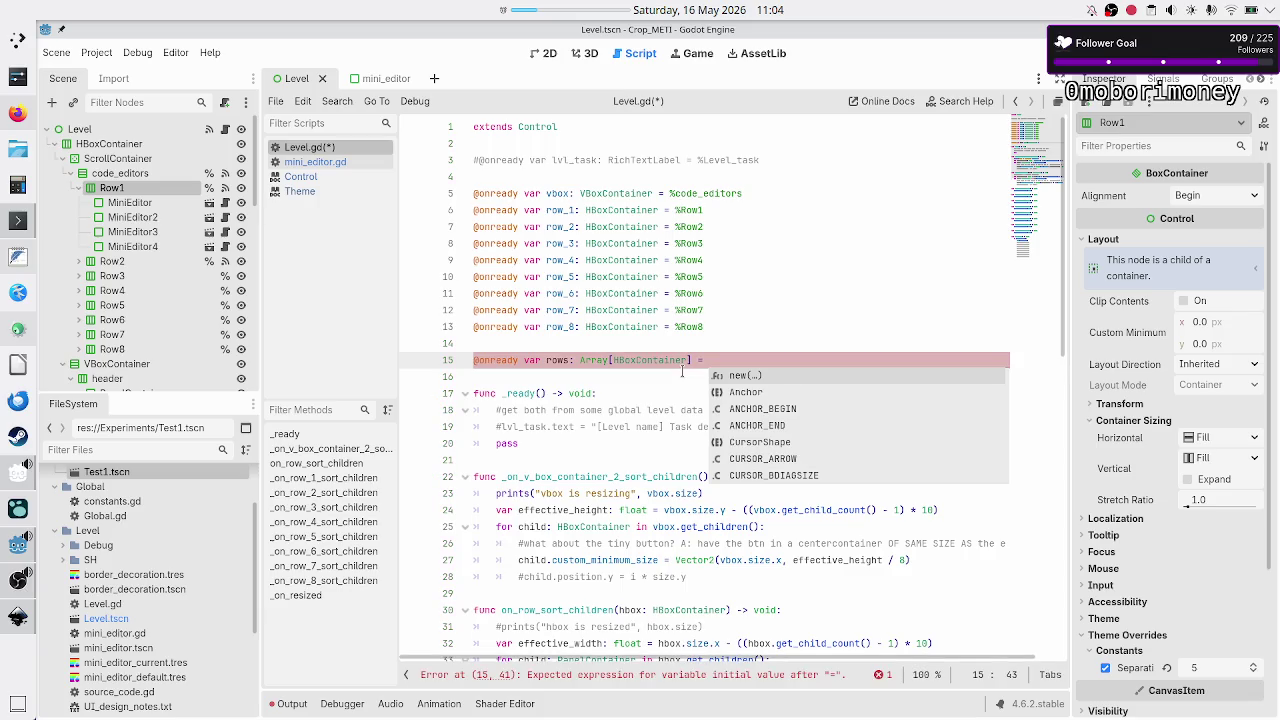
text([)
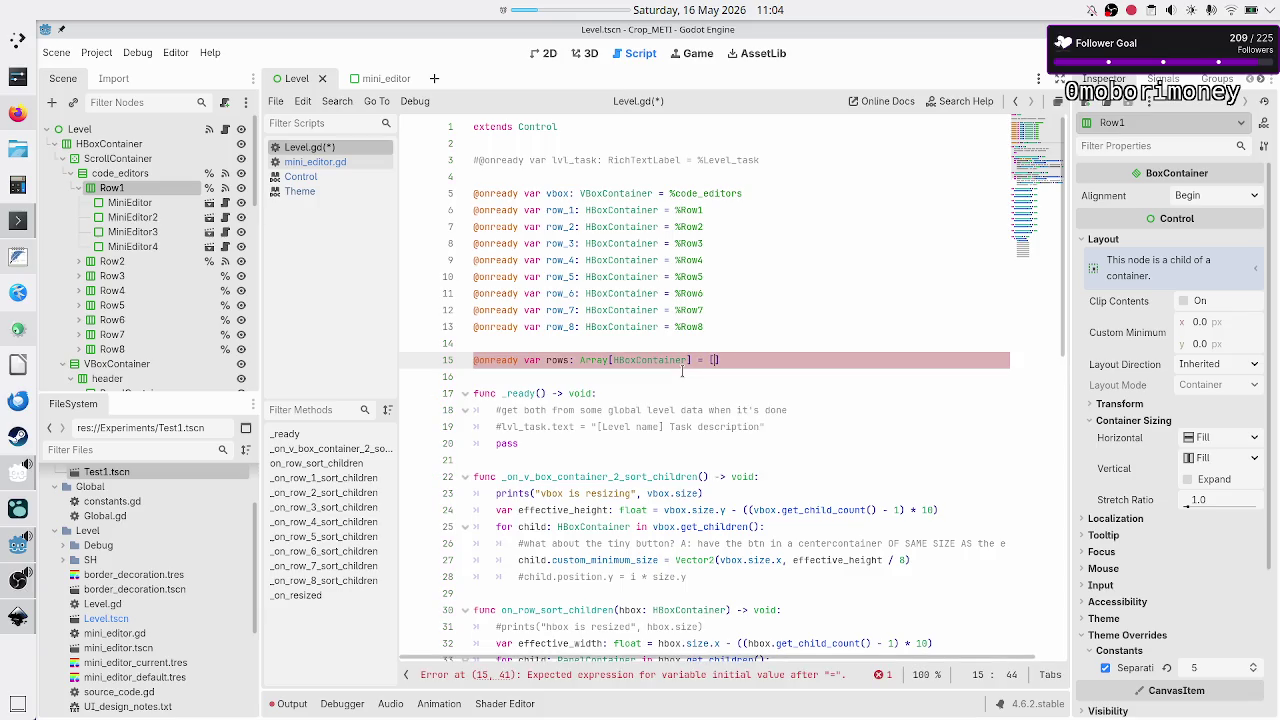
key(Return)
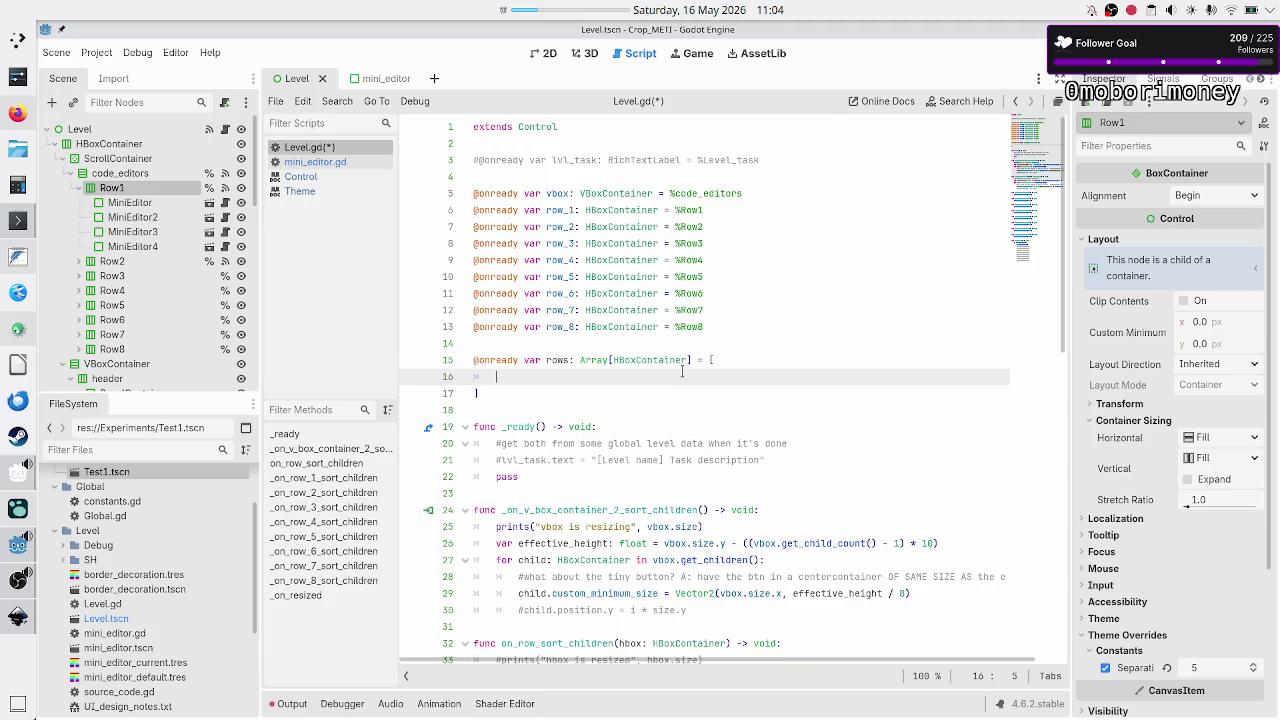
- Fill the rows array with row_1 through row_8 and move into _ready
text(row_)
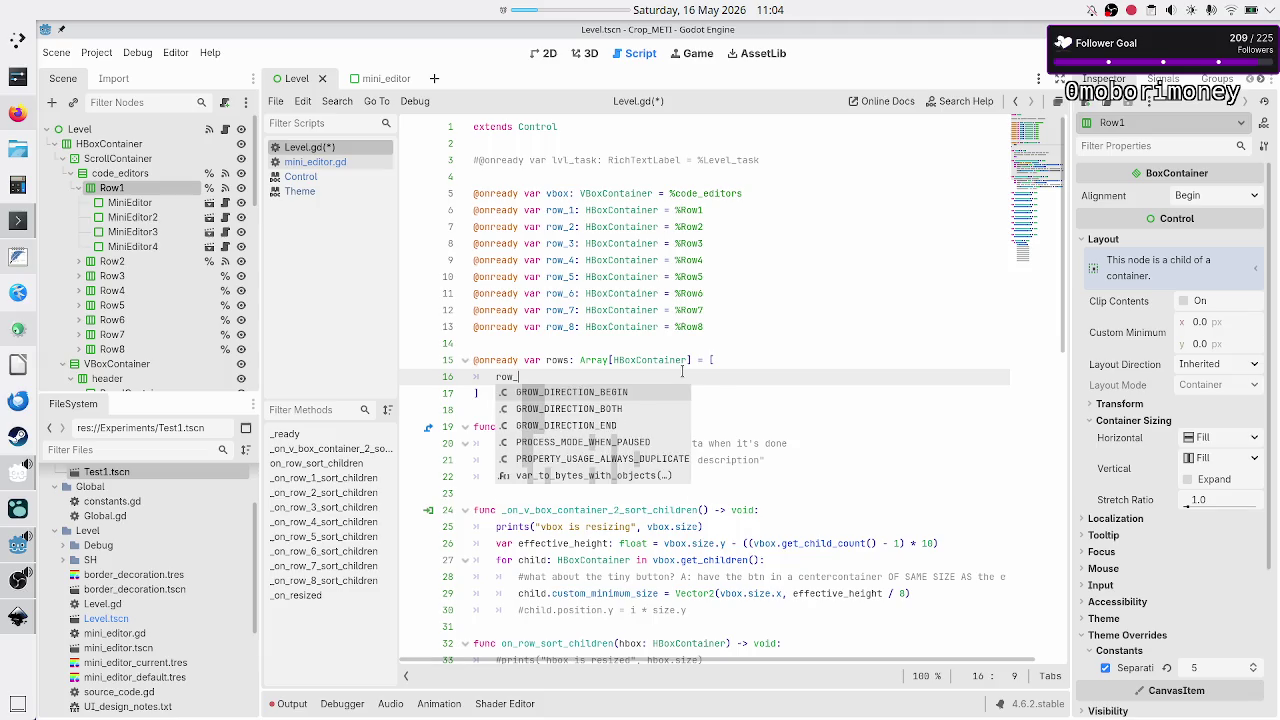
text(1, row_)
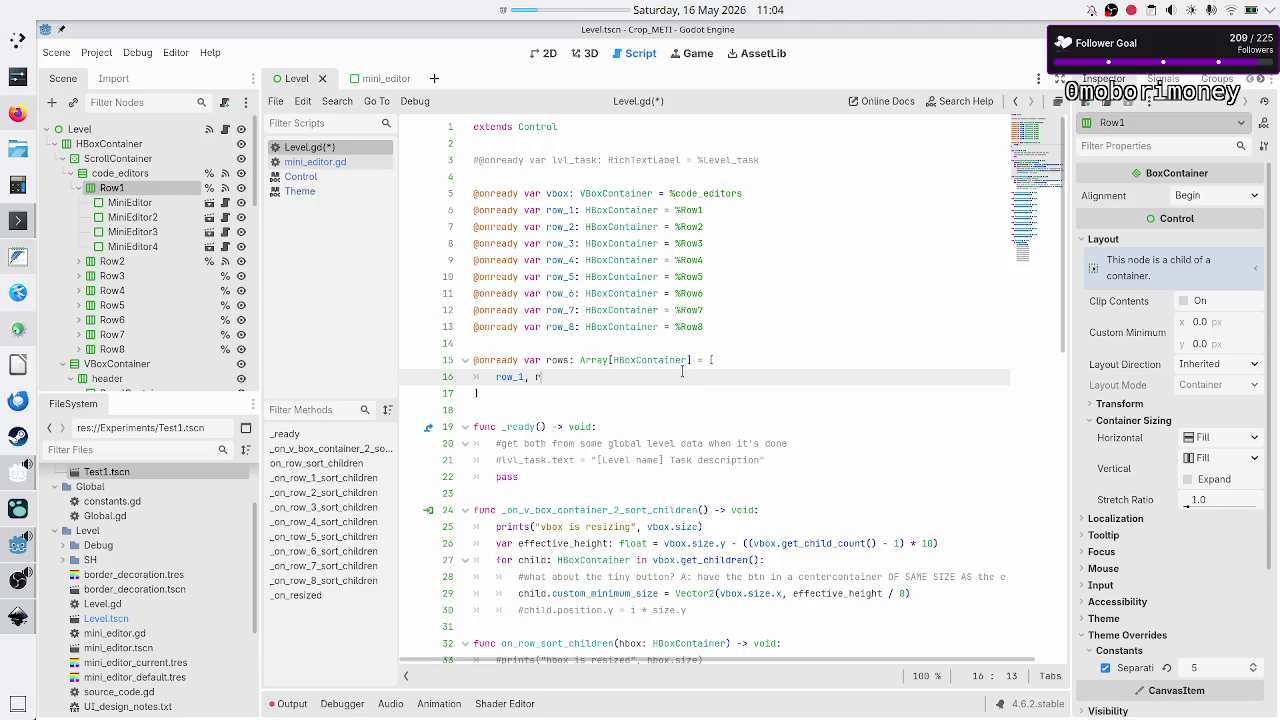
text(2,)
text( ro)
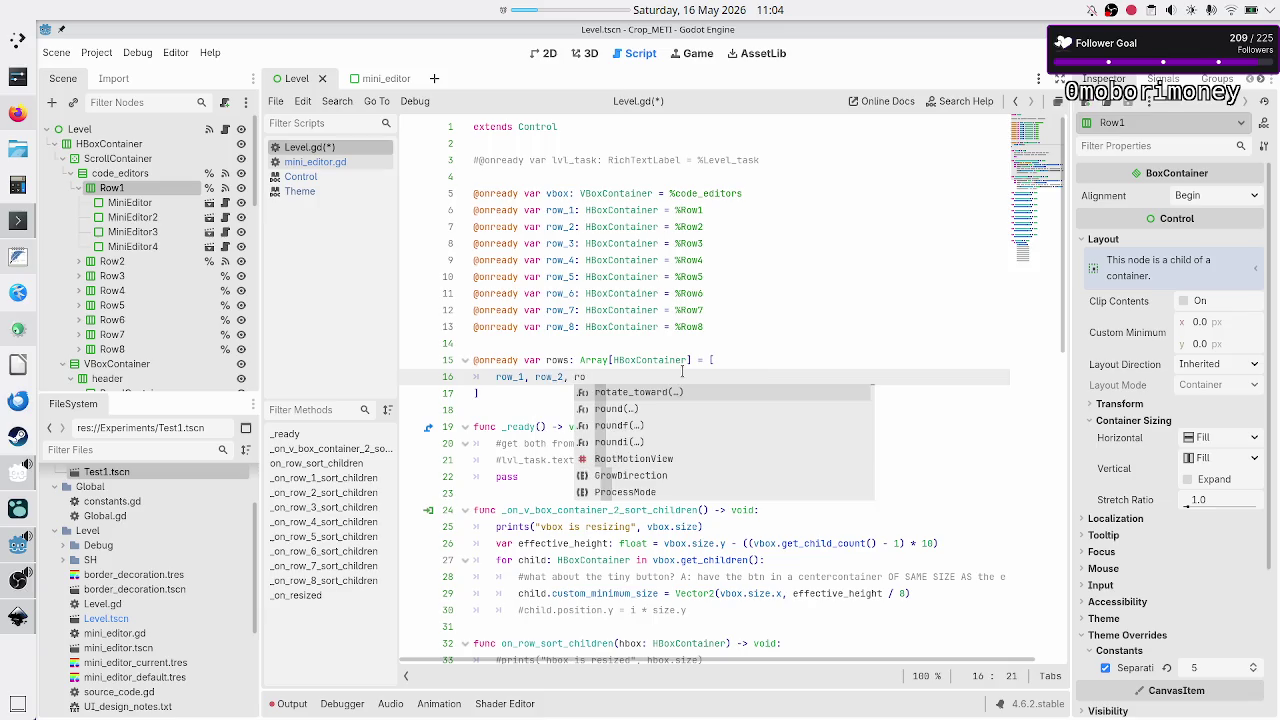
text(w)
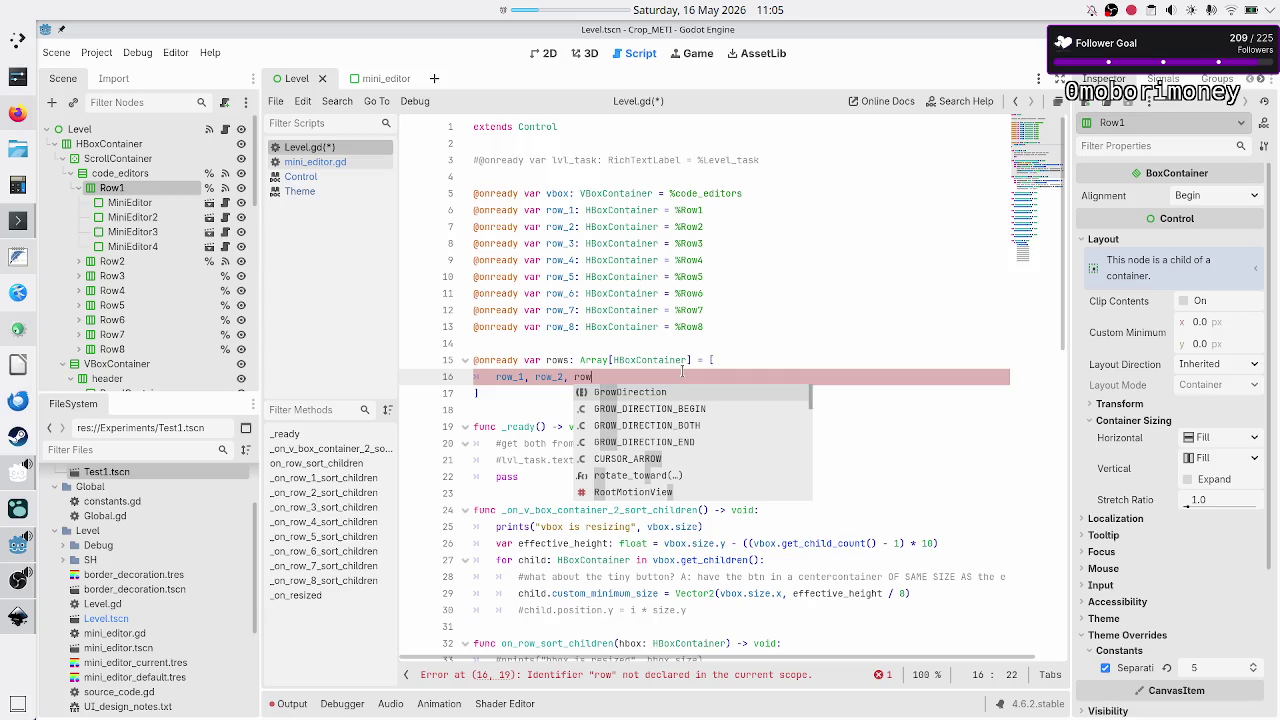
text(_3)
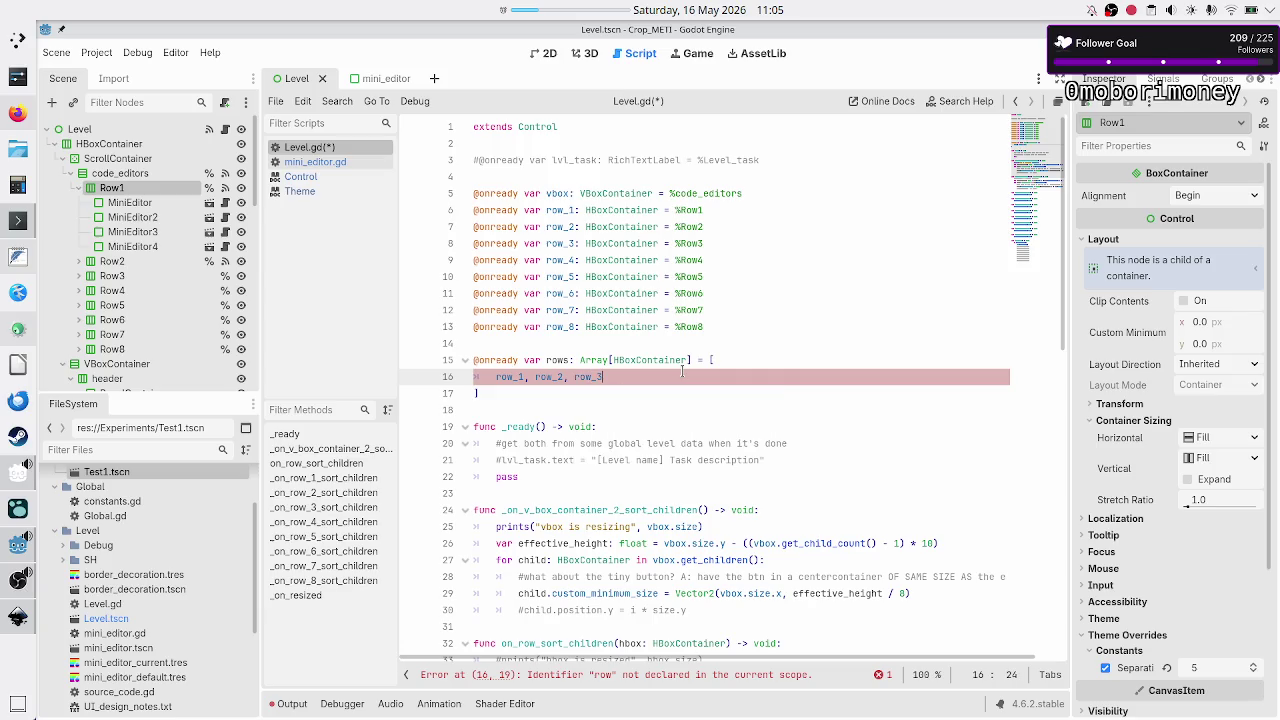
text(, row_)
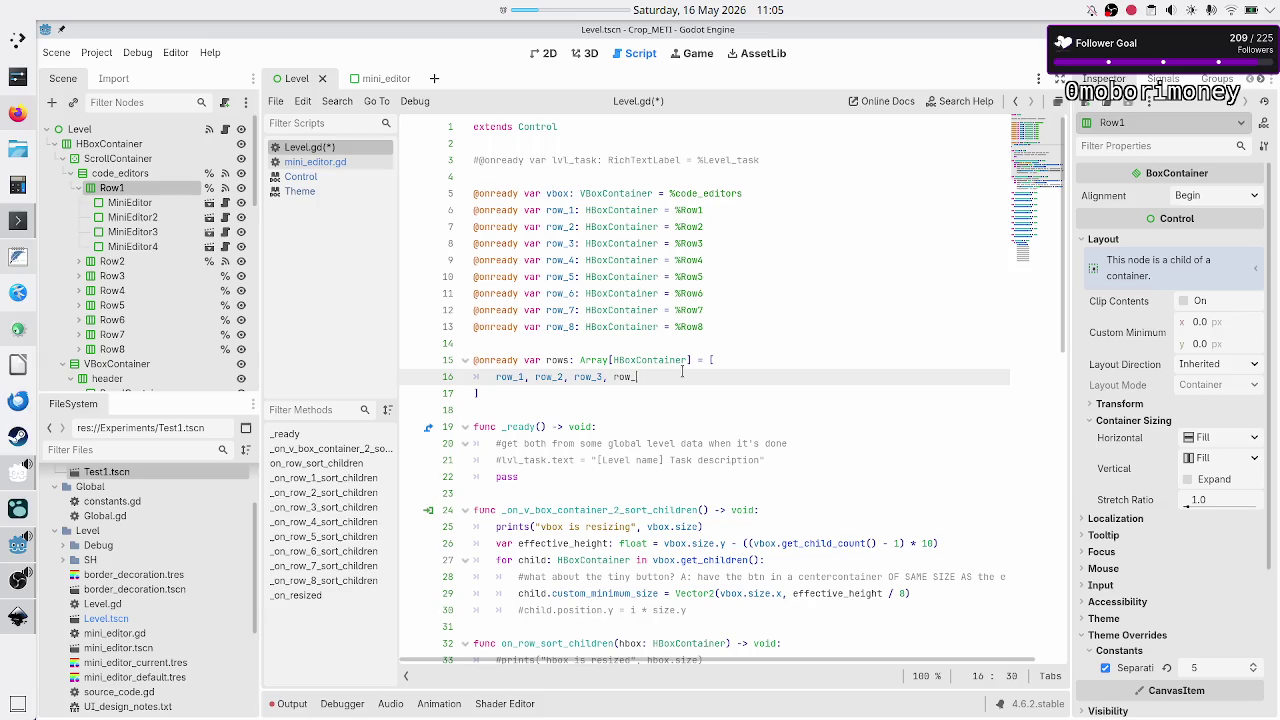
text(4, row_)
text(5, row)
text(_6, row_)
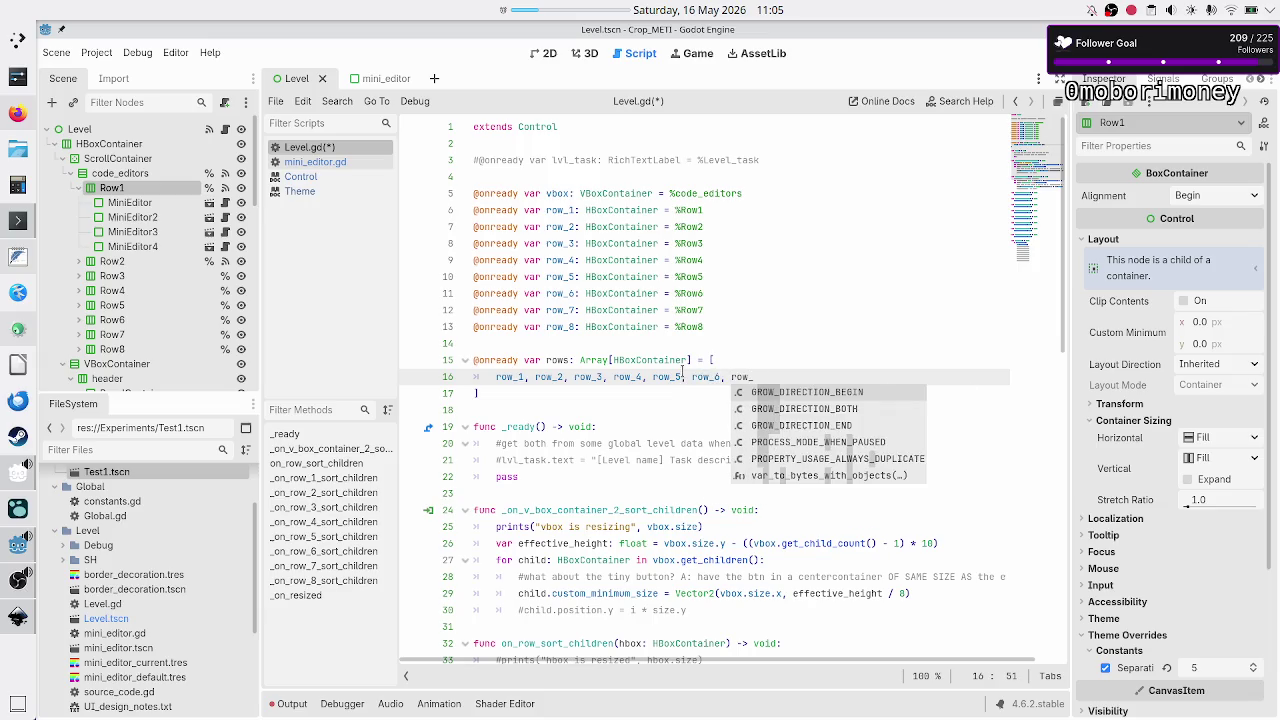
text(7,)
text( row_)
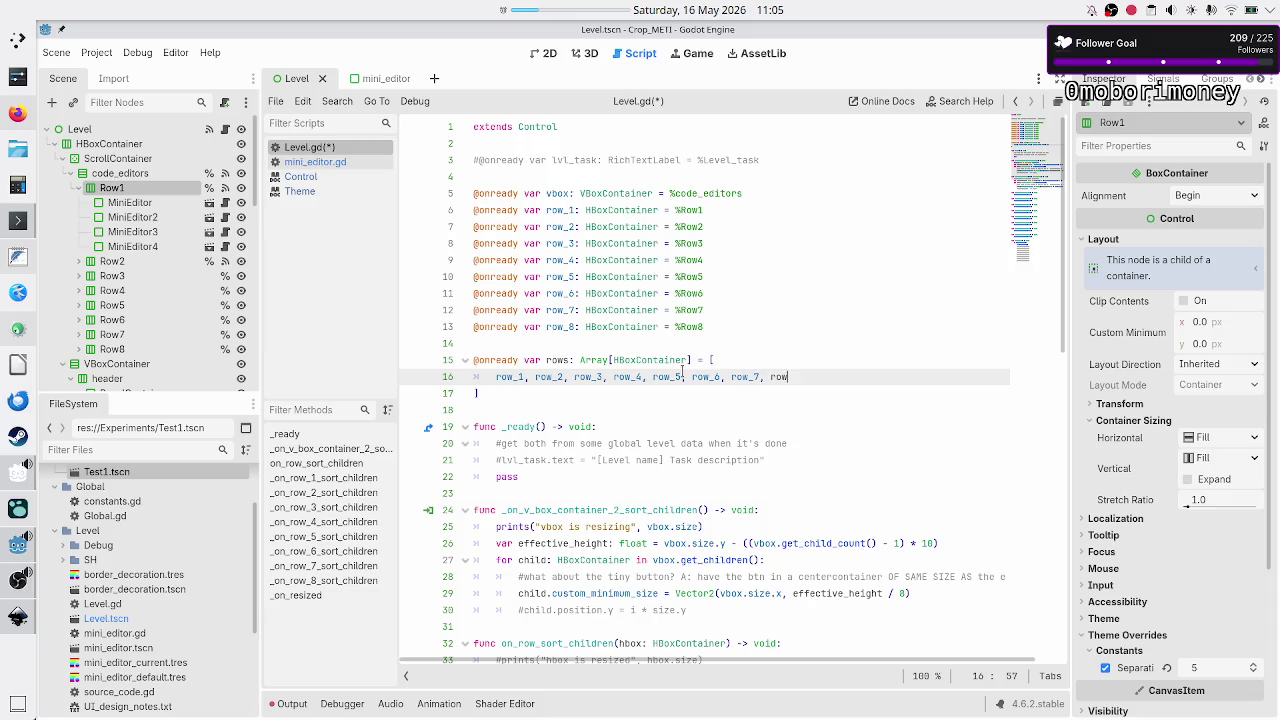
text(8)
key(Down)
key(Down)
key(Down)
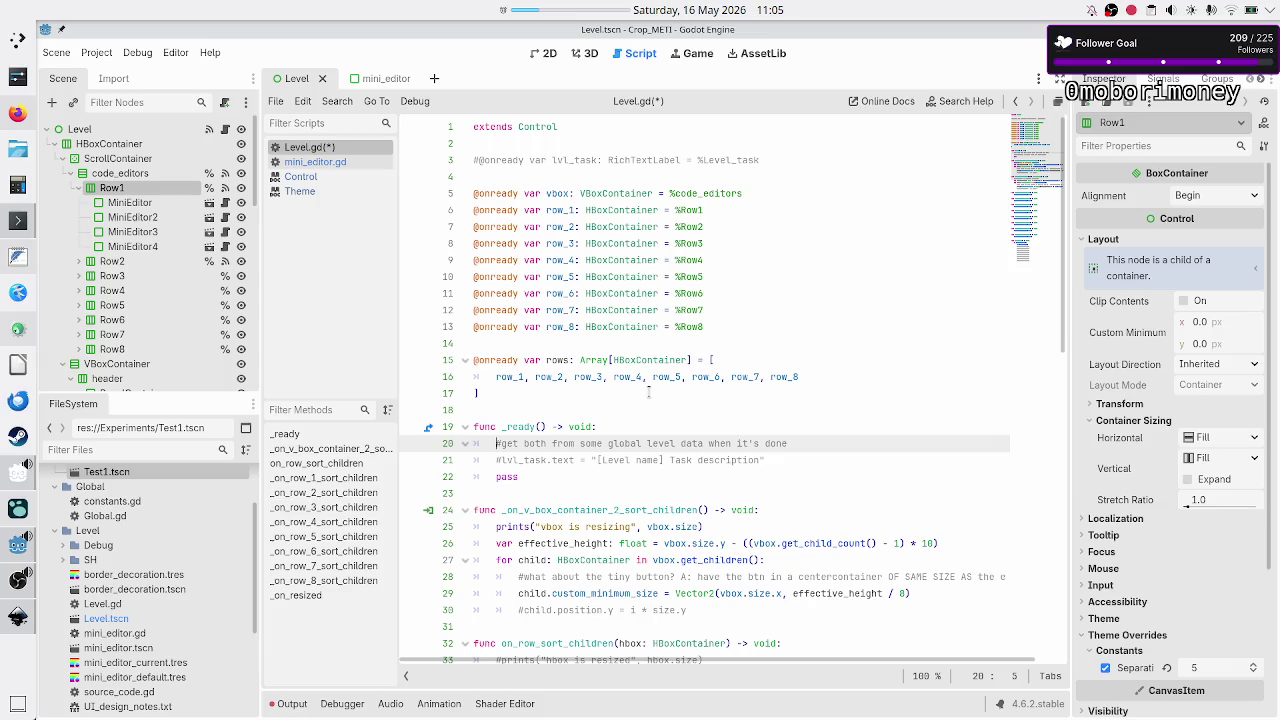
key(Down)
key(Down)
- On a new line in _ready, write the loop 'for row: HBoxContainer in rows:'
key(Up)
key(End)
key(Return)
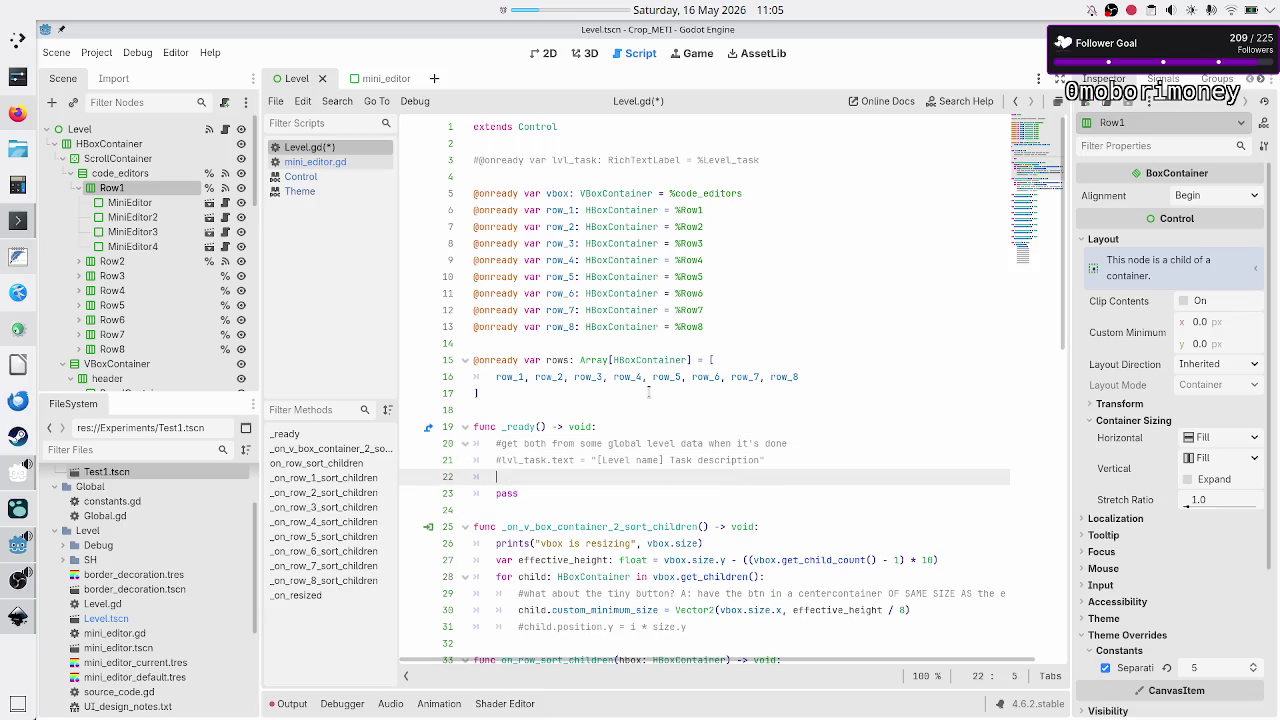
text(for rw)
key(BackSpace)
text(ow: )
text(HBox)
key(Return)
text(in r)
text(ows:)
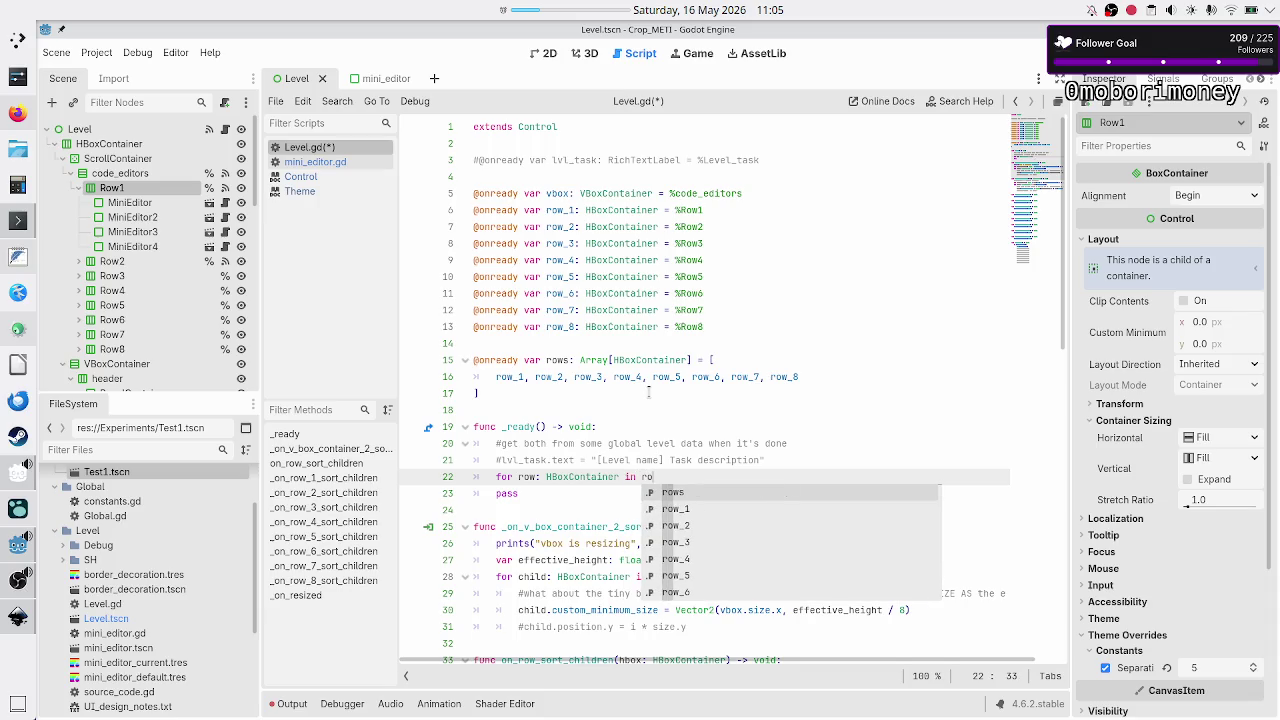
key(Return)
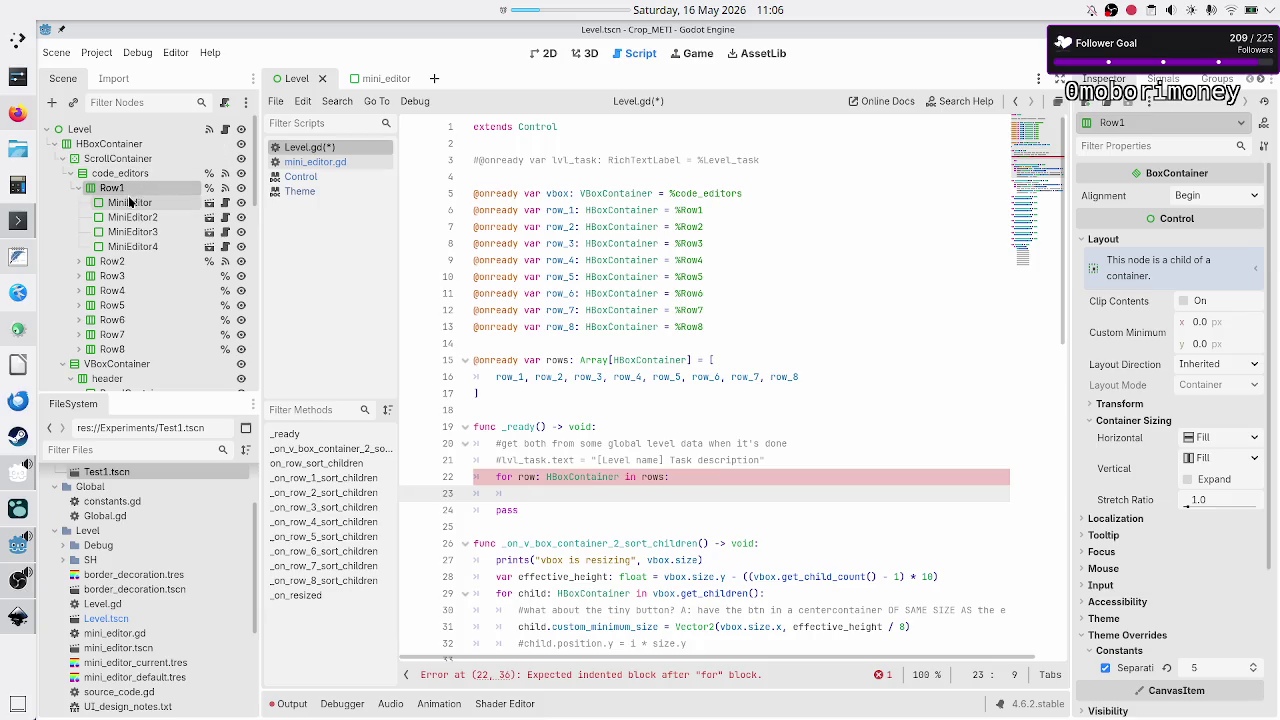
- View MiniEditor's signals, select IDE in the mini_editor scene, then bring up OBS Studio
click(130, 203)
click(1162, 79)
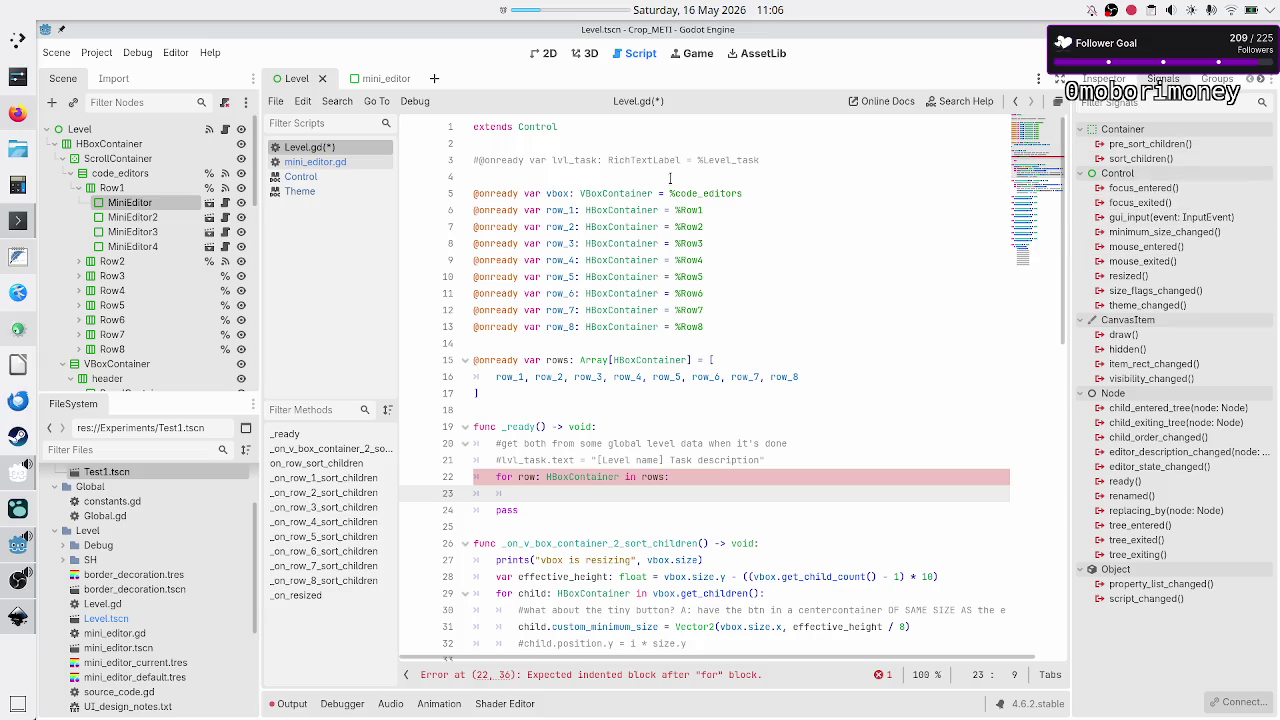
click(370, 85)
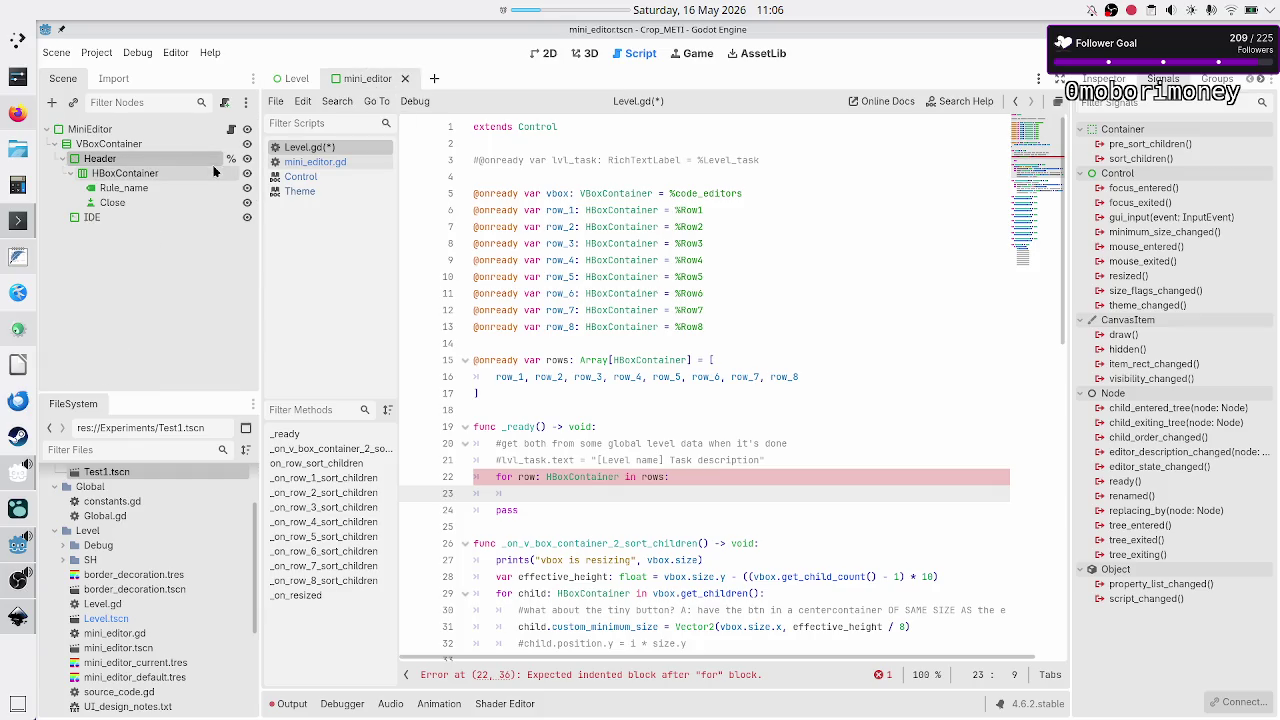
click(127, 218)
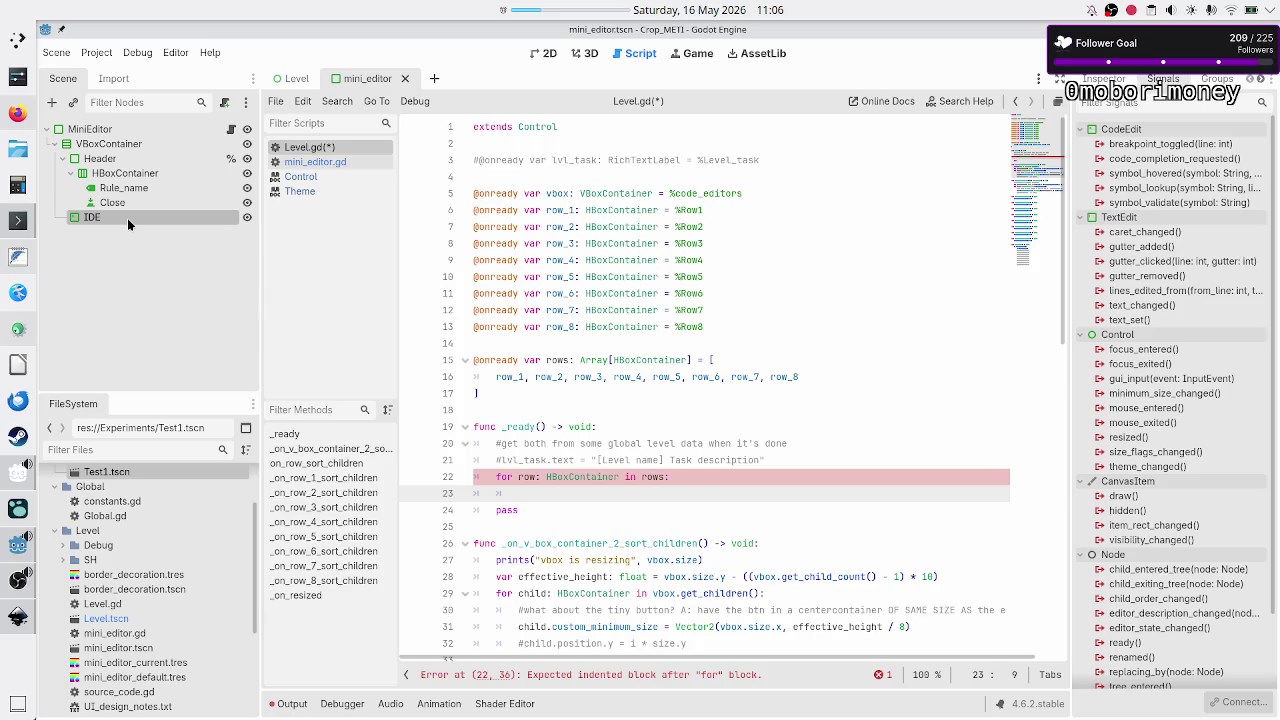
click(12, 580)
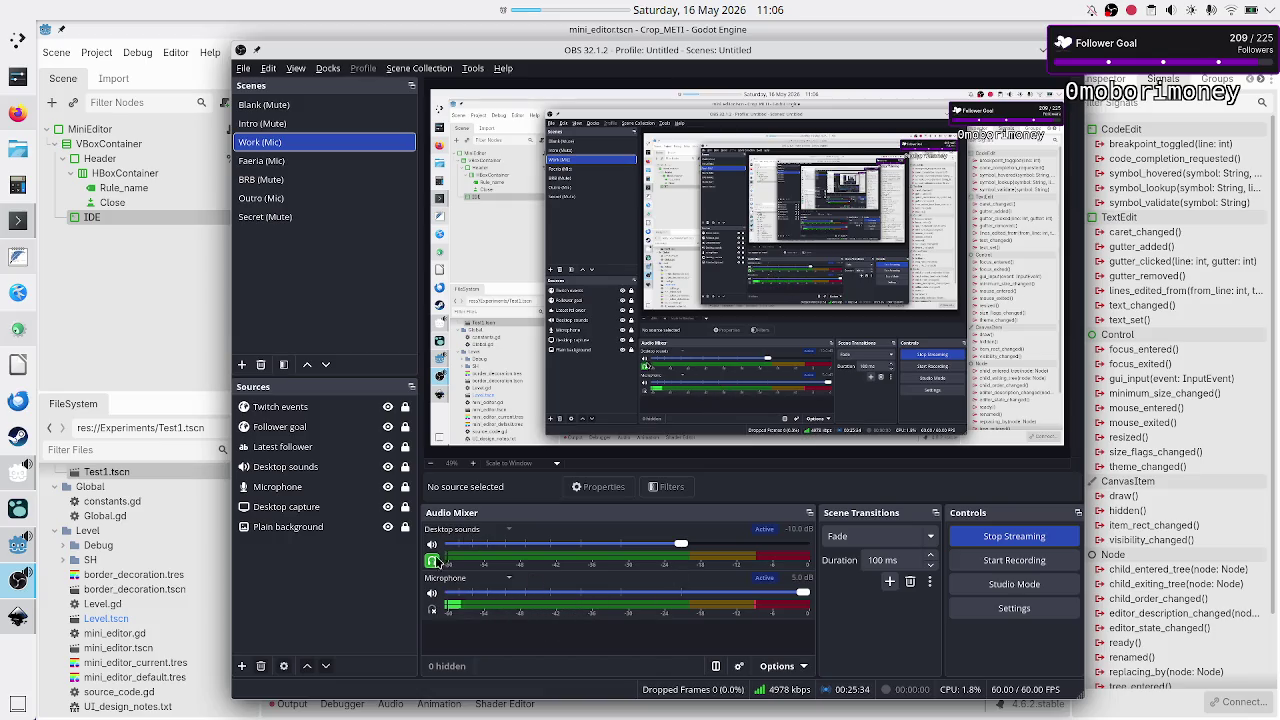
- Turn on audio monitoring, mute then unmute the microphone, and minimize OBS back to Godot
click(432, 609)
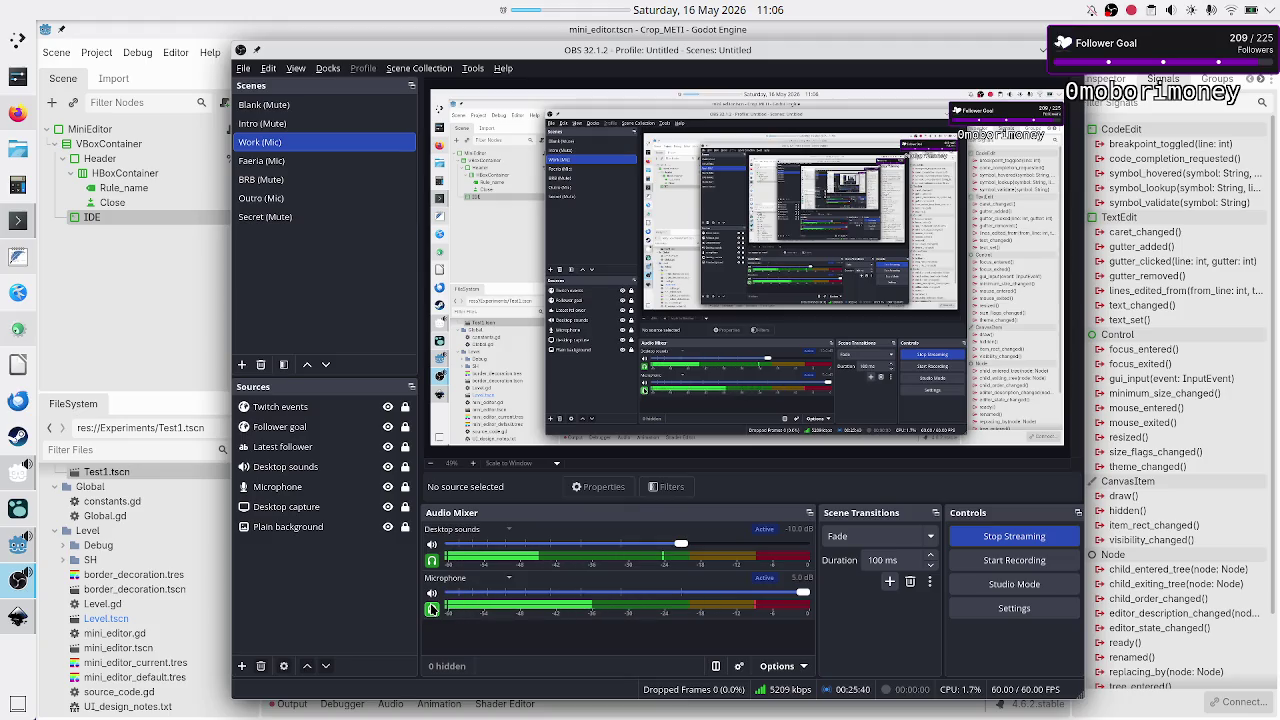
click(430, 594)
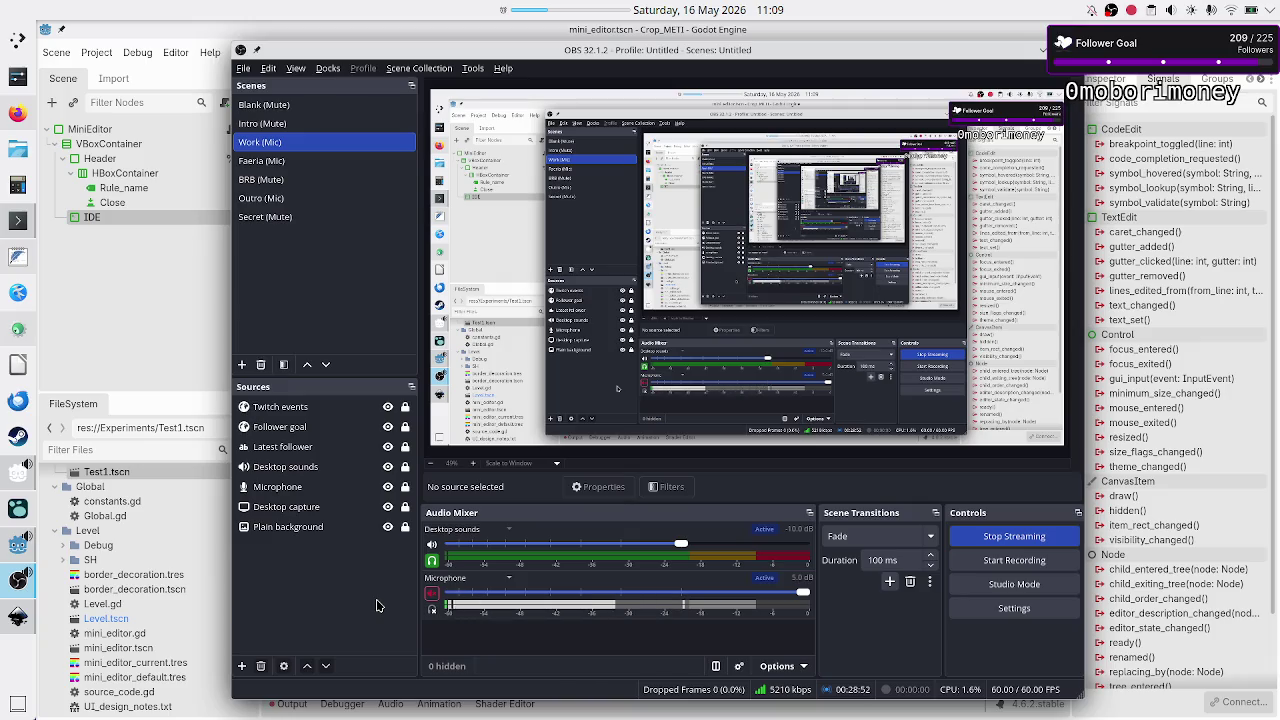
click(432, 593)
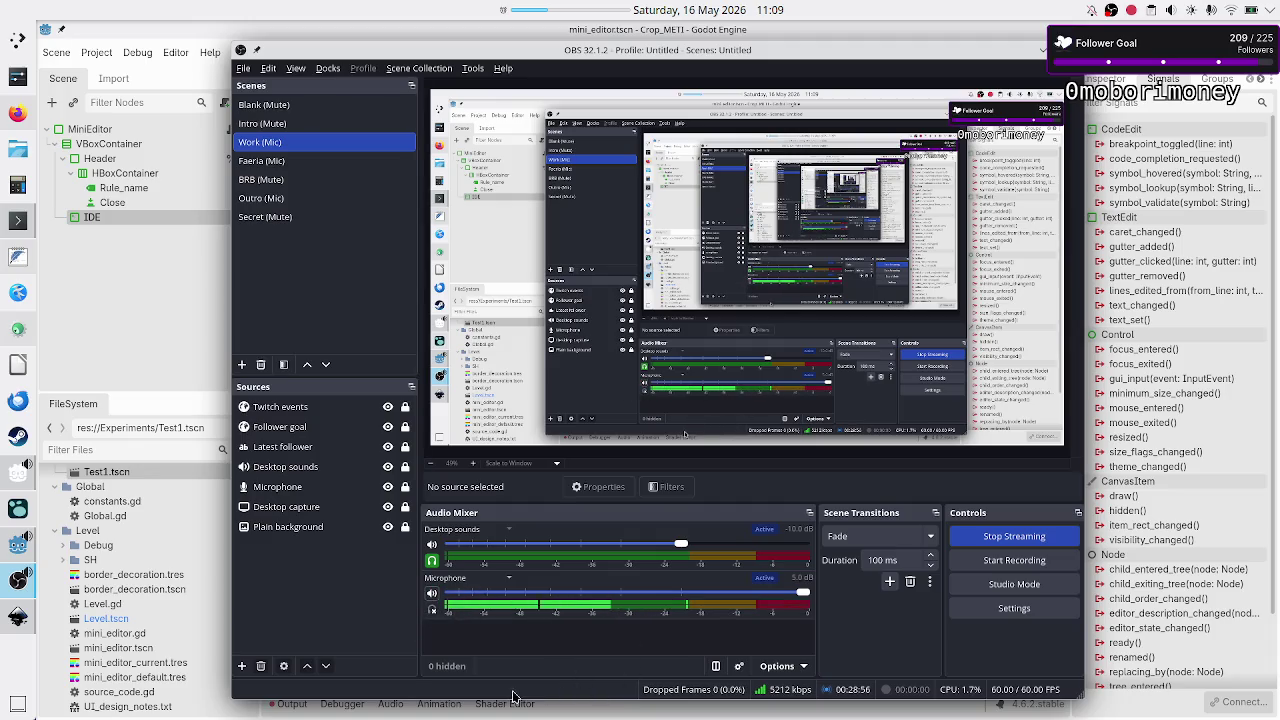
click(595, 716)
click(698, 478)
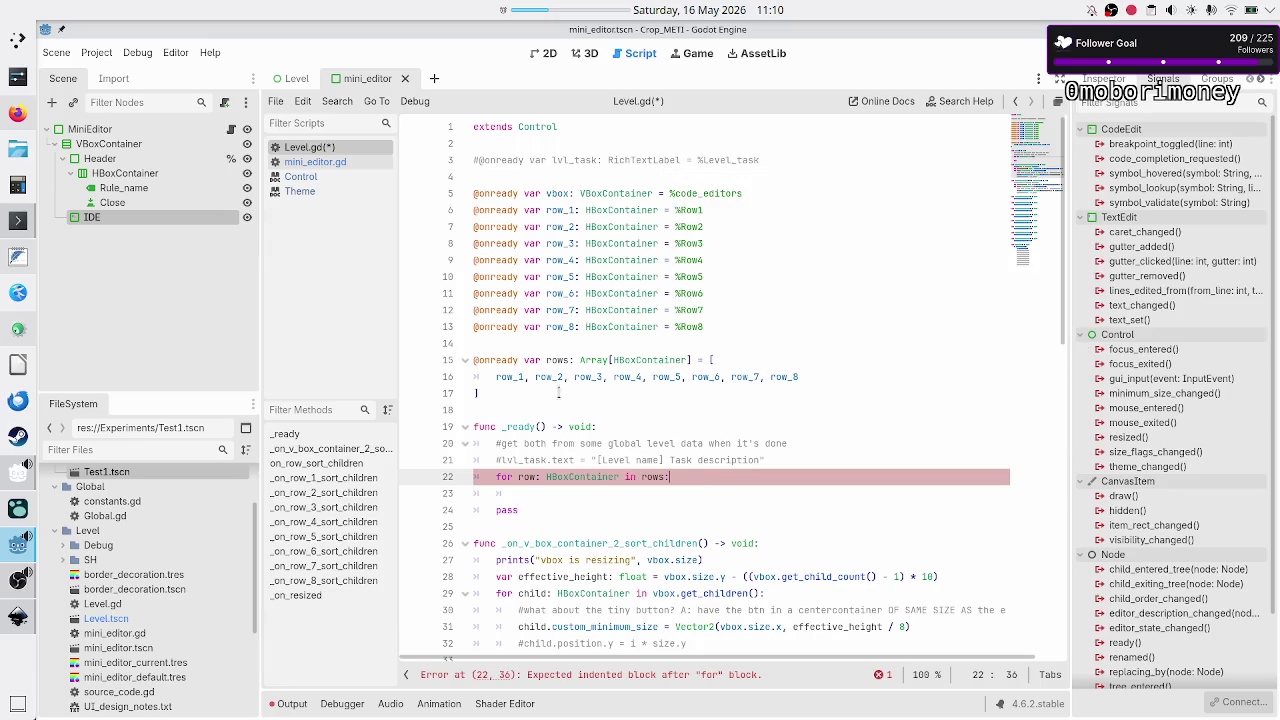
- Save Level.gd, select MiniEditor then IDE, and start connecting IDE's focus_entered signal
click(559, 393)
key(ctrl+s)
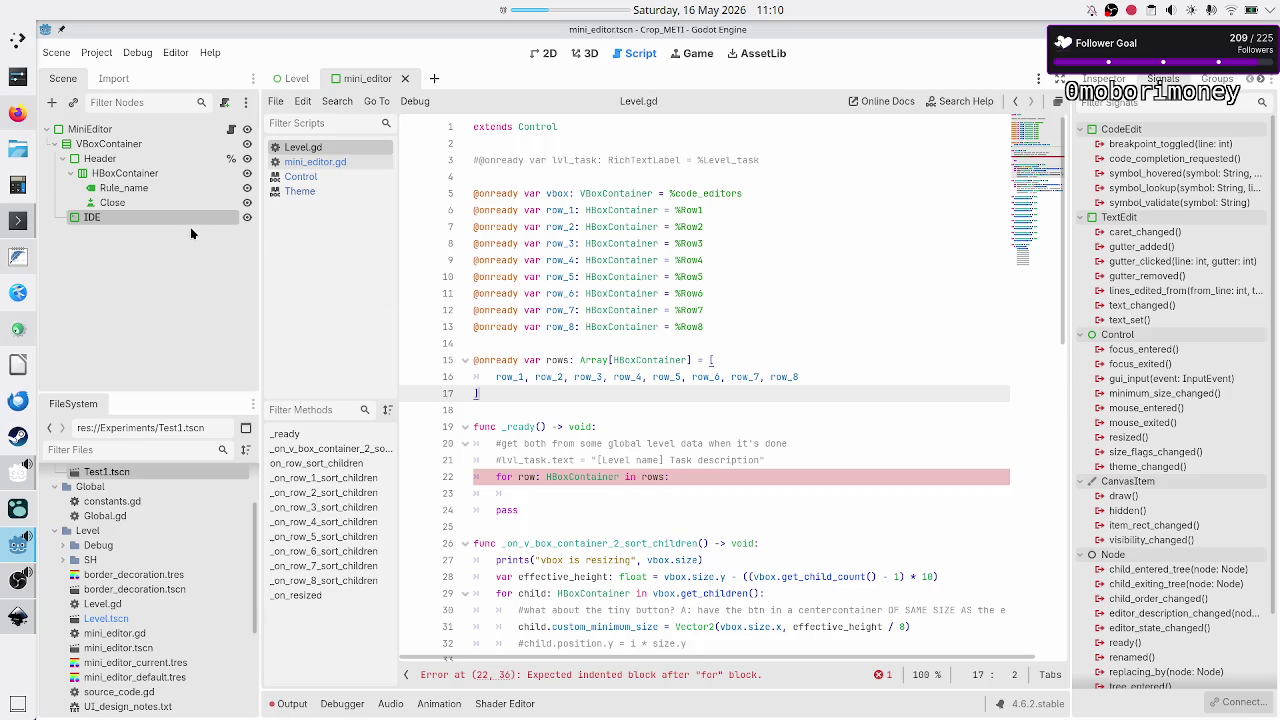
click(121, 128)
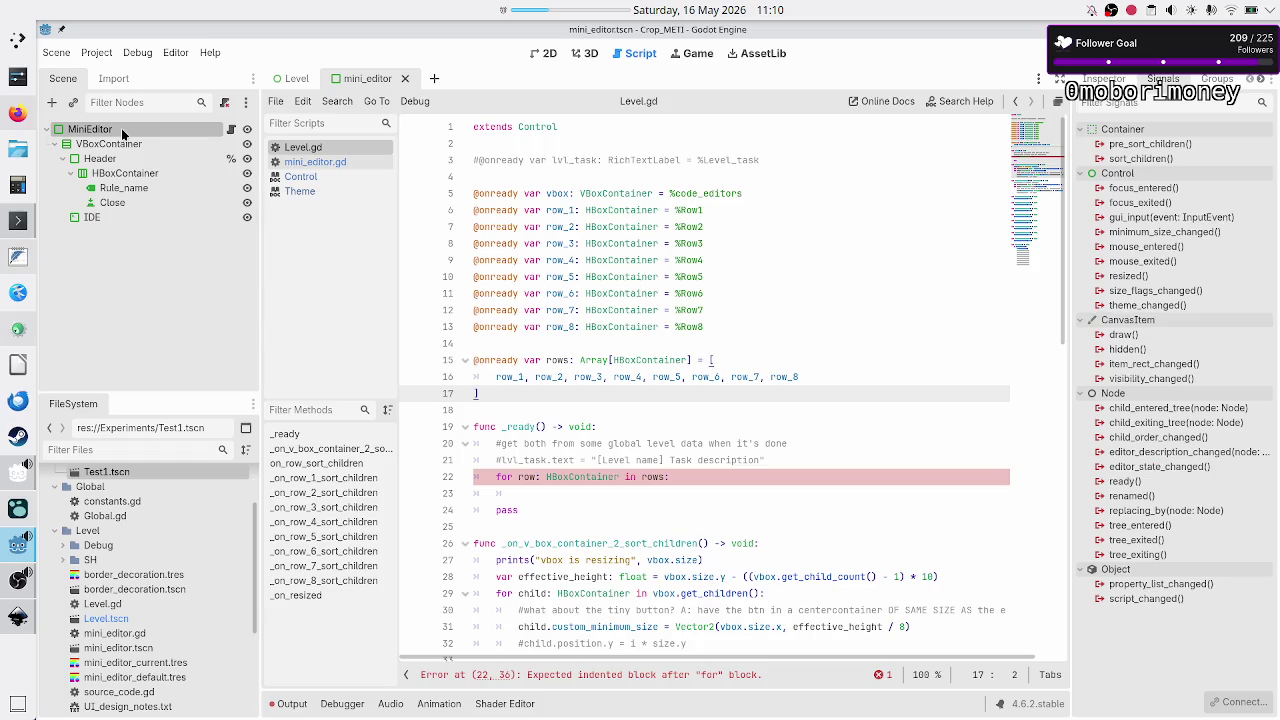
click(103, 222)
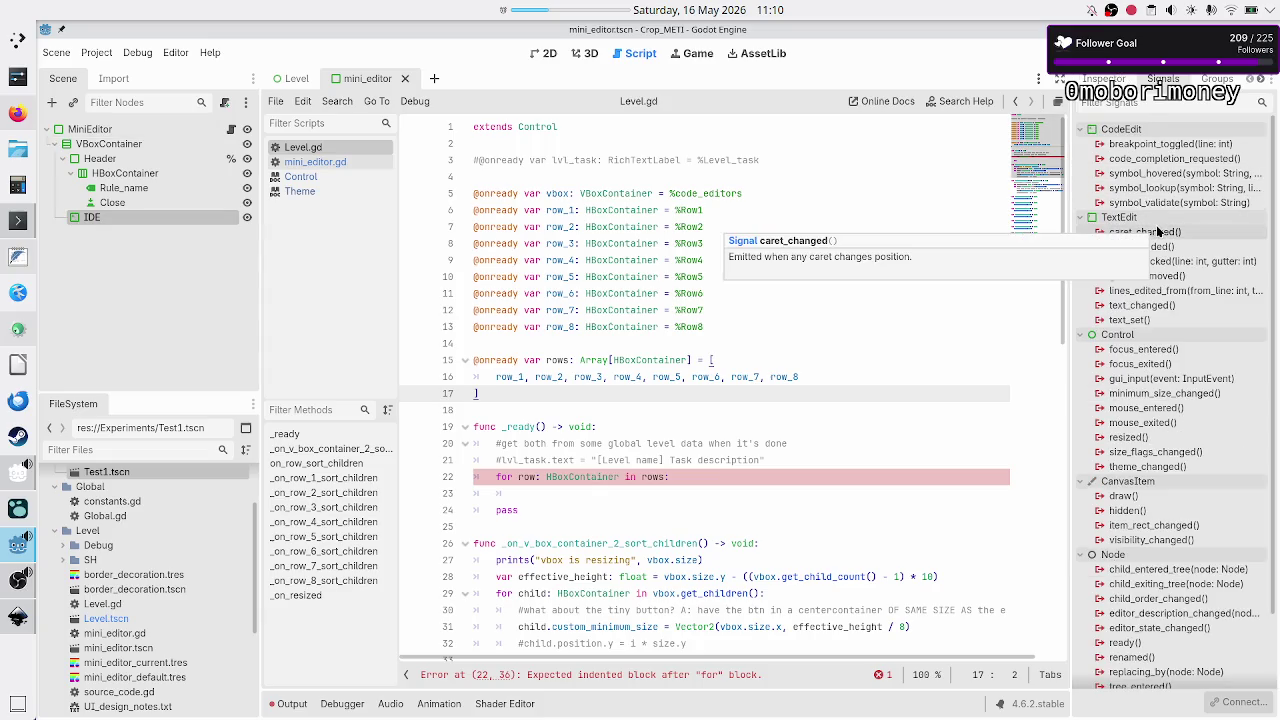
double_click(1184, 351)
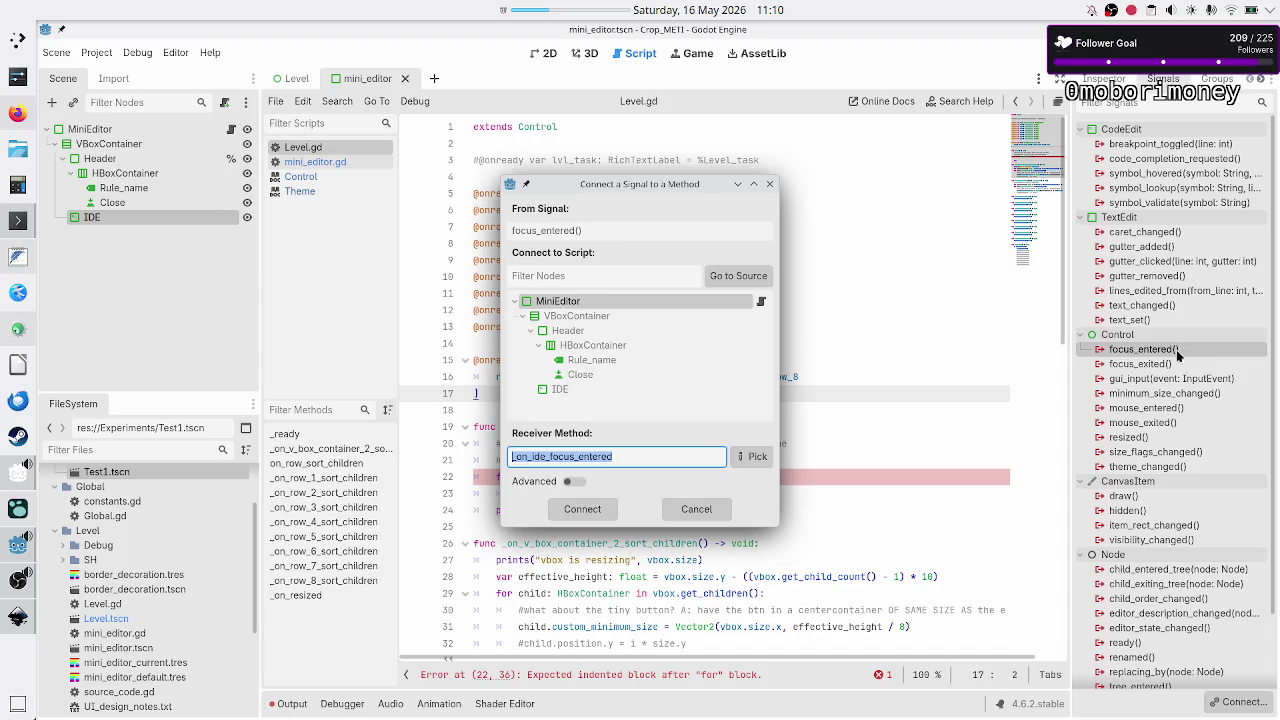
- Create the _on_ide_focus_entered handler and replace its pass body with set_current()
click(581, 512)
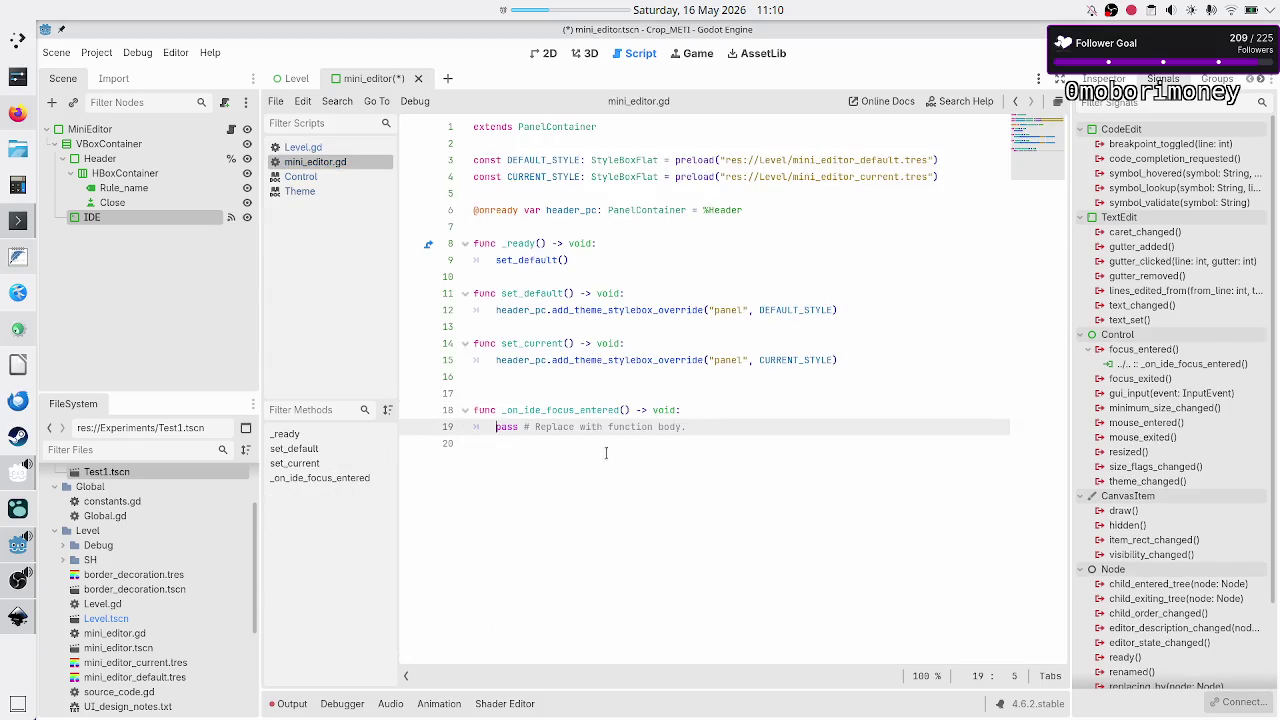
key(shift+End)
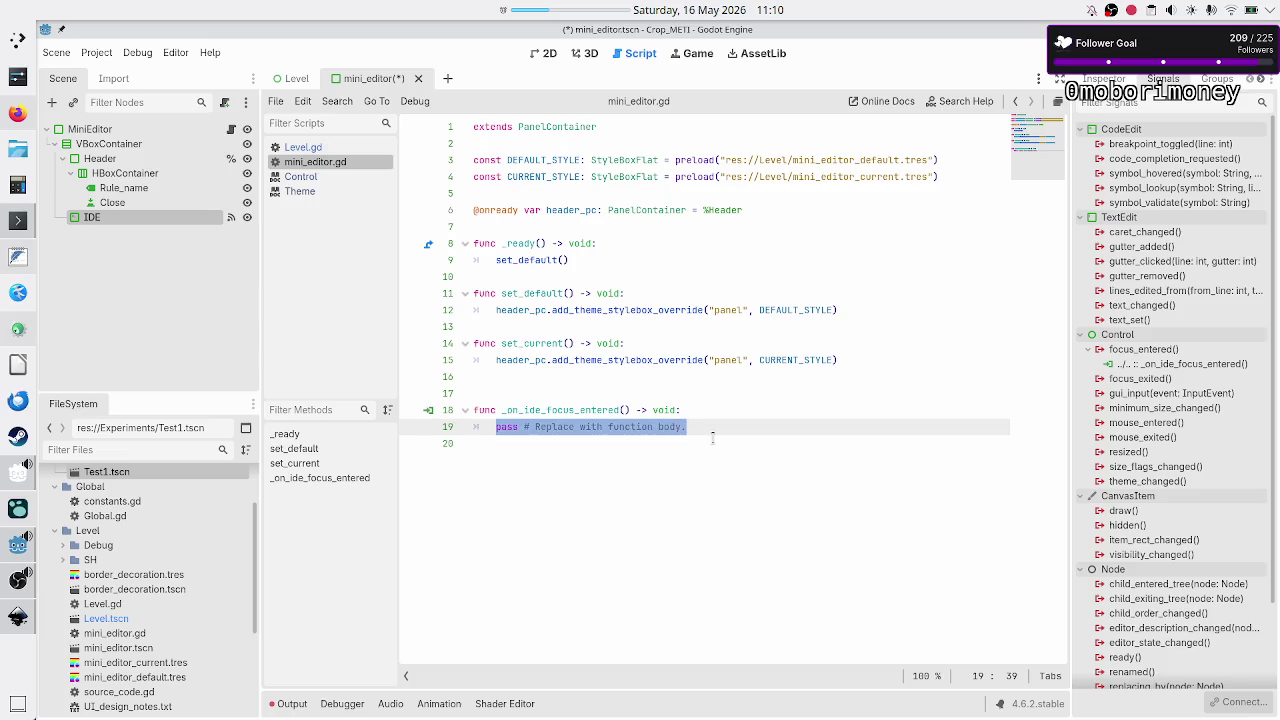
key(BackSpace)
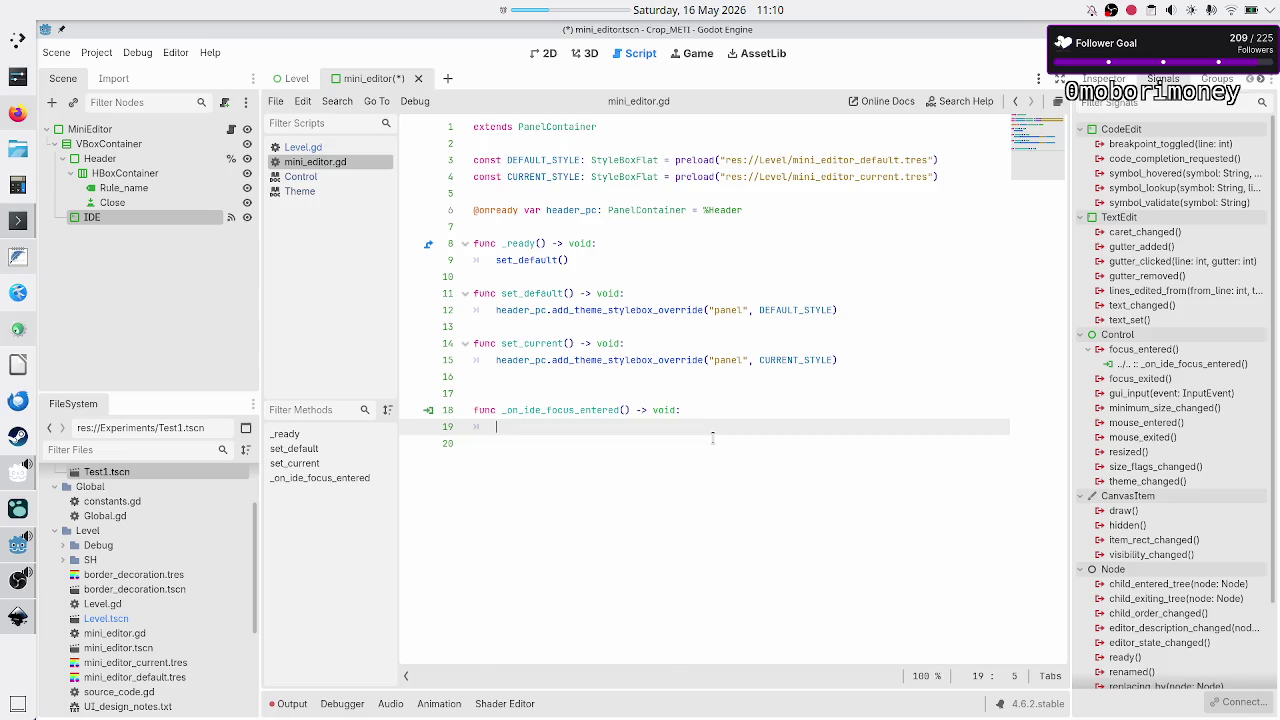
text(set_cu)
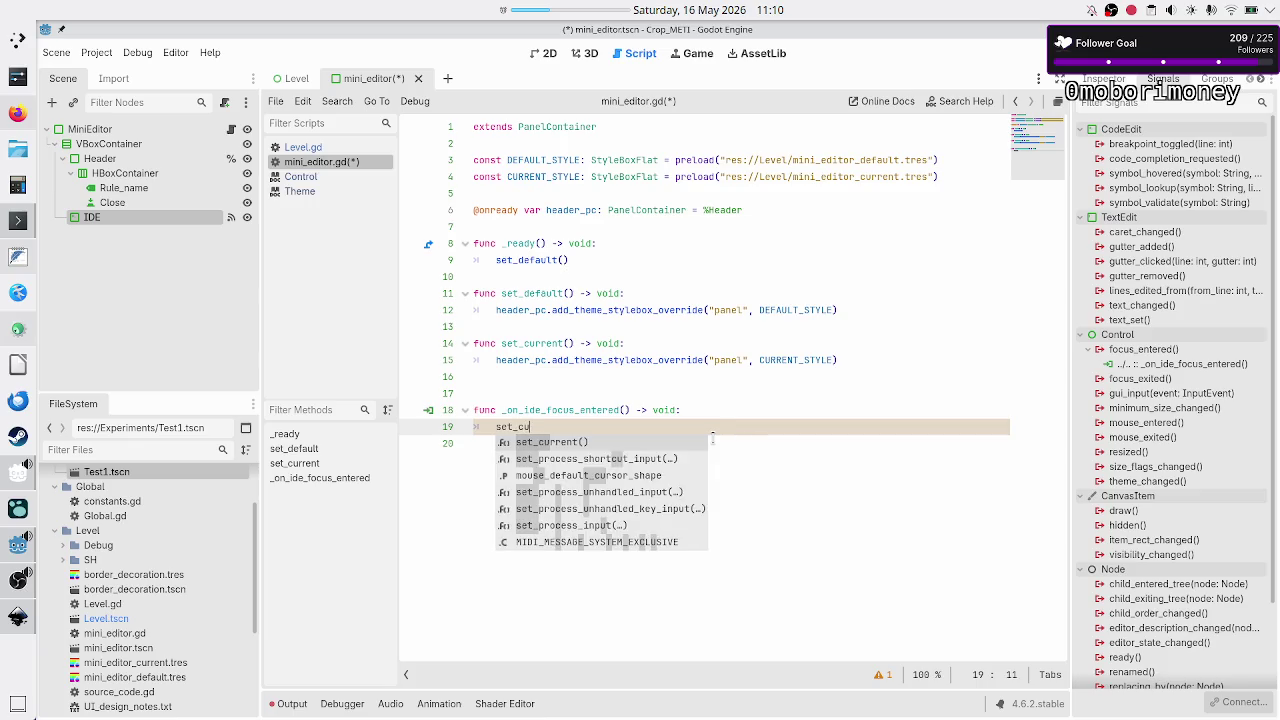
key(Return)
key(Up)
key(Up)
key(BackSpace)
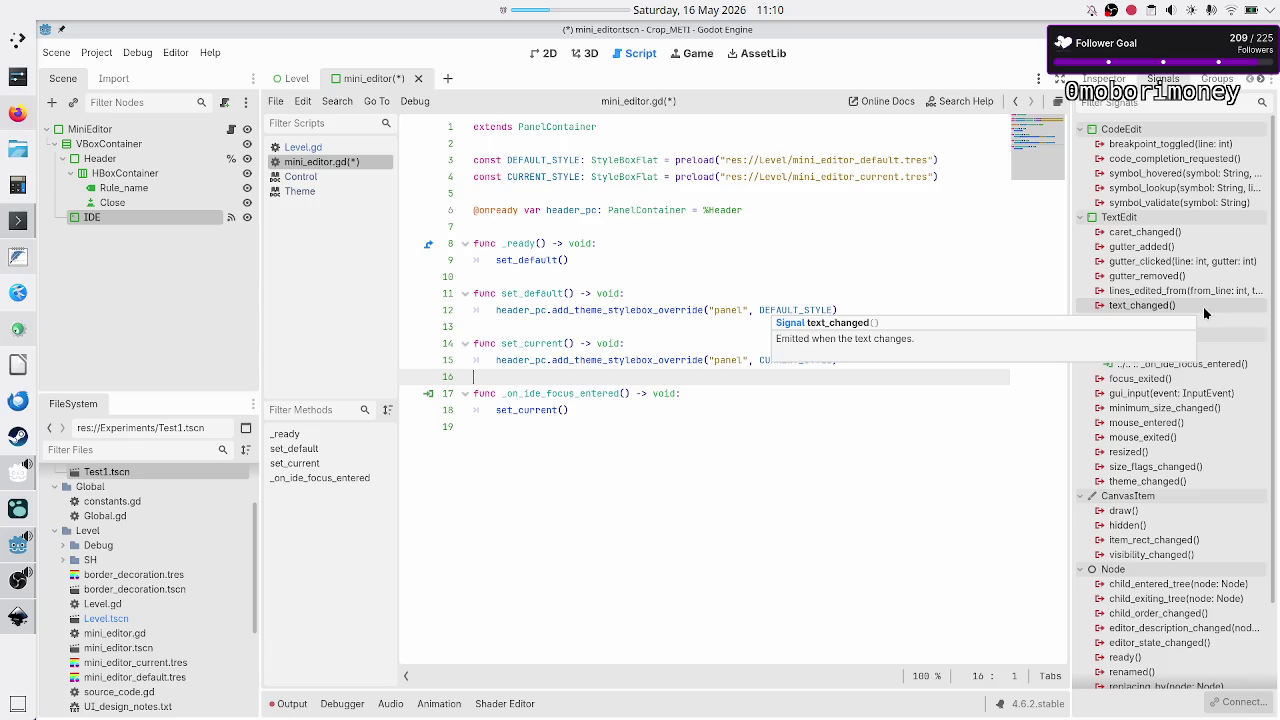
- Check the handler's body line, then bring up the Inkscape UI concepts drawing
click(720, 395)
key(Down)
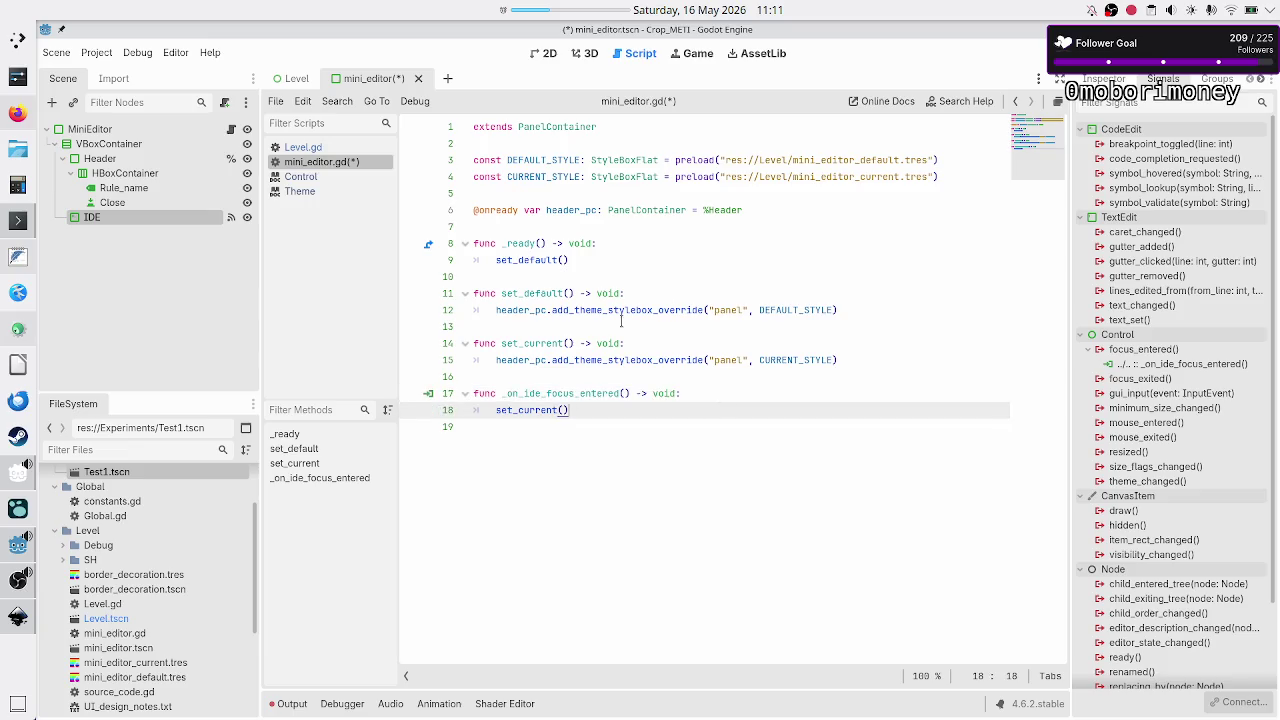
click(17, 612)
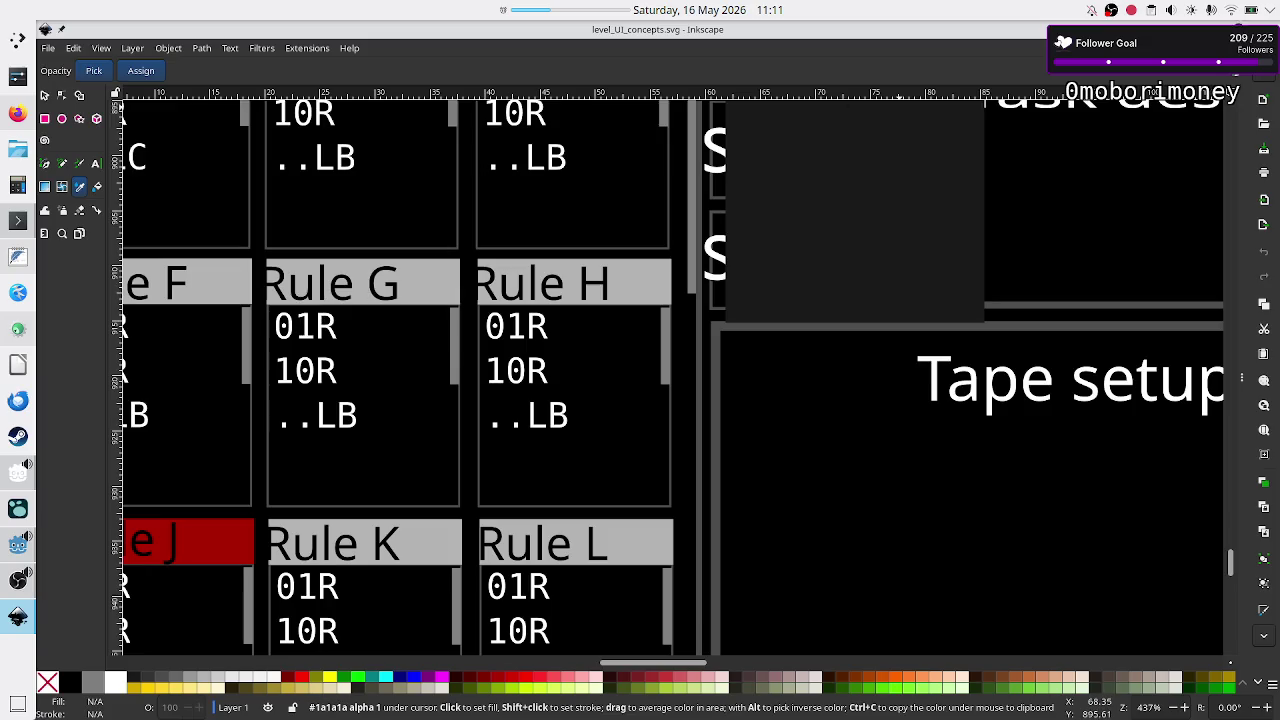
- Return from Inkscape to mini_editor.gd in Godot and move to empty line 7
key(alt+Tab)
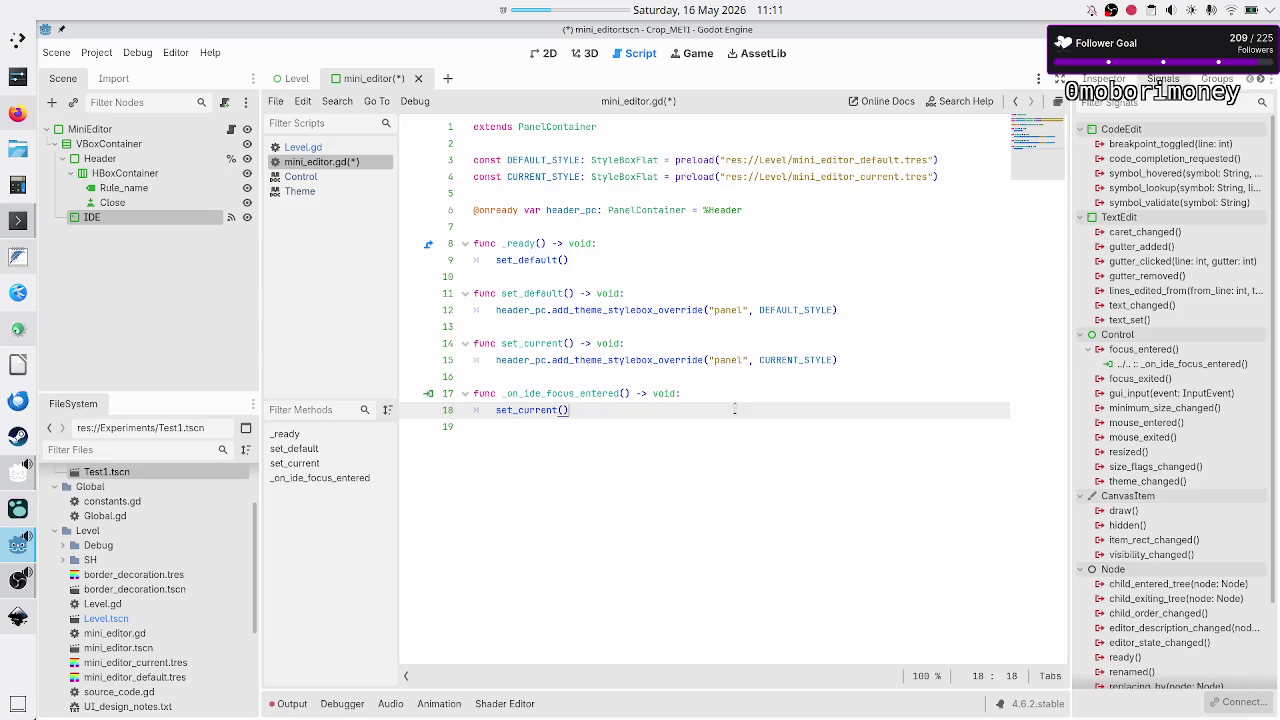
key(Up)
key(Up)
key(Up)
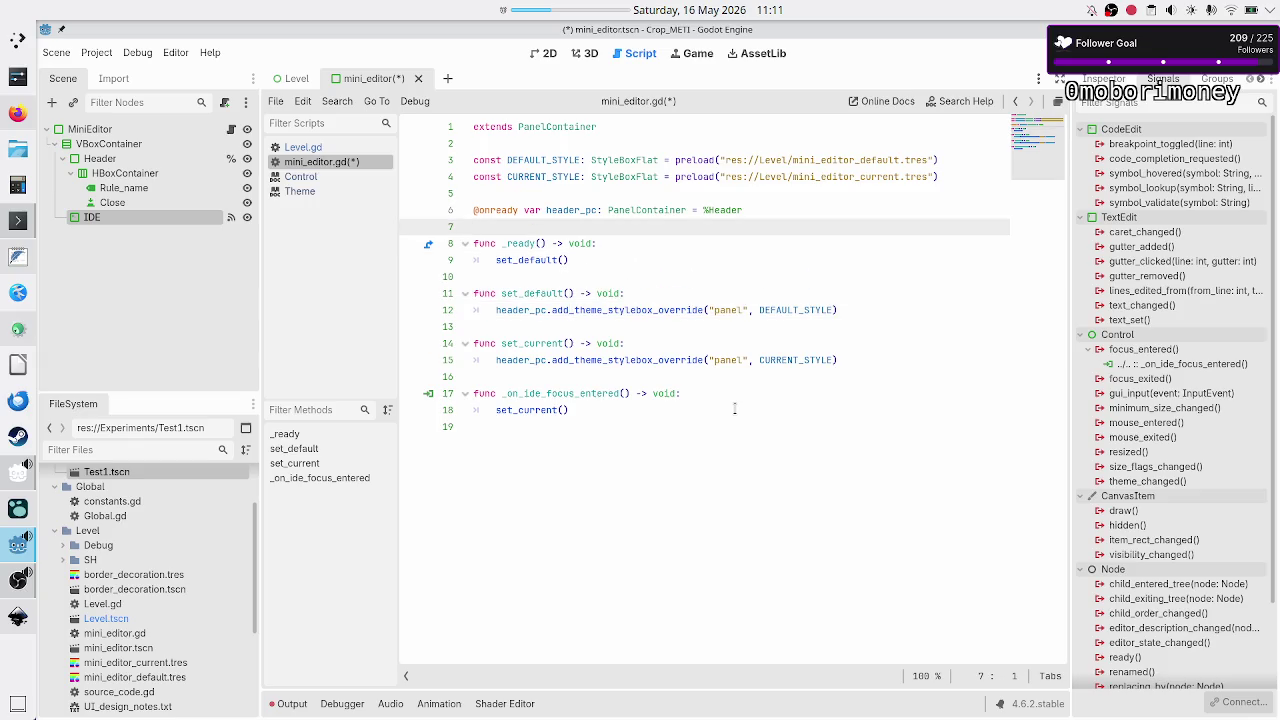
- Open blank lines below extends PanelContainer and start typing 'signal' on the new line
key(Up)
key(Up)
key(Up)
key(Return)
key(Return)
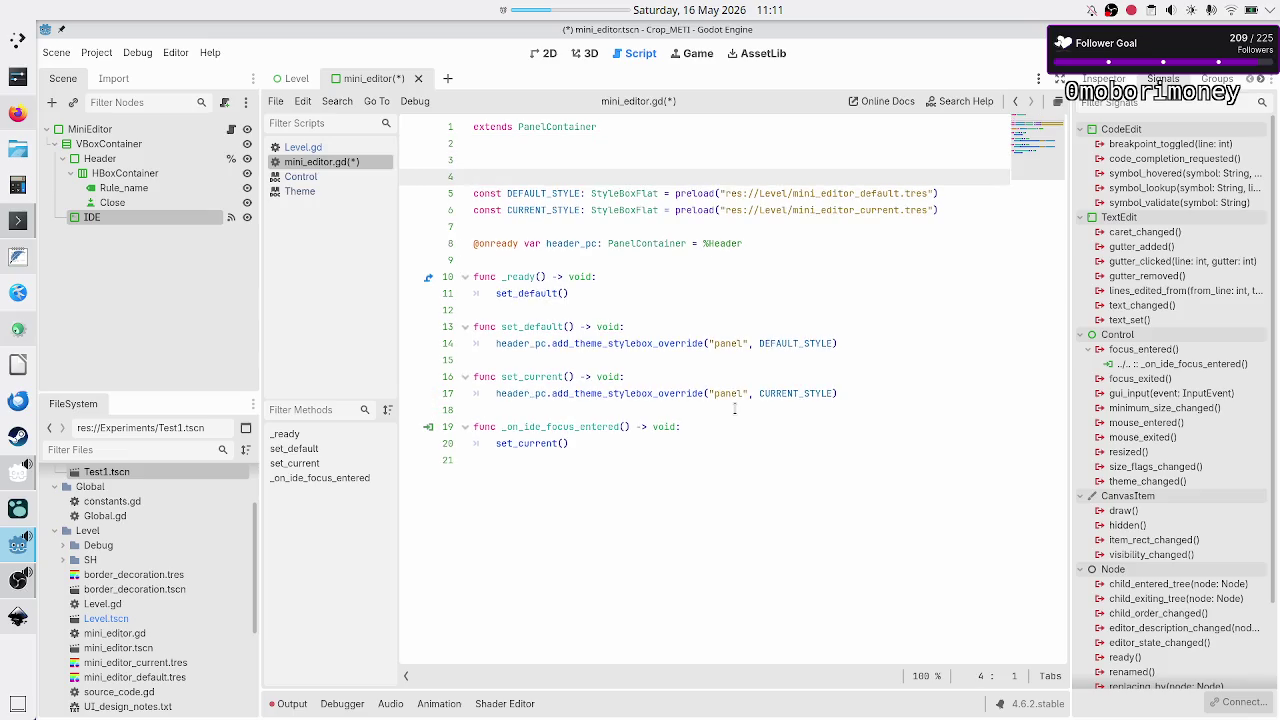
key(Up)
text(signal)
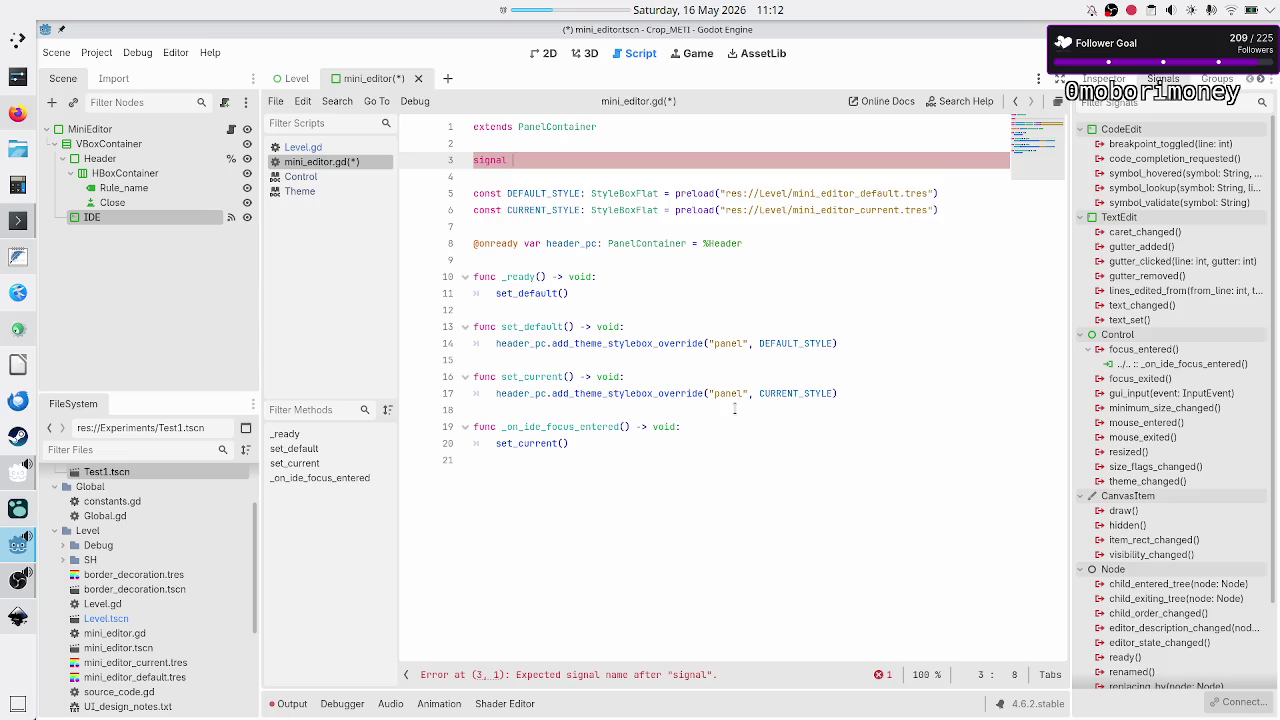
- Complete the line as 'signal unfocus_mini_editors()', correcting the misspelled name
text(unfocus_)
text(ot)
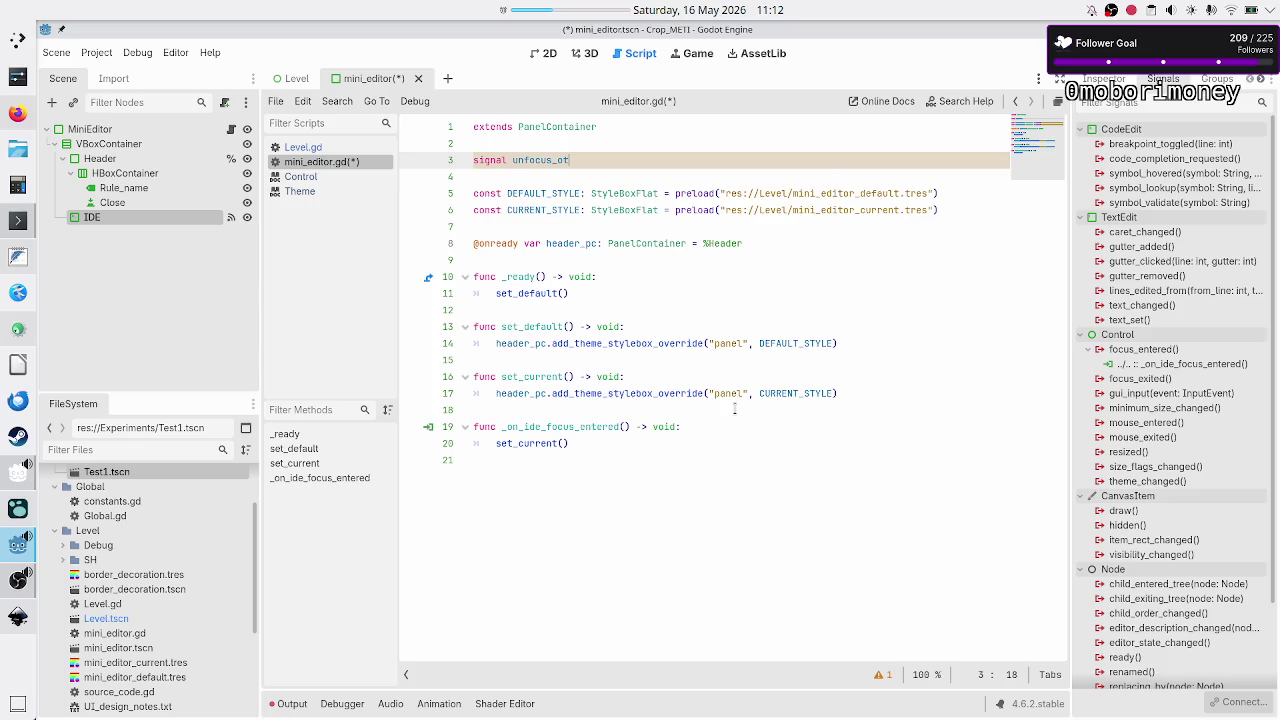
key(BackSpace)
text(e)
text(ditor)
key(BackSpace)
key(BackSpace)
key(BackSpace)
key(BackSpace)
text(ini_ed)
text(itors()
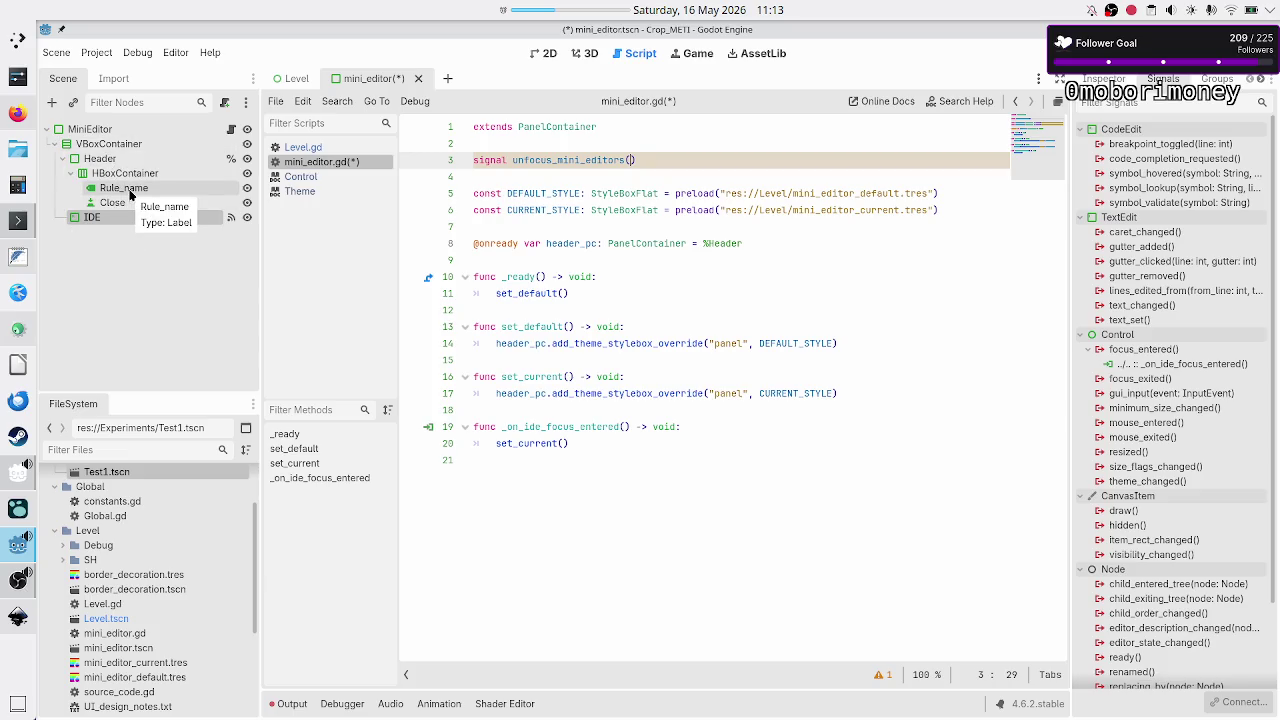
click(568, 262)
key(Return)
key(Return)
key(Up)
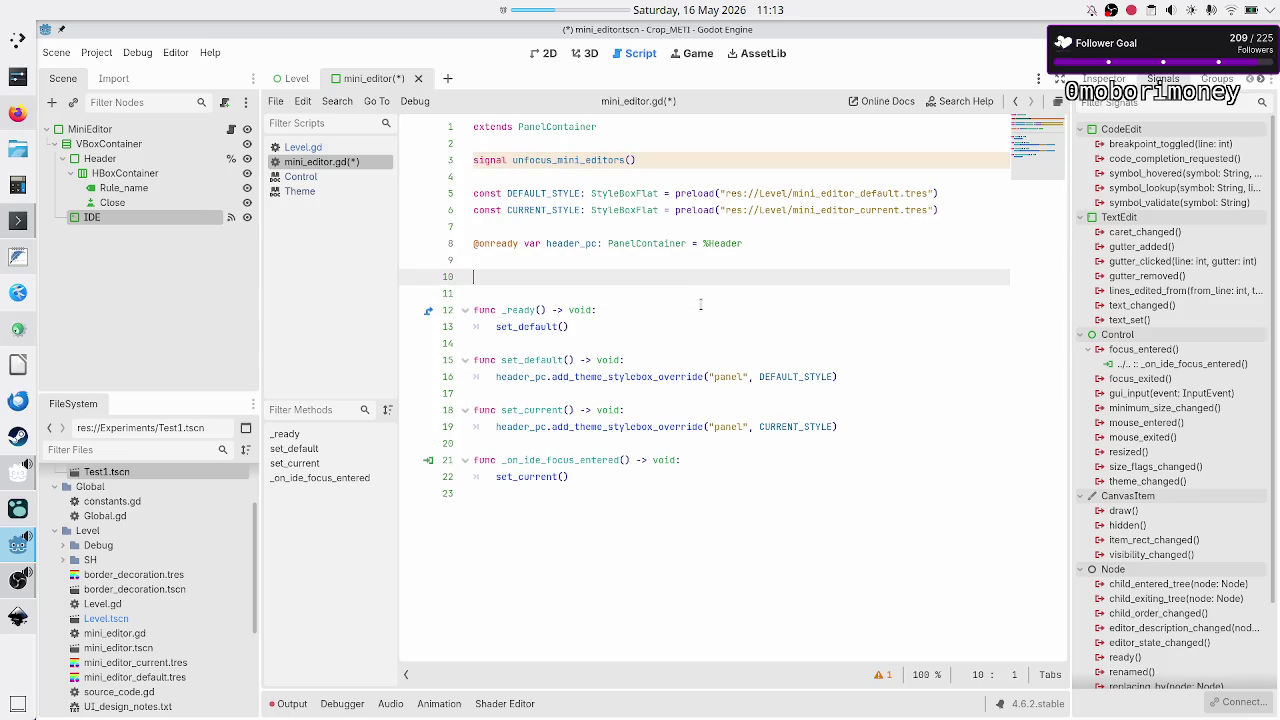
text(var id)
key(BackSpace)
key(BackSpace)
key(BackSpace)
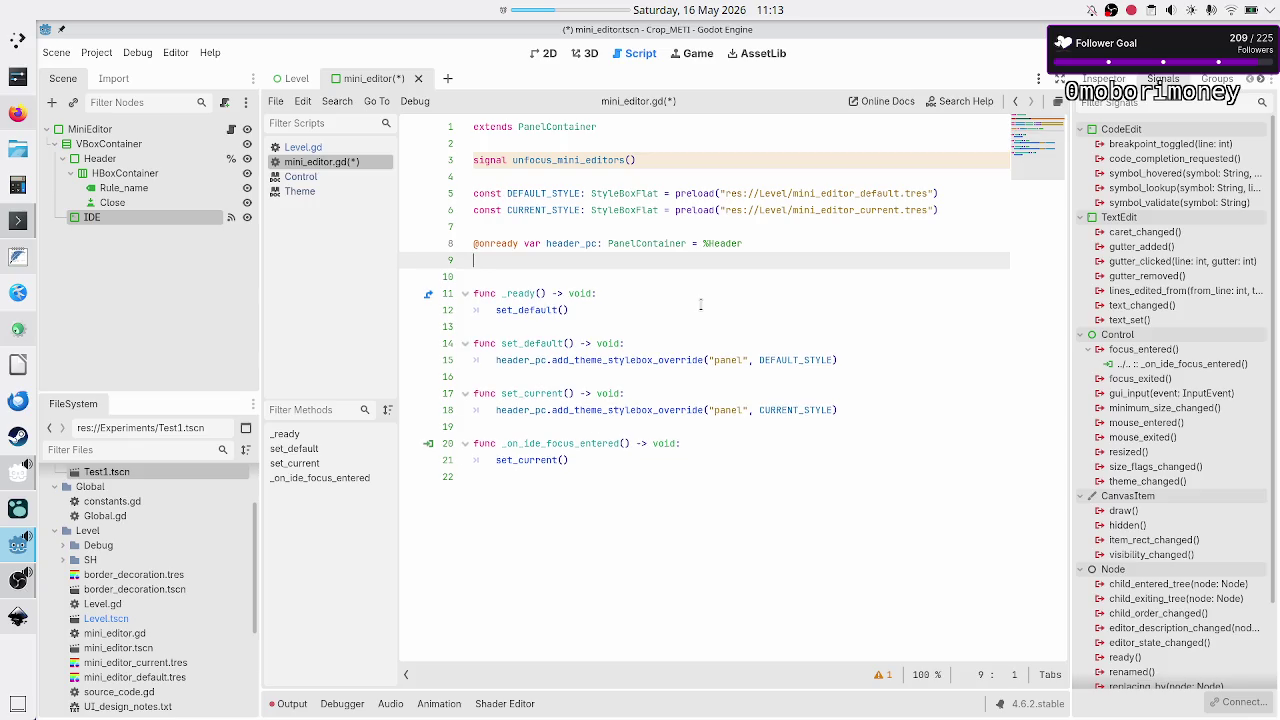
key(alt+Tab)
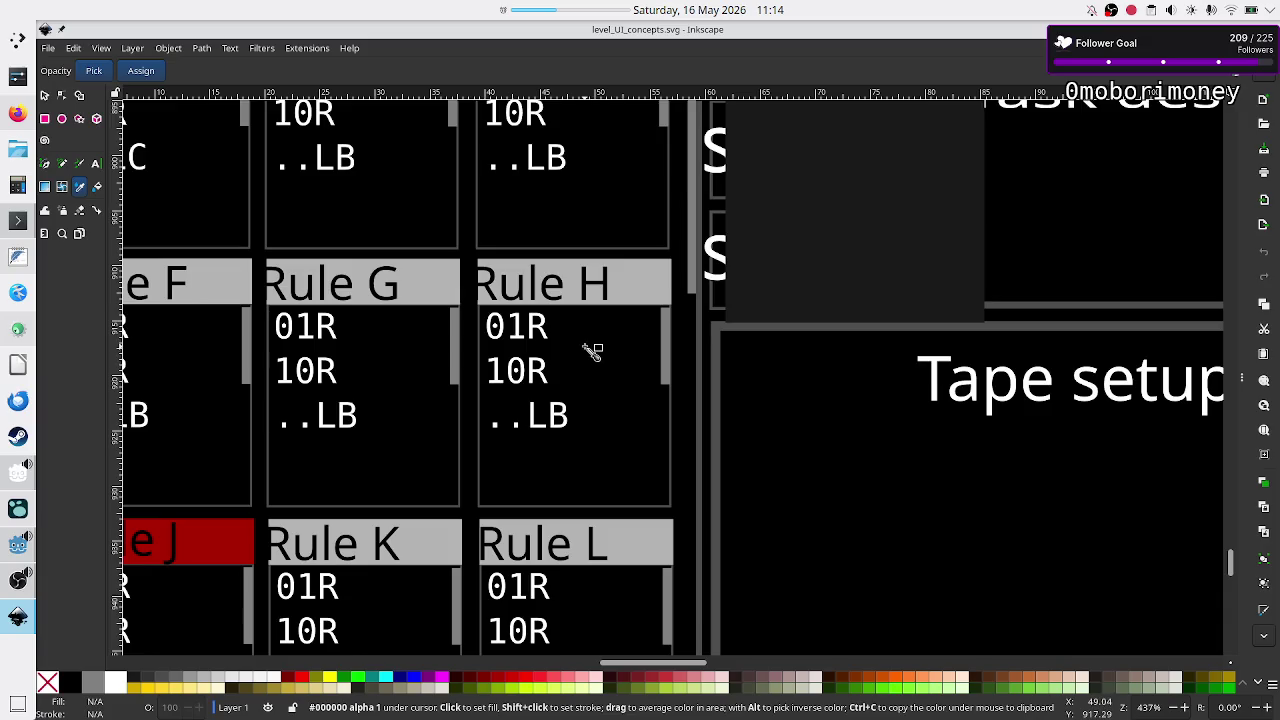
key(alt+Tab)
click(580, 246)
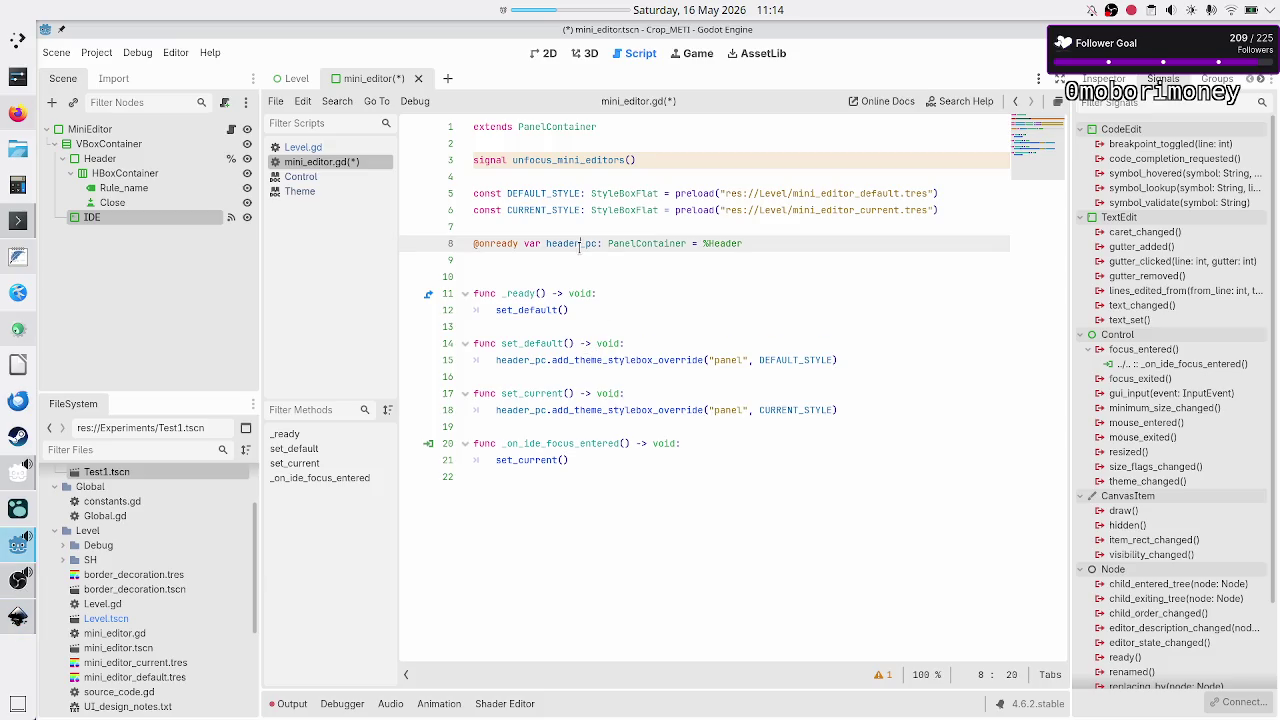
click(624, 275)
key(BackSpace)
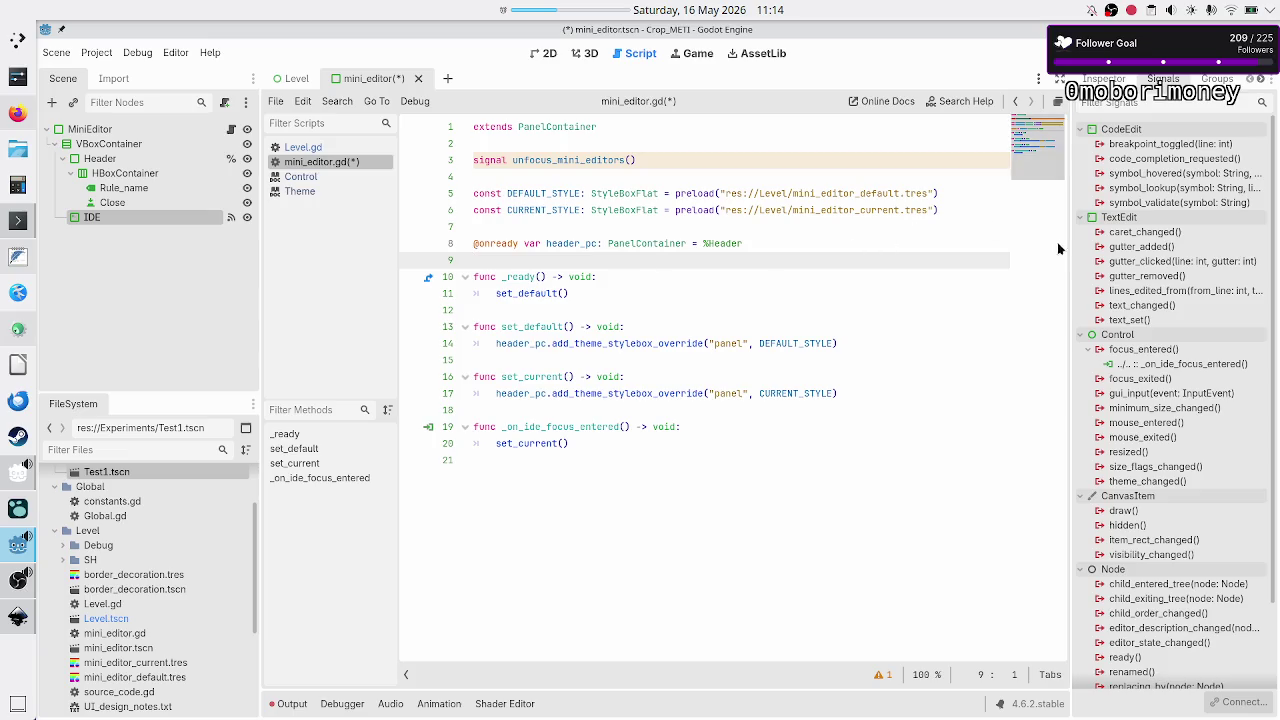
- Select the IDE node's focus_exited signal, then bring up the Inkscape mockup
click(1177, 380)
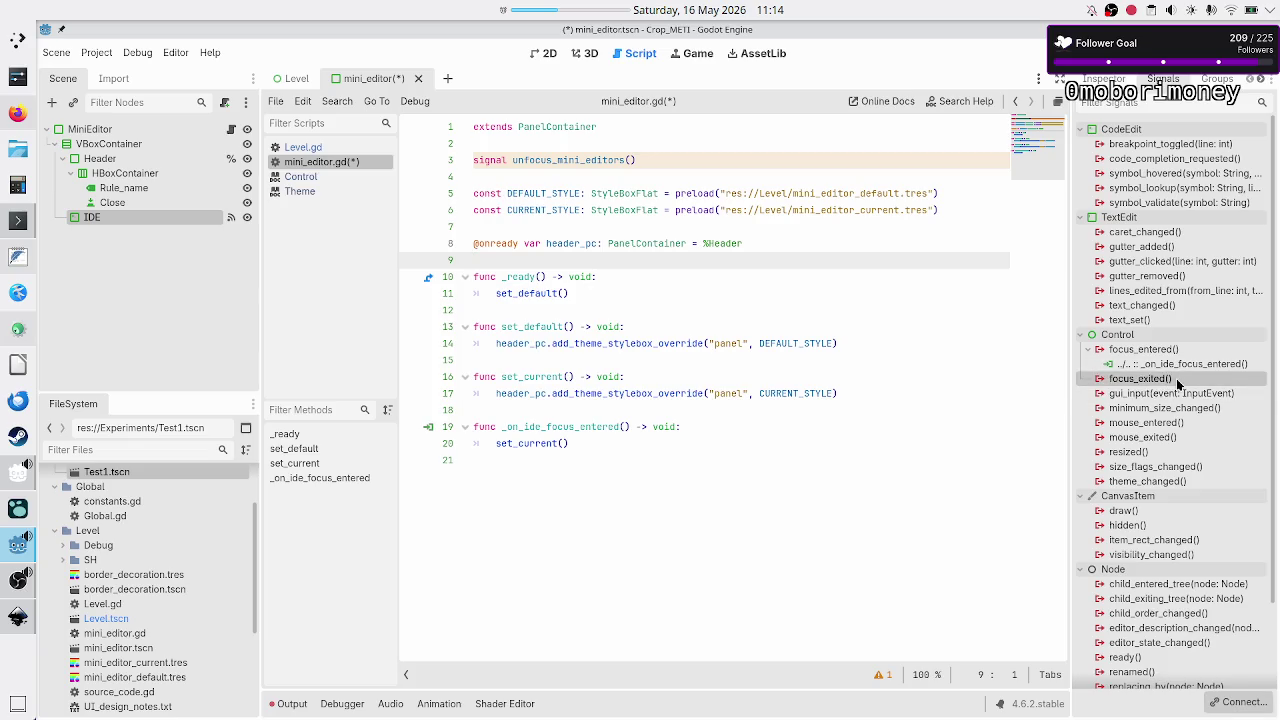
click(19, 619)
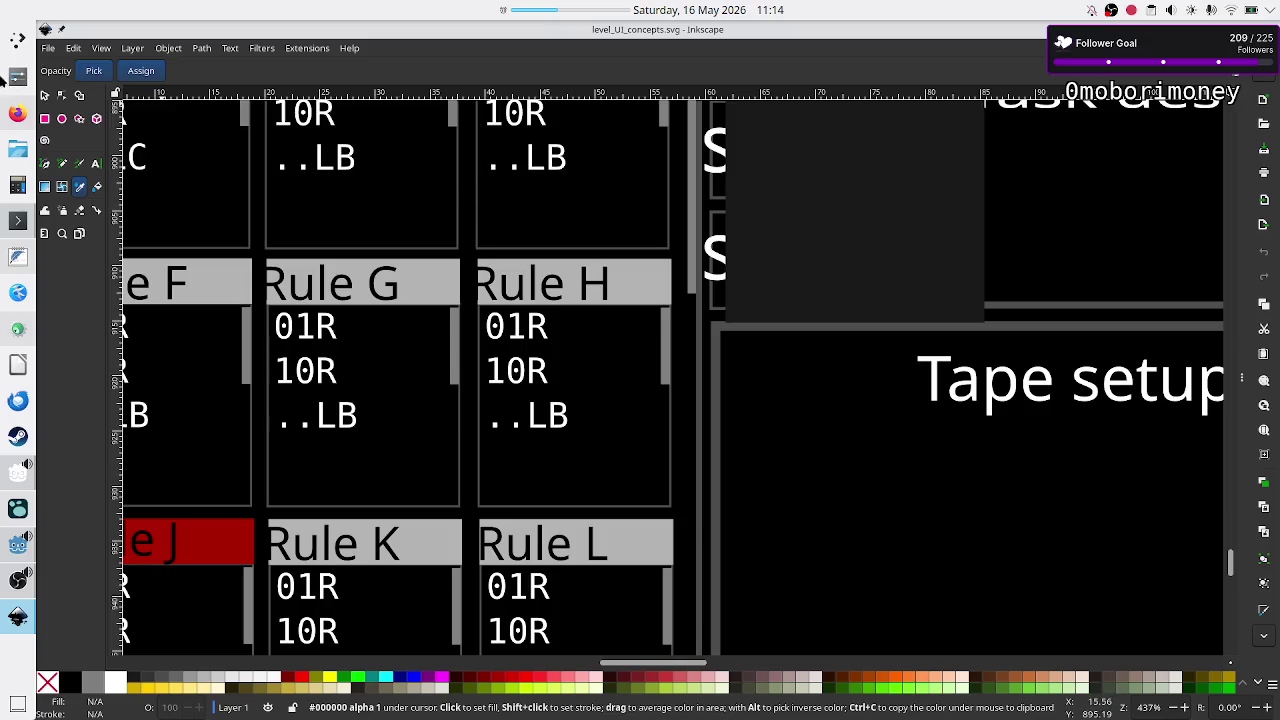
- Glance at Discord and the Inkscape mockup, ending back in the Godot editor
click(18, 113)
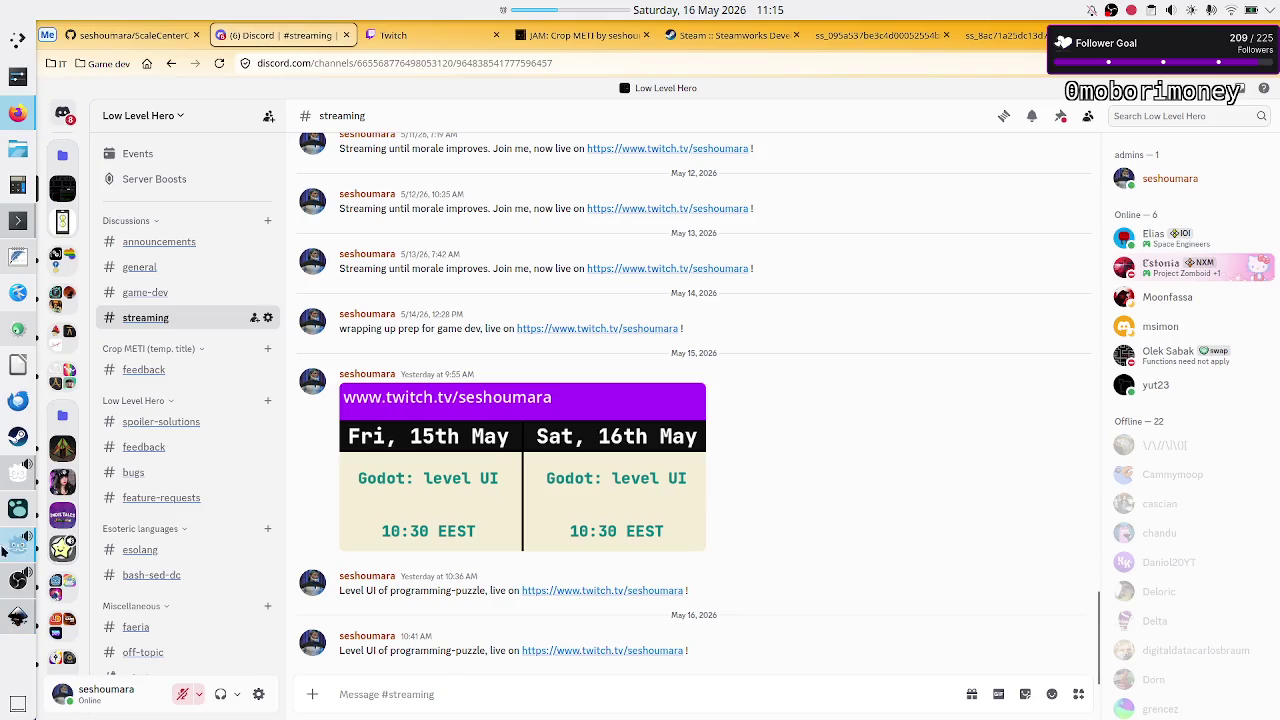
click(17, 616)
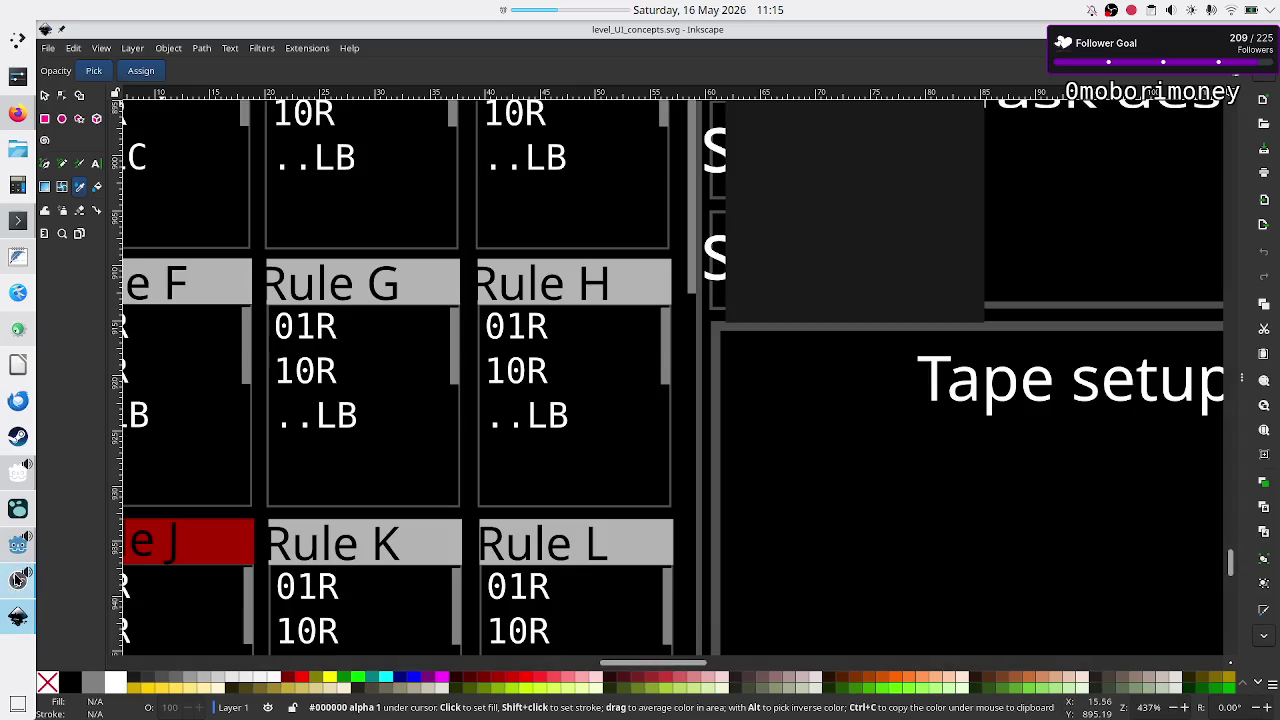
click(20, 548)
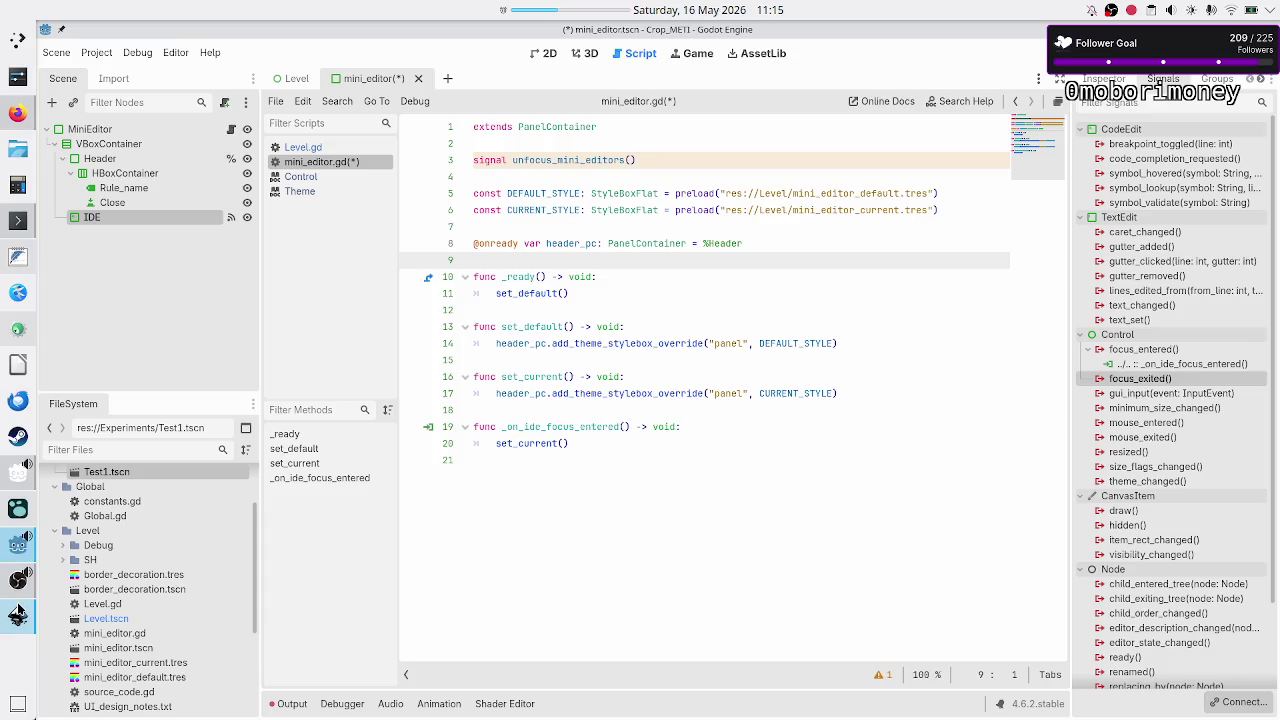
click(17, 615)
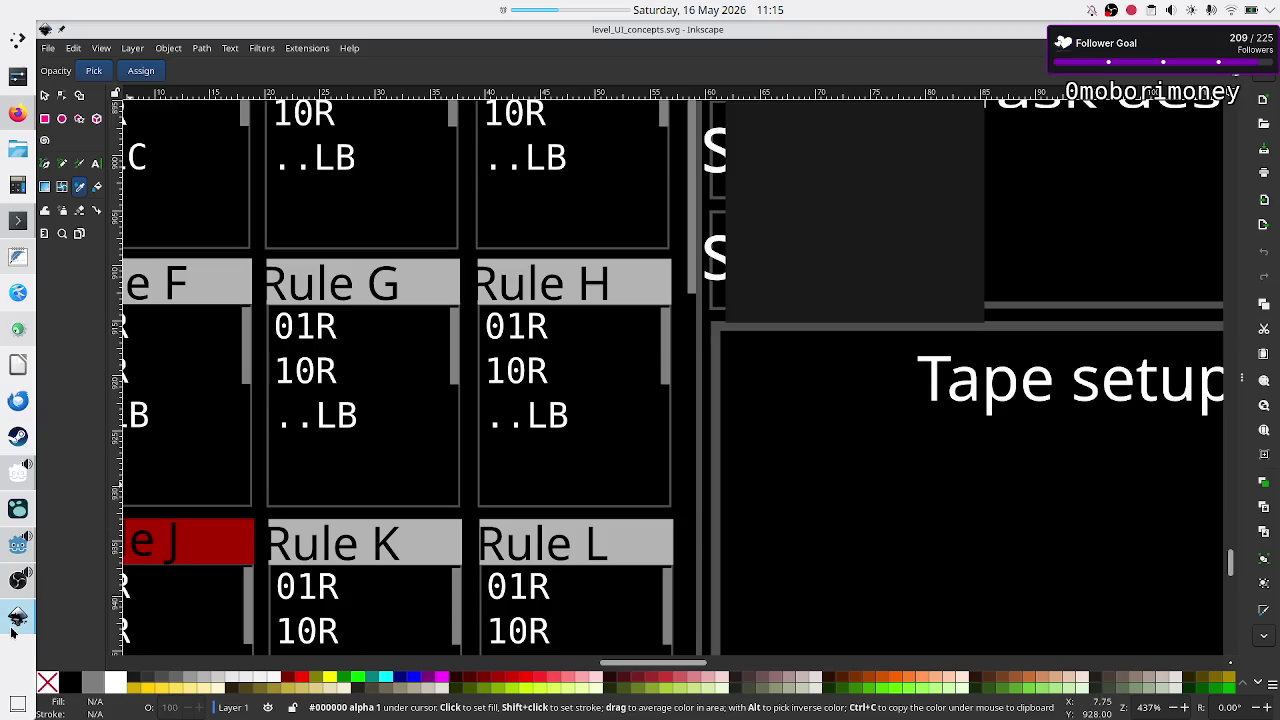
click(18, 545)
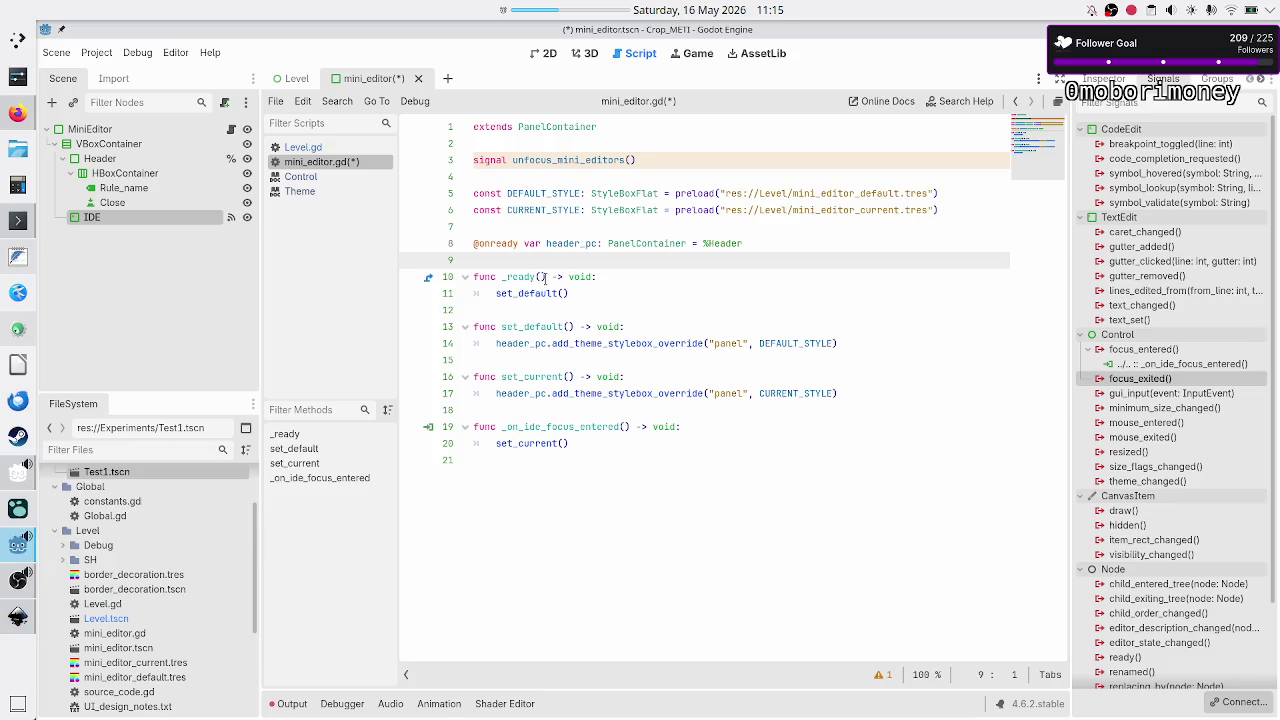
- Delete the unfocus_mini_editors() signal line and start connecting the IDE's focus_exited signal
triple_click(626, 160)
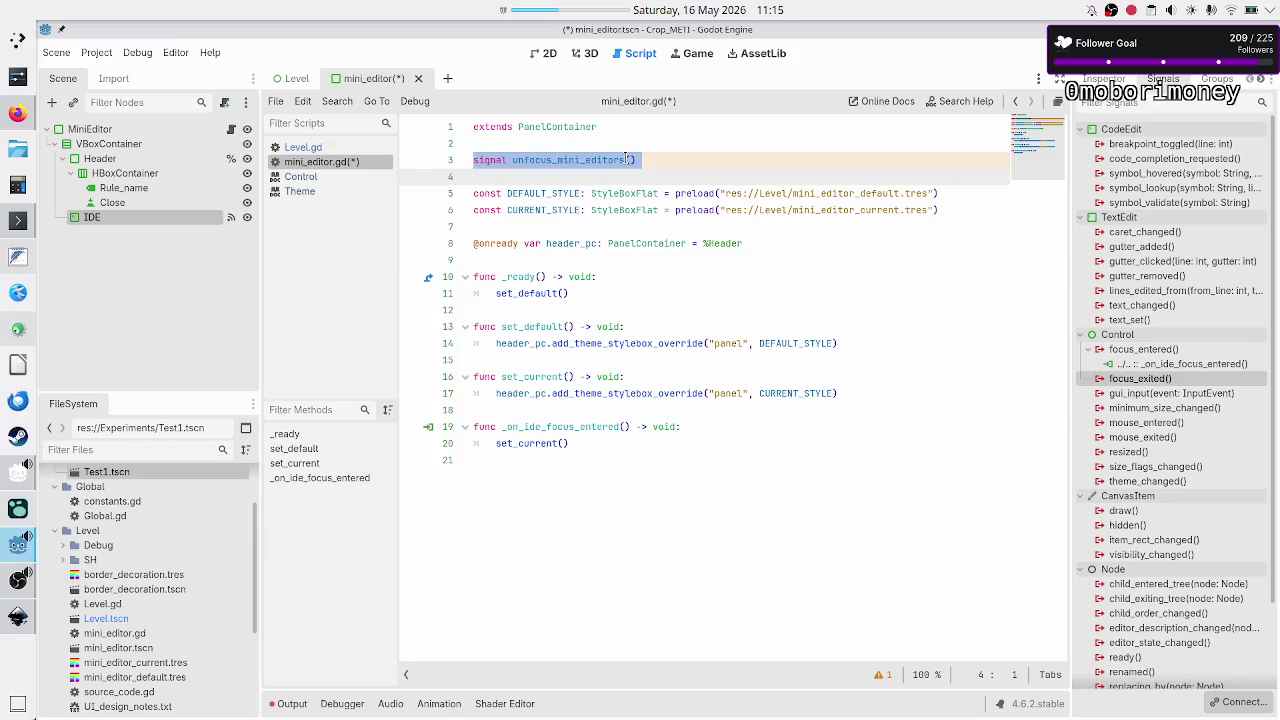
key(BackSpace)
key(BackSpace)
key(Down)
key(Down)
key(Down)
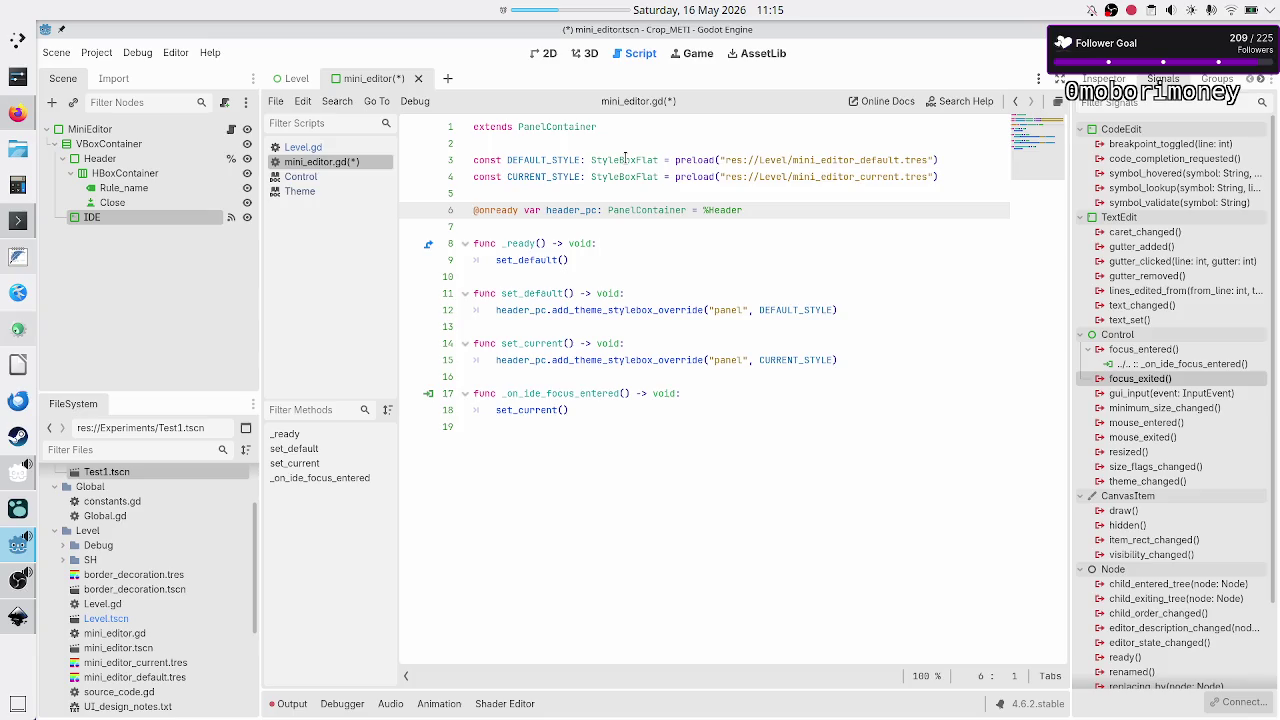
key(Down)
key(Down)
key(Down)
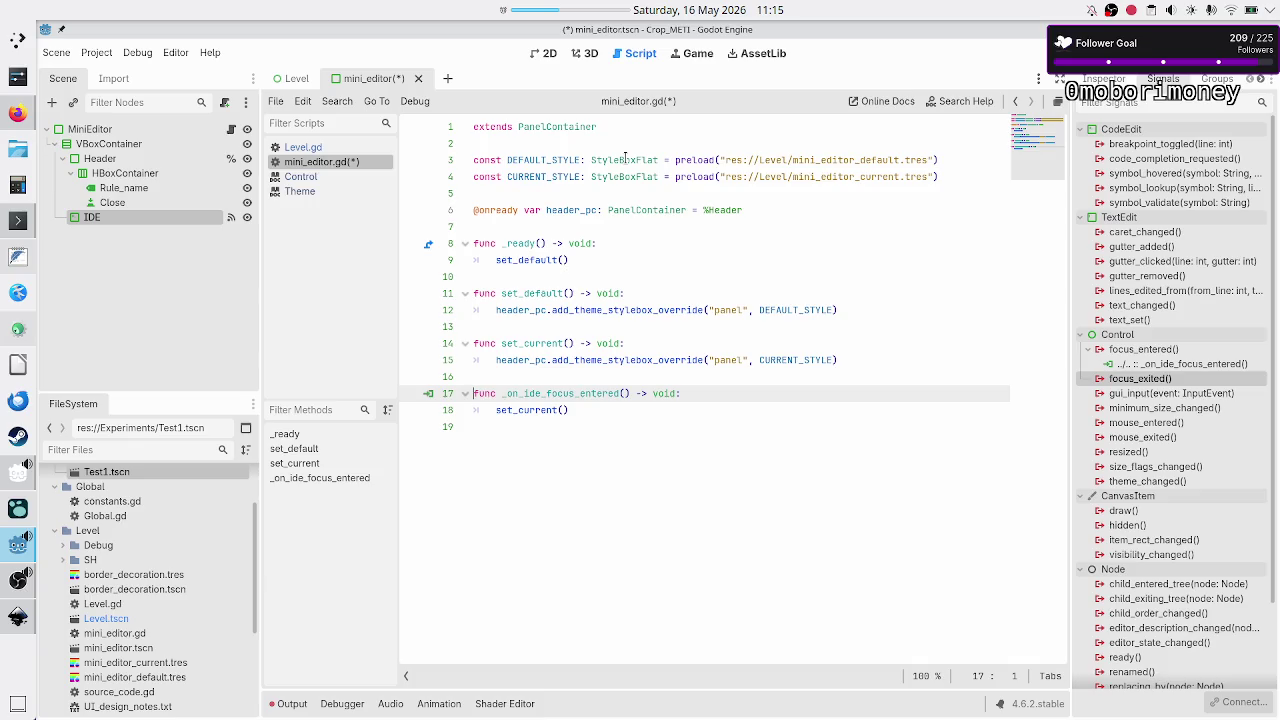
key(Down)
key(Down)
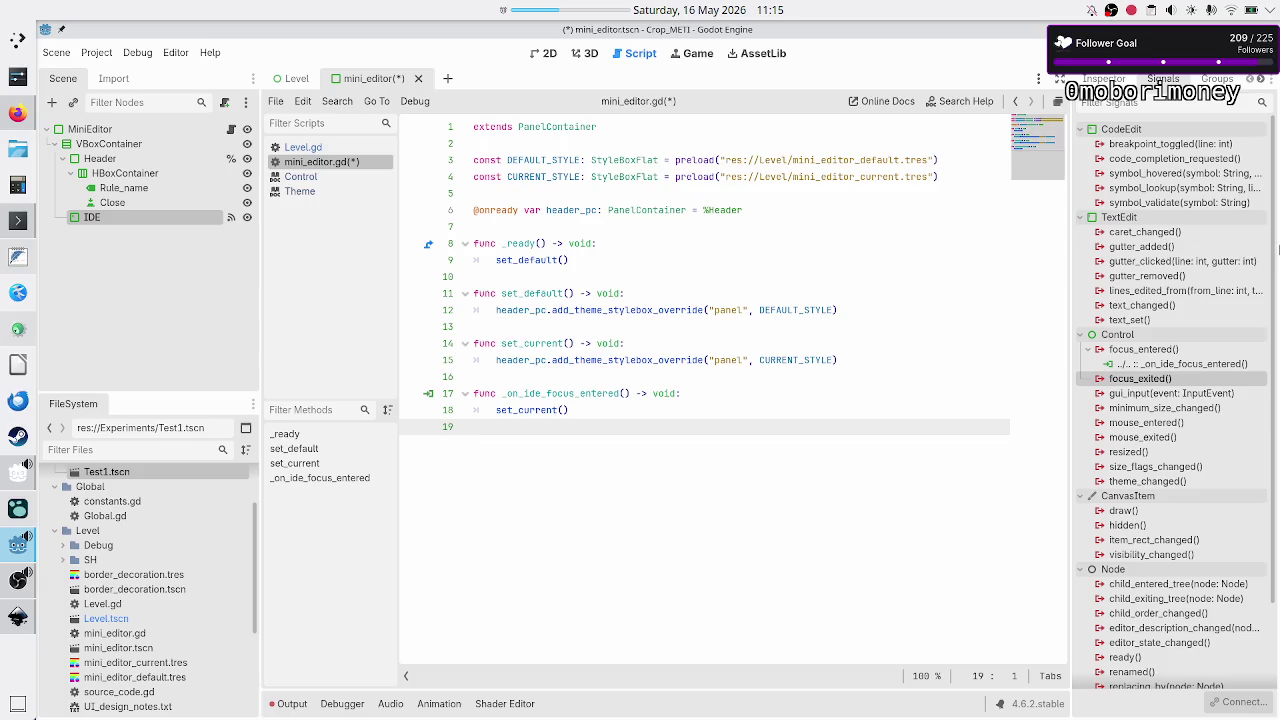
double_click(1175, 382)
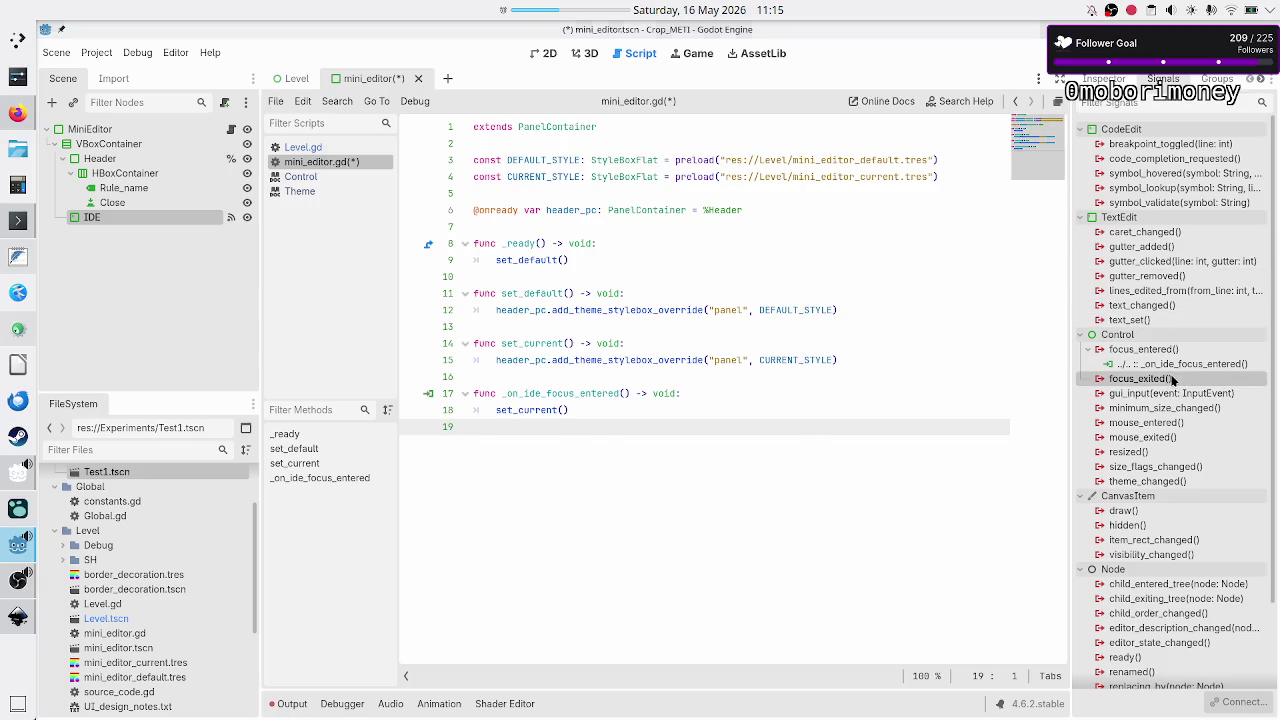
- Add _on_ide_focus_exited() calling set_default() and save mini_editor.gd
click(591, 509)
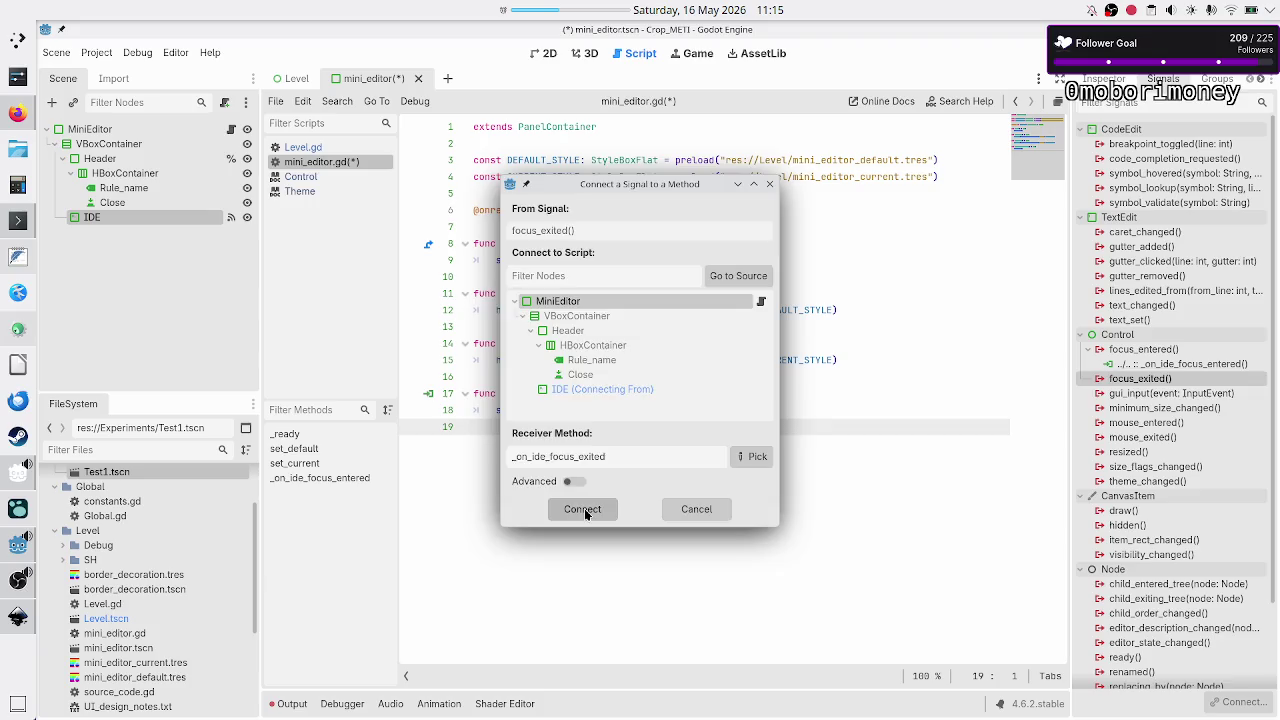
click(629, 443)
key(BackSpace)
key(Down)
key(Down)
key(shift+End)
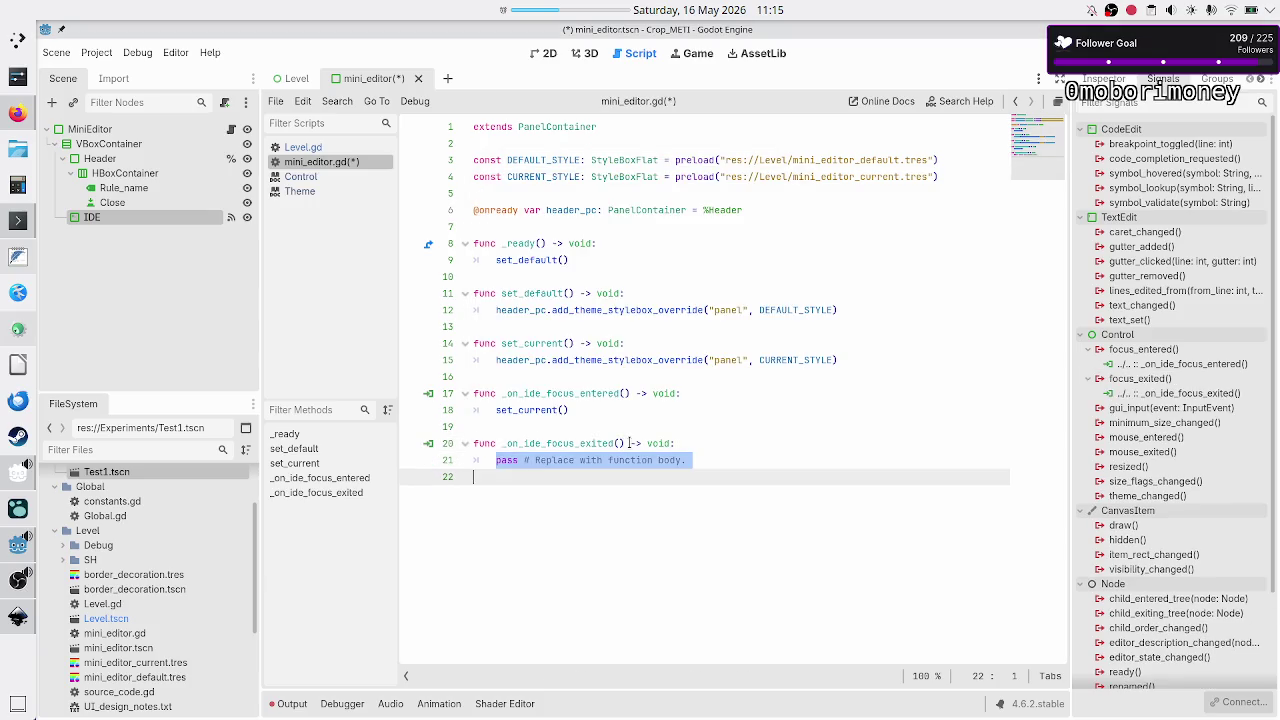
key(BackSpace)
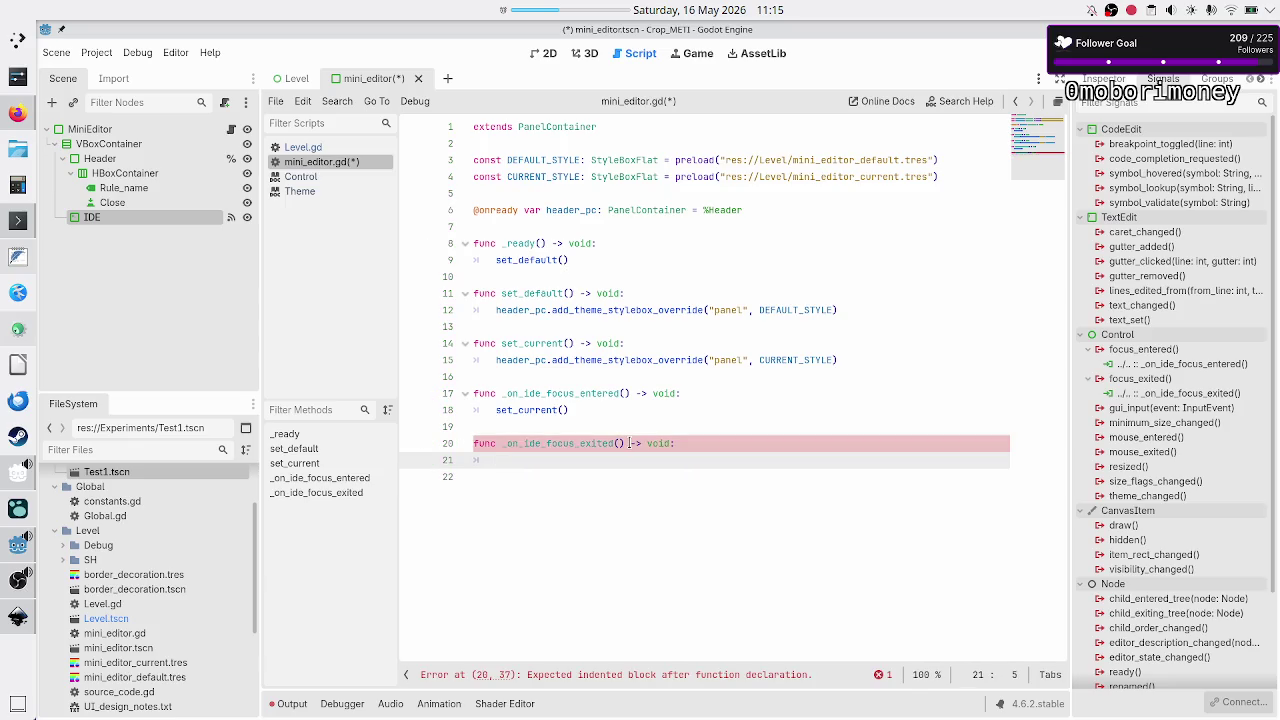
text(set_defa)
key(Return)
key(Down)
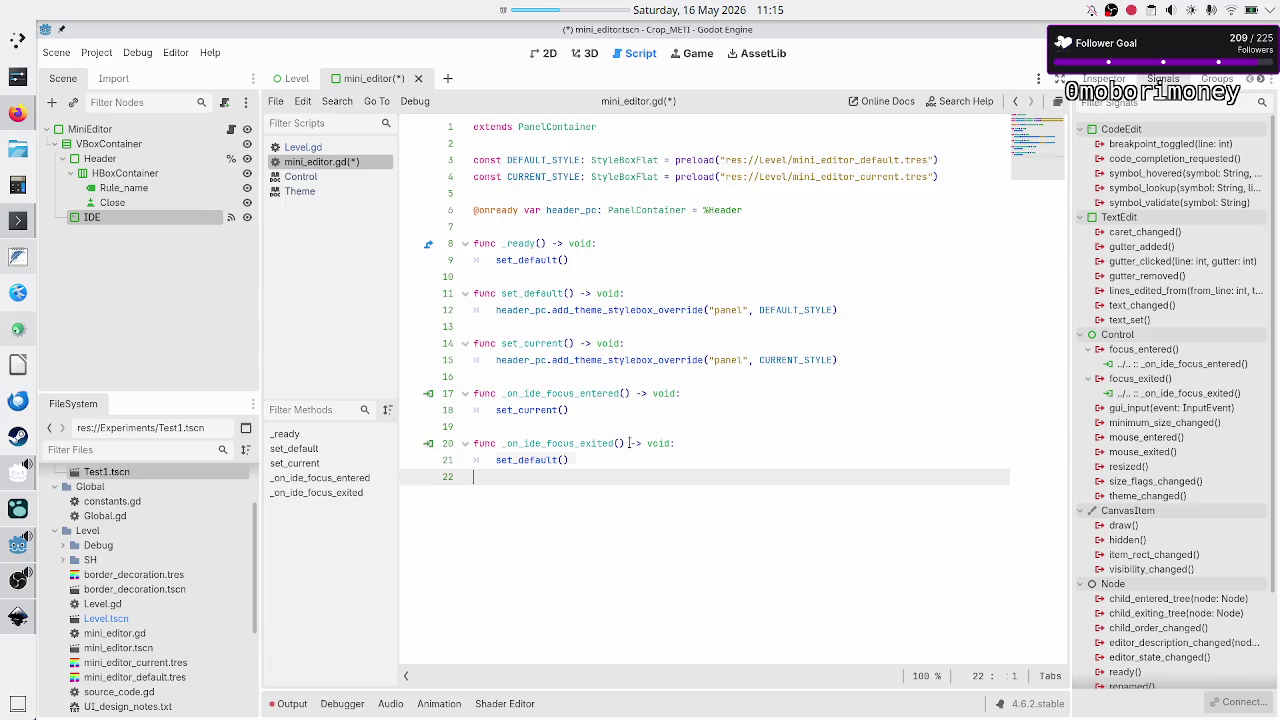
key(ctrl+s)
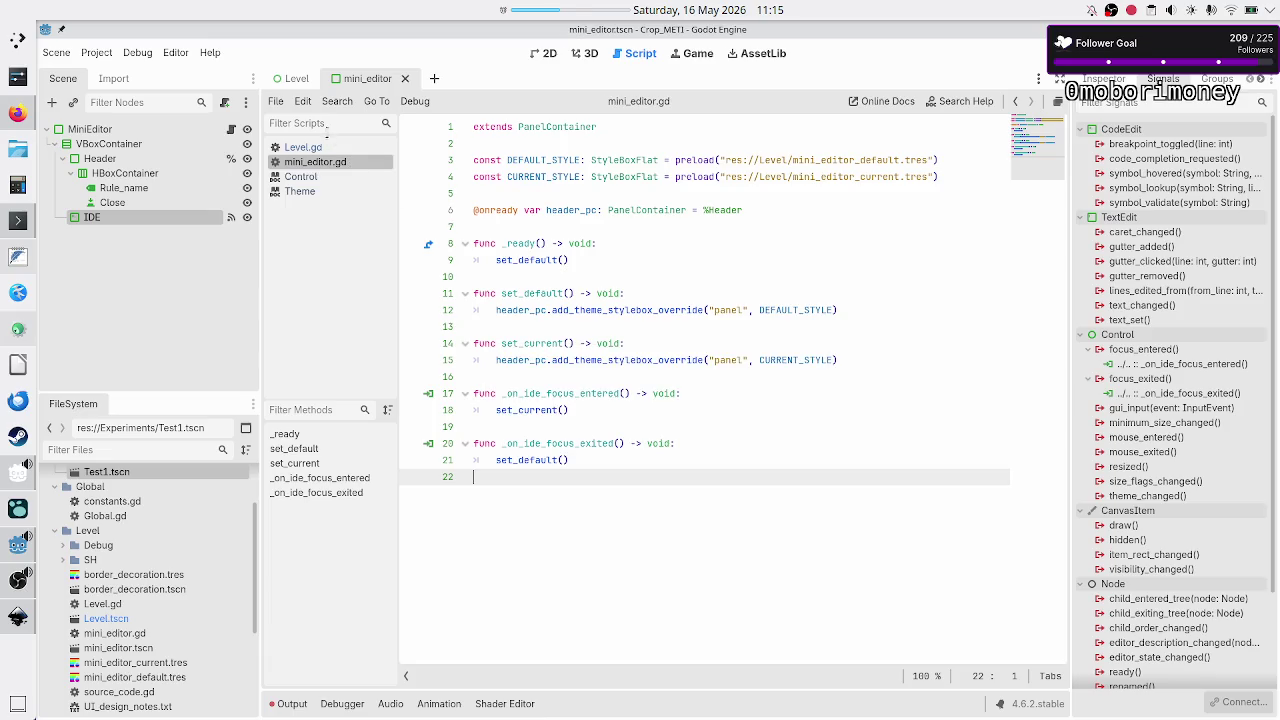
- Delete the unfinished for loop from Level.gd's _ready and run the project with F5
click(306, 148)
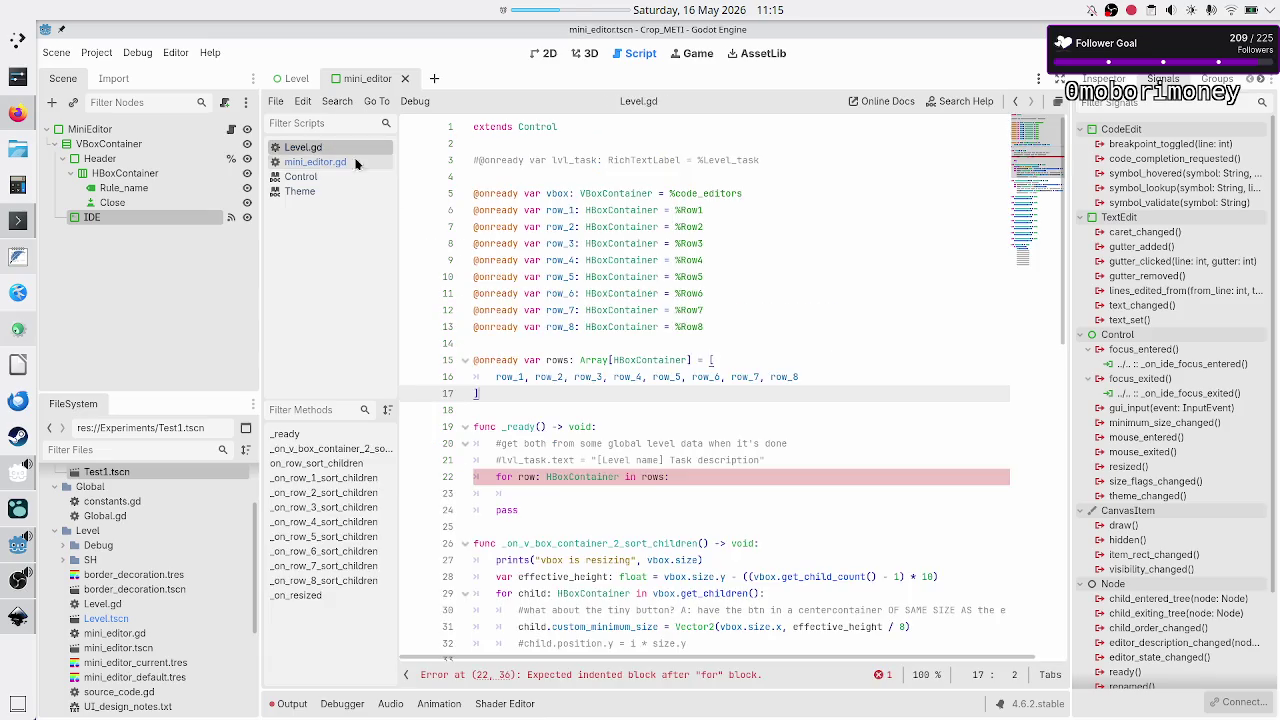
triple_click(752, 474)
key(shift+Left)
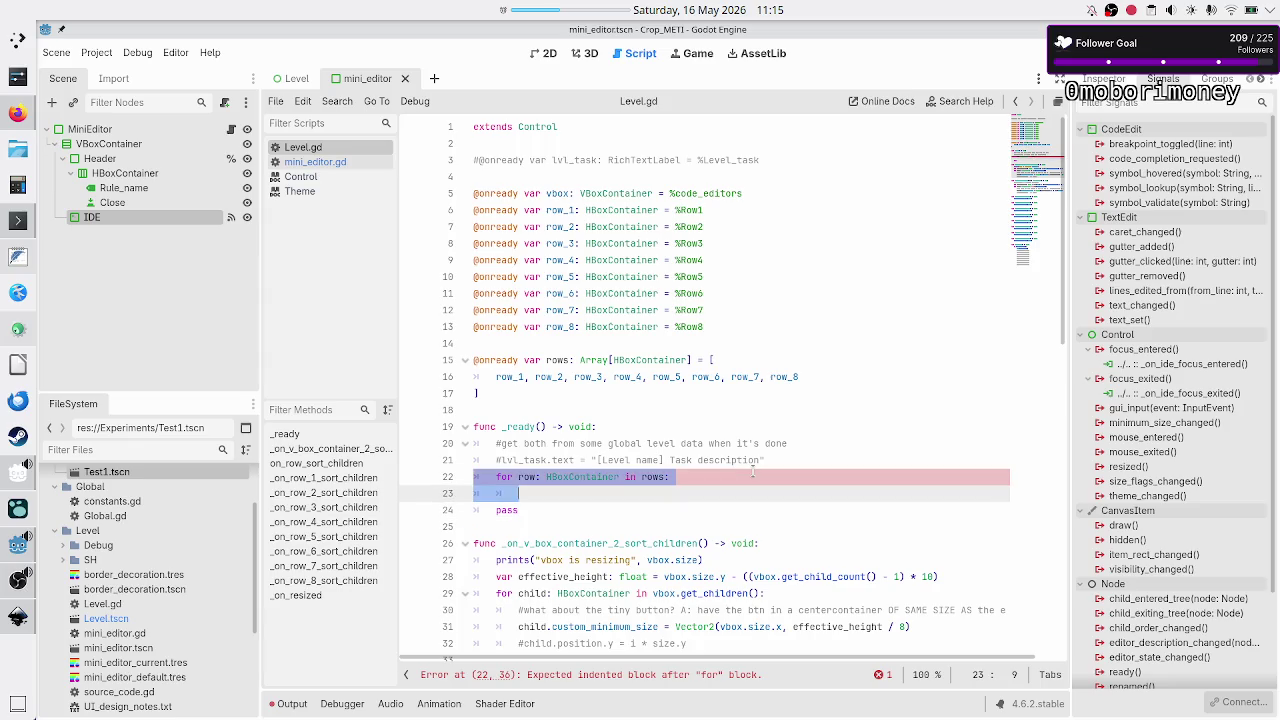
key(BackSpace)
key(BackSpace)
key(F5)
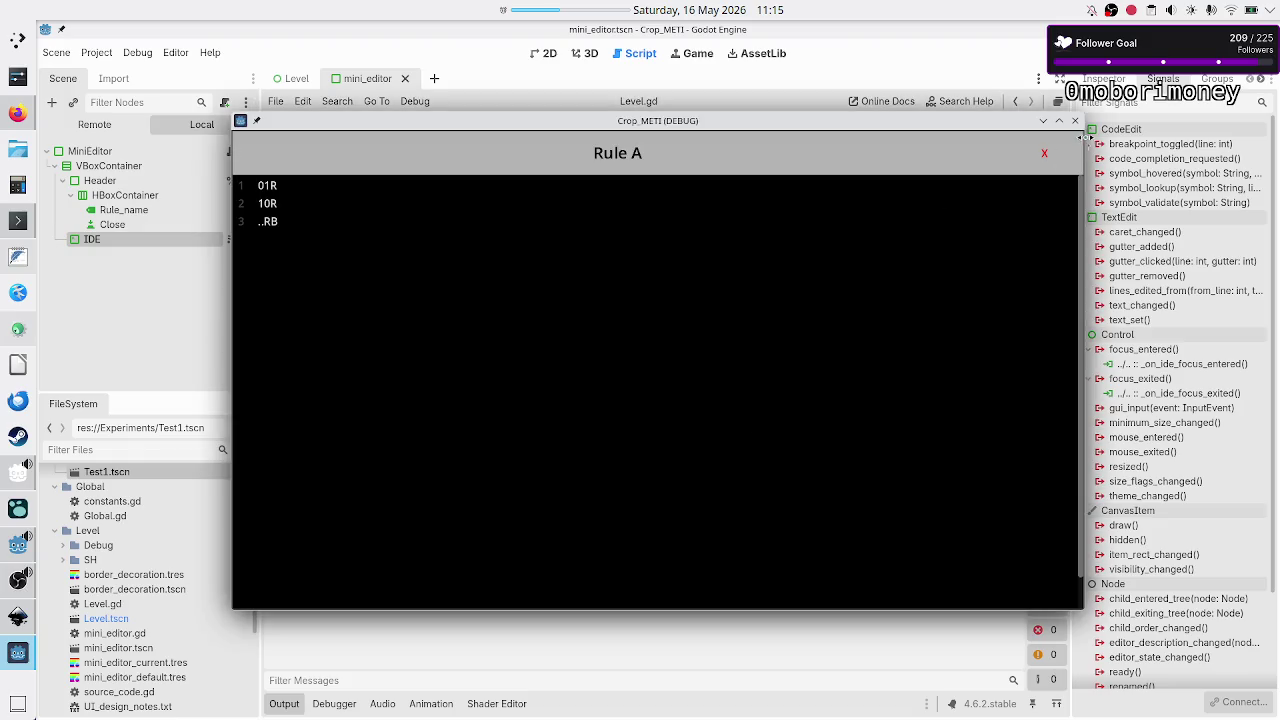
- Close the test window, rerun the level, and focus rule editors in four rows to check highlighting
click(1075, 121)
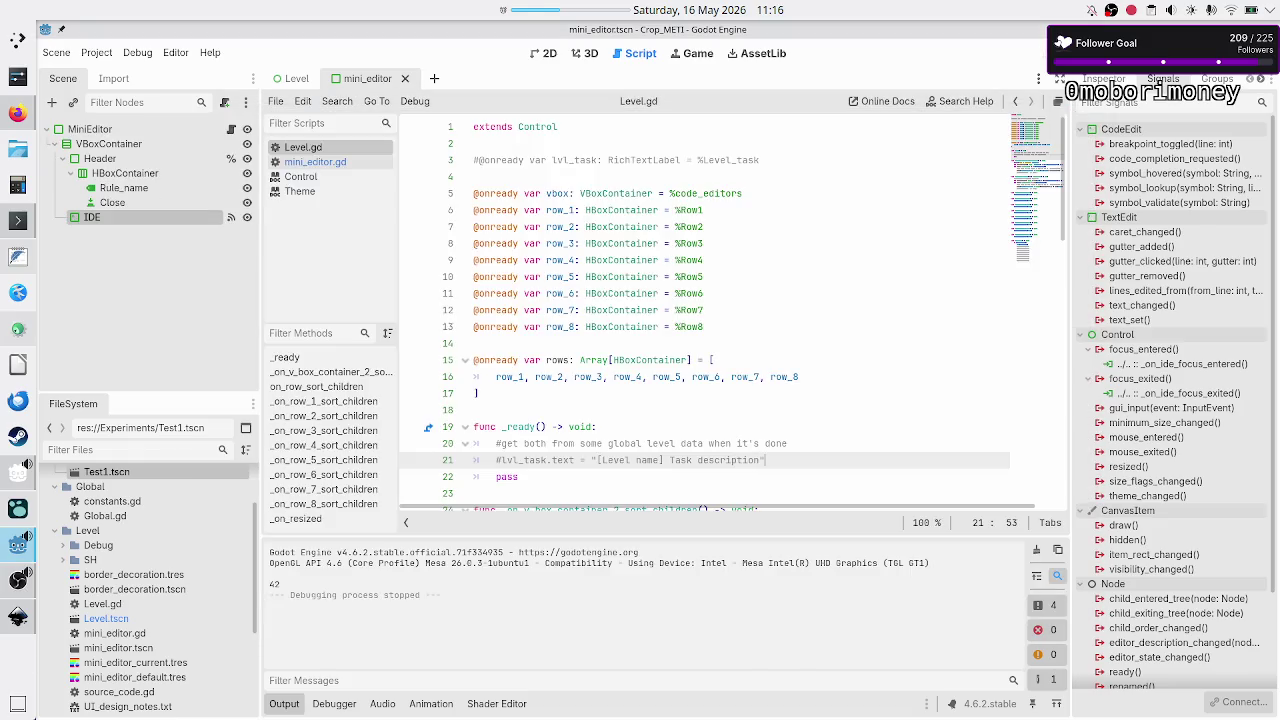
key(F5)
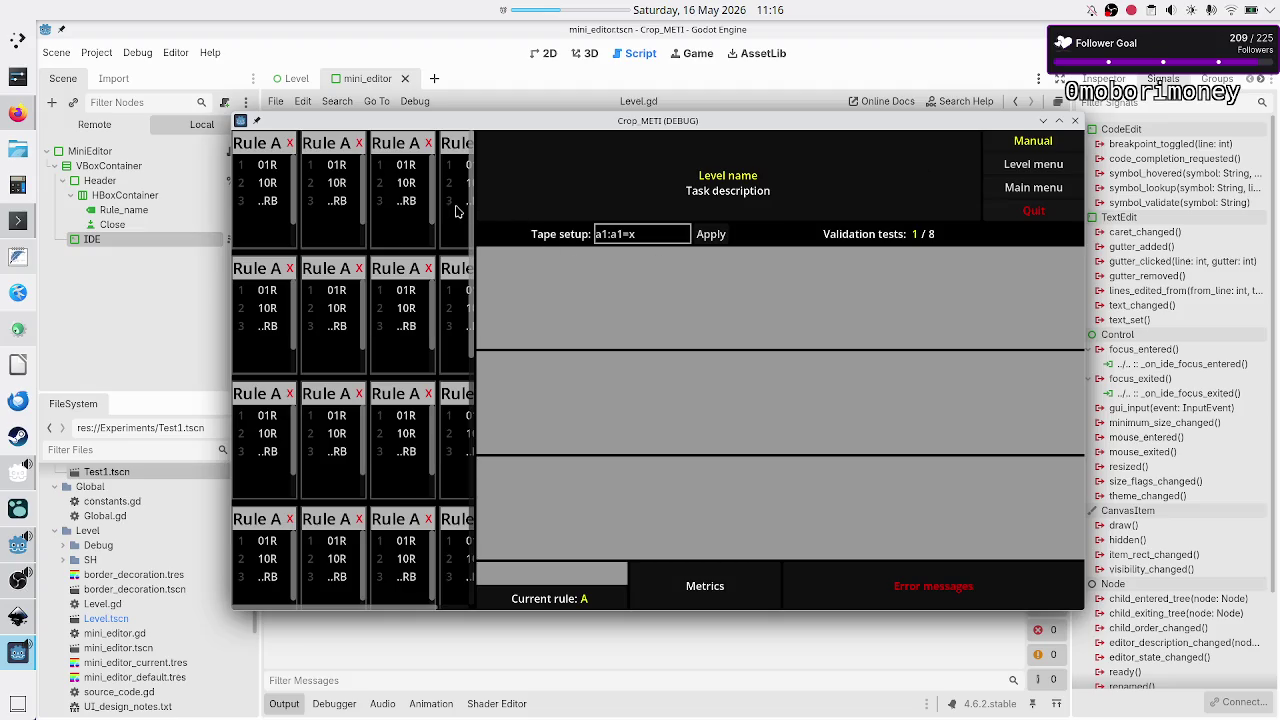
click(395, 222)
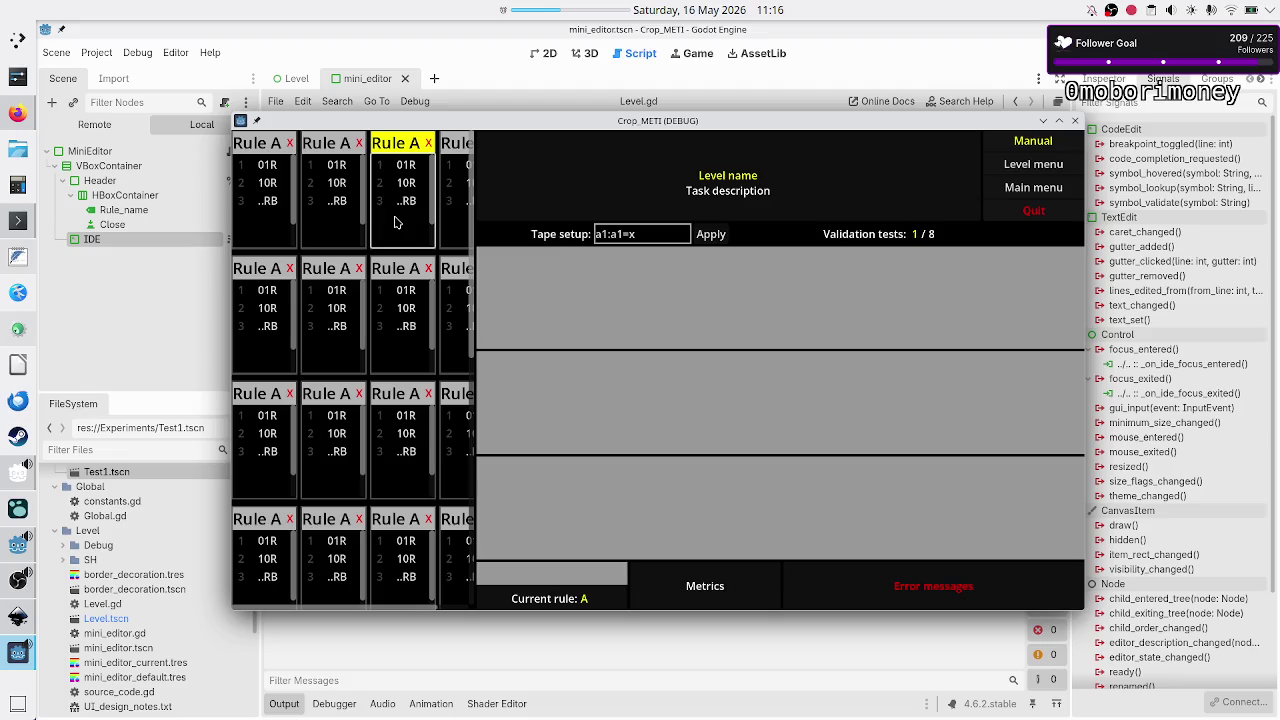
click(328, 327)
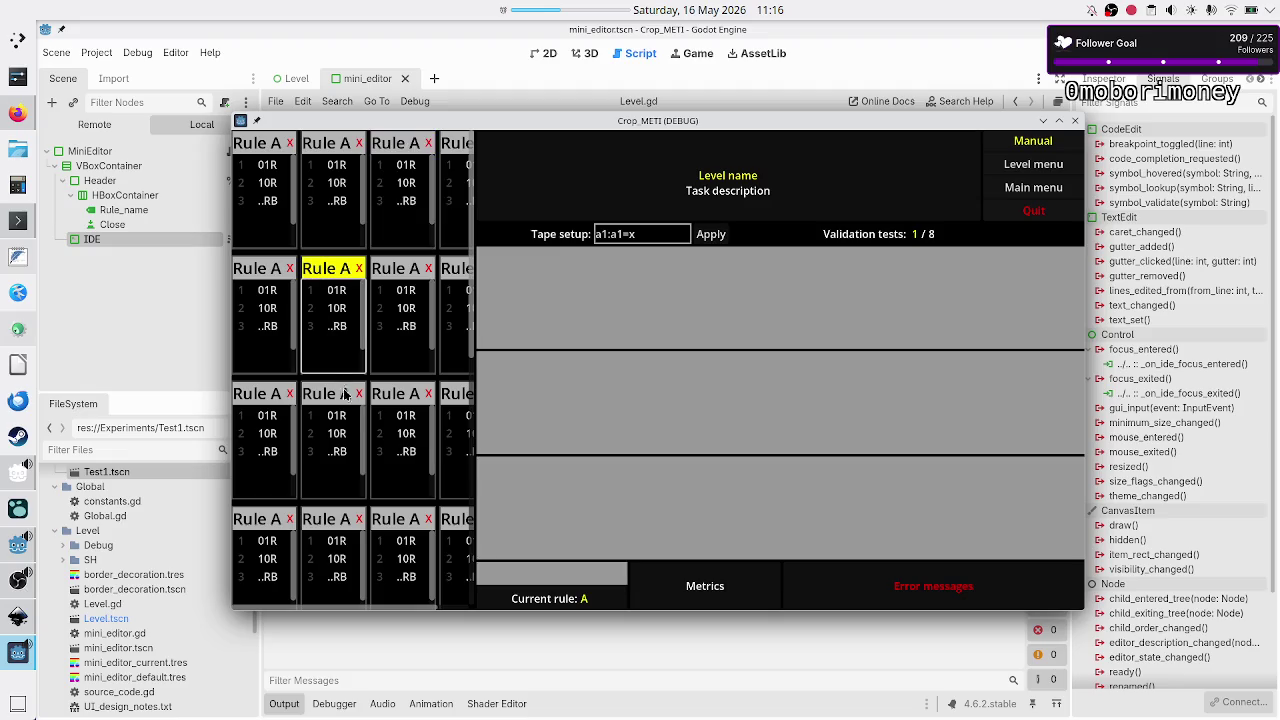
click(404, 451)
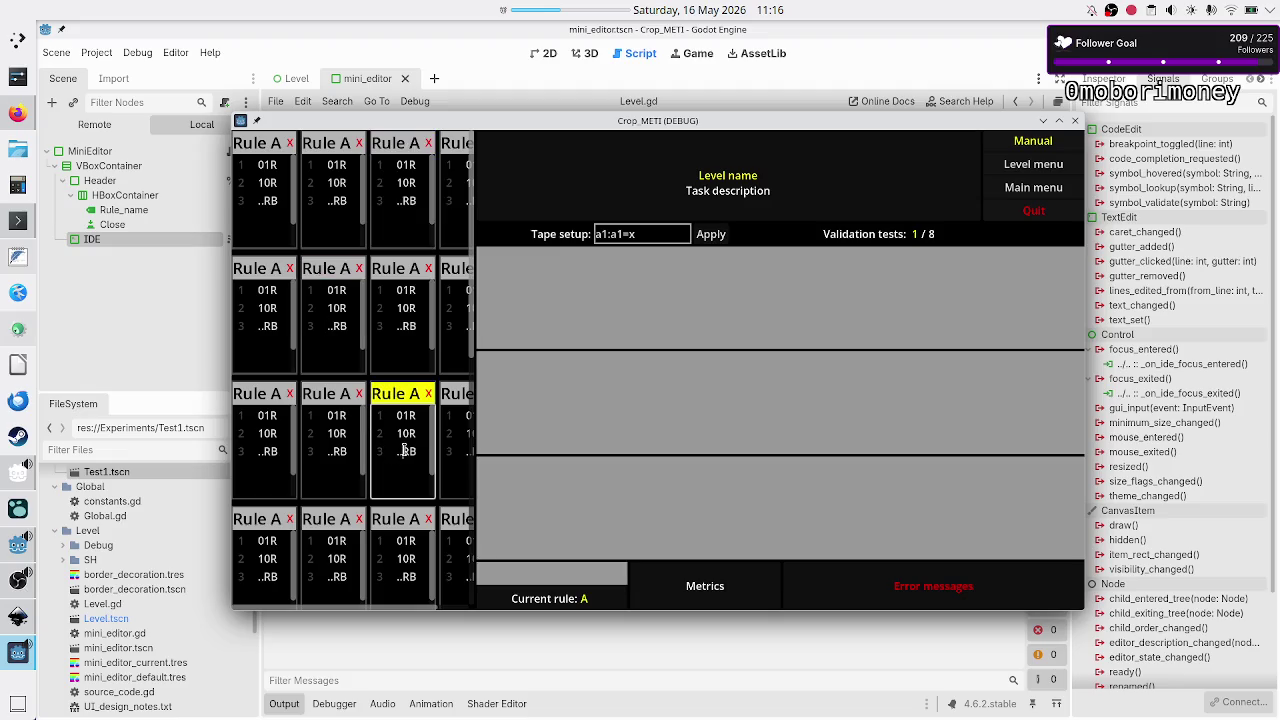
click(333, 558)
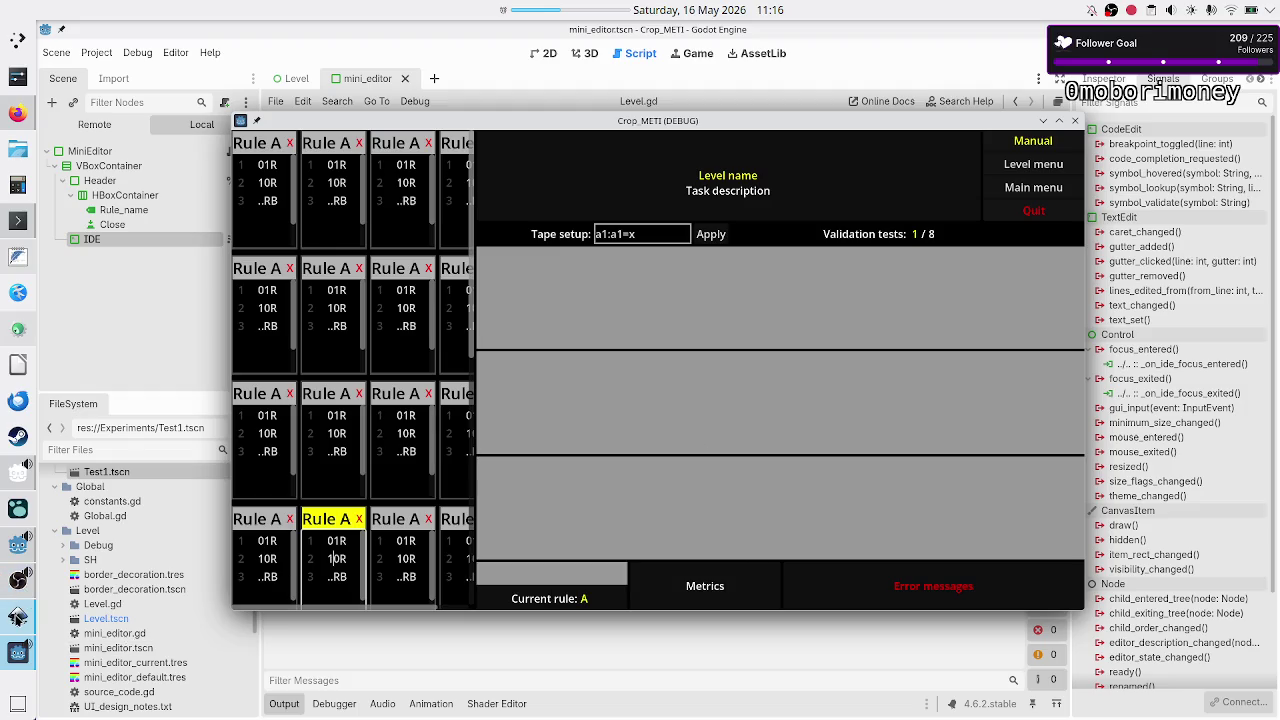
click(17, 617)
- Zoom out on the Inkscape canvas to view the whole level UI mockup
scroll(428, 400, down, 12)
scroll(428, 400, up, 1)
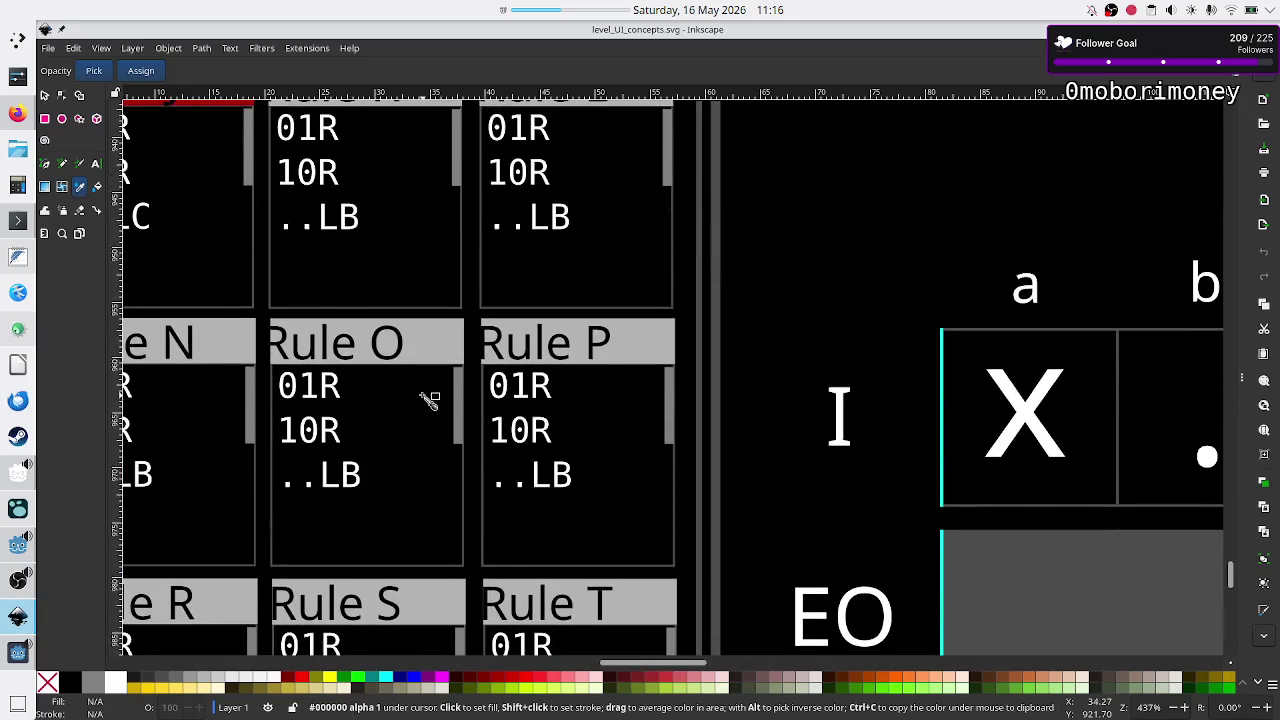
ctrl+scroll(428, 400, down, 2)
ctrl+scroll(428, 400, down, 2)
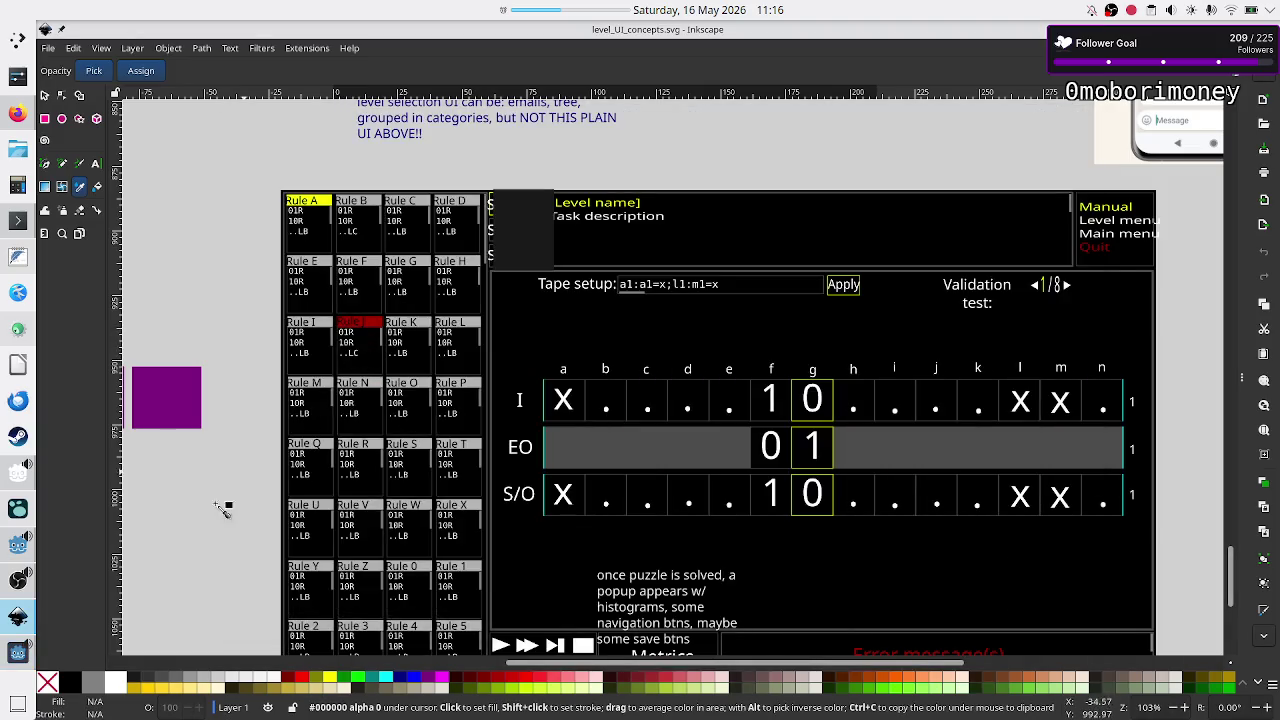
- Close the running game window and bring the Godot editor back to the front
click(15, 651)
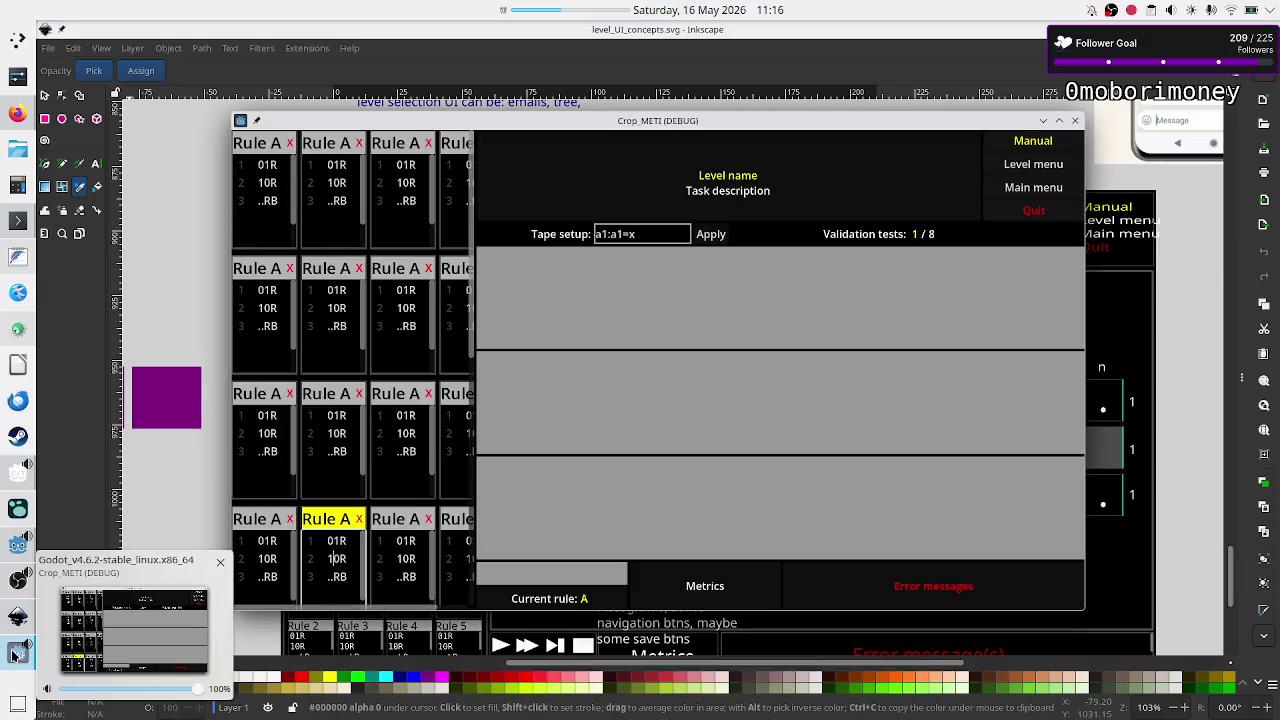
click(1075, 121)
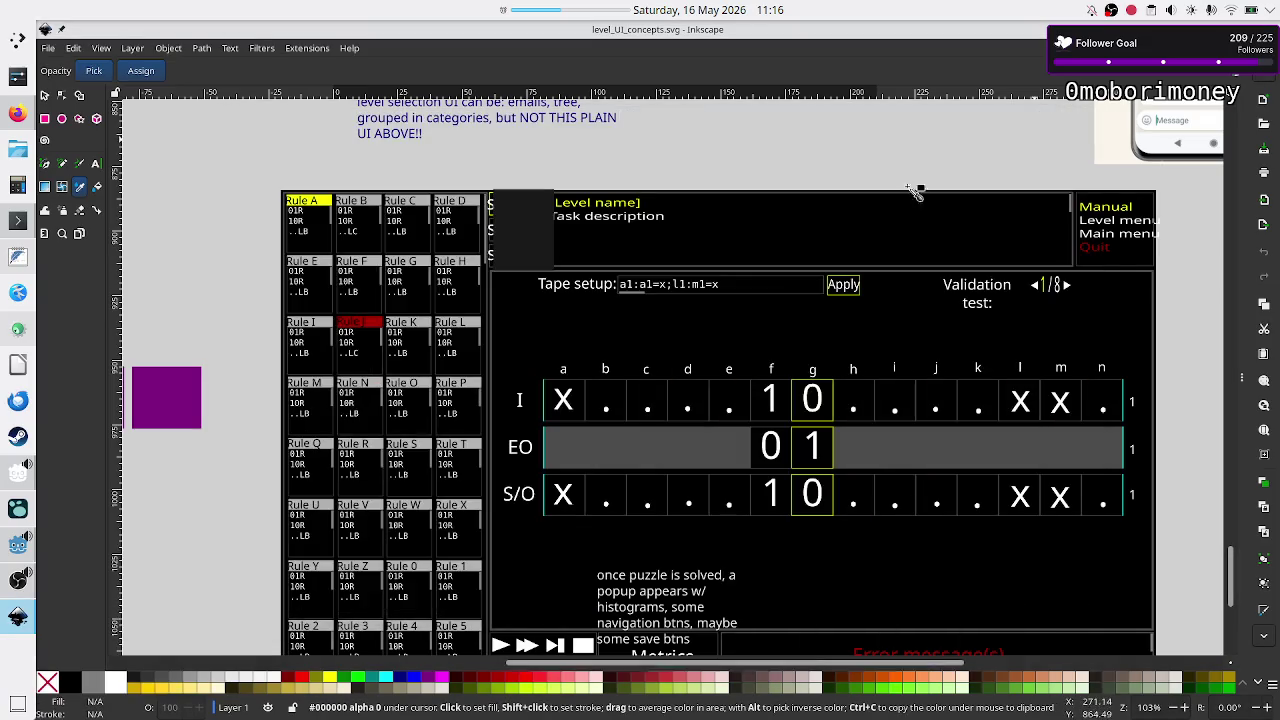
click(12, 560)
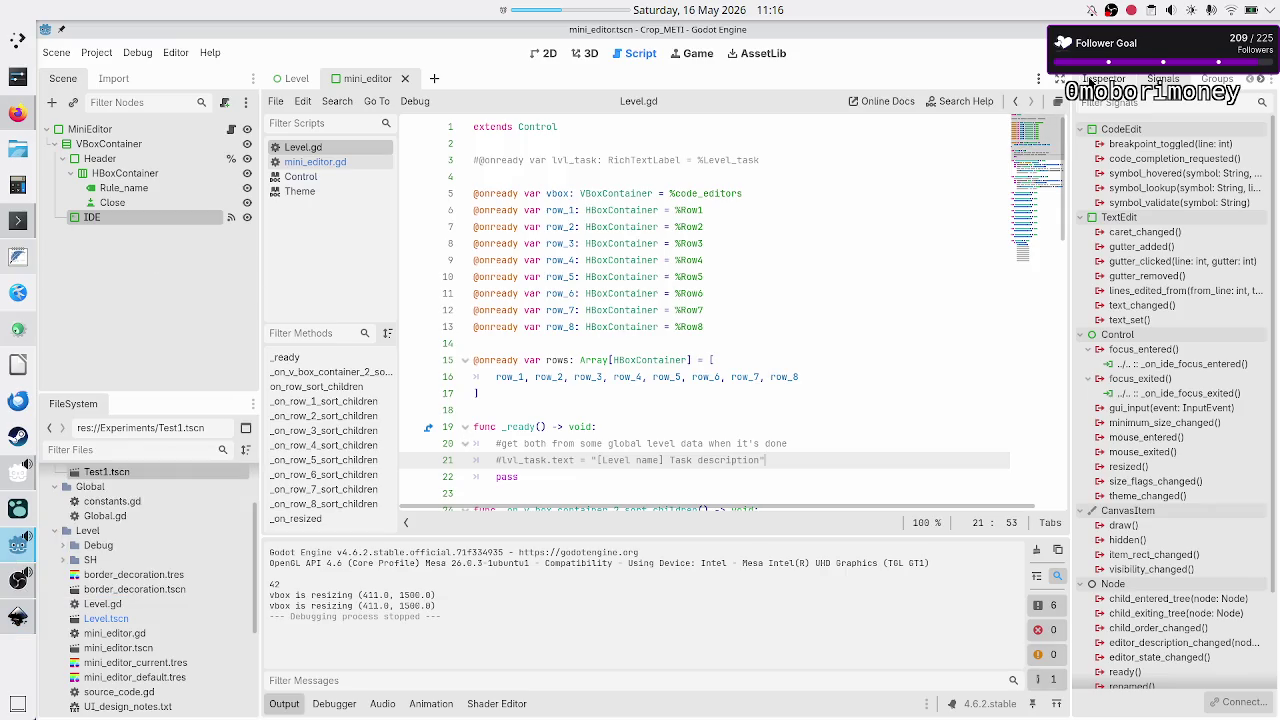
- Revert the IDE node's Normal style override, replace it with a new StyleBoxFlat, and open its BG Color
click(1102, 79)
scroll(1162, 452, down, 15)
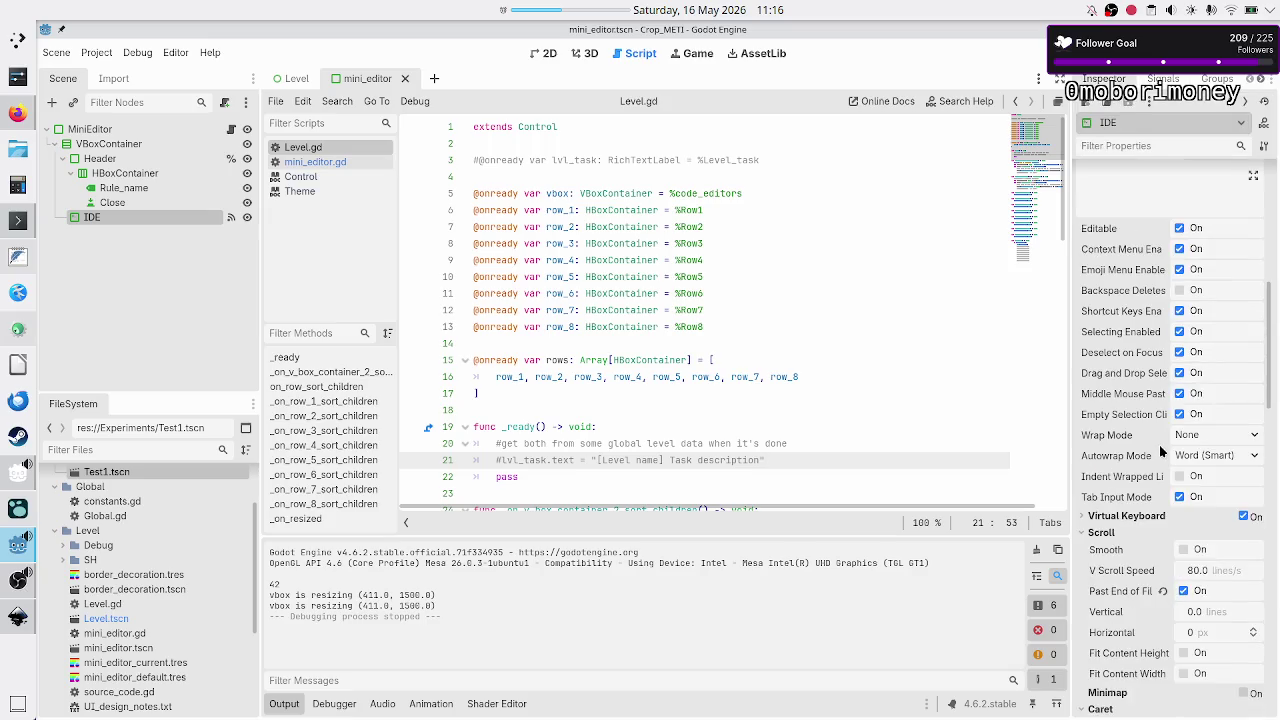
scroll(1162, 452, down, 10)
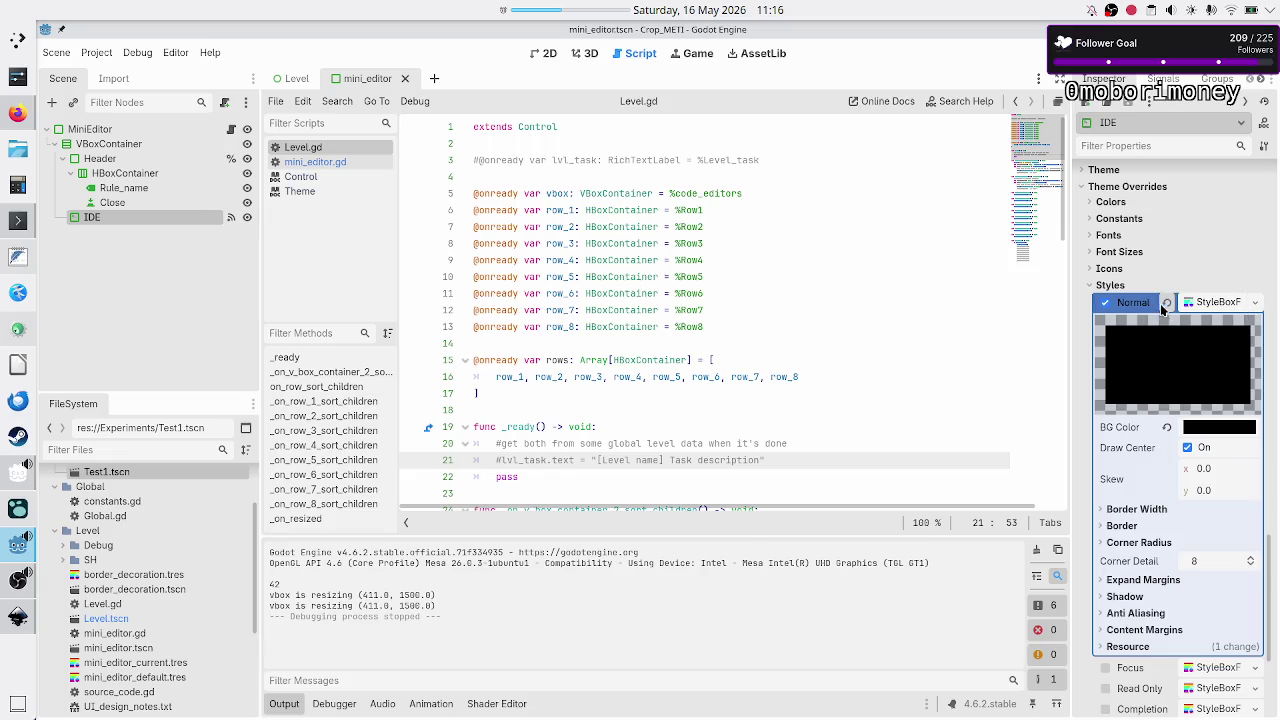
click(1166, 302)
click(1257, 303)
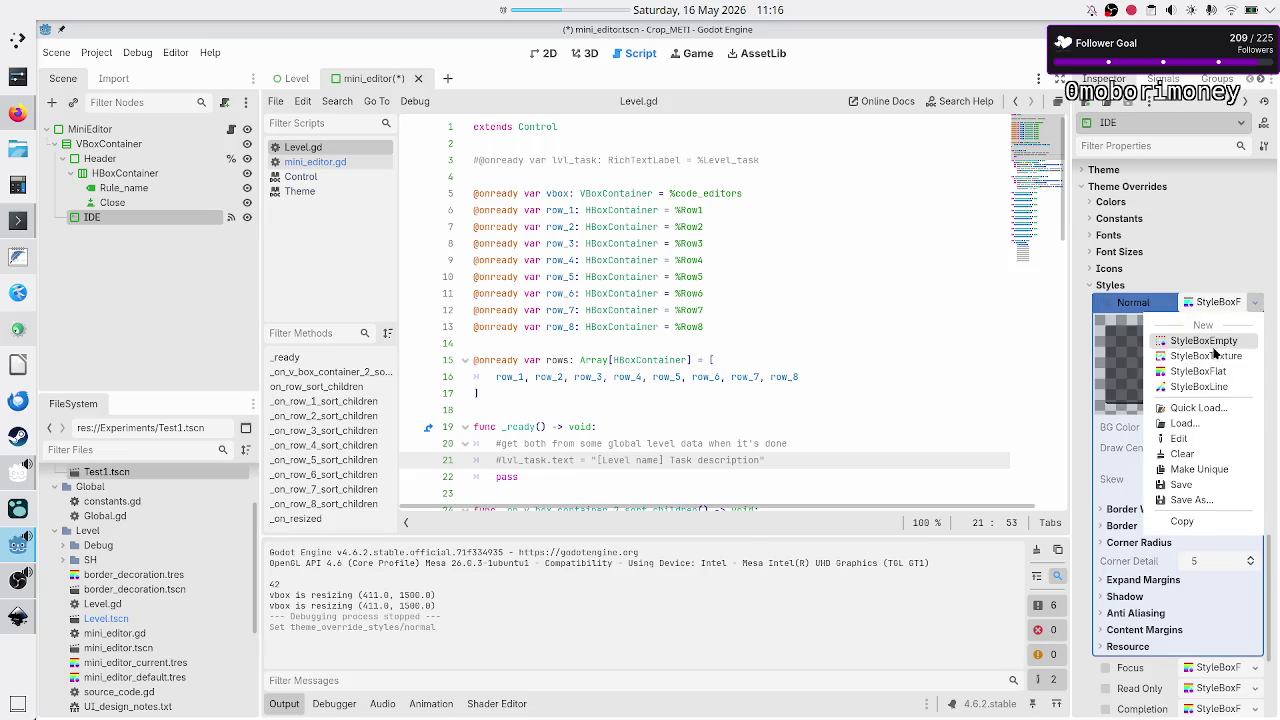
click(1218, 372)
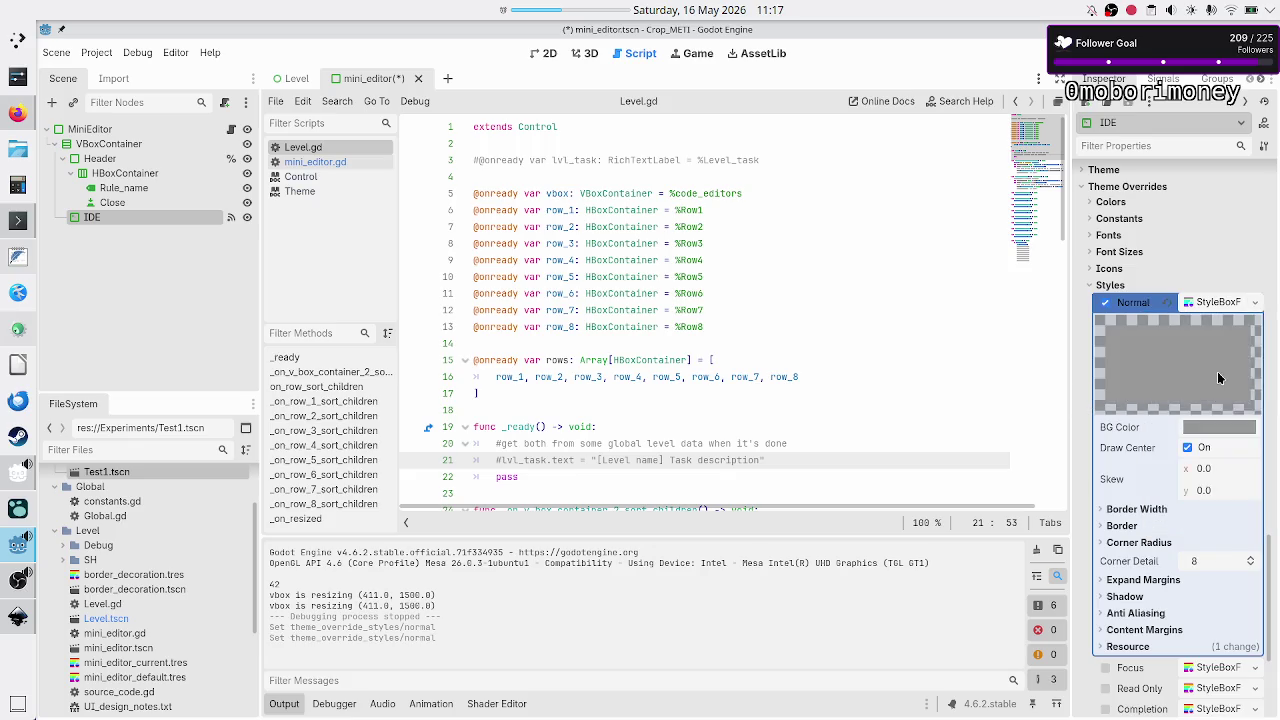
click(1230, 428)
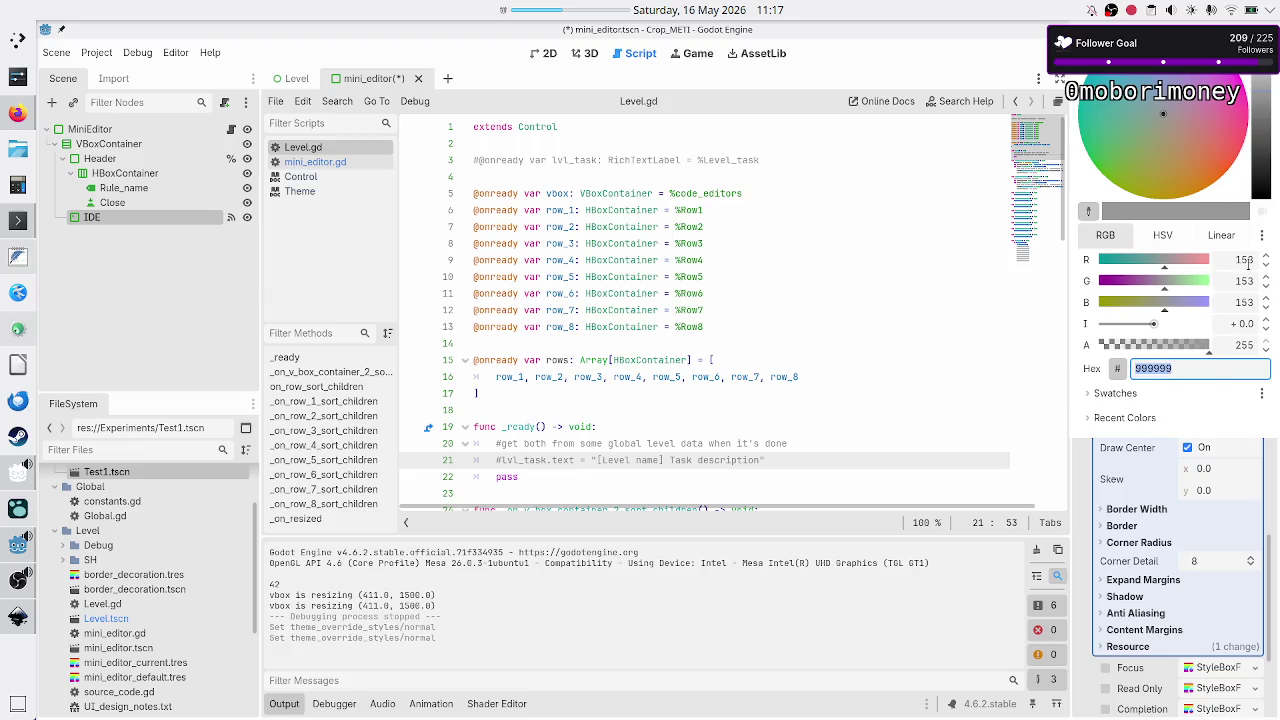
key(super)
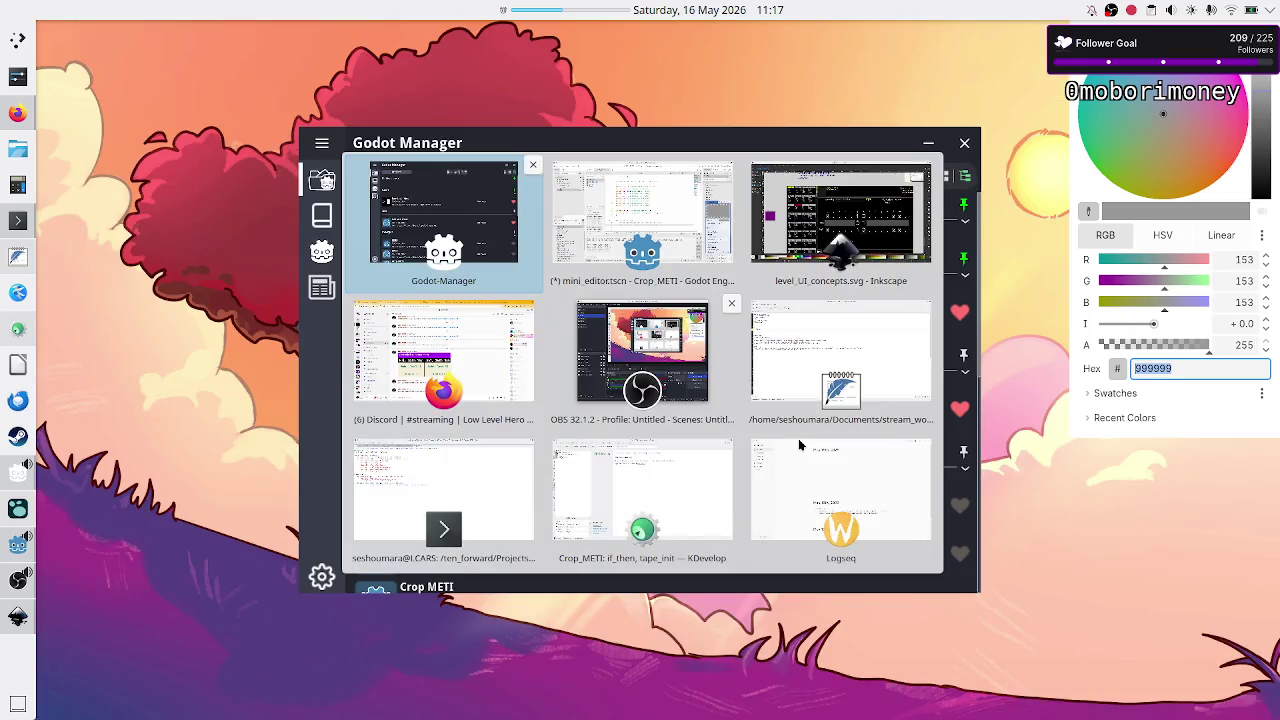
- Return to Inkscape and zoom in on the red Rule J title block in the level UI mockup
key(Right)
key(Right)
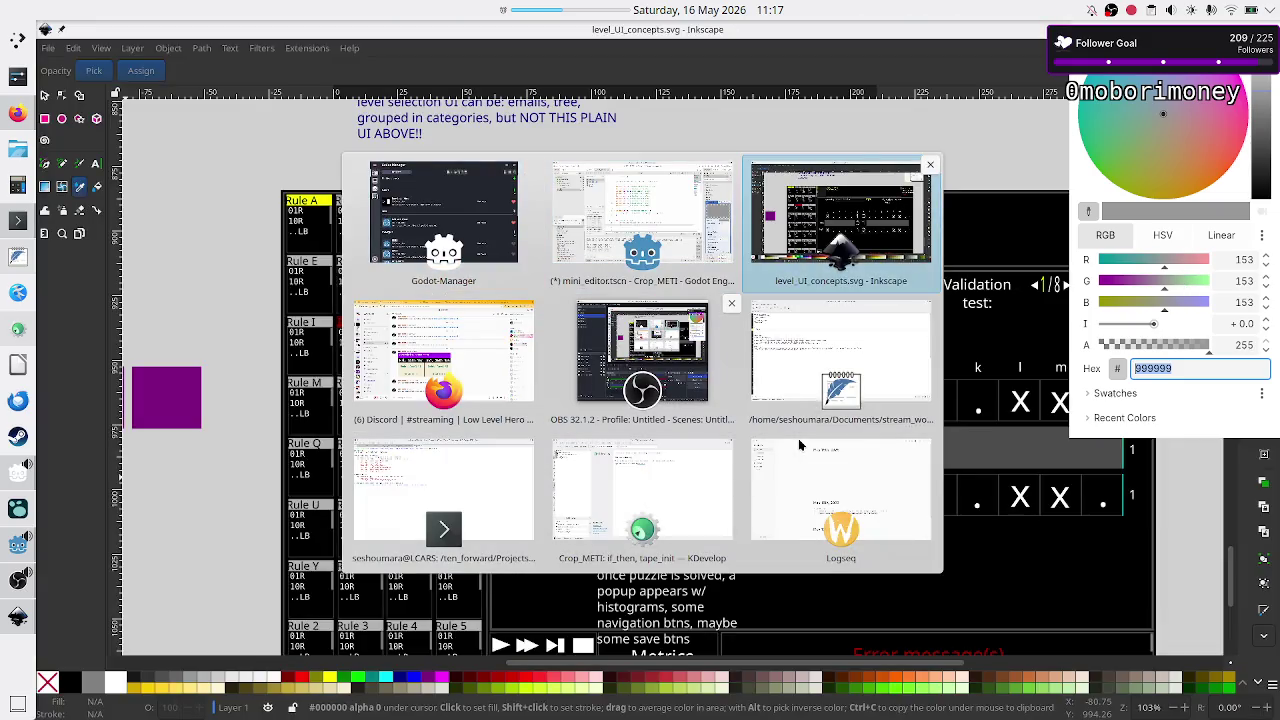
key(Return)
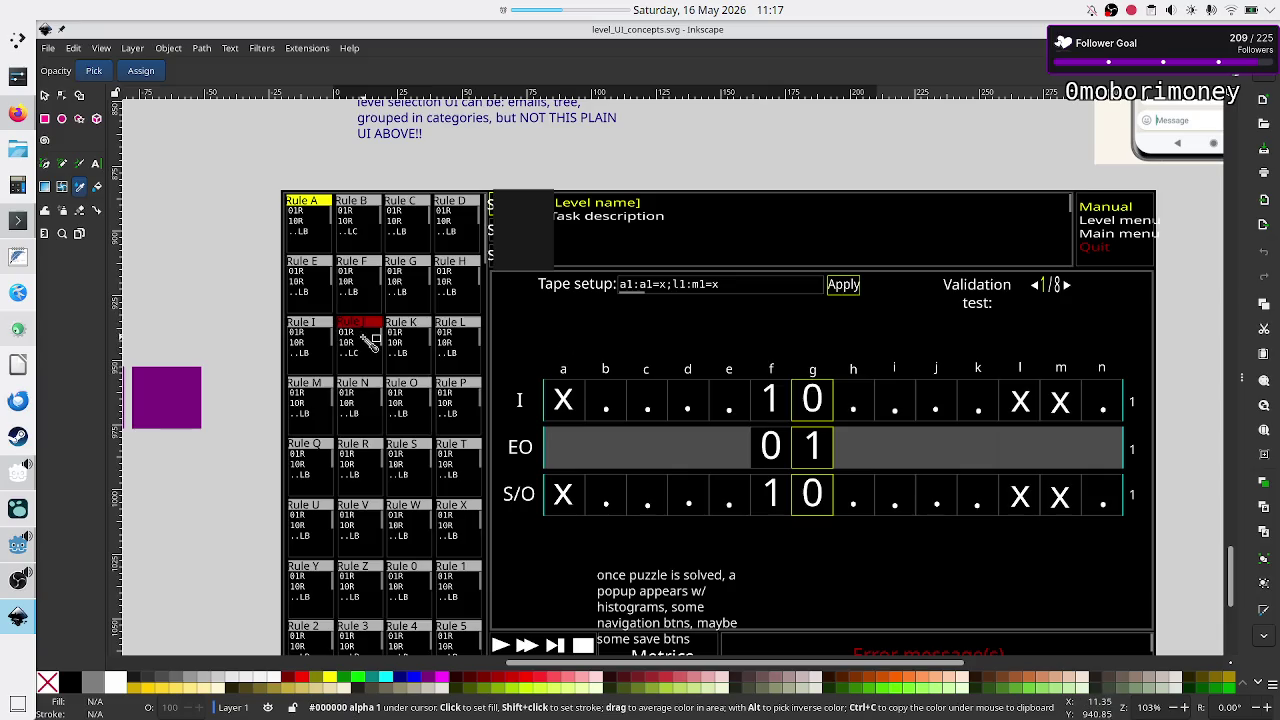
scroll(648, 366, up, 3)
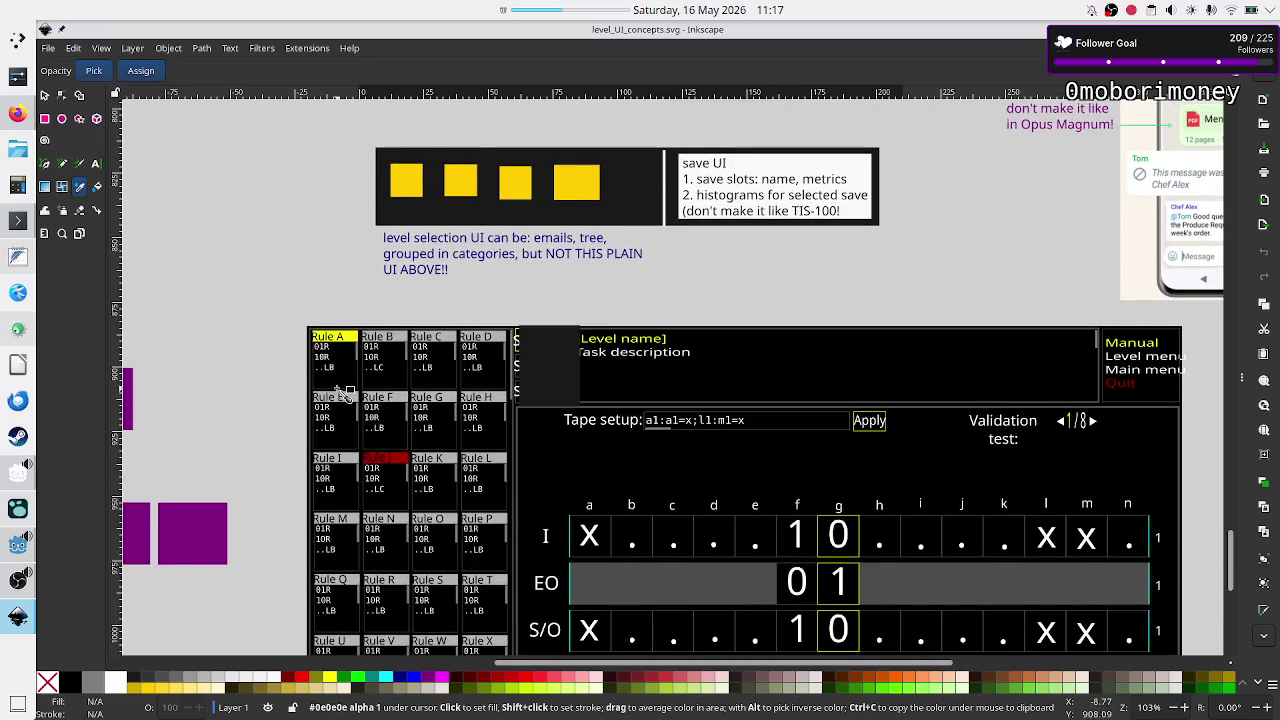
scroll(375, 462, up, 6)
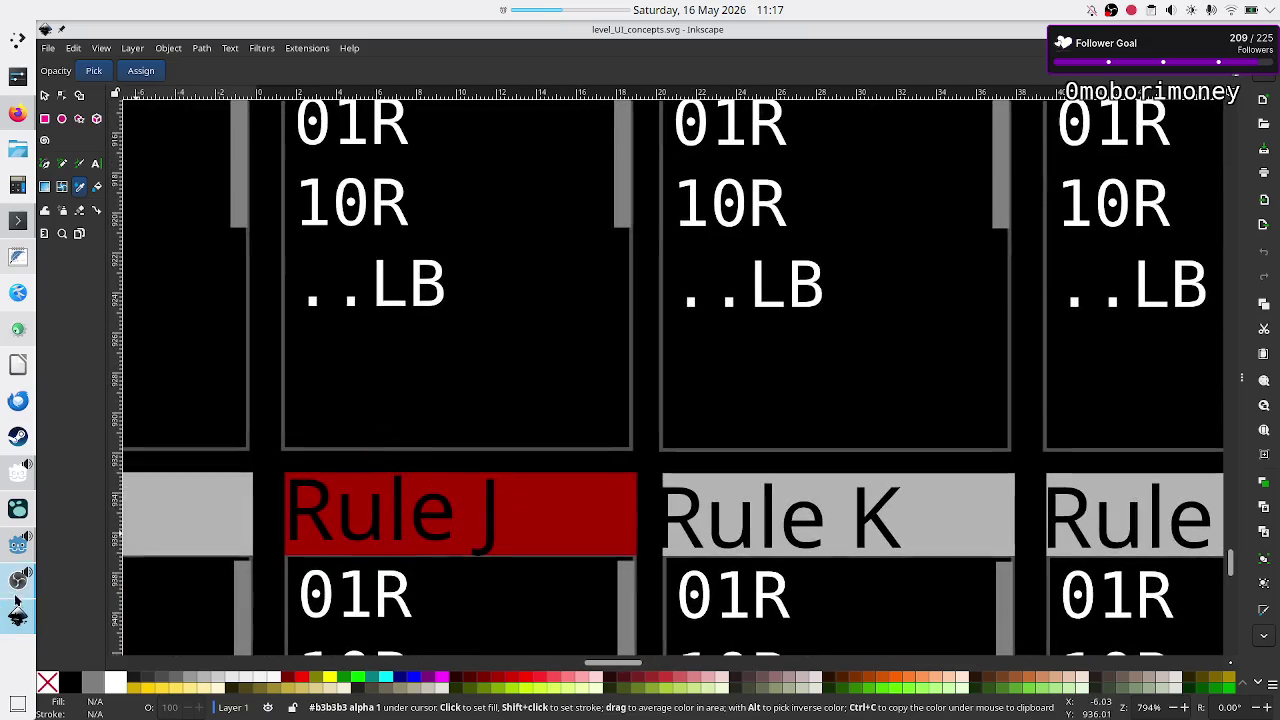
- Set the Normal StyleBoxFlat's background colour to dark red aa0000ff
click(16, 552)
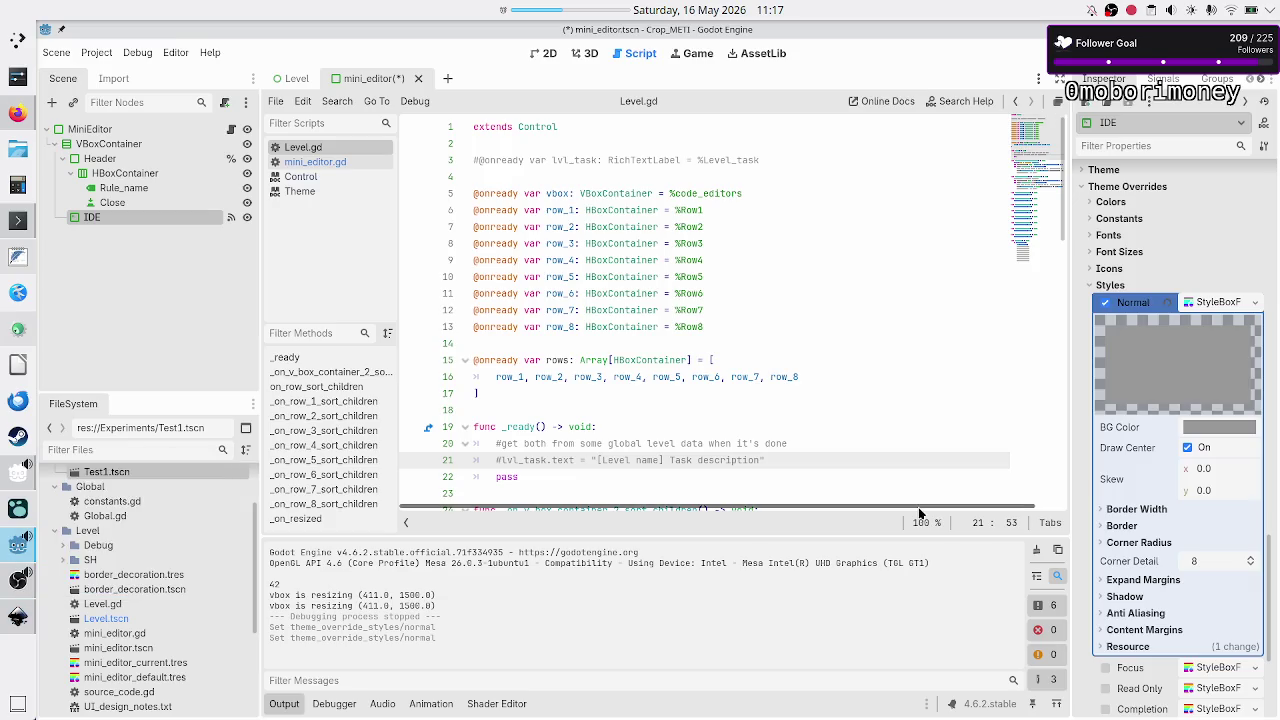
click(1218, 427)
click(1190, 368)
text(aa0000ff)
key(Return)
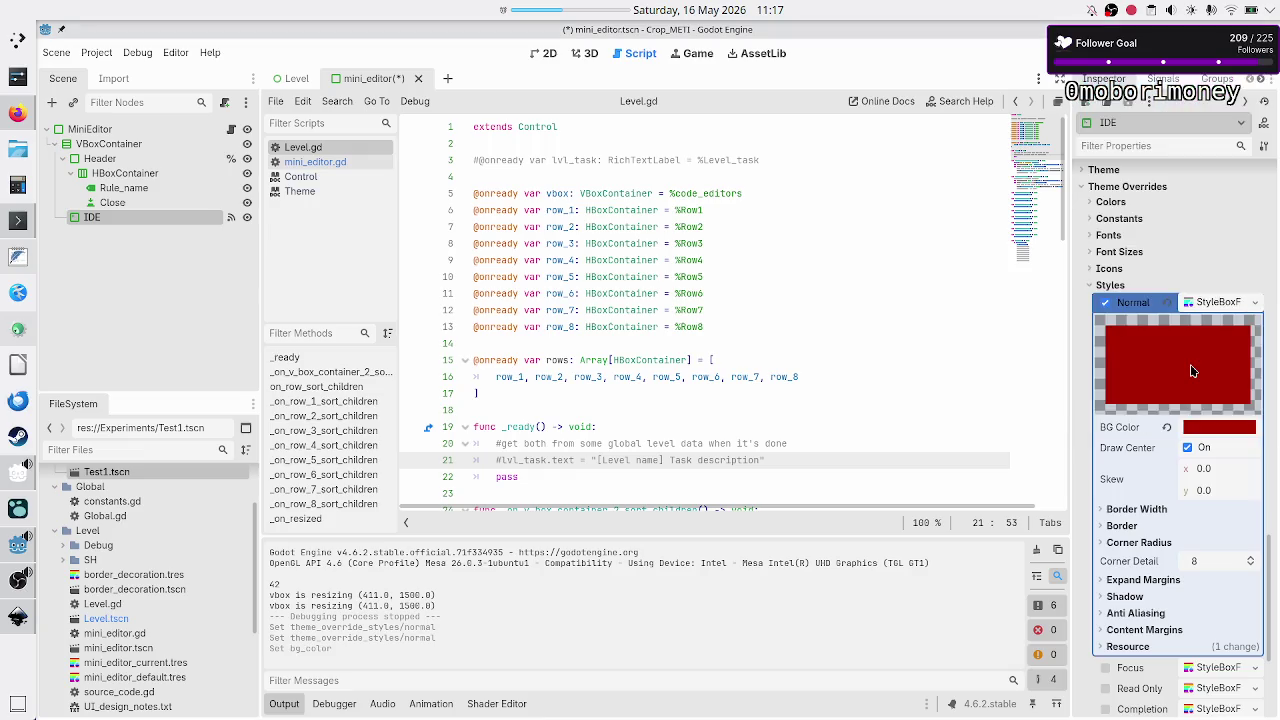
- Save the stylebox as res://Level/mini_editor_error.tres
click(1255, 302)
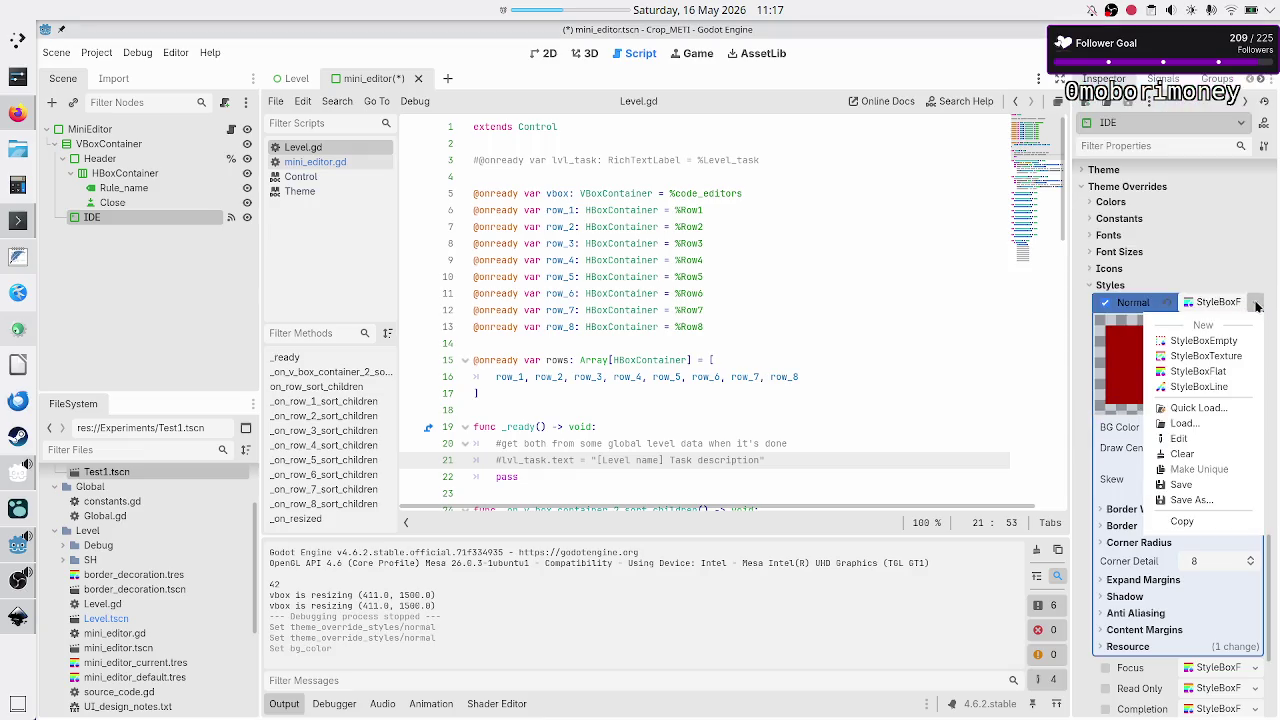
click(1199, 501)
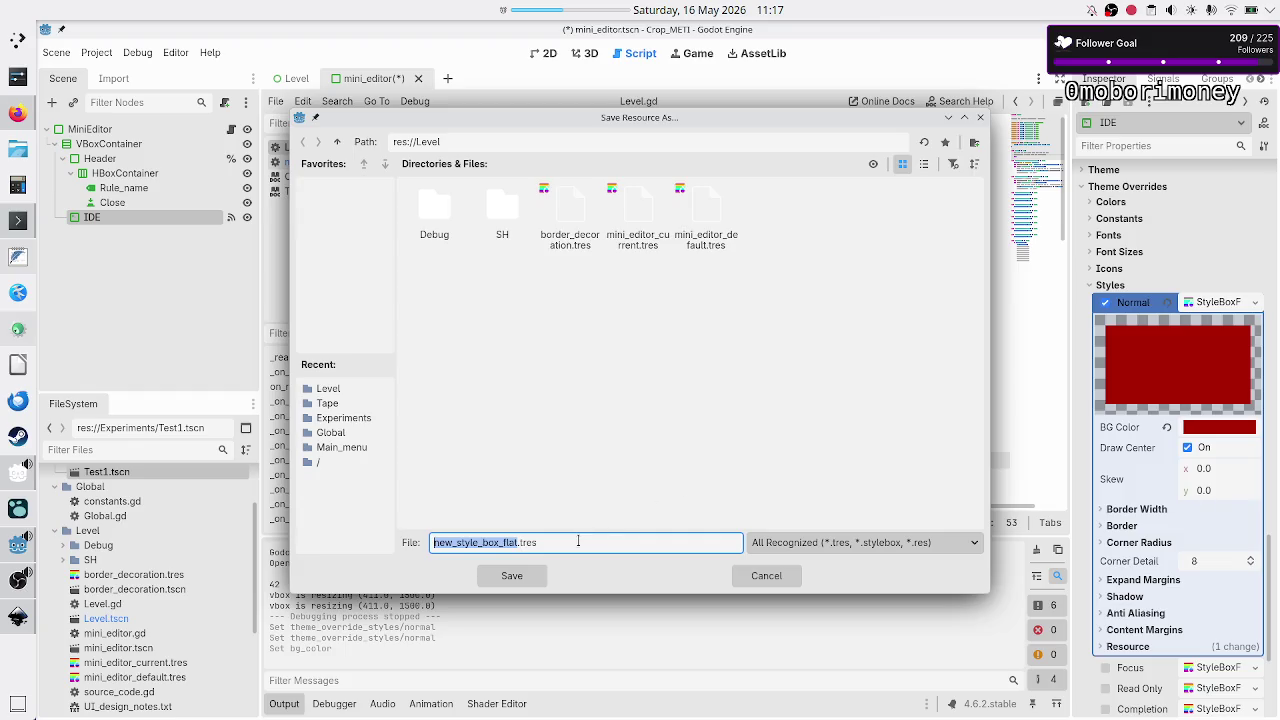
text(mini_editor_)
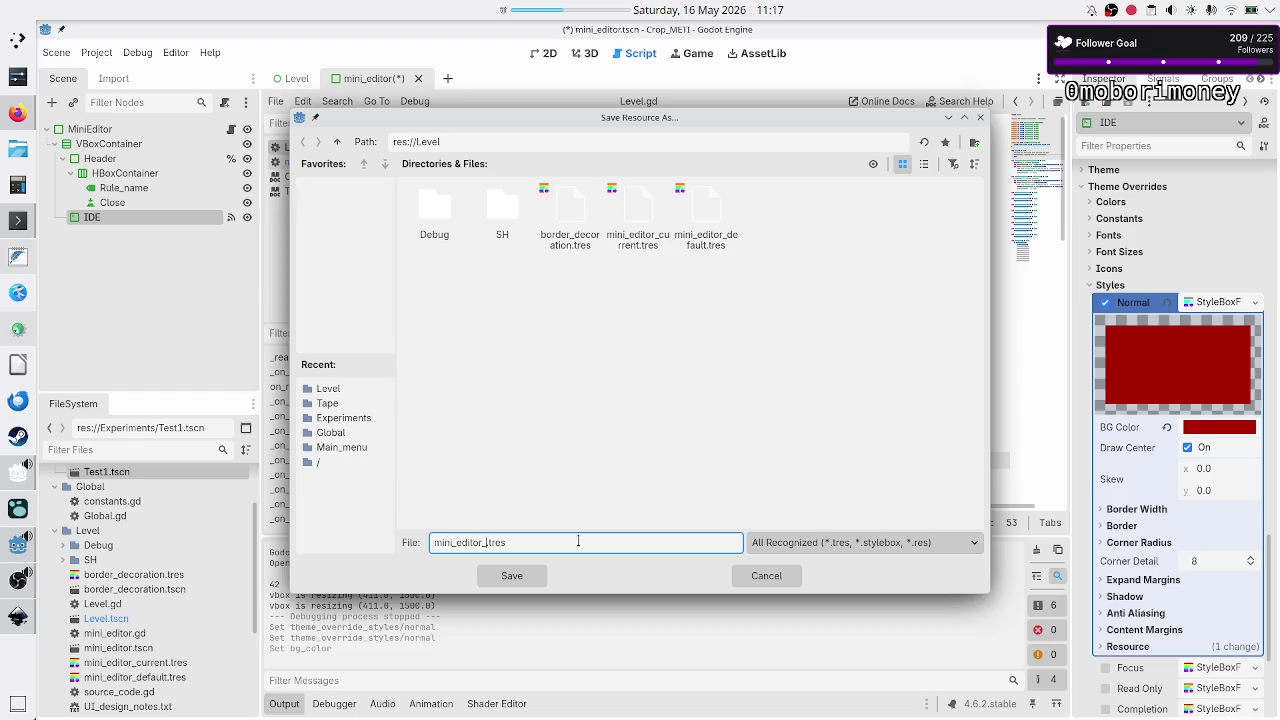
text(error)
click(509, 578)
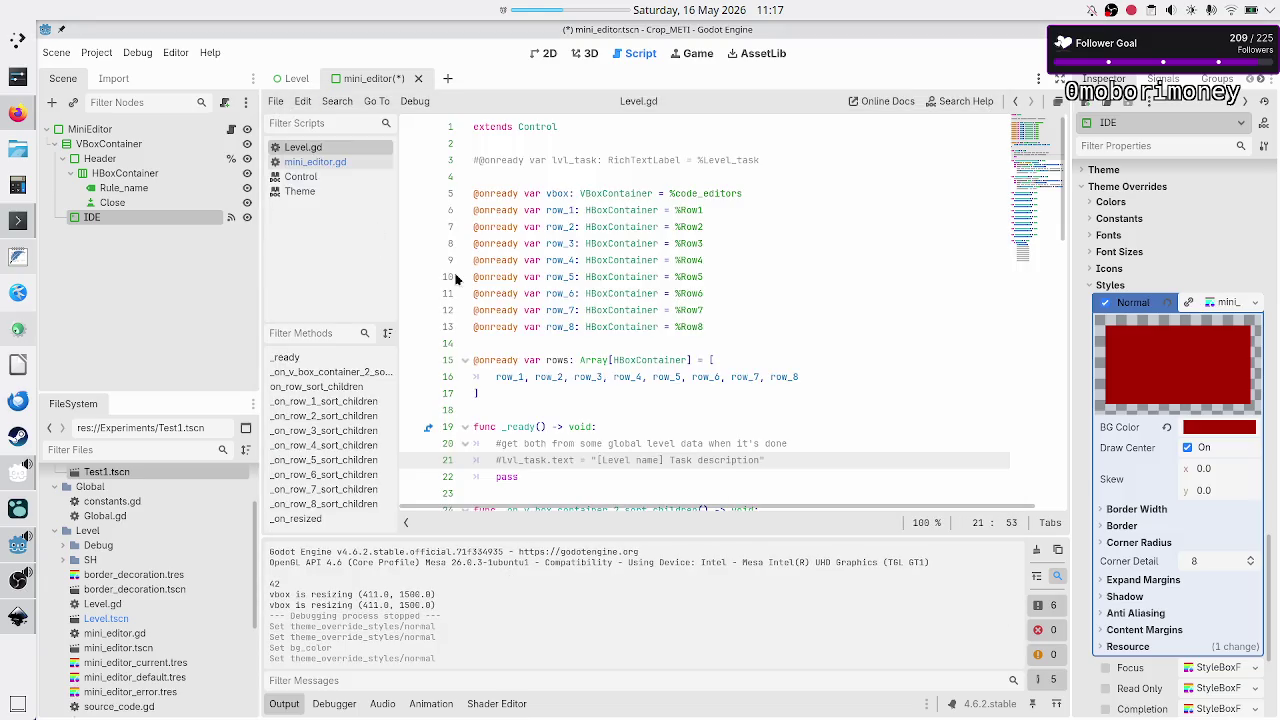
click(368, 163)
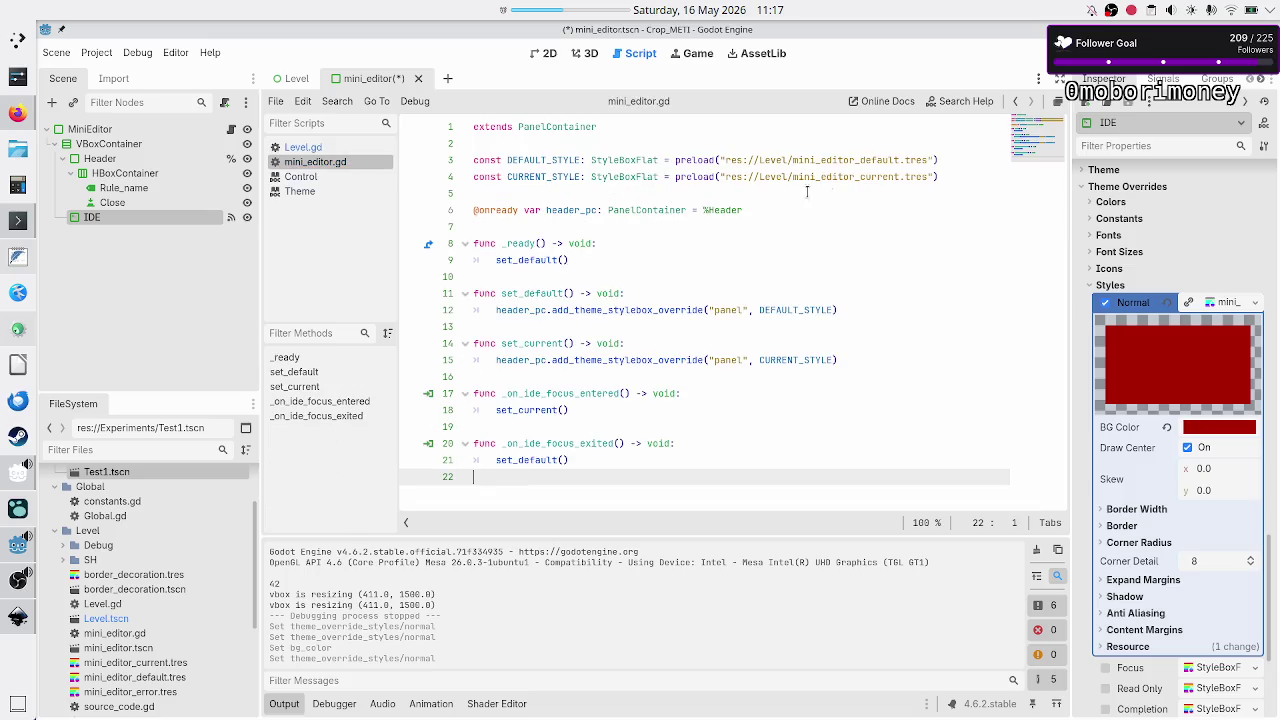
- Add const ERROR_STYLE: StyleBoxFlat = preload of mini_editor_error.tres below CURRENT_STYLE
click(948, 178)
key(Return)
text(co)
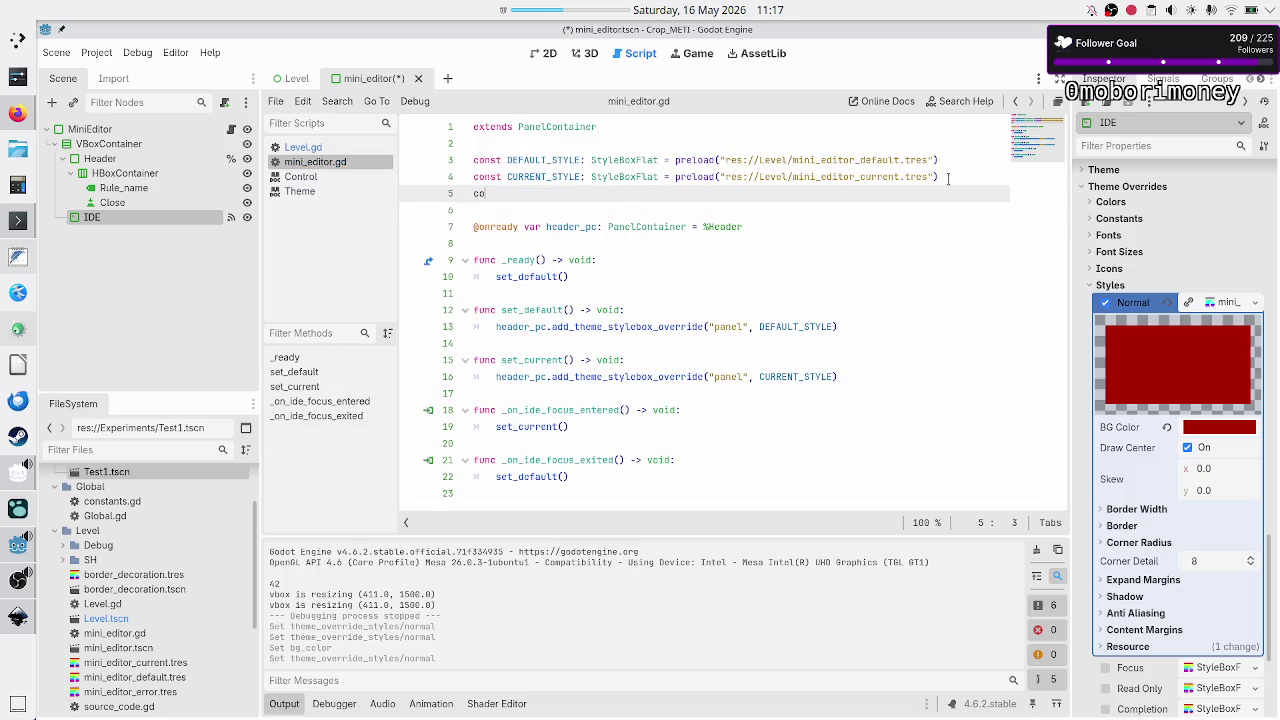
text(nst ERROR_STYLE: )
text(Styl)
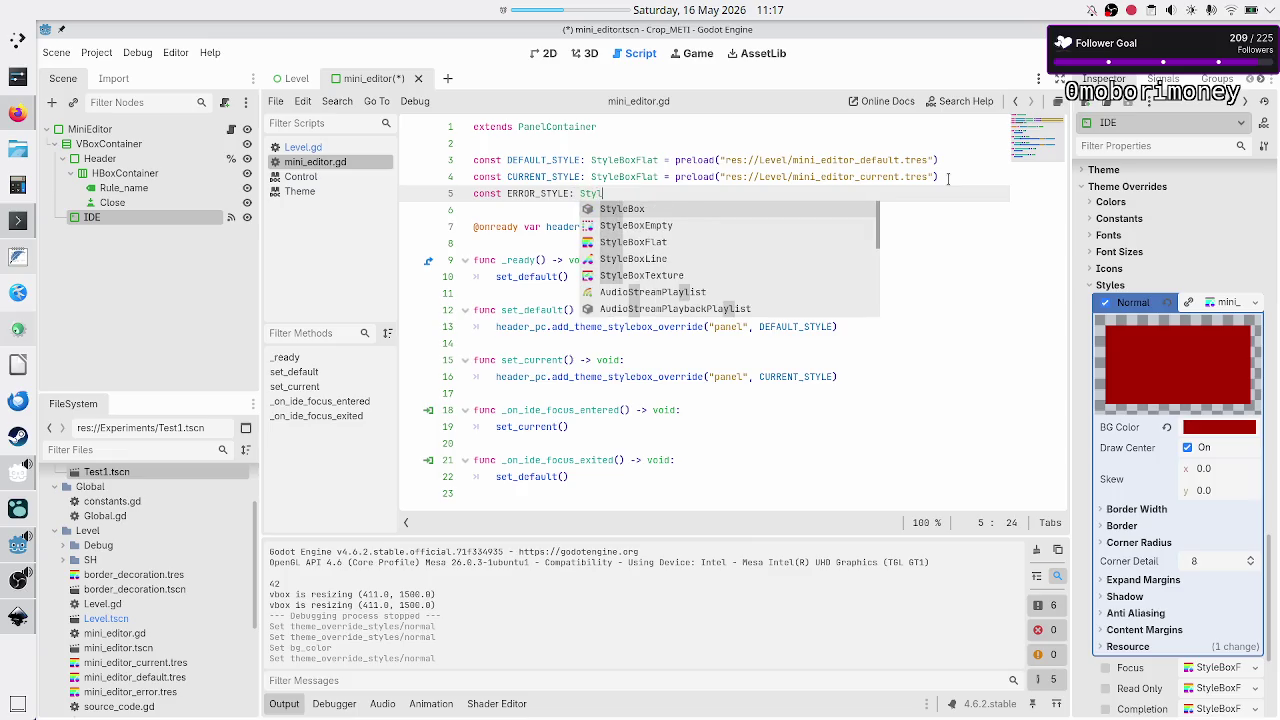
key(Down)
key(Down)
key(Return)
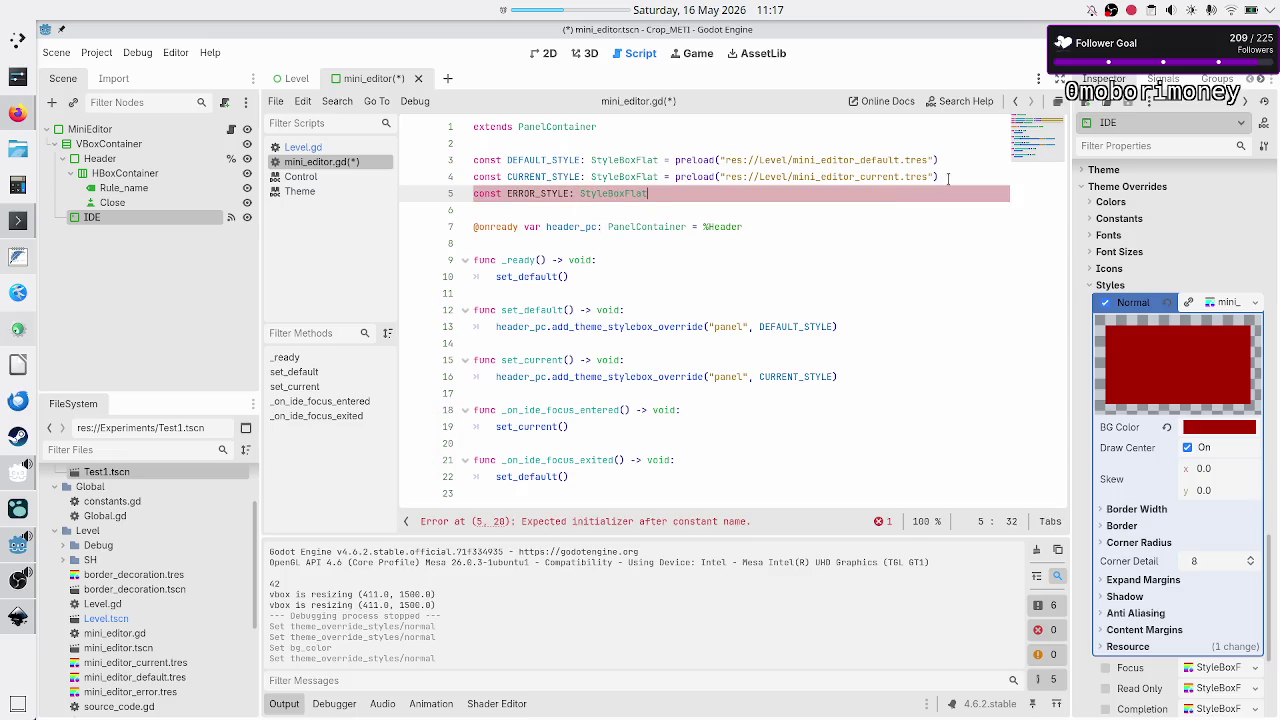
text( = preload()
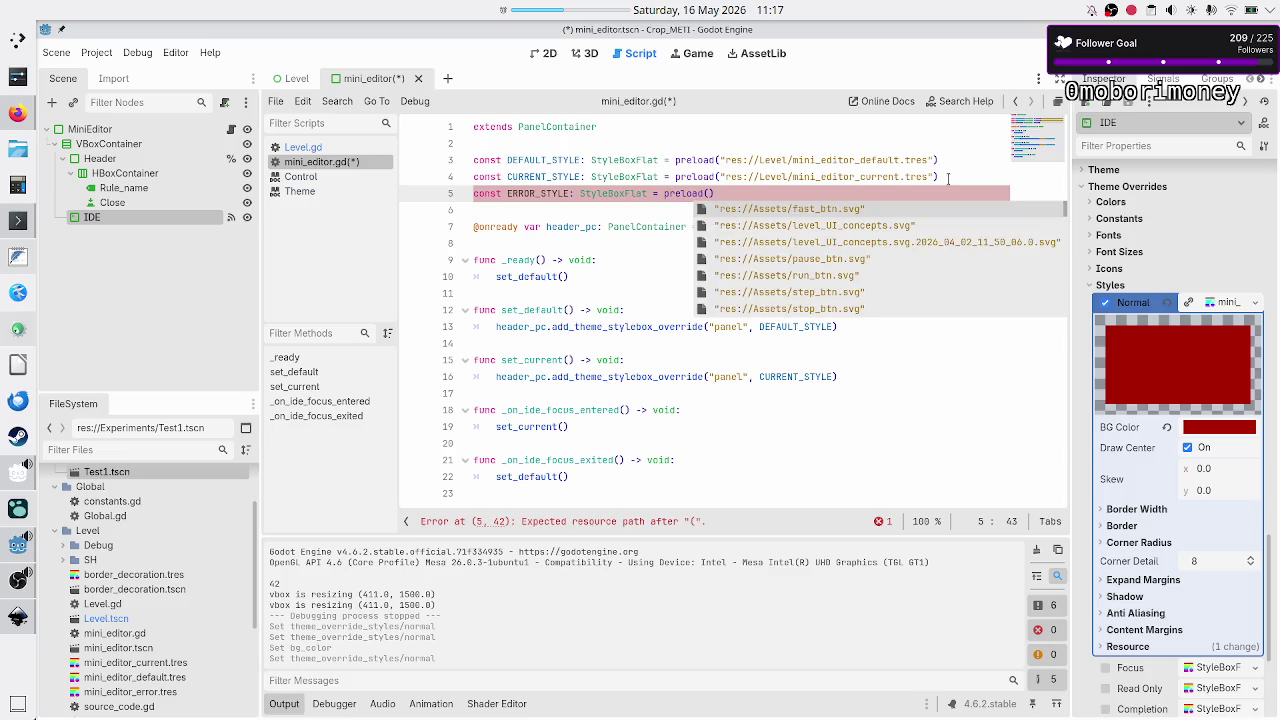
text(mini)
key(Down)
key(Down)
key(Down)
- Start a new 'func set_' line below the set_current function
key(Down)
key(Return)
key(Down)
key(Down)
key(Down)
key(Down)
key(Down)
key(Up)
key(Up)
key(Up)
key(Down)
key(Down)
key(Down)
key(Return)
key(Return)
key(Up)
text(se)
key(BackSpace)
key(BackSpace)
text(func set)
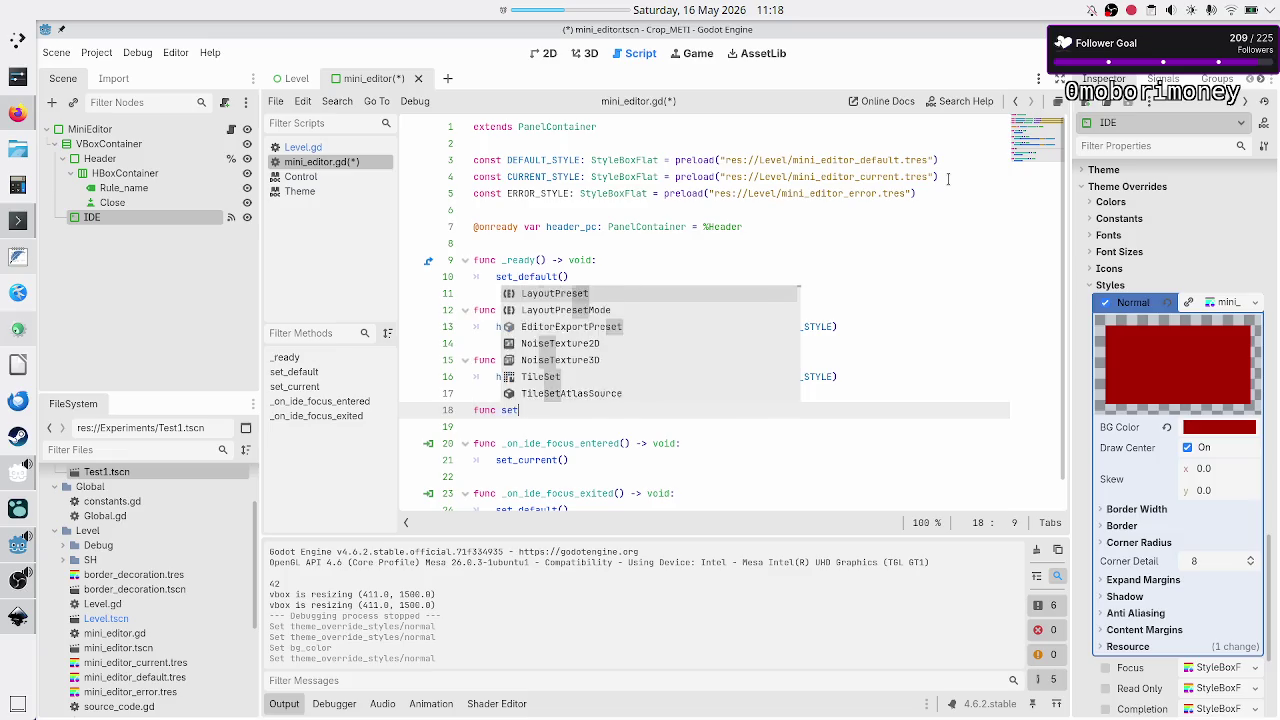
text(_)
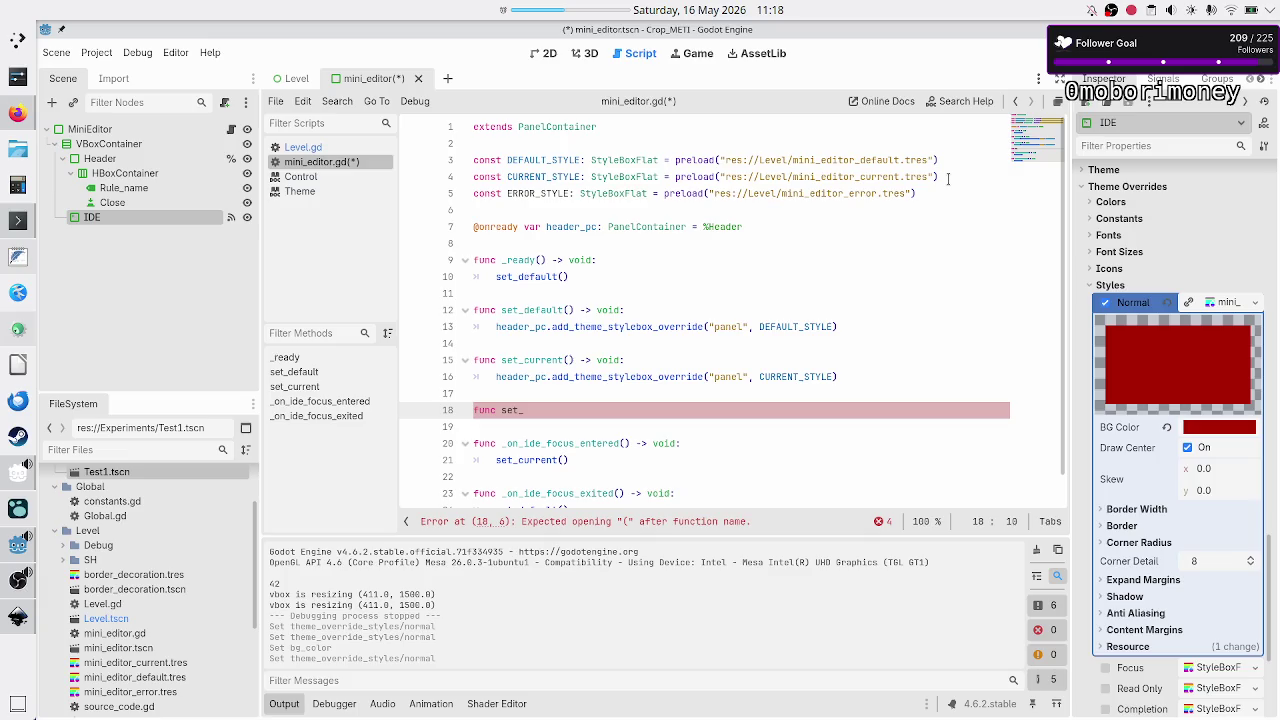
- Select the word ERROR in the ERROR_STYLE constant name
key(Up)
key(Up)
key(Up)
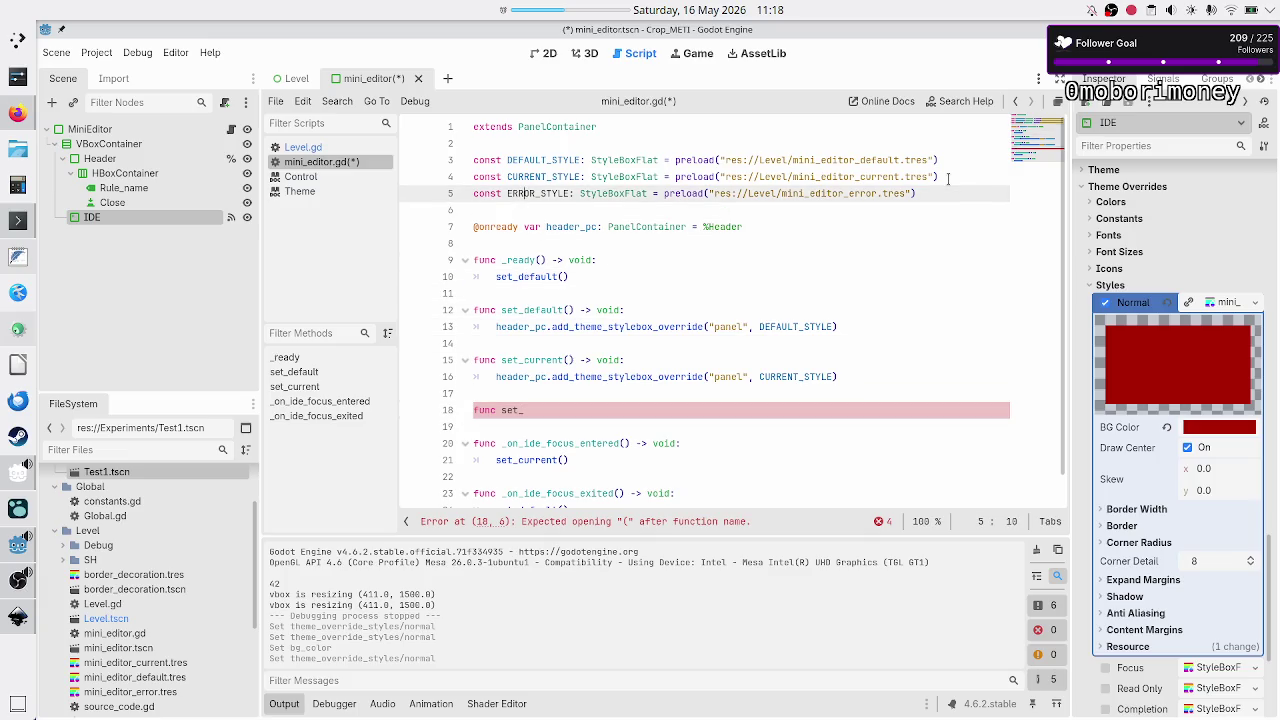
key(shift+Right)
key(shift+Right)
key(shift+Right)
key(Left)
key(shift+Right)
key(shift+Right)
key(shift+Right)
- Search the web for 'attention synonyms' in a new browser tab
key(alt+Tab)
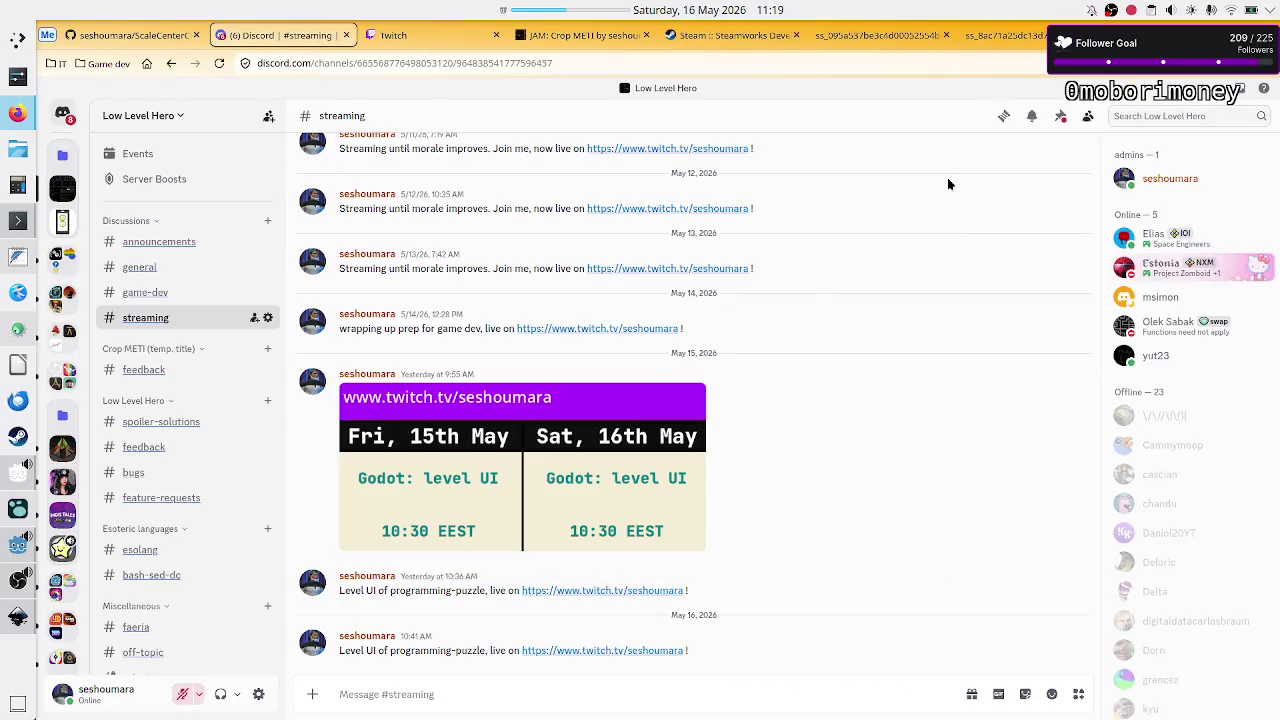
key(ctrl+t)
text(attention syno)
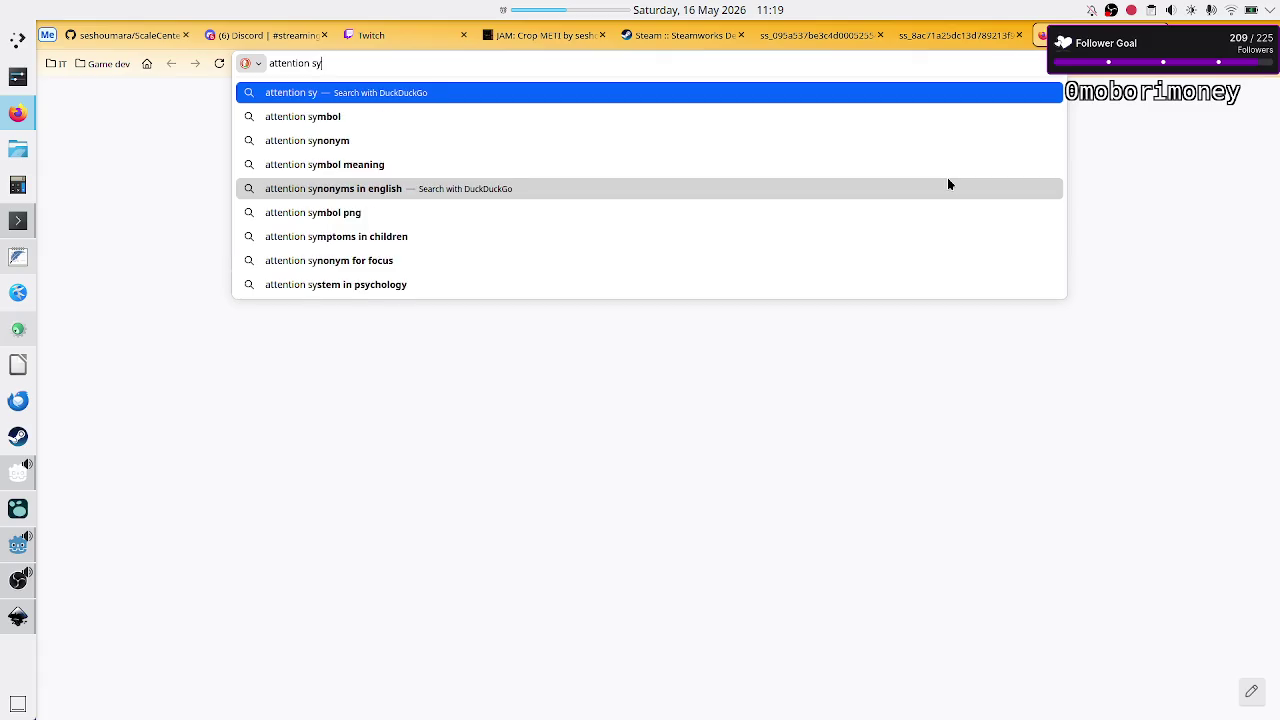
key(Up)
key(Up)
key(Up)
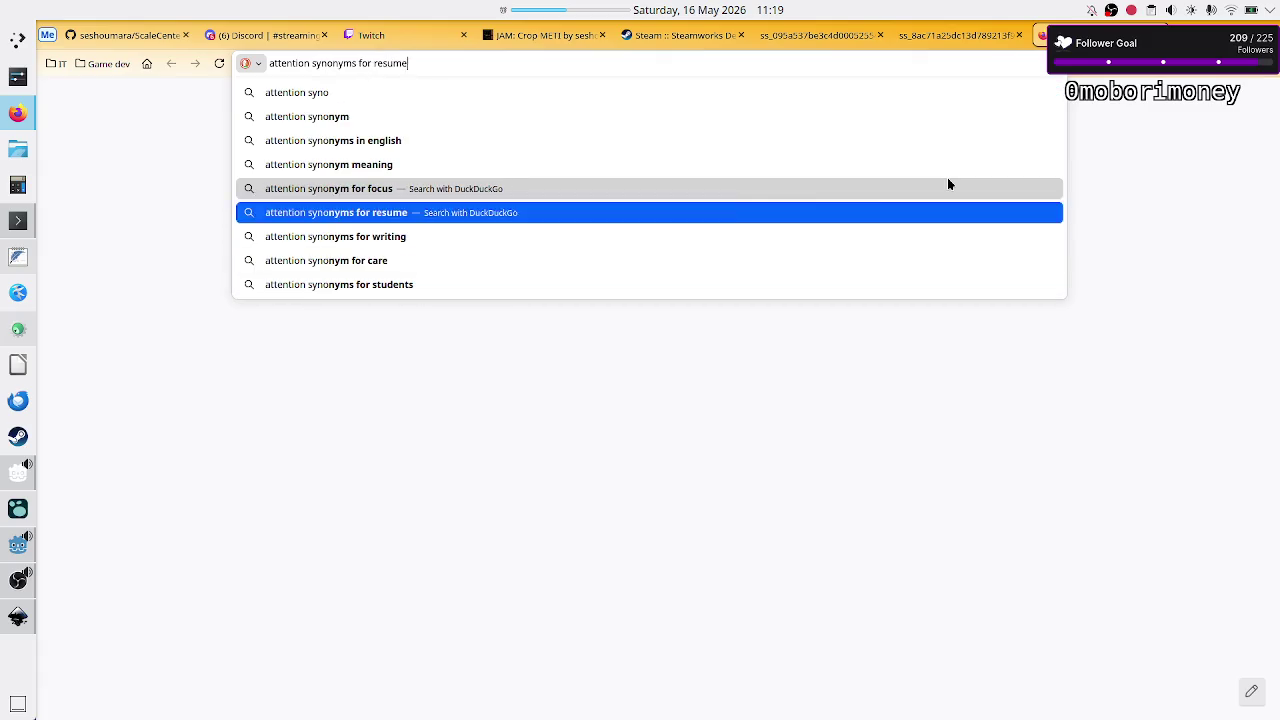
text(s)
key(Return)
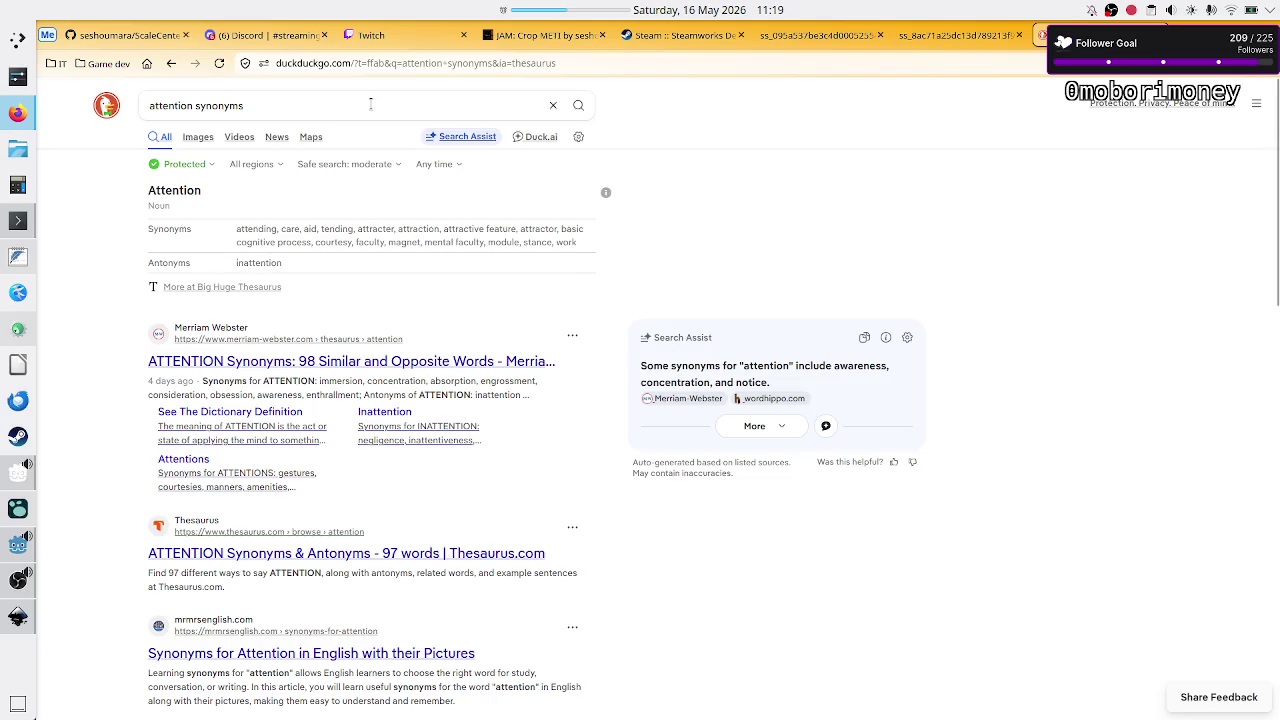
- Change the search to 'error synonyms' and look over results like failure
double_click(264, 99)
double_click(182, 102)
text(error)
key(Return)
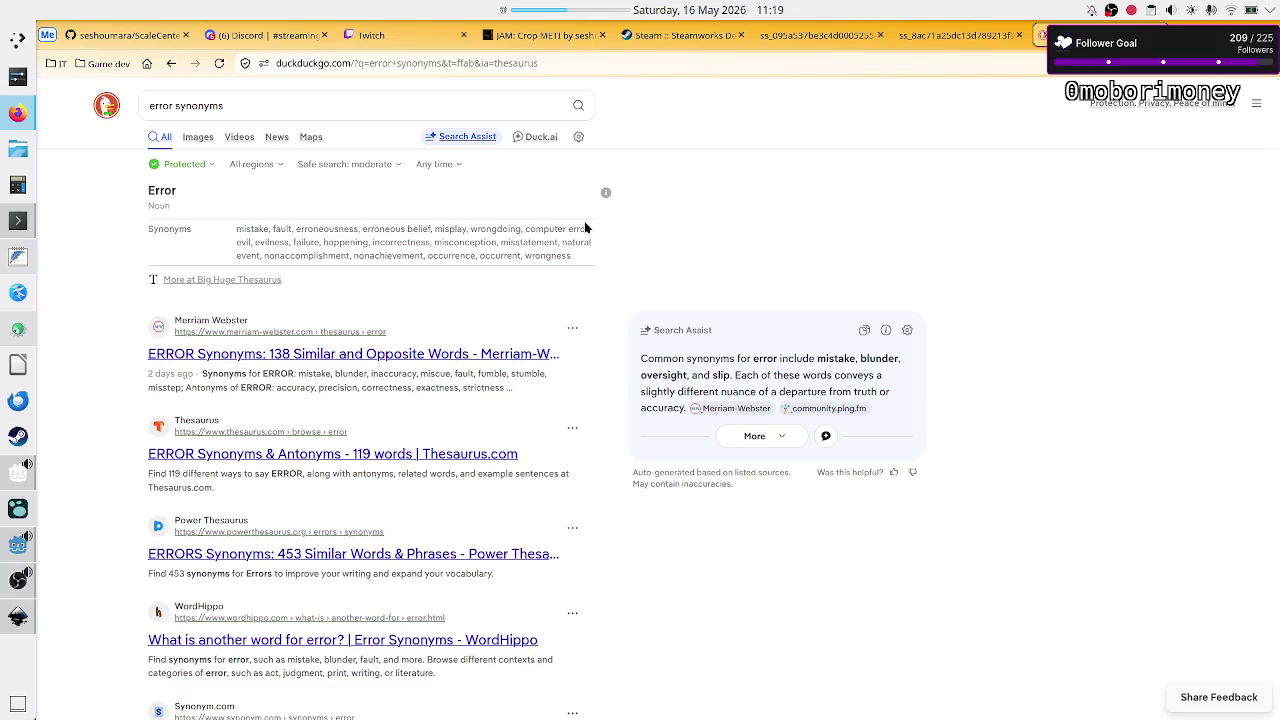
double_click(313, 241)
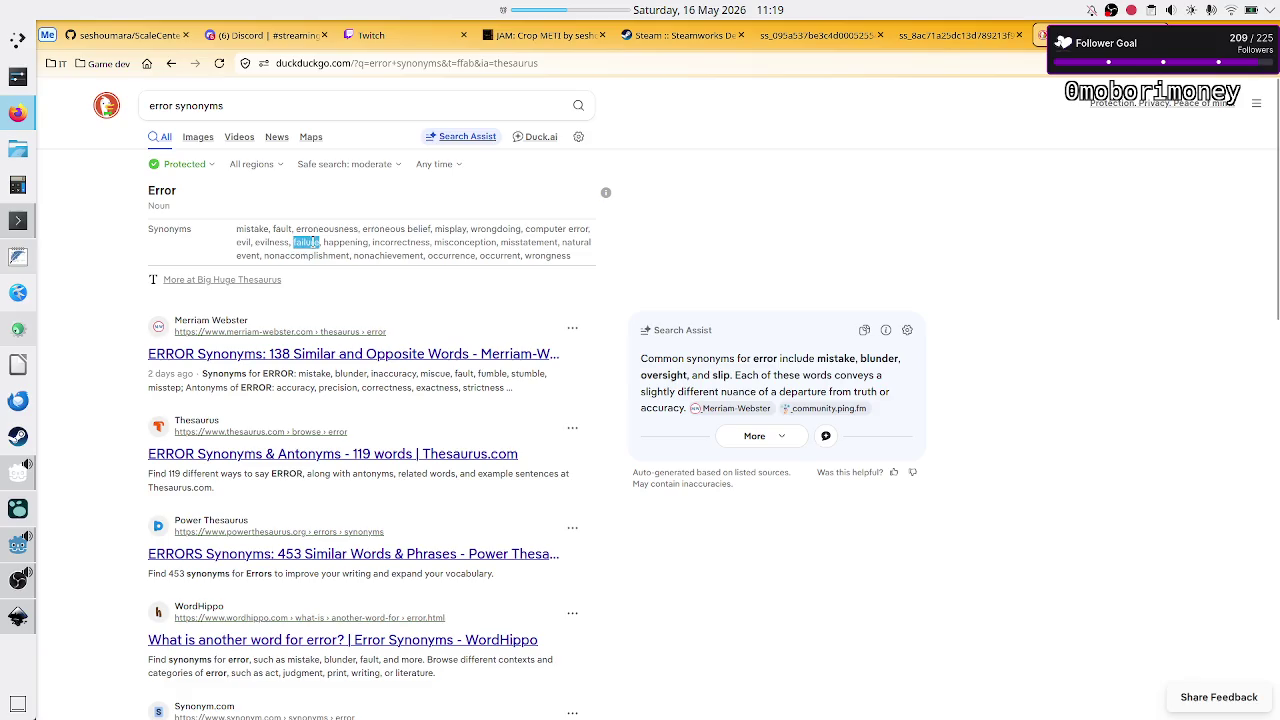
click(406, 246)
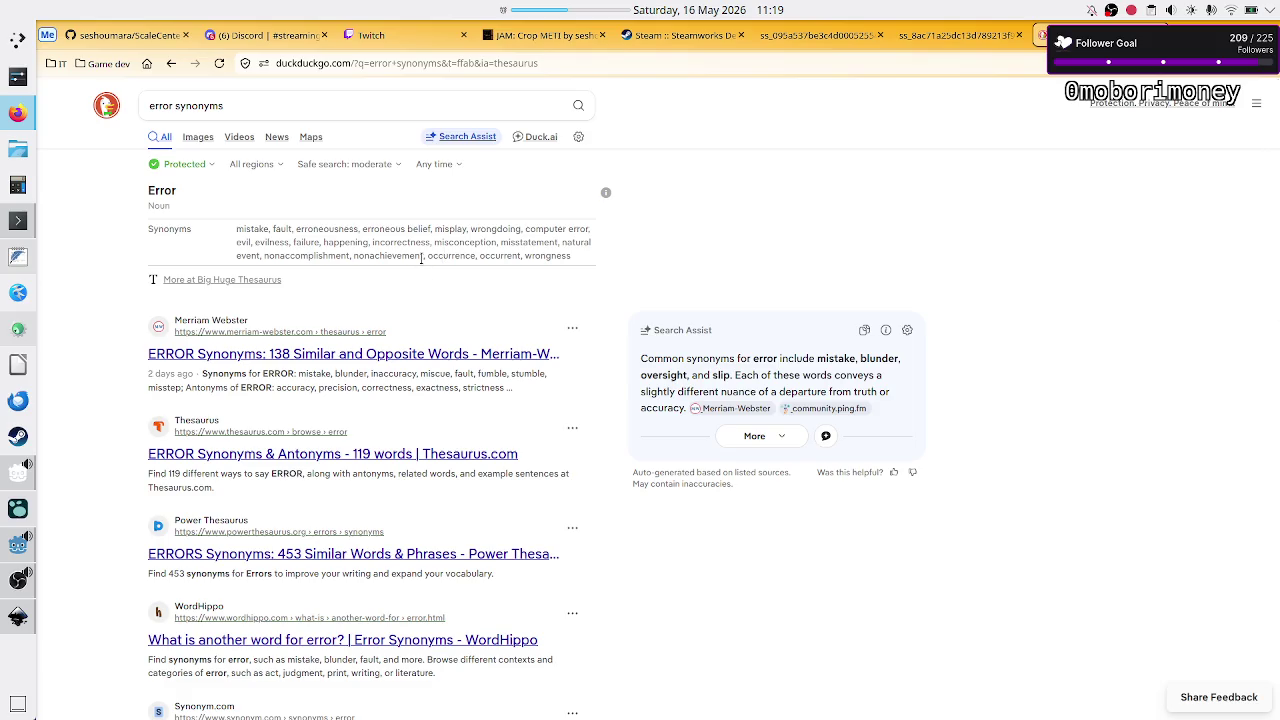
- Change the search to 'warning synonyms'
double_click(164, 104)
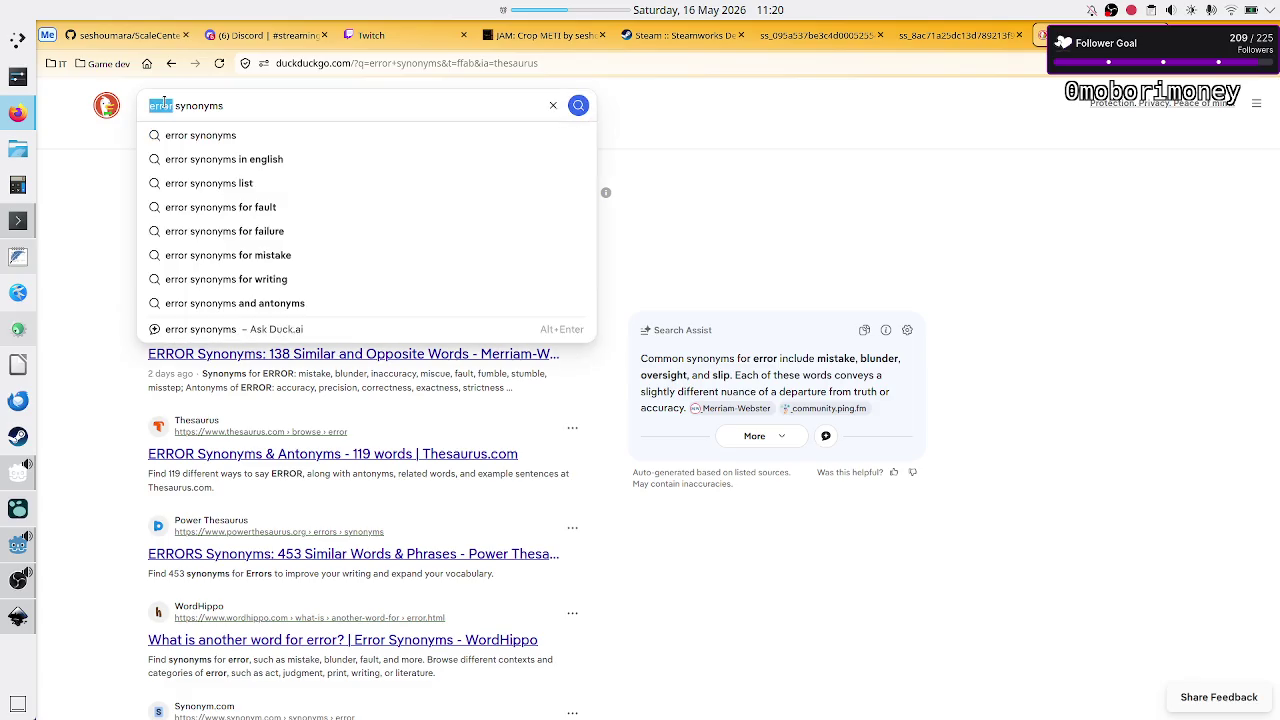
text(warning)
key(Return)
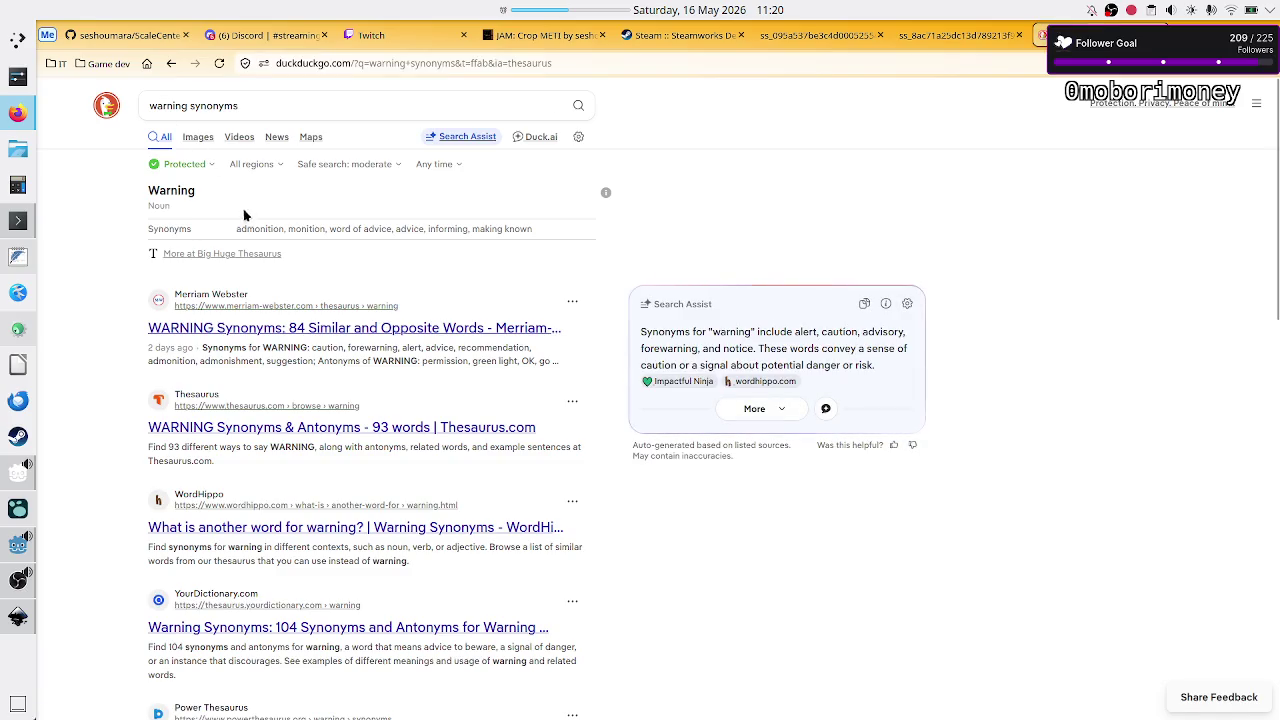
- Note alert and notice in the warning summary, then search 'notice synonyms'
double_click(805, 333)
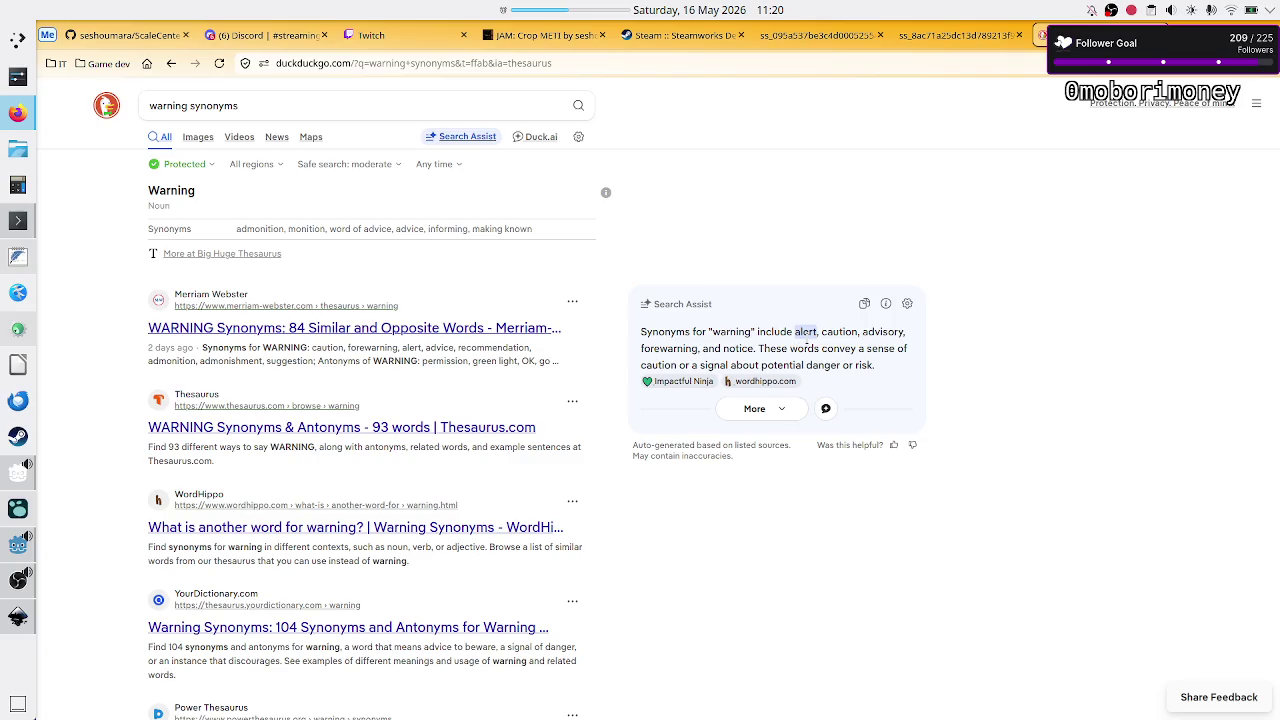
click(738, 349)
double_click(738, 349)
double_click(168, 106)
text(notice)
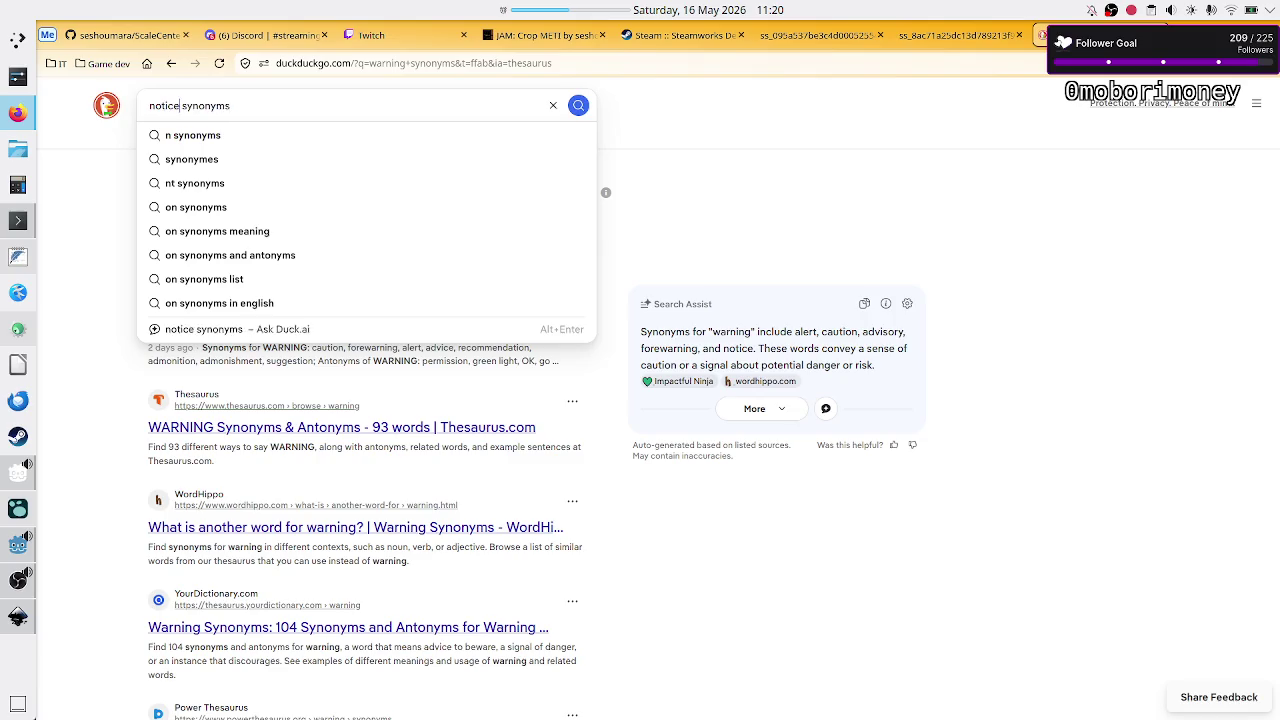
key(Return)
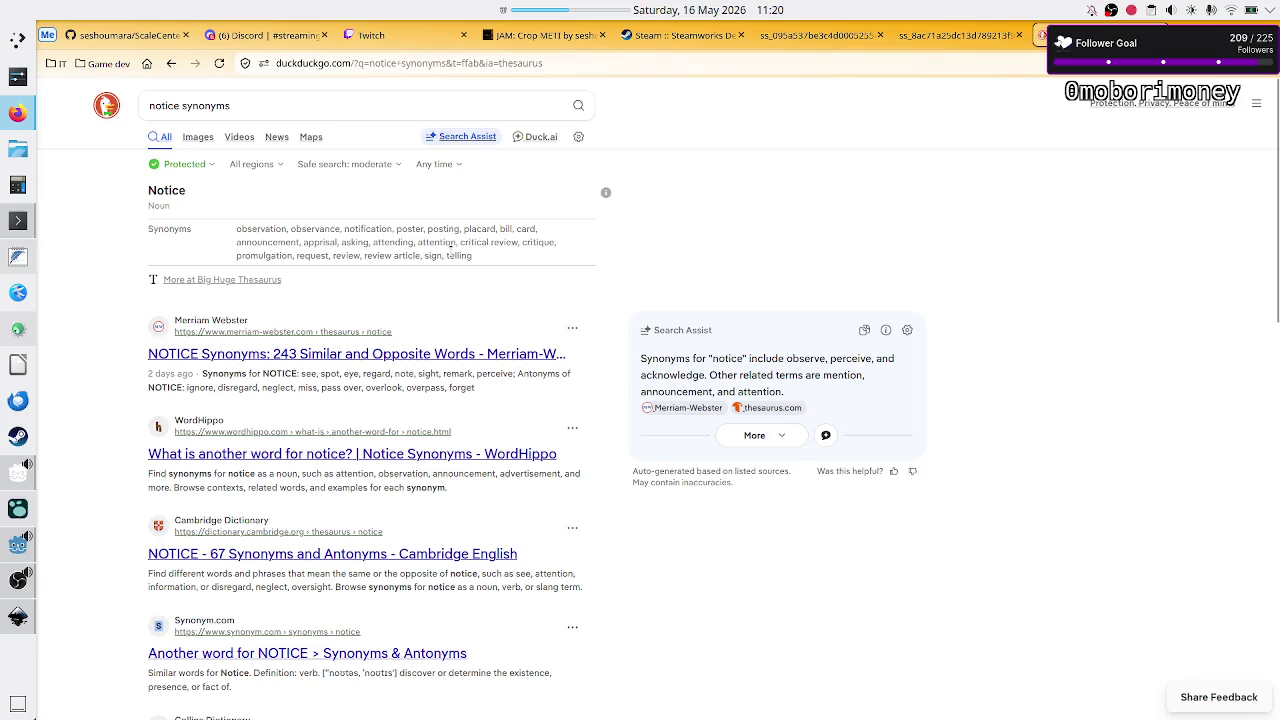
- Search 'alert synonyms', then go back to the Godot editor
double_click(164, 105)
text(alert)
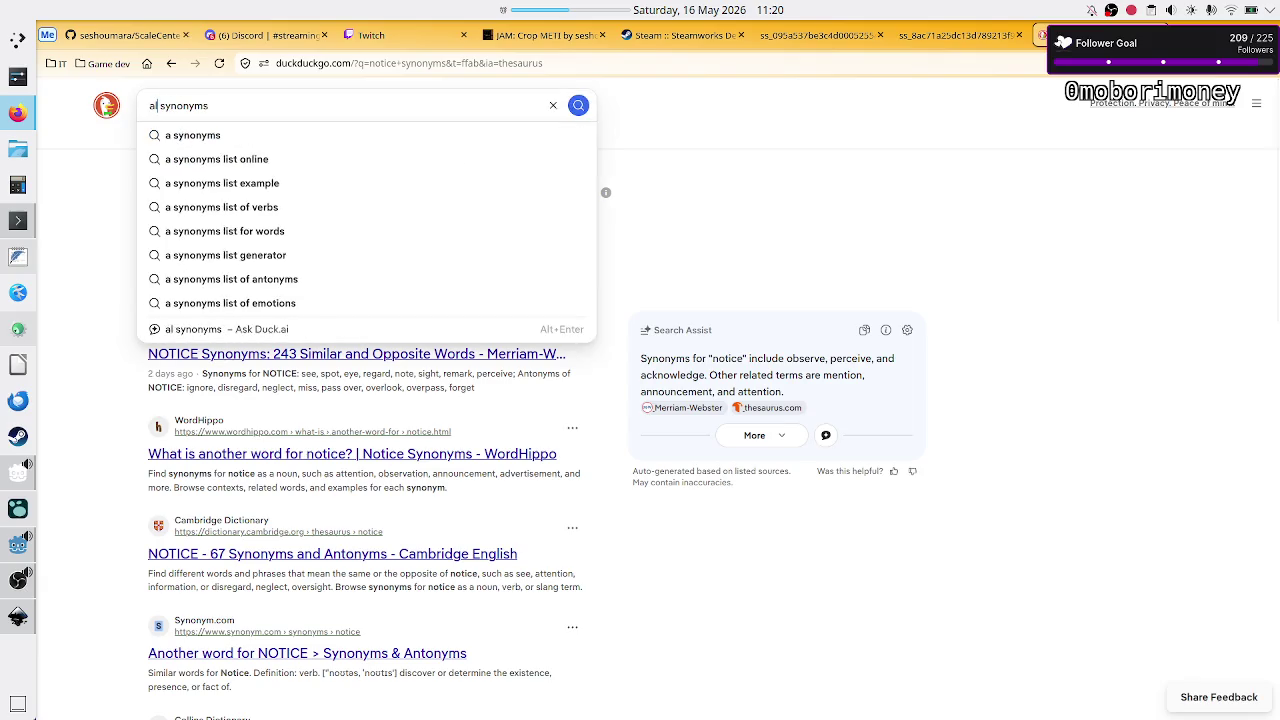
key(Return)
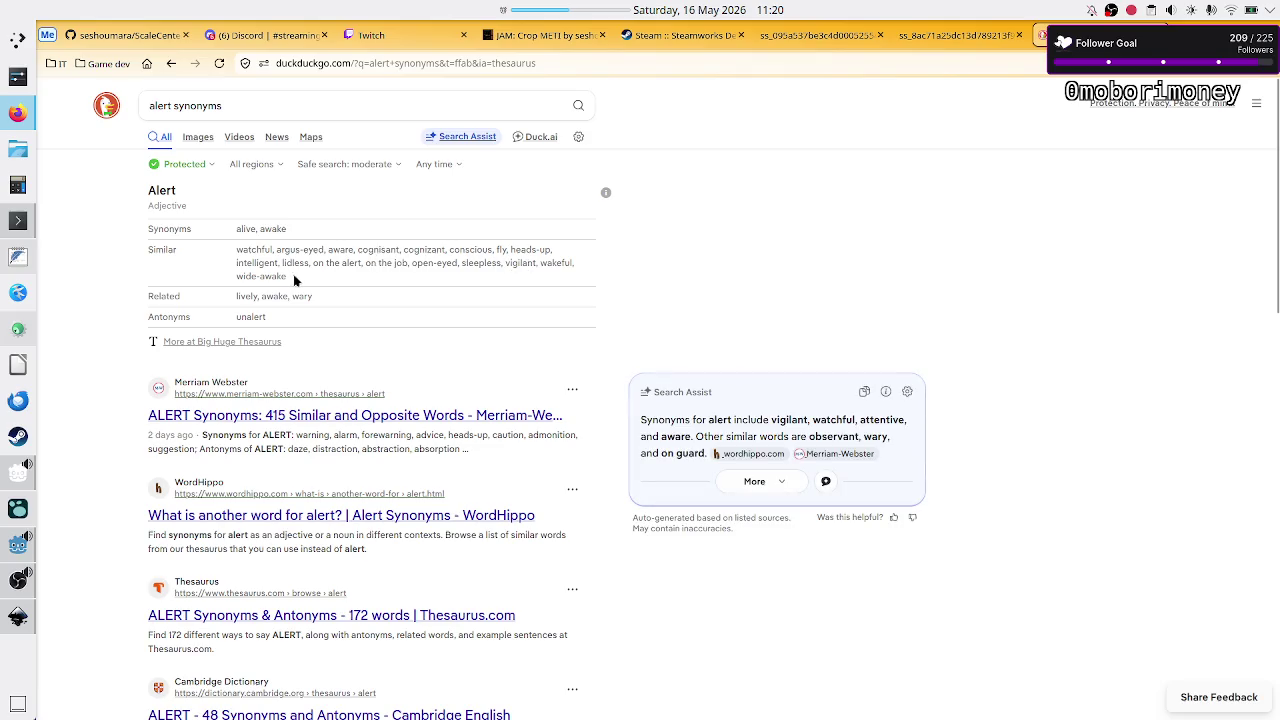
key(alt+Tab)
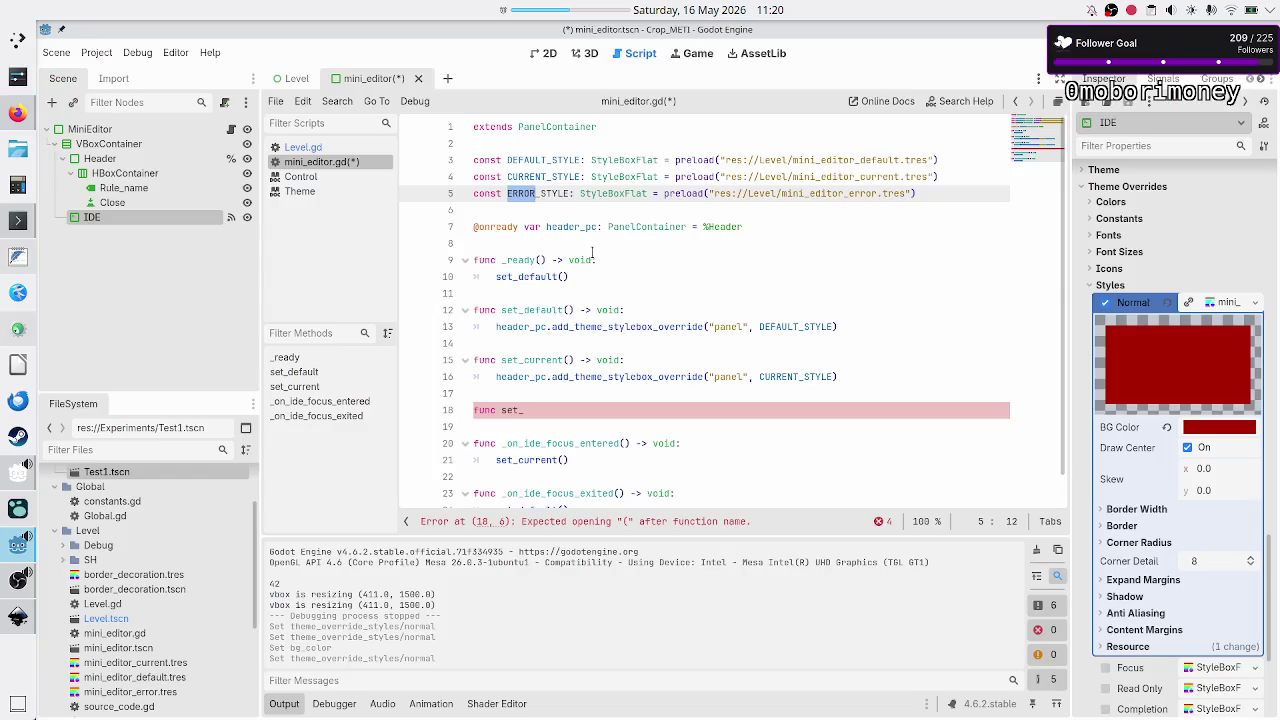
- Rename the error-style constant to ALERT_STYLE, then to NOTICE_STYLE
text(ALERT)
key(Down)
key(Down)
key(Down)
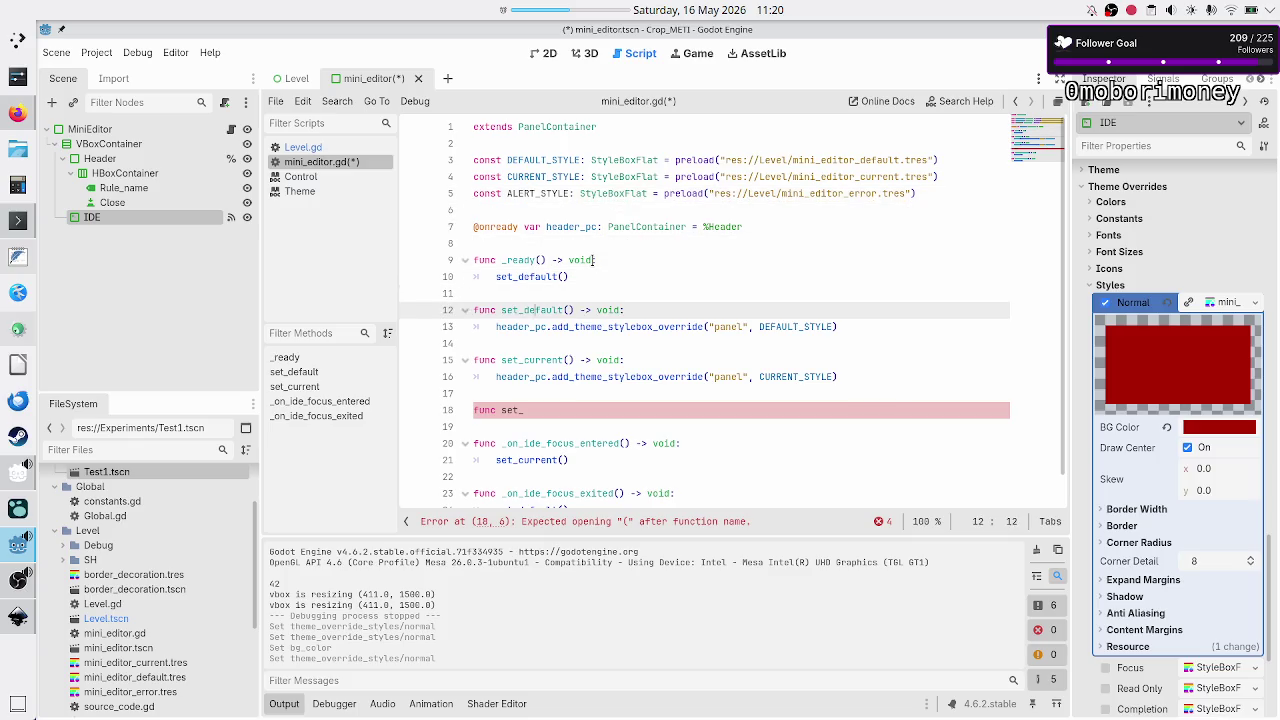
key(Down)
key(Down)
key(Down)
key(Down)
key(Down)
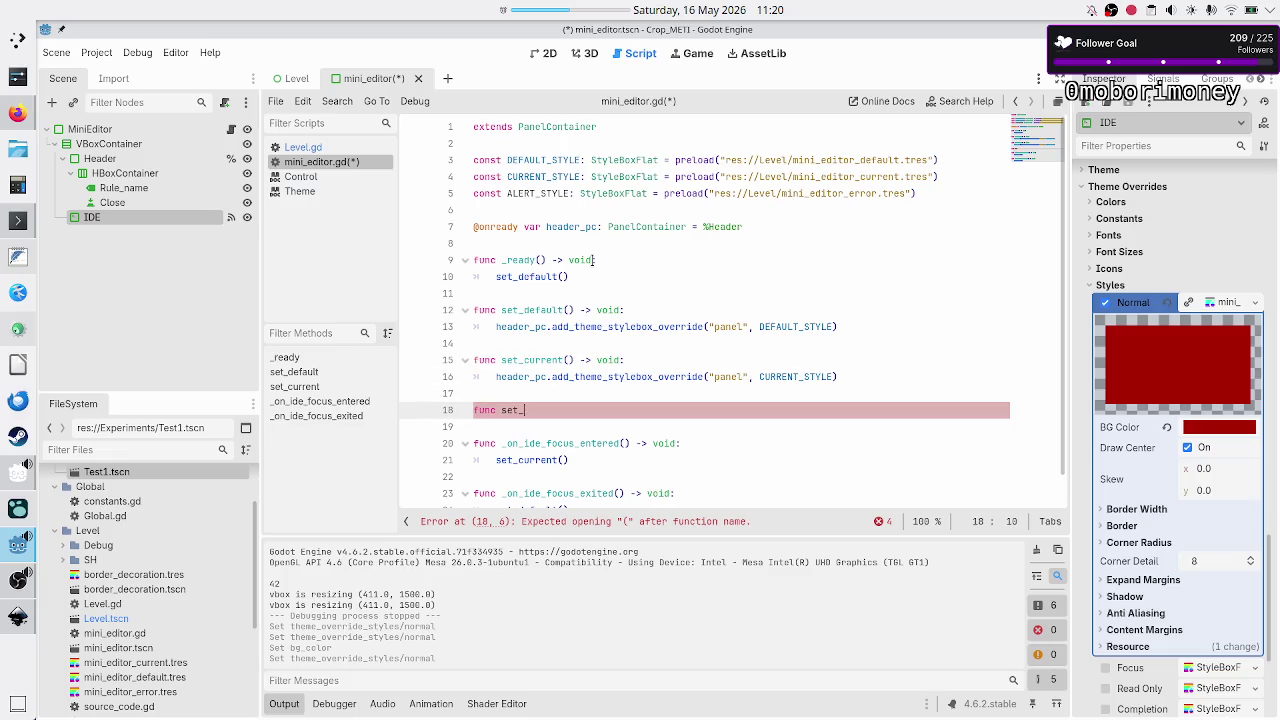
text(al)
key(BackSpace)
key(BackSpace)
key(Up)
key(Up)
key(Up)
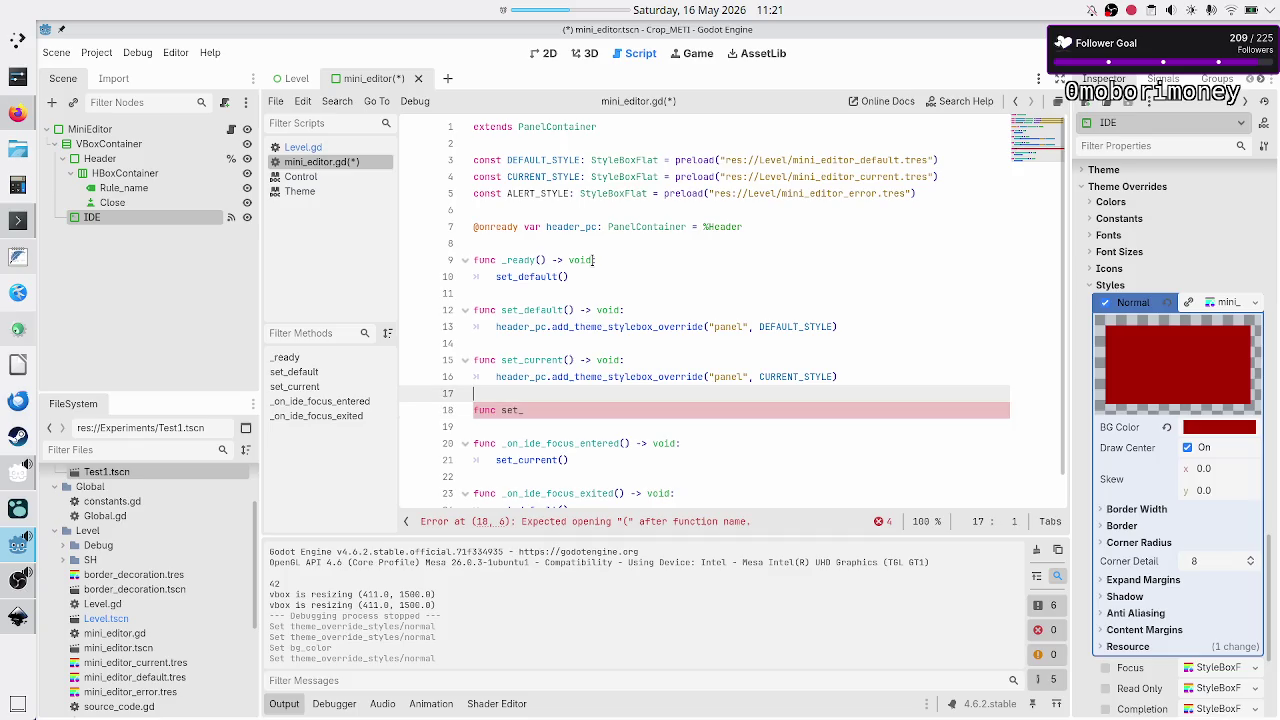
key(Down)
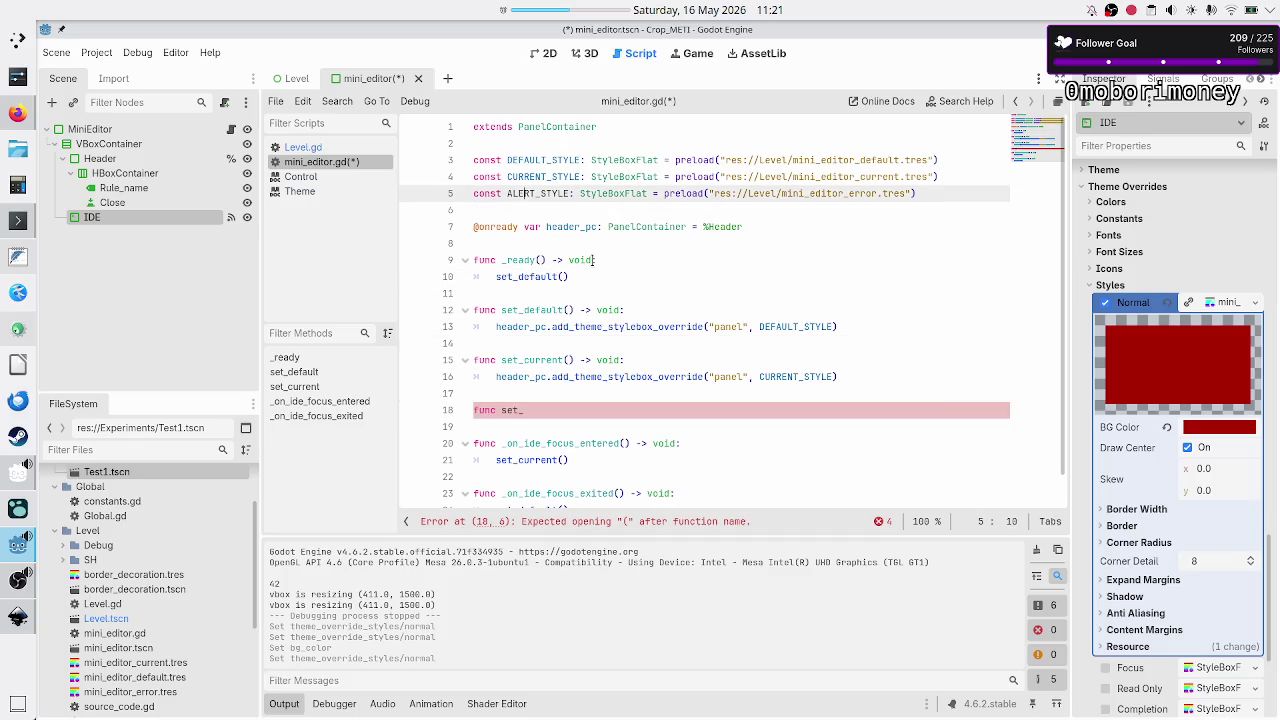
key(BackSpace)
key(BackSpace)
key(BackSpace)
text(NOTICE)
key(Down)
key(Down)
key(Down)
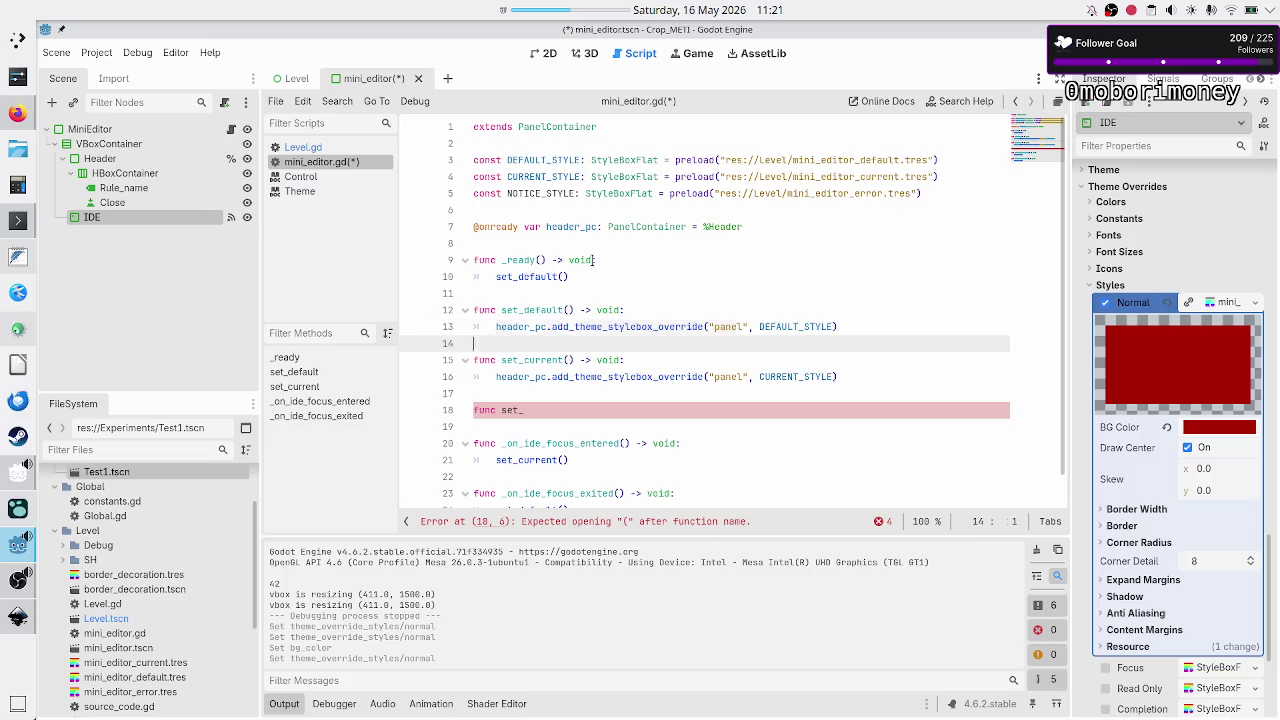
- Complete line 18 as func set_notice()
key(Down)
key(Down)
key(Down)
text(notice()
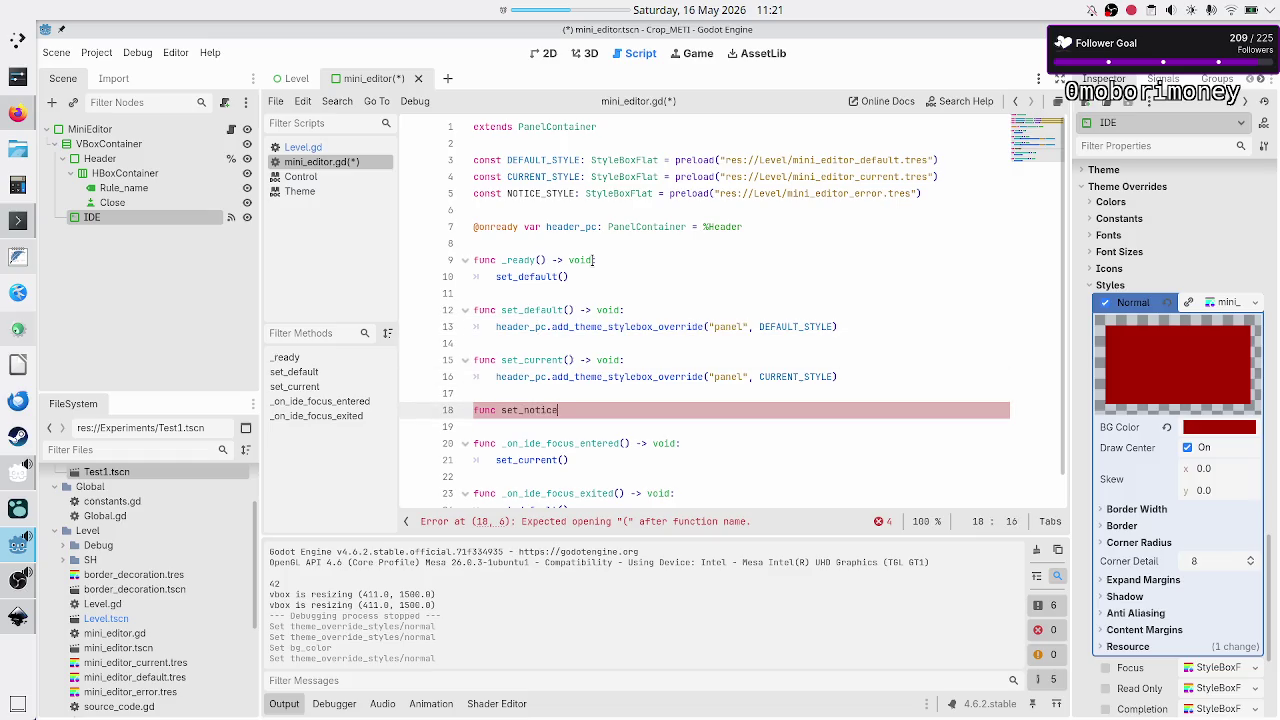
key(Up)
key(Up)
key(Up)
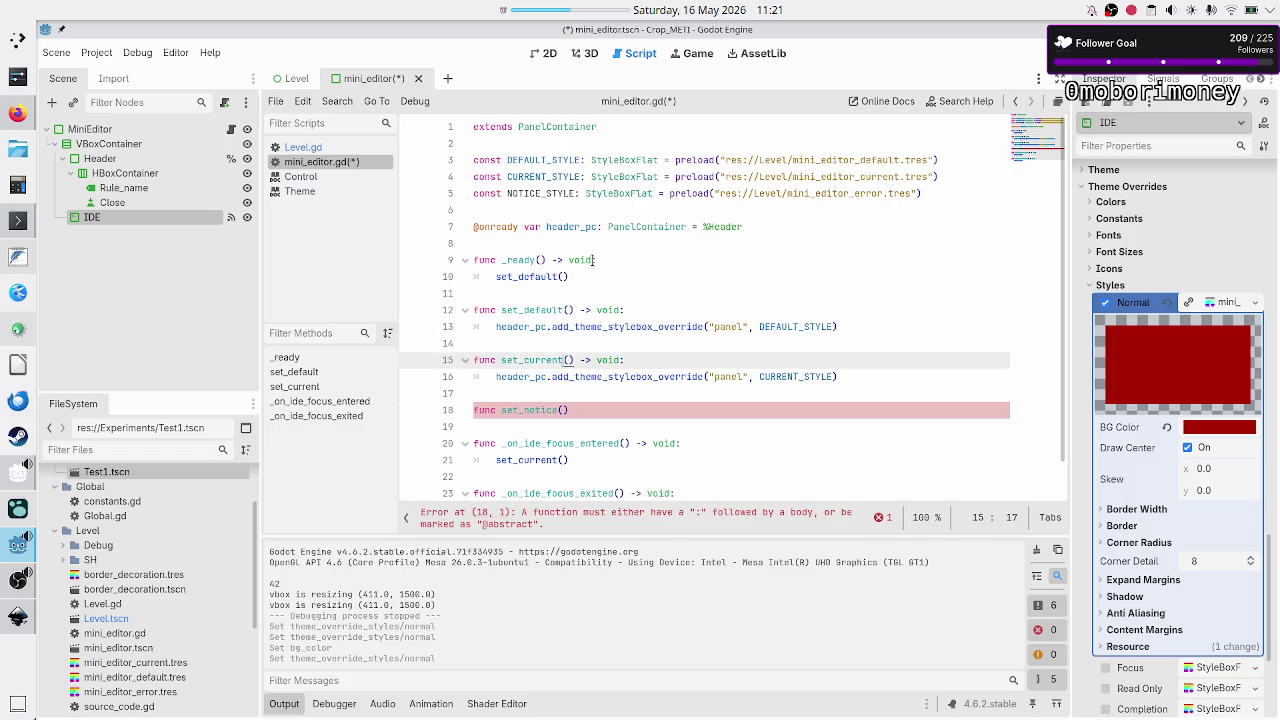
key(Left)
key(Left)
key(Left)
- Insert 'as_' into the function names, giving set_as_default and set_as_current
text(as_)
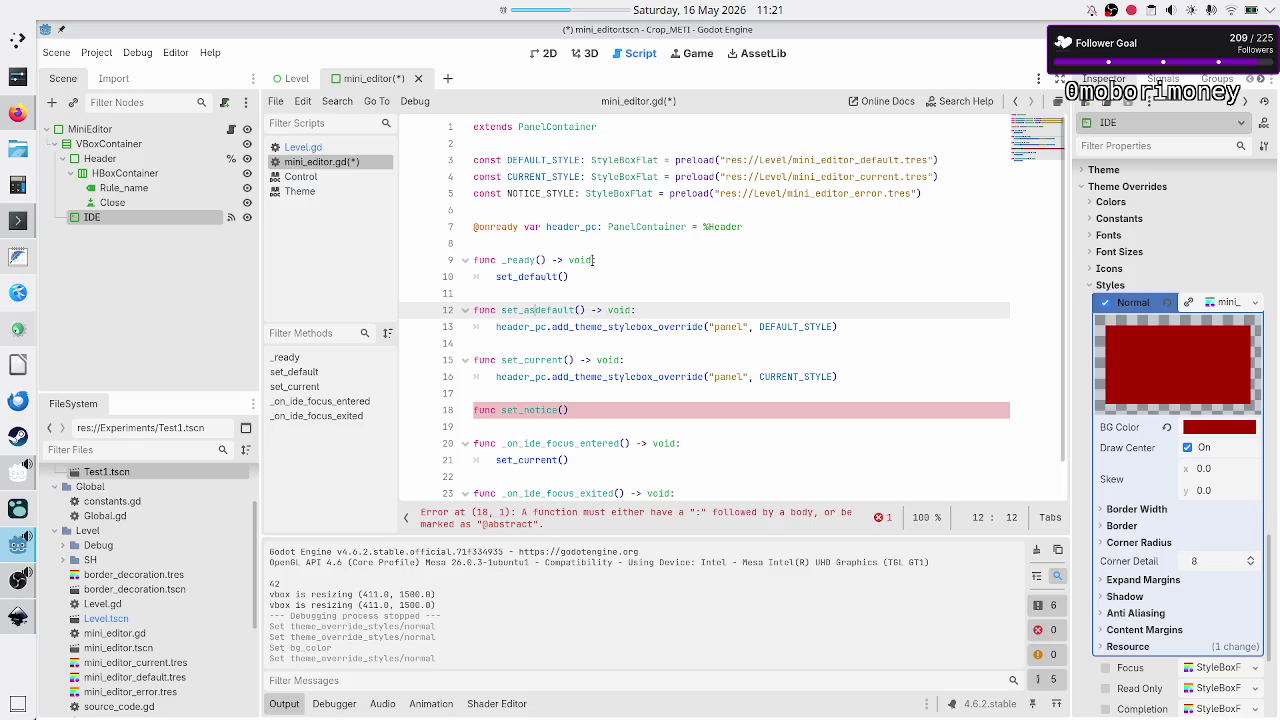
key(Down)
key(Down)
key(Down)
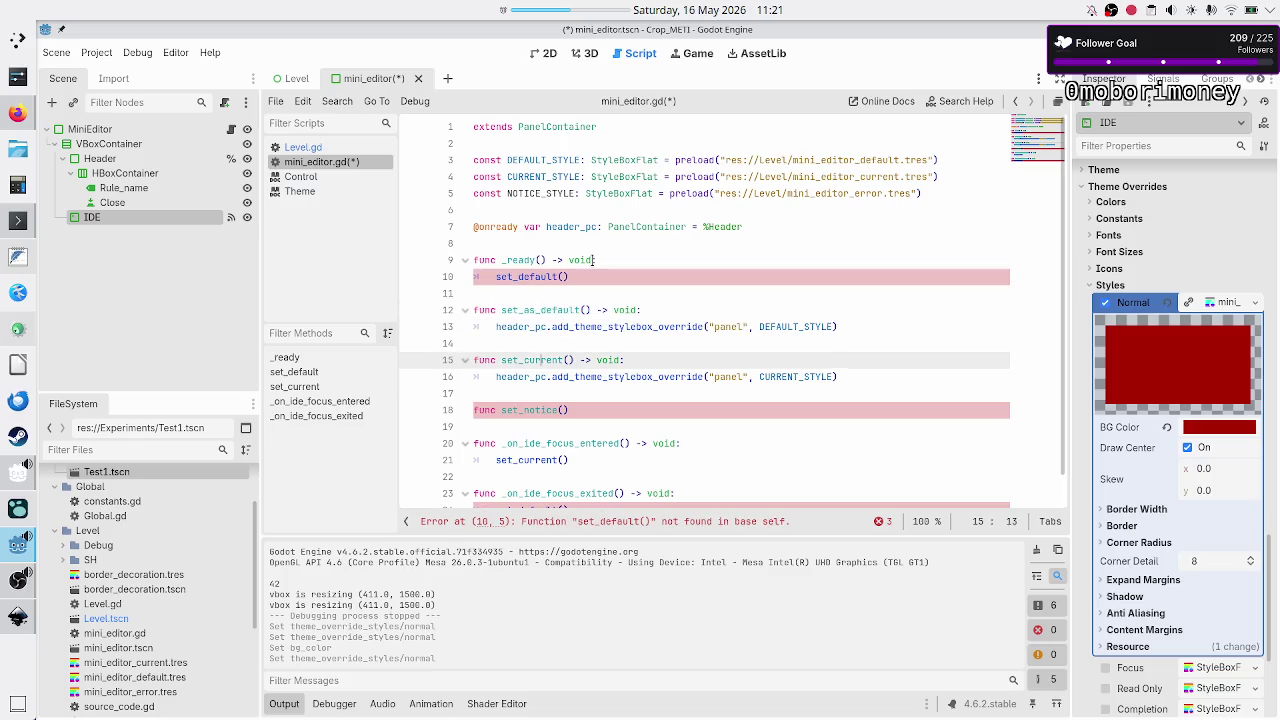
text(as_)
key(Down)
key(Down)
key(Down)
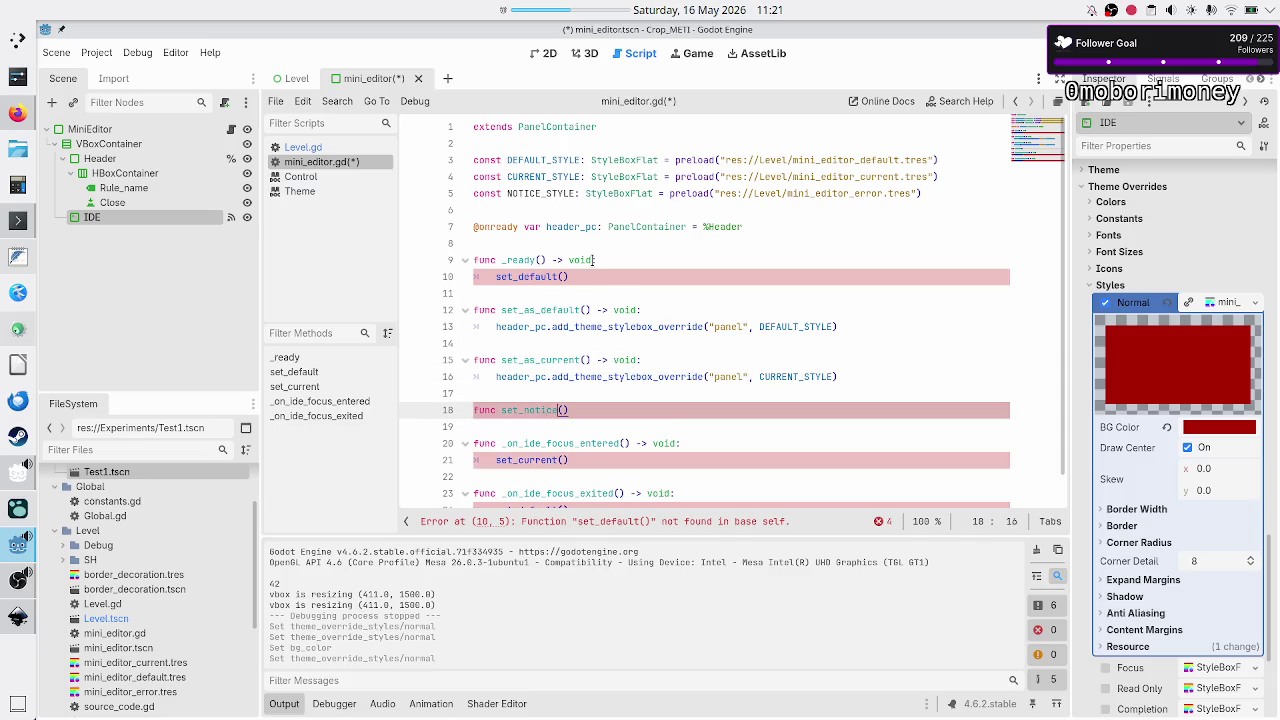
key(Delete)
key(Delete)
key(Delete)
key(BackSpace)
key(BackSpace)
key(BackSpace)
text(as)
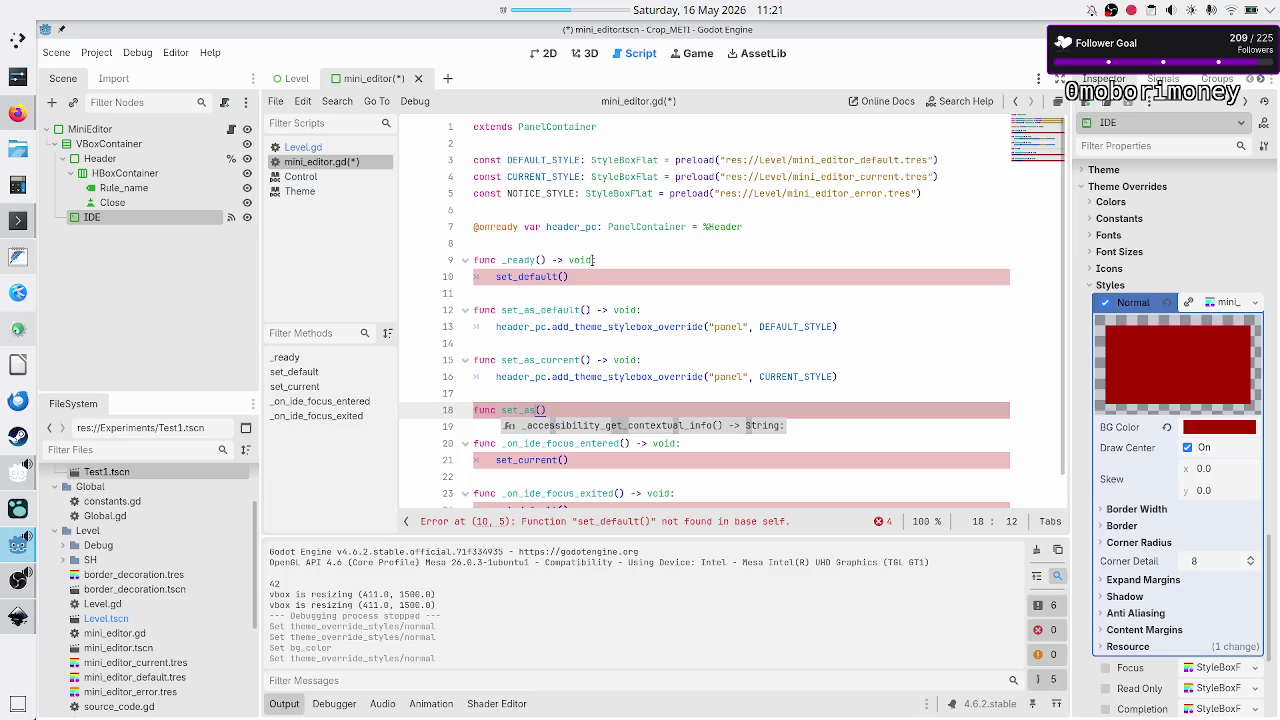
text(_elert)
key(BackSpace)
key(BackSpace)
key(BackSpace)
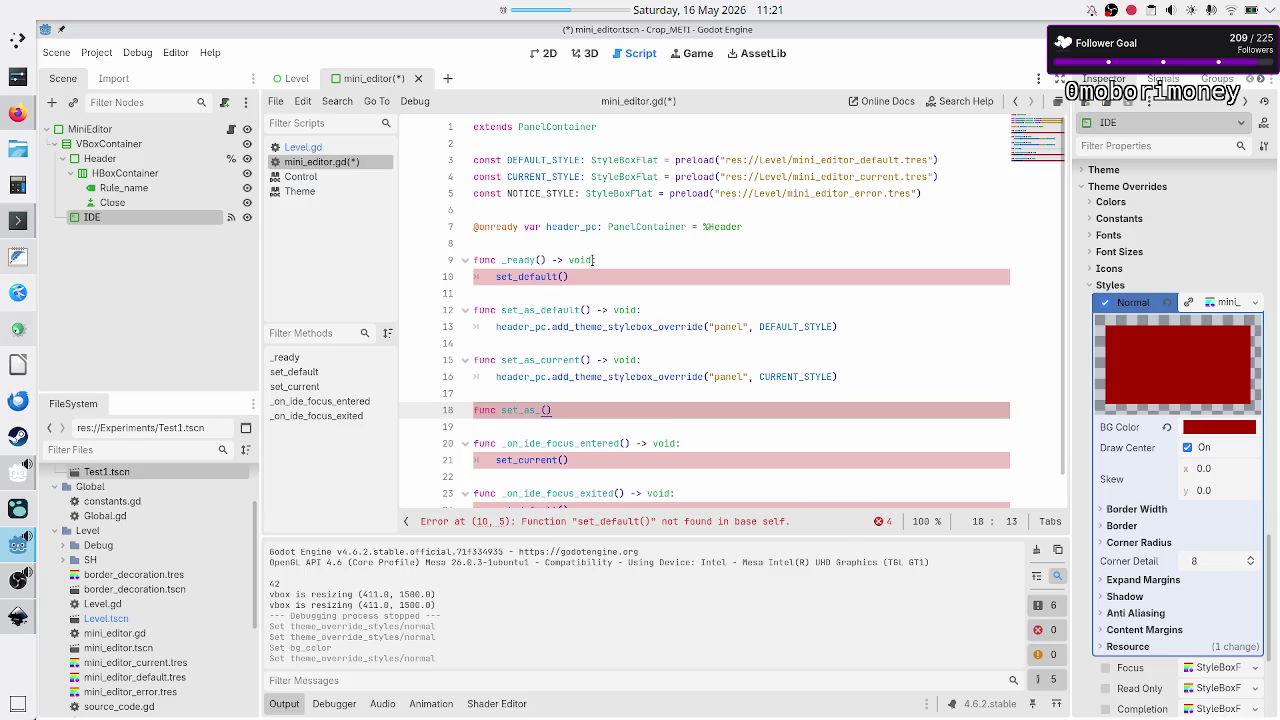
- Rename the functions to show_as_default, show_as_current and show_as_notice
key(Up)
key(Up)
key(Up)
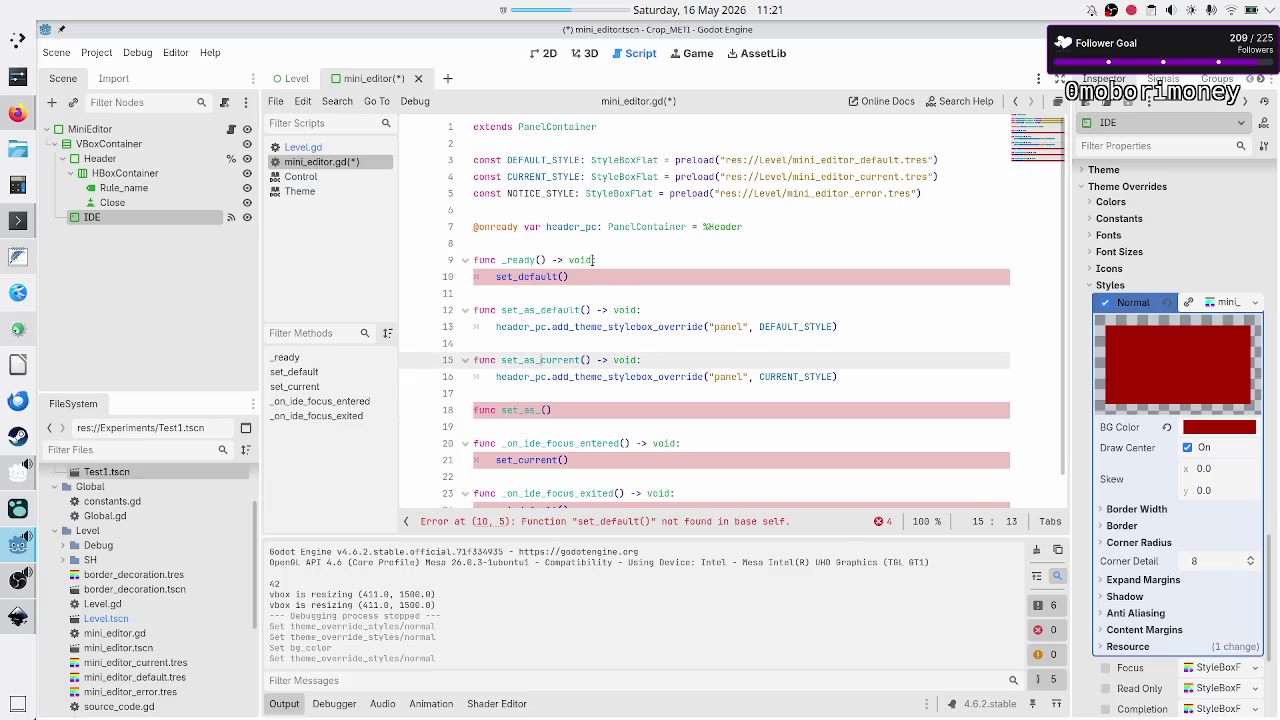
key(Left)
key(Left)
key(BackSpace)
key(BackSpace)
key(BackSpace)
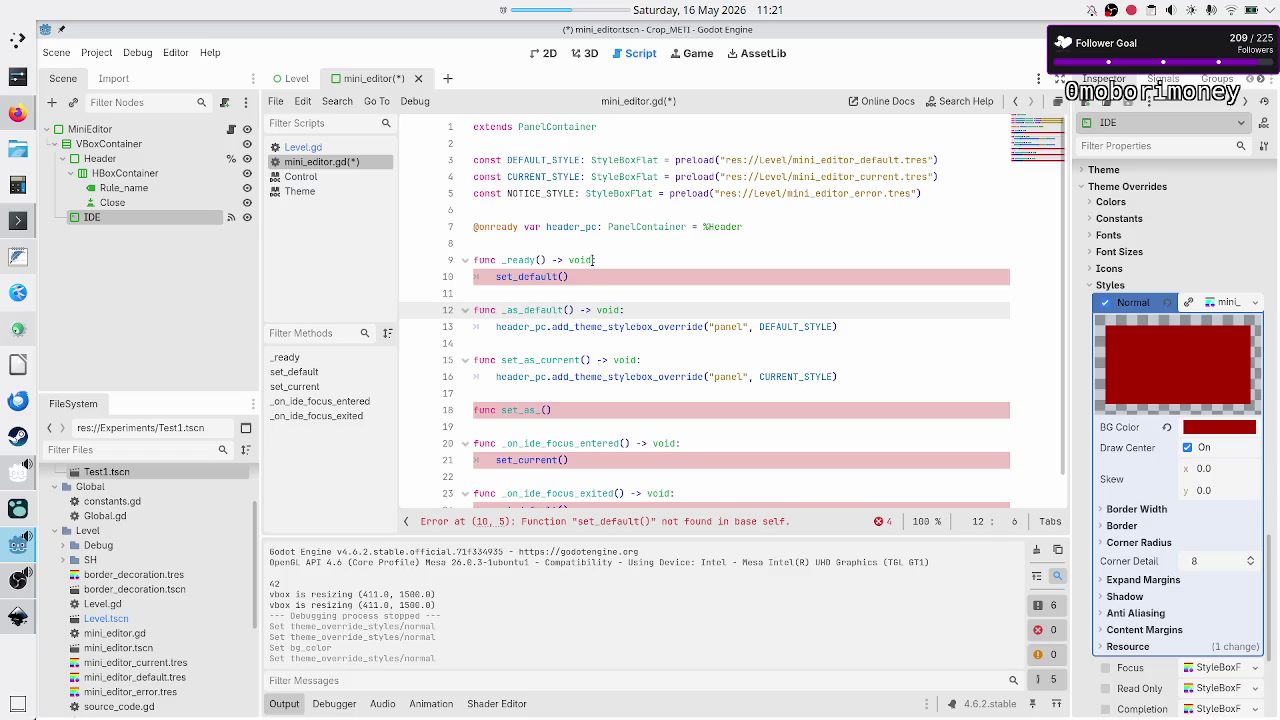
text(show)
key(Down)
key(Down)
key(Down)
key(Left)
key(Left)
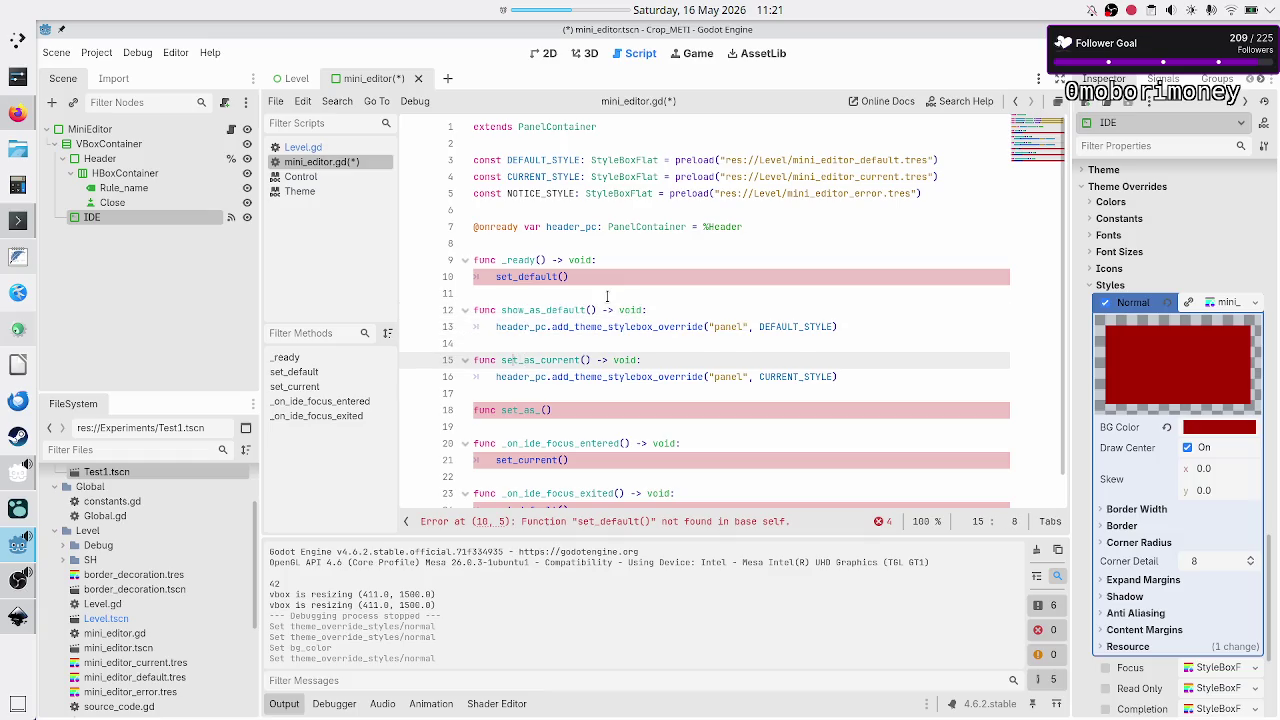
key(BackSpace)
key(BackSpace)
key(BackSpace)
text(ow)
key(Down)
key(Down)
key(Down)
key(BackSpace)
key(BackSpace)
text(how_as_)
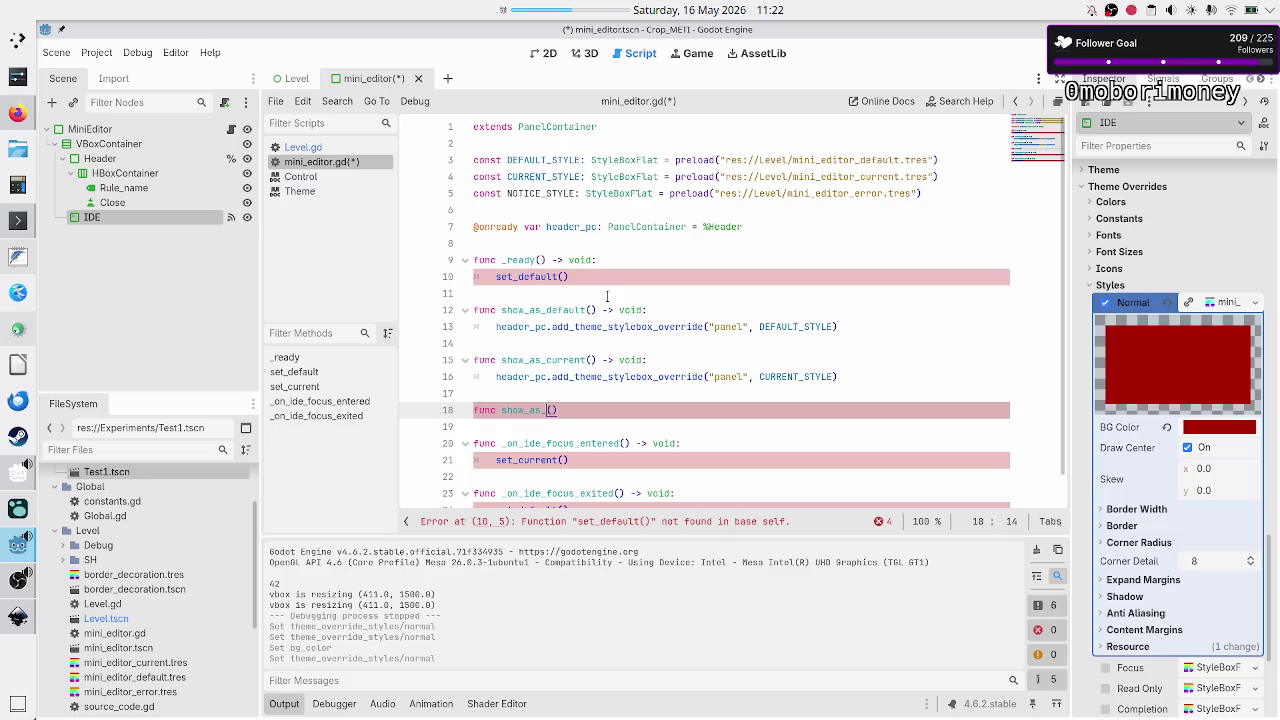
text(notice)
key(Right)
- Make show_as_notice() -> void apply NOTICE_STYLE via header_pc.add_theme_stylebox_override on the panel
text(> void:)
key(Return)
text(header_pc.add_them)
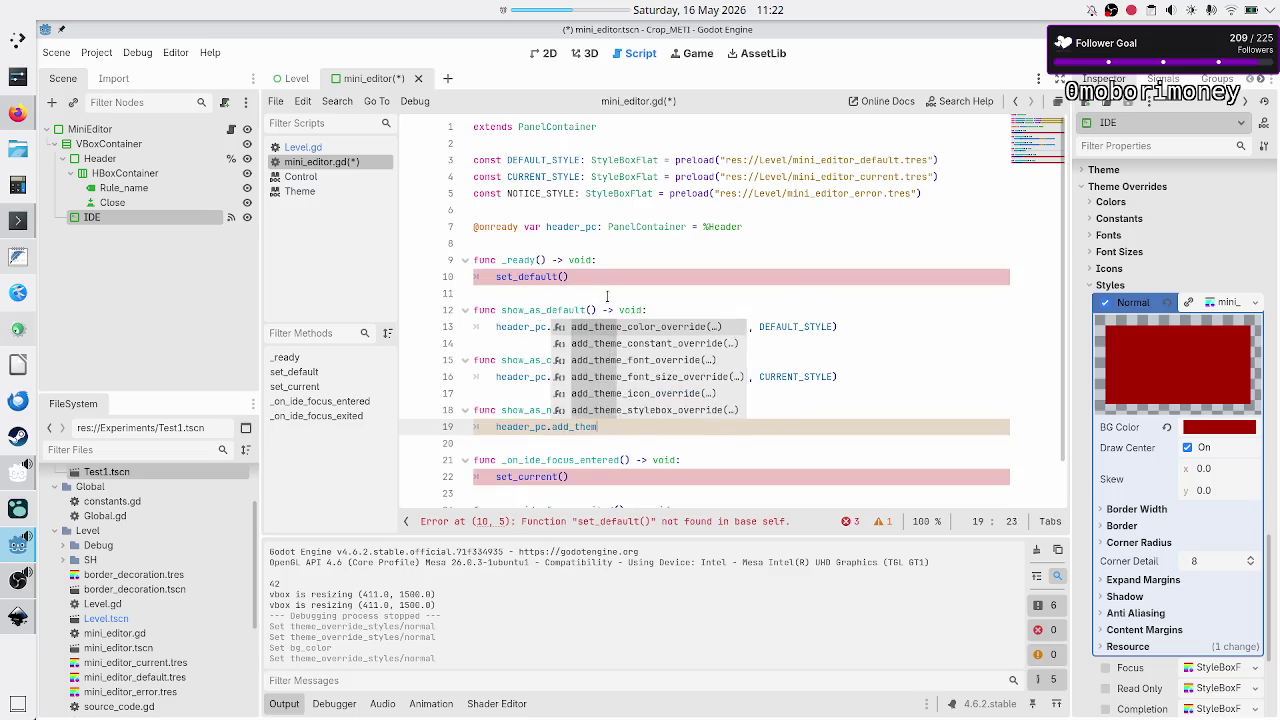
text(e_sty)
key(Return)
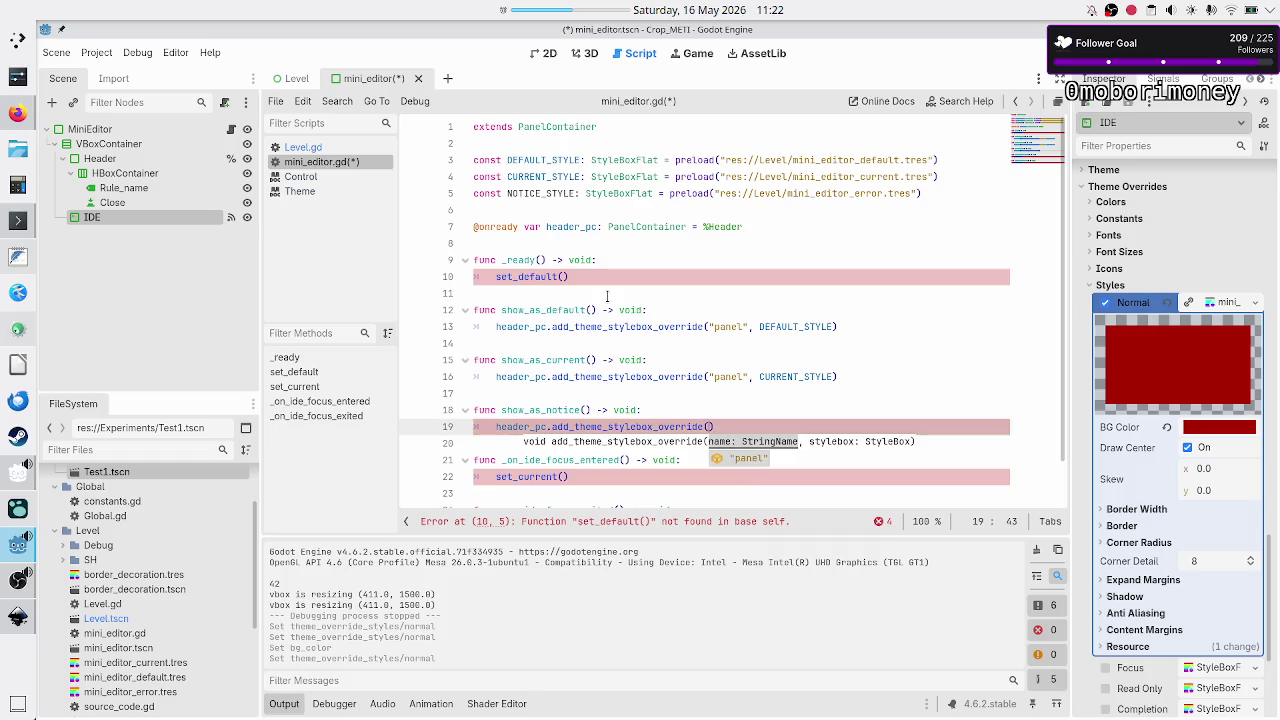
key(Return)
text(, )
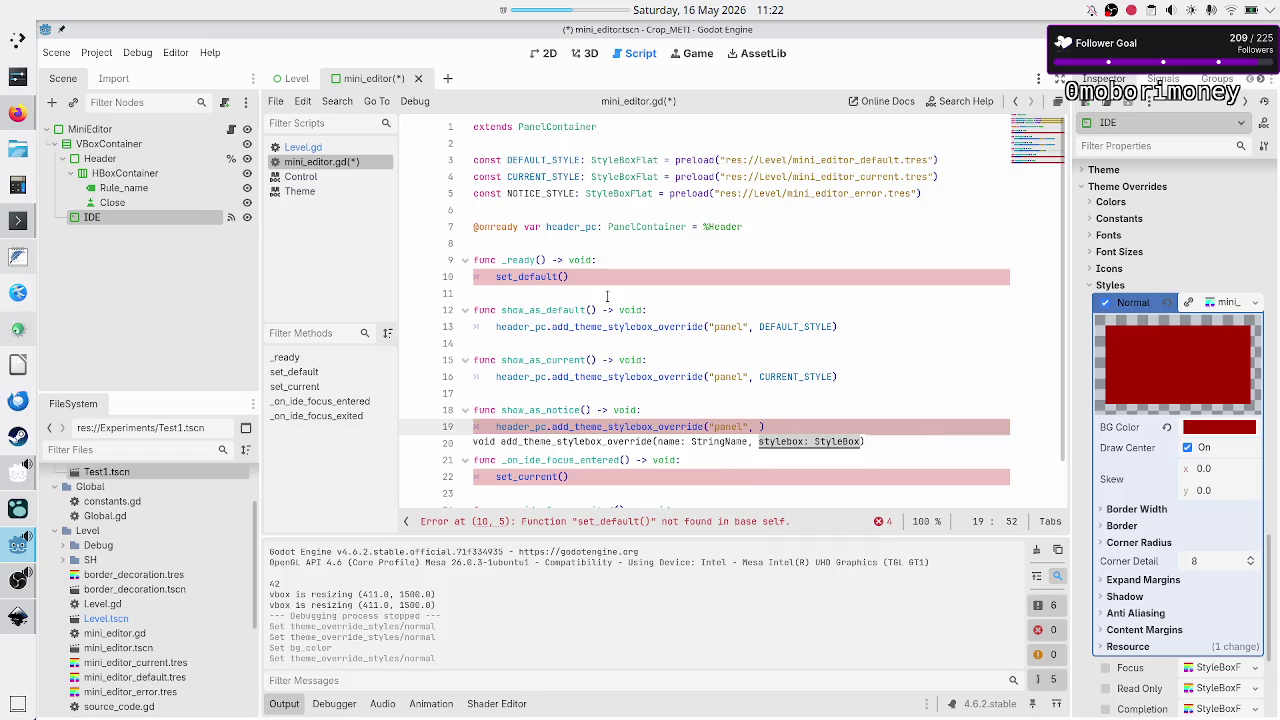
text(Not)
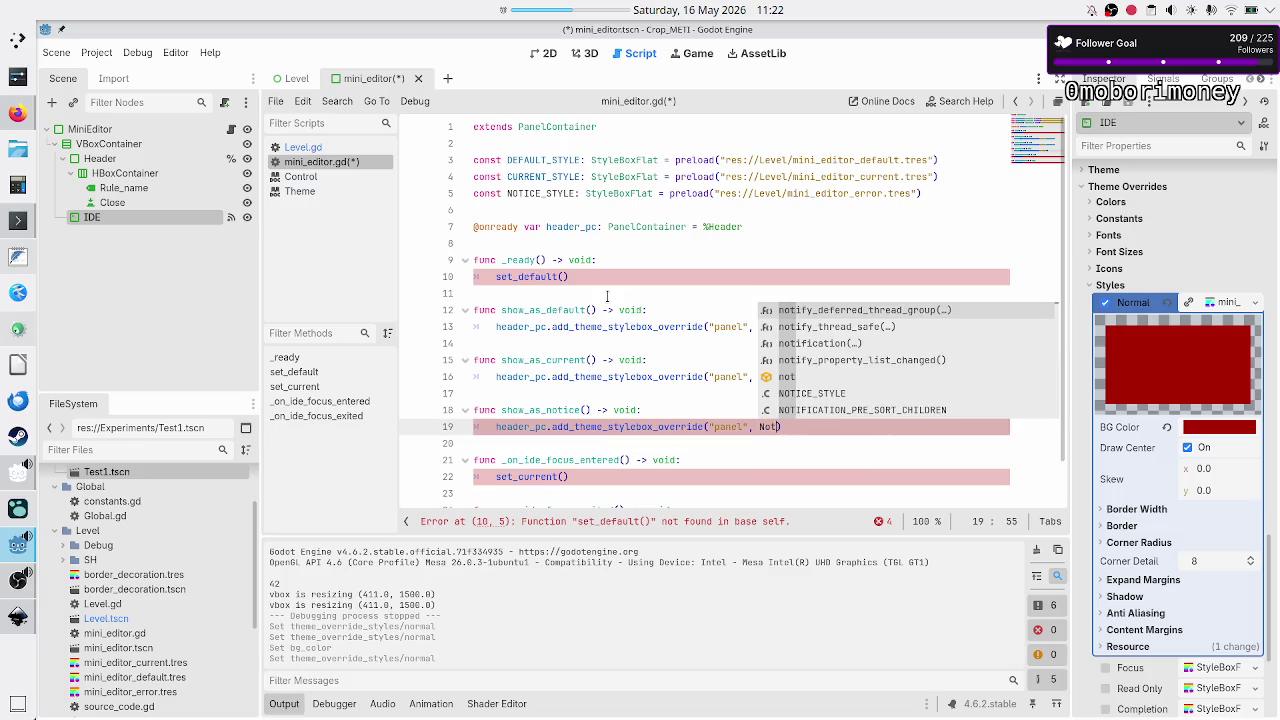
key(Down)
key(Down)
key(Down)
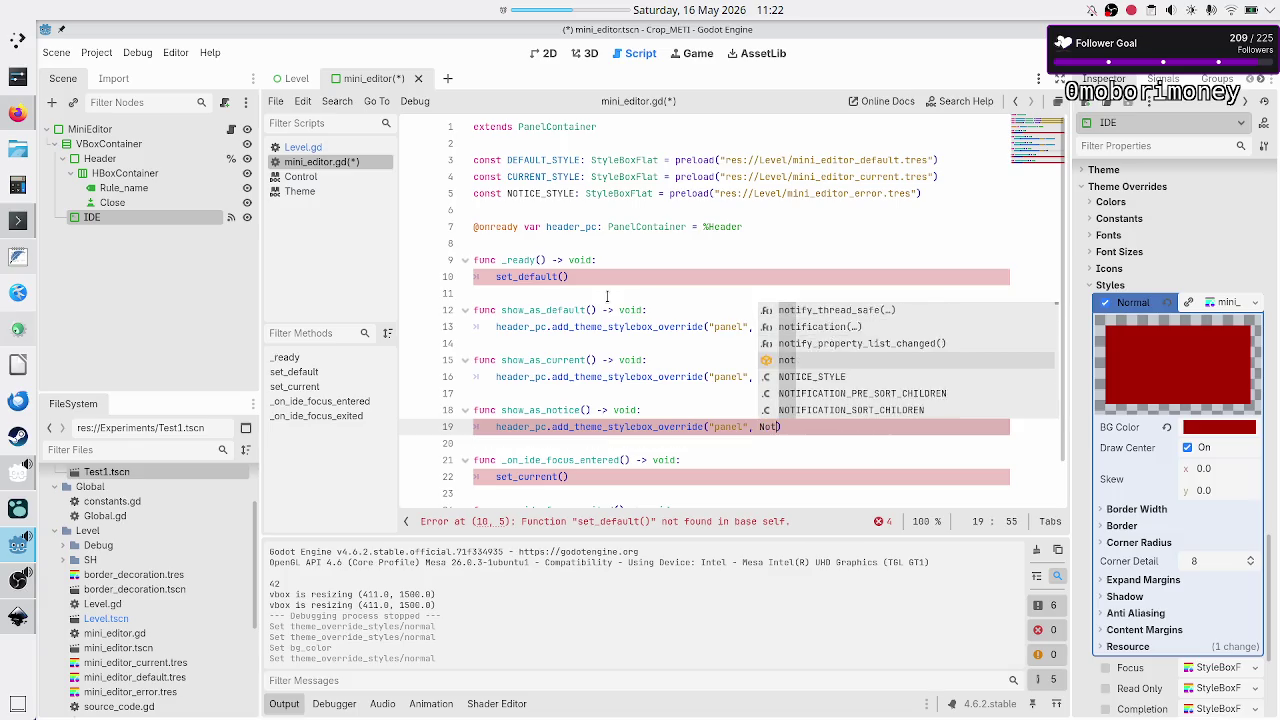
key(Return)
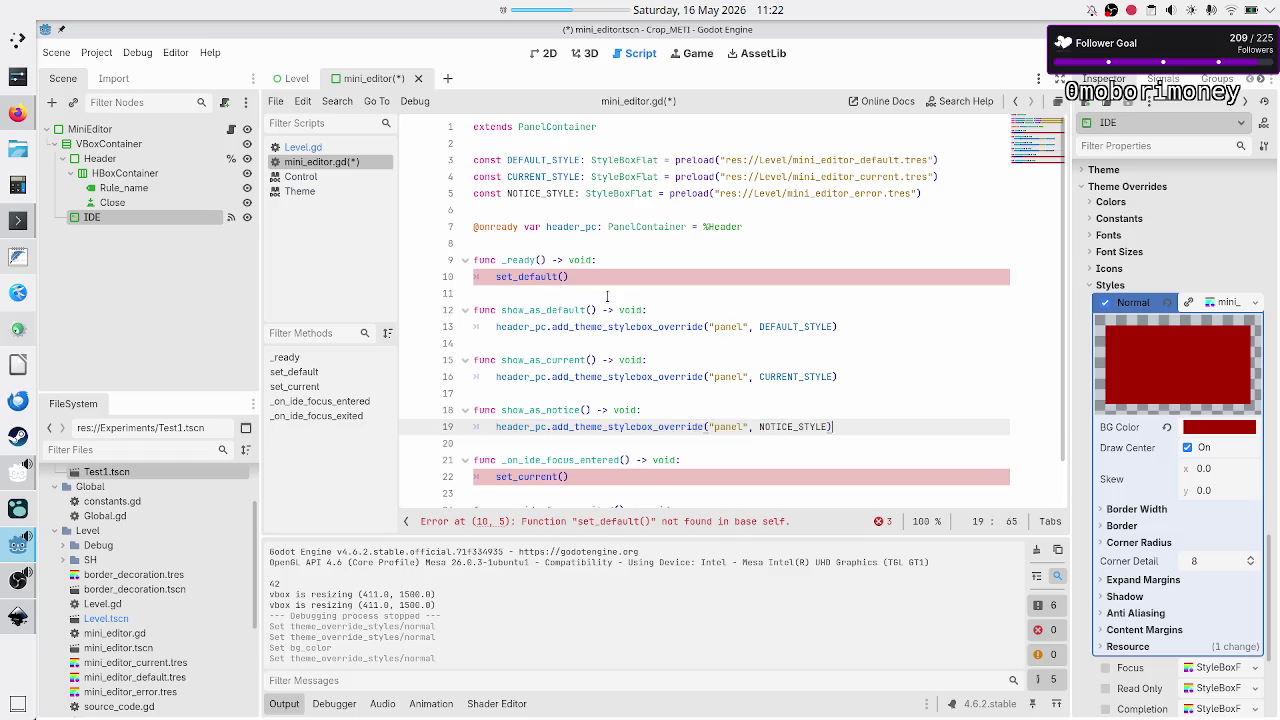
- Make the focus-entered handler call show_as_current() and the focus-exited handler call show_as_default()
key(Down)
key(Down)
key(Down)
key(Up)
key(Down)
key(Up)
key(BackSpace)
key(BackSpace)
key(BackSpace)
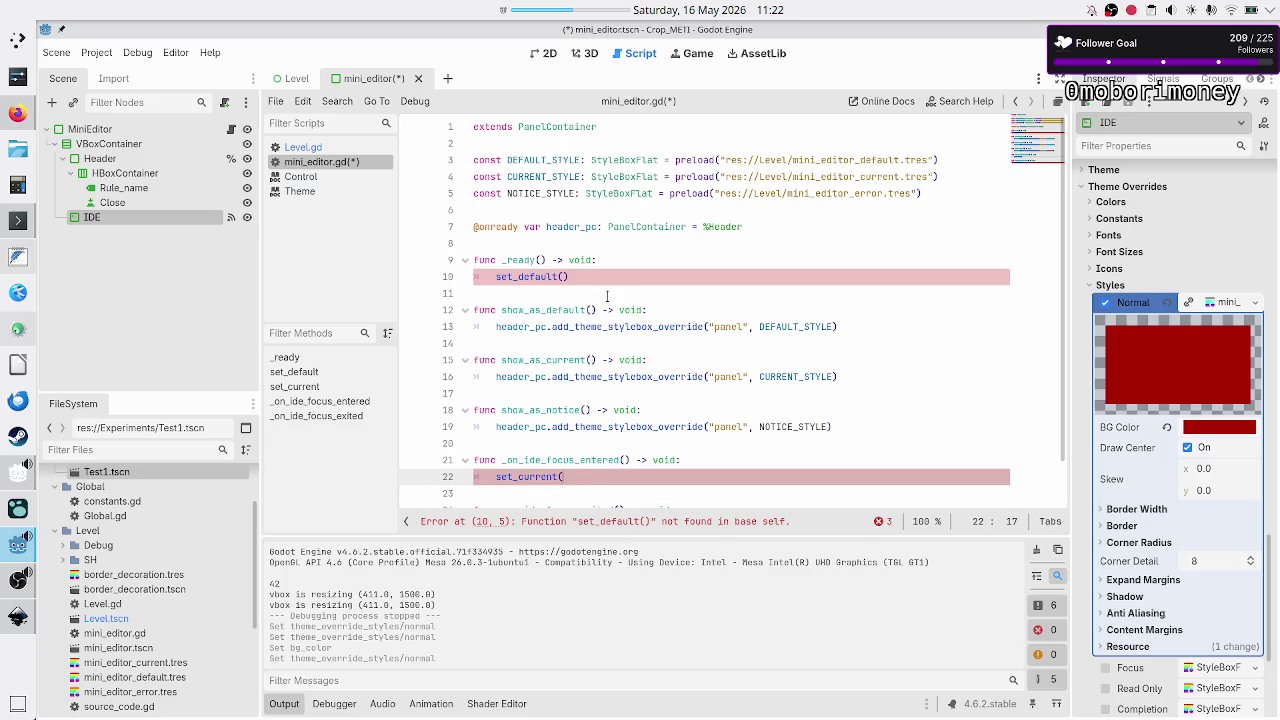
text(show_as_c)
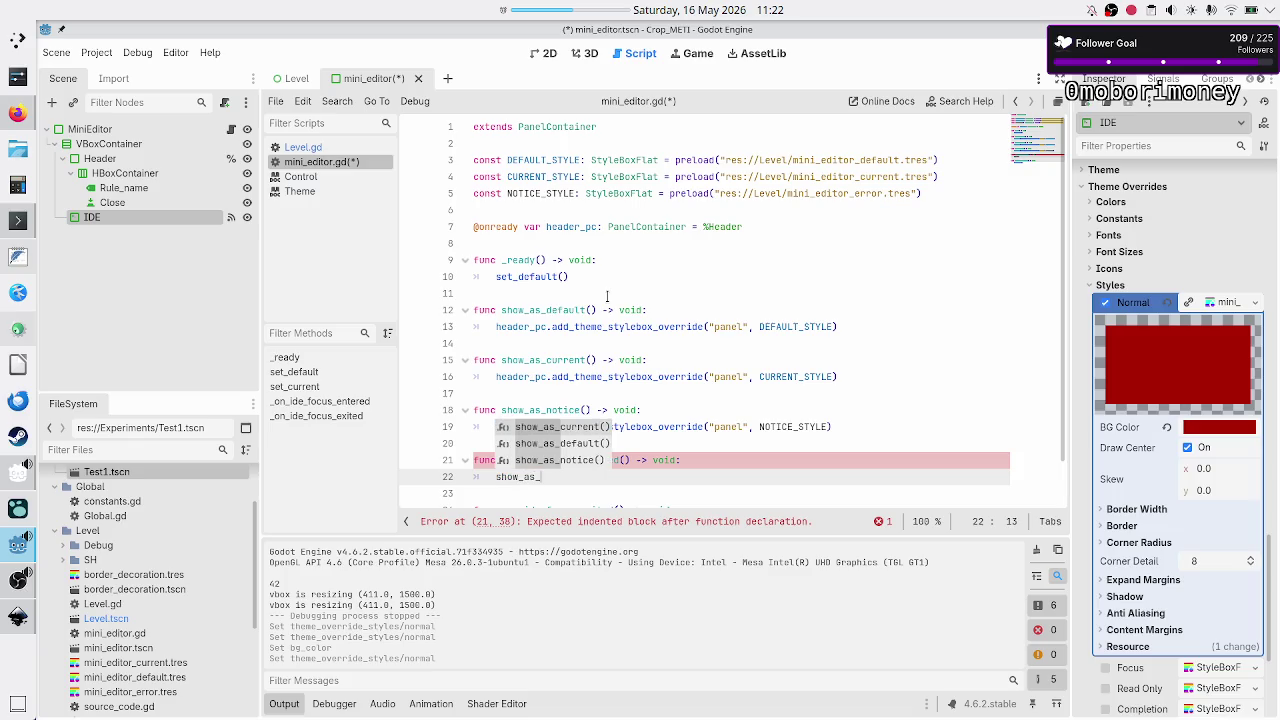
key(Return)
key(Down)
key(Down)
key(Down)
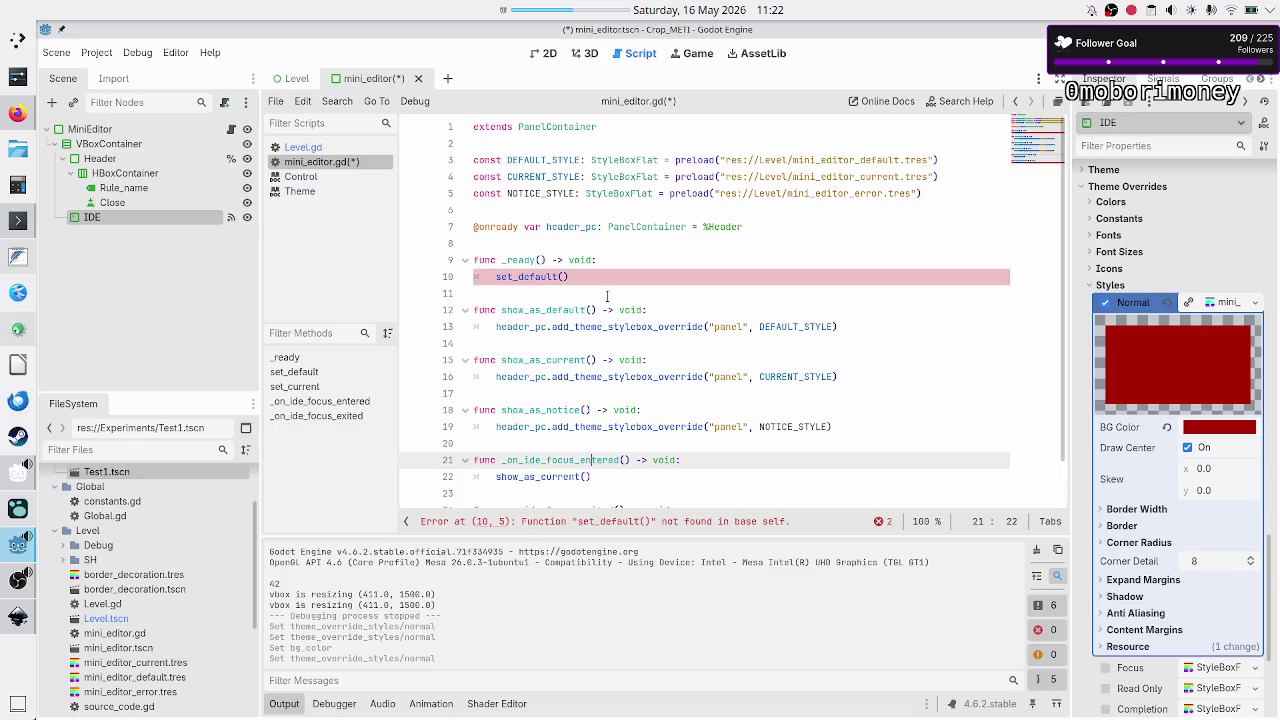
key(Up)
key(End)
key(shift+Home)
key(BackSpace)
text(s)
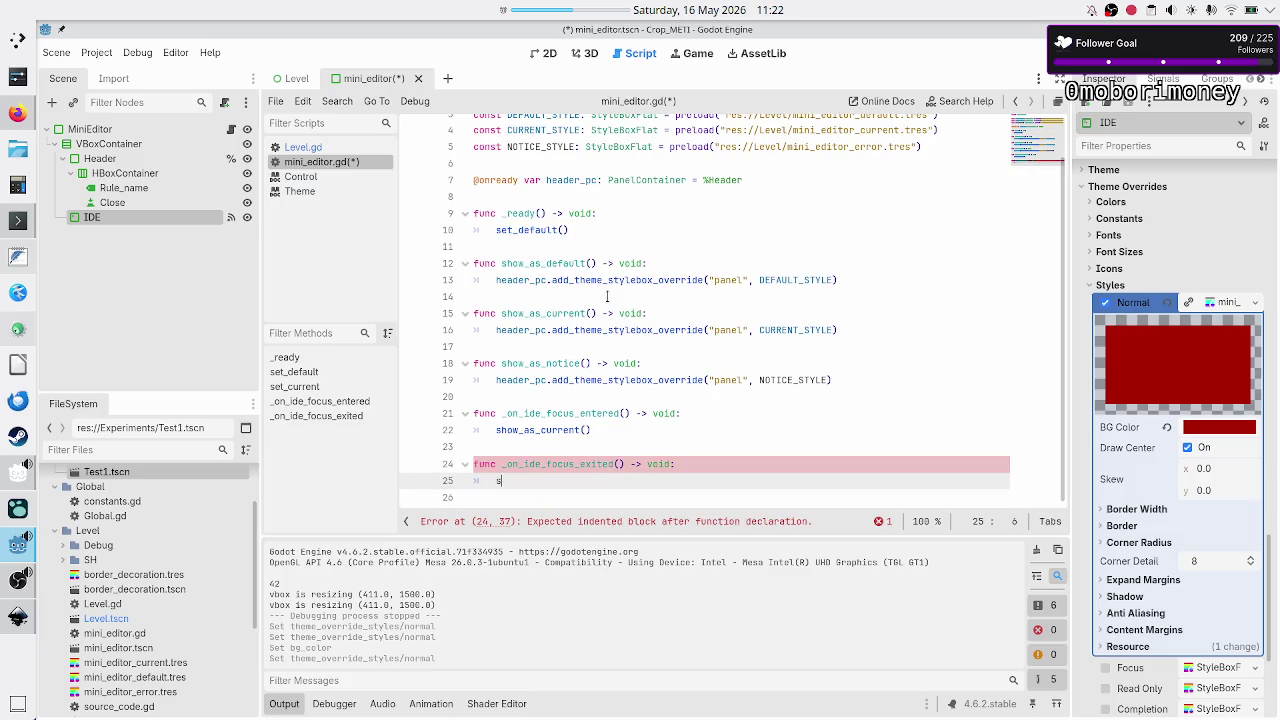
text(how_as_de)
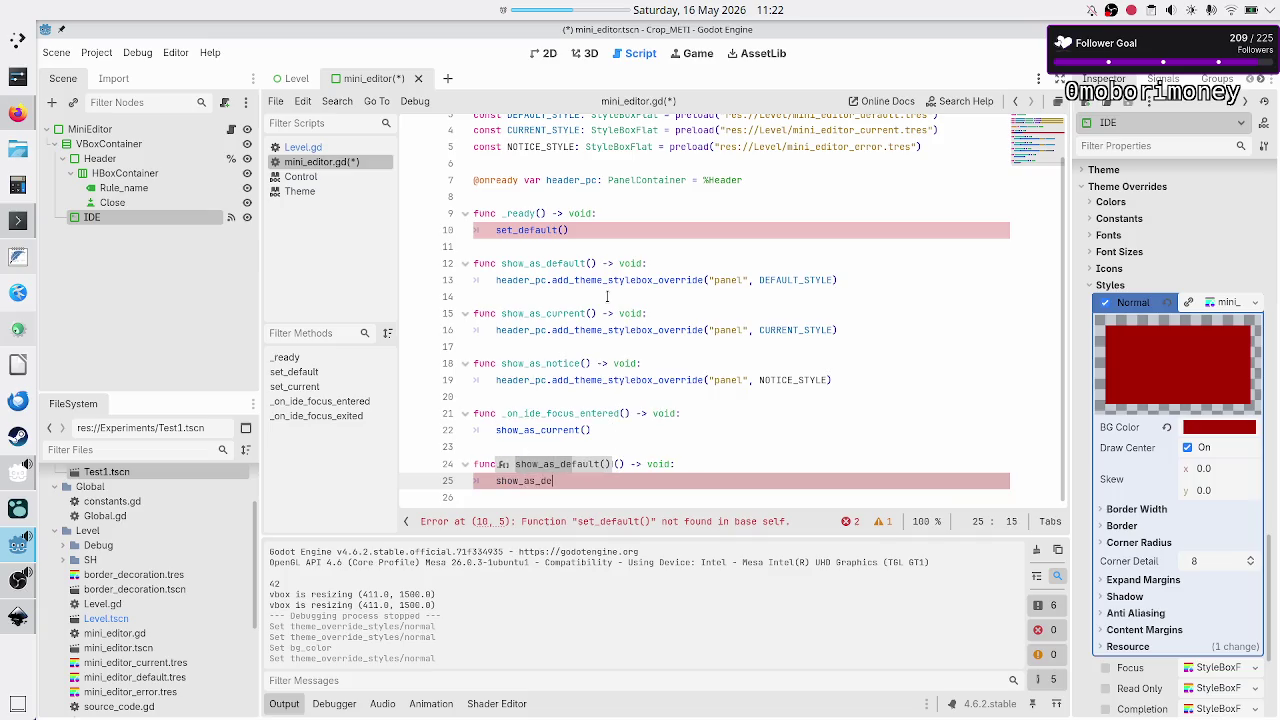
key(Return)
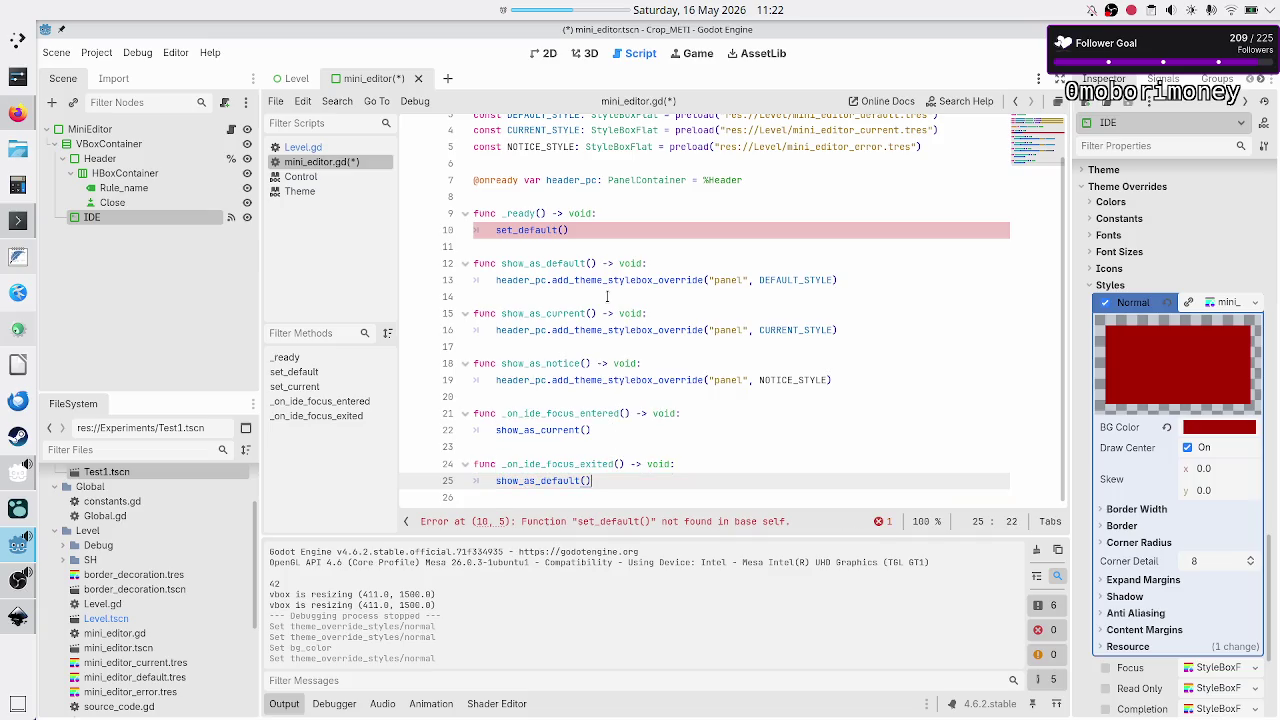
- Replace set_default() in _ready with show_as_default() and save mini_editor.gd
key(Down)
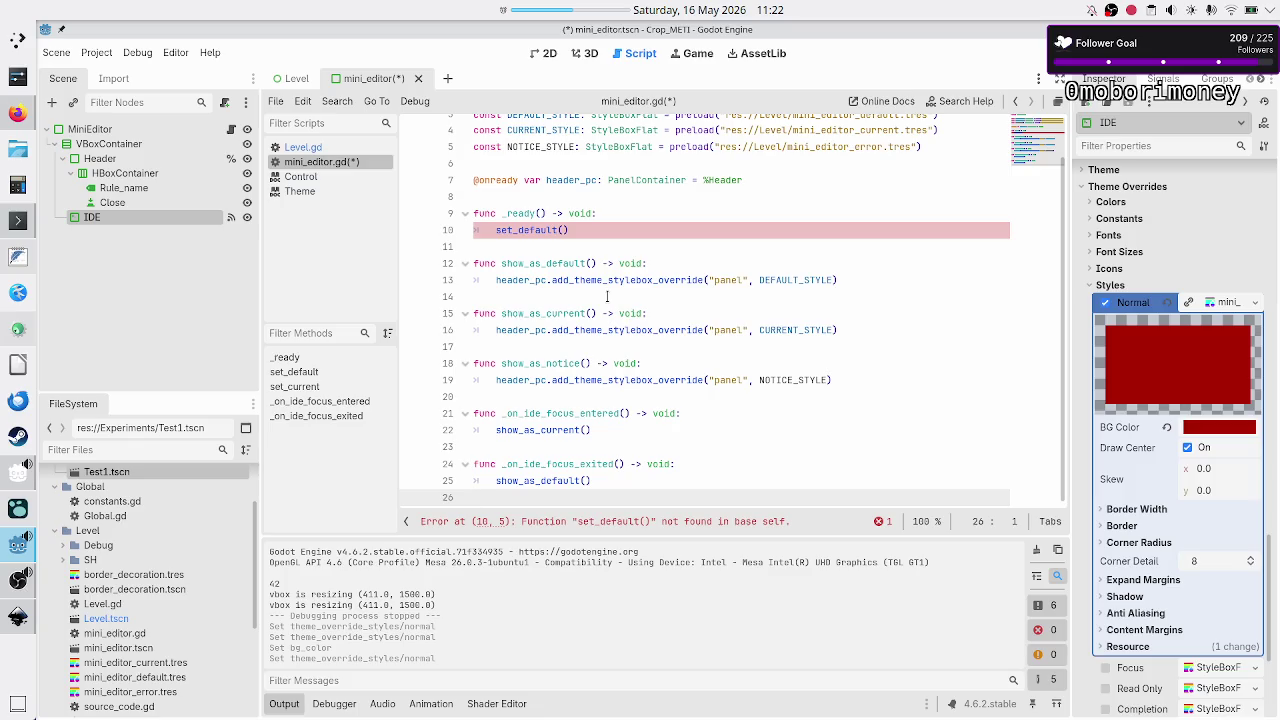
key(Up)
key(Up)
key(Up)
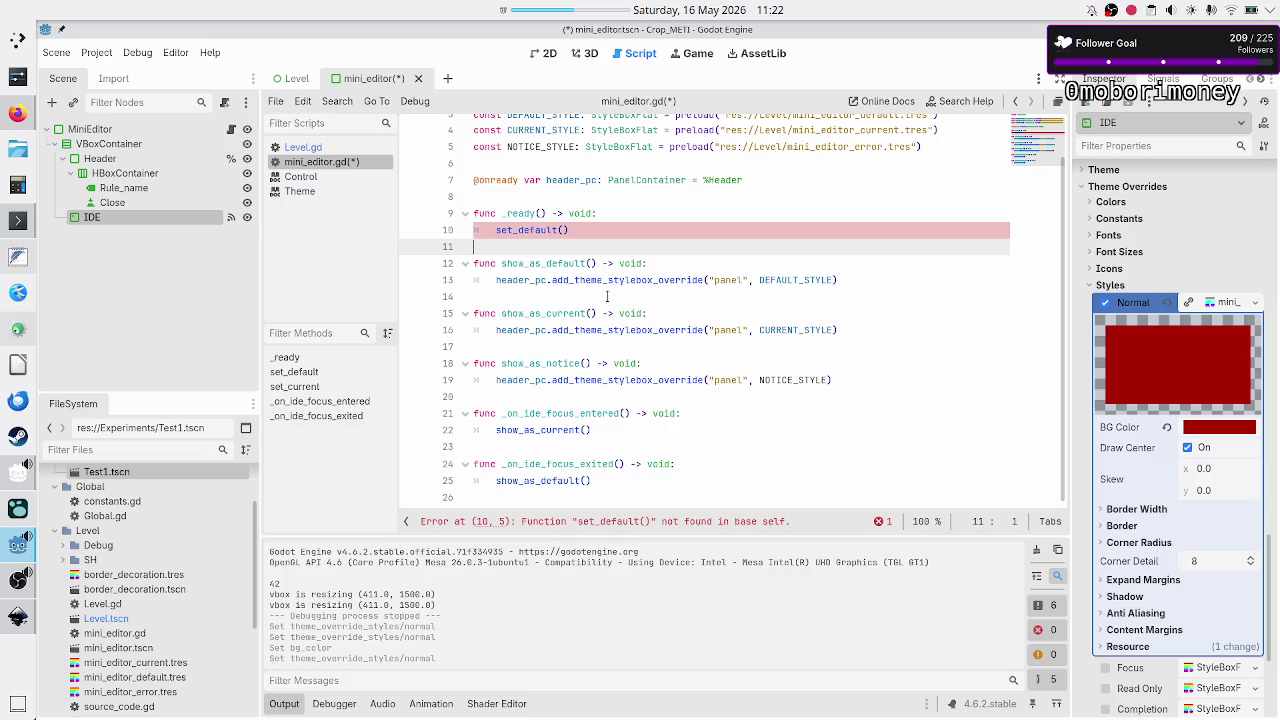
key(End)
key(BackSpace)
key(BackSpace)
key(BackSpace)
text(s)
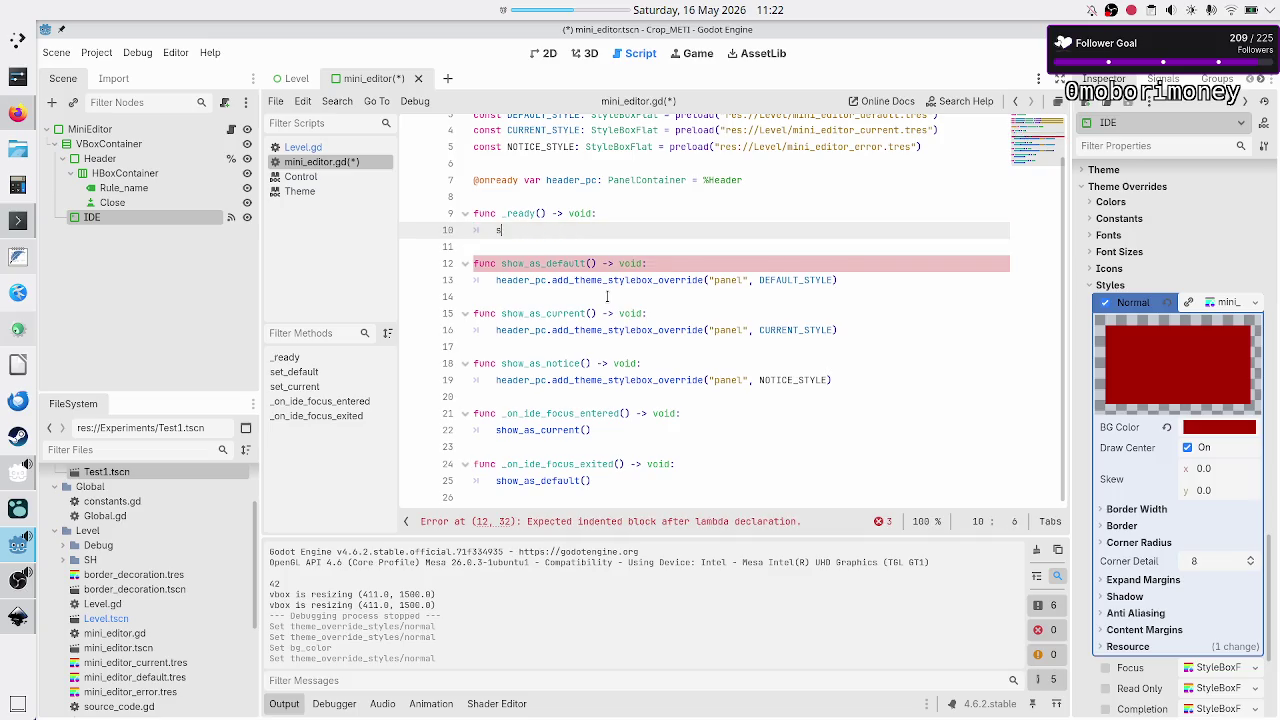
text(how_as_de)
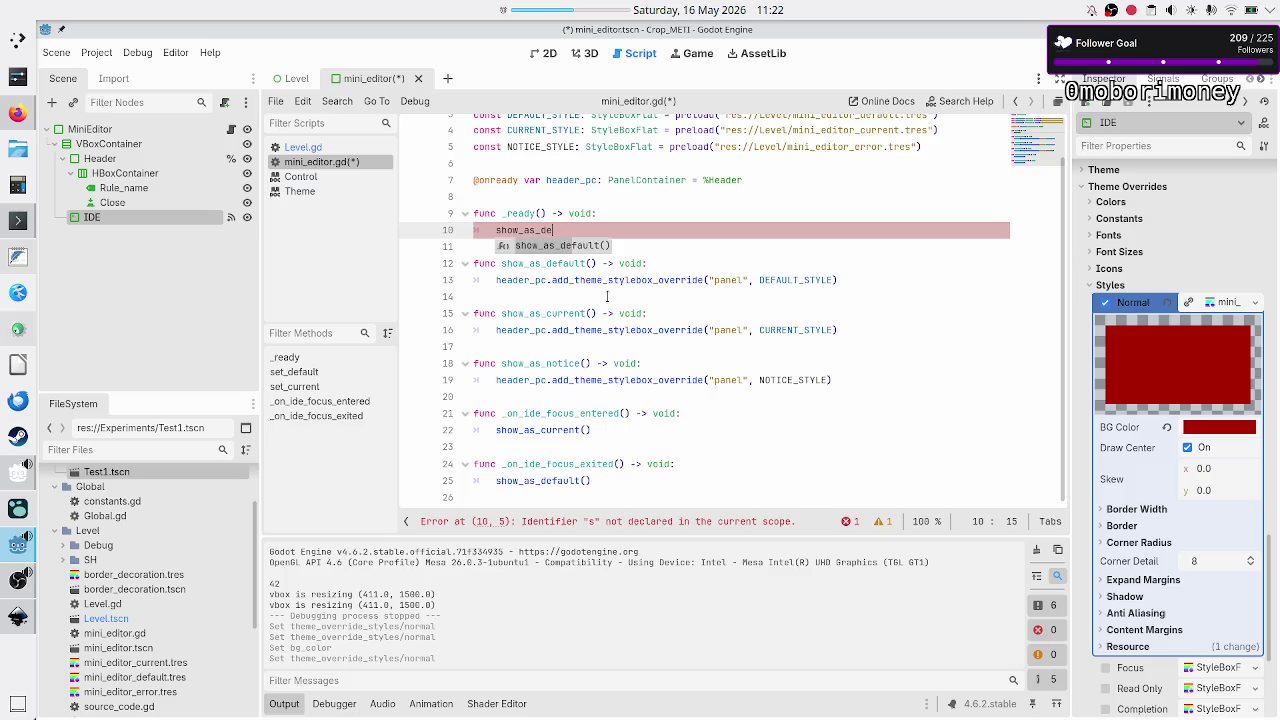
key(Return)
key(Down)
key(Down)
key(Down)
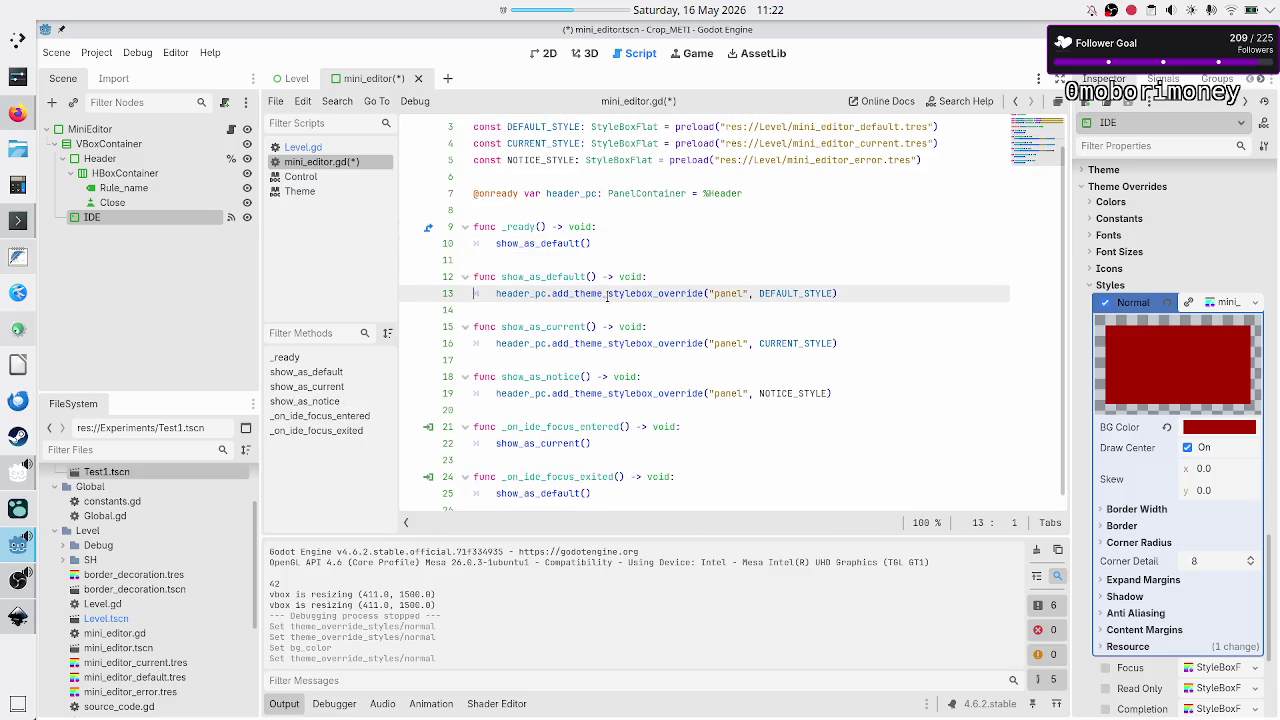
key(Down)
key(Down)
key(Down)
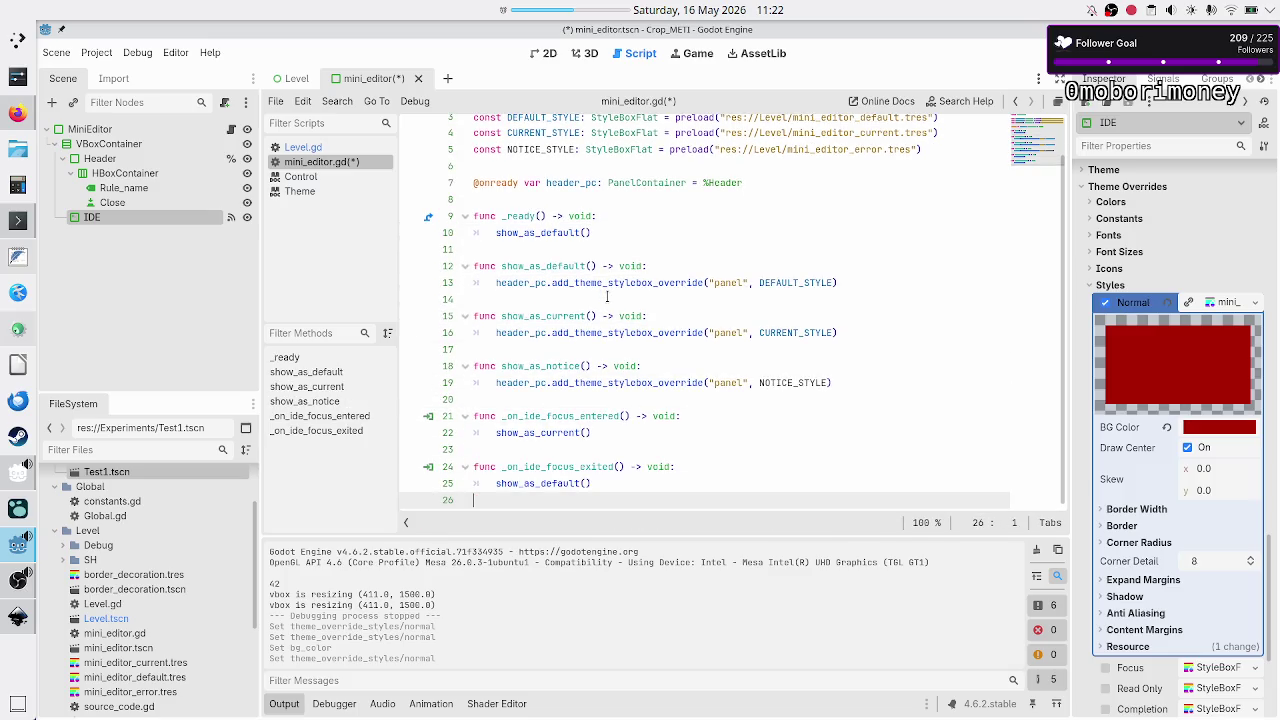
key(ctrl+s)
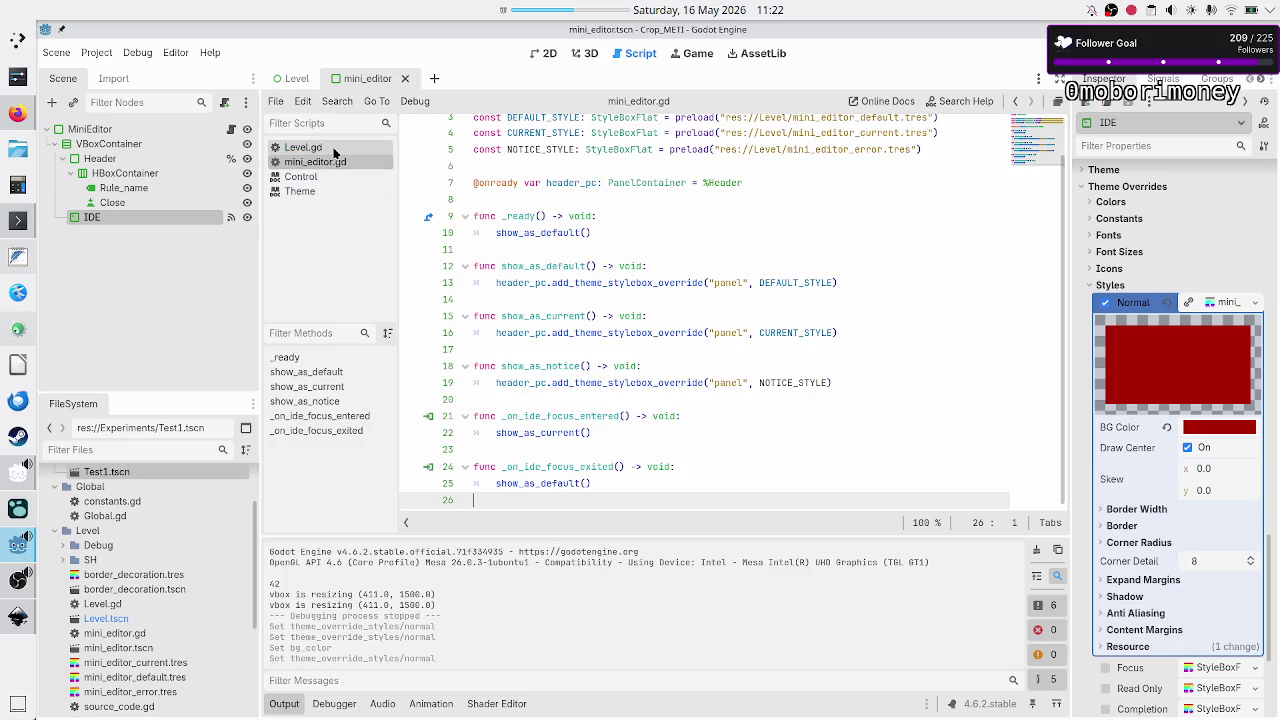
- Add a row3.get_children line above pass in Level.gd's _ready, then switch to the Level scene
click(334, 151)
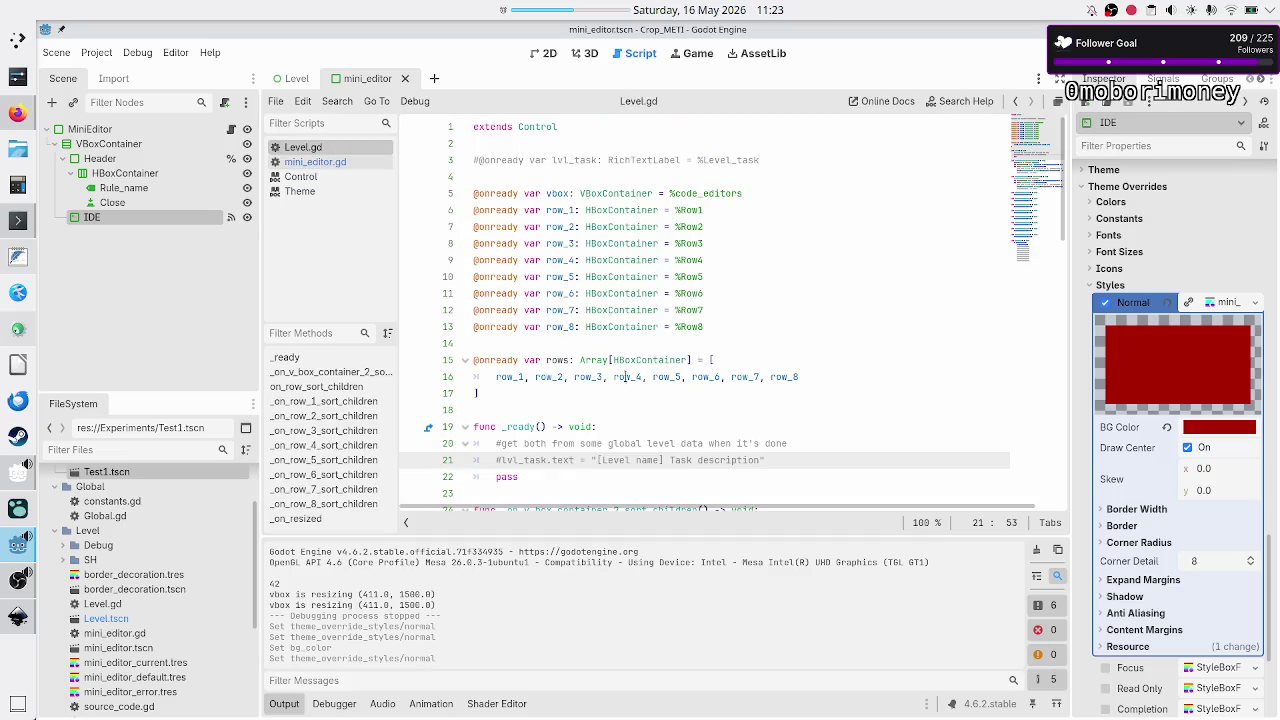
click(764, 362)
key(Down)
key(Down)
key(Down)
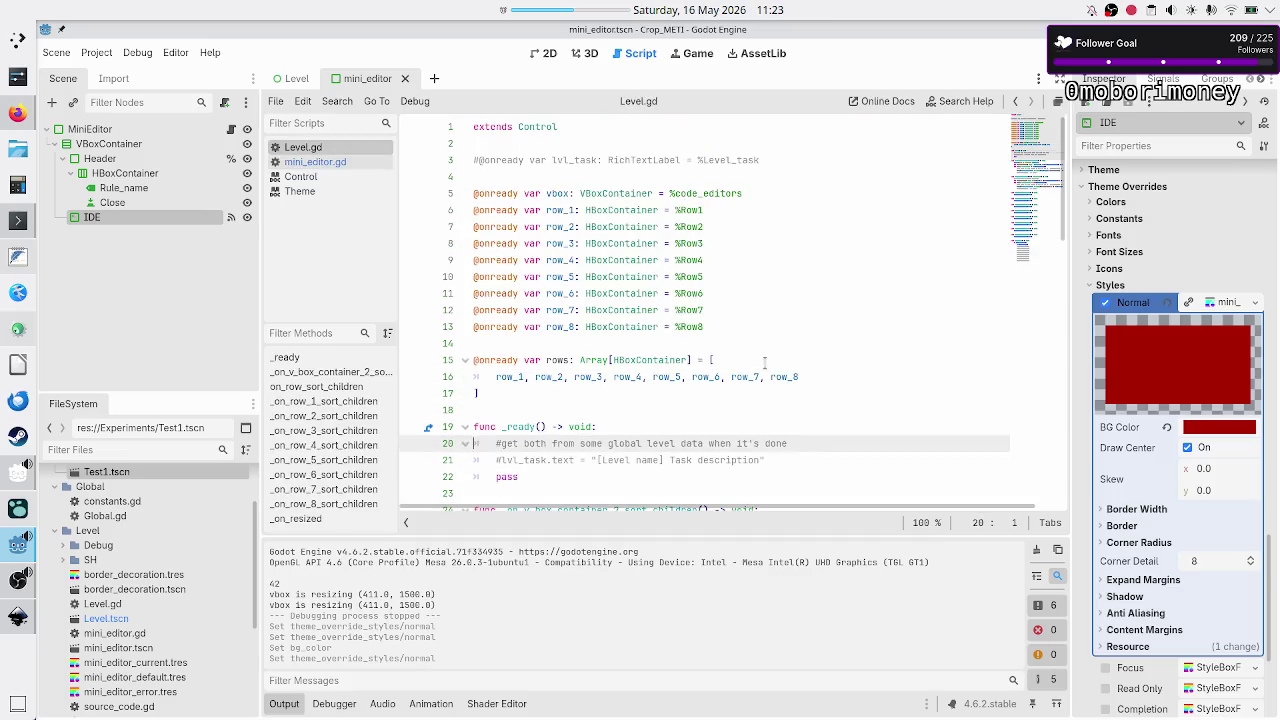
key(Up)
key(ctrl+shift+Return)
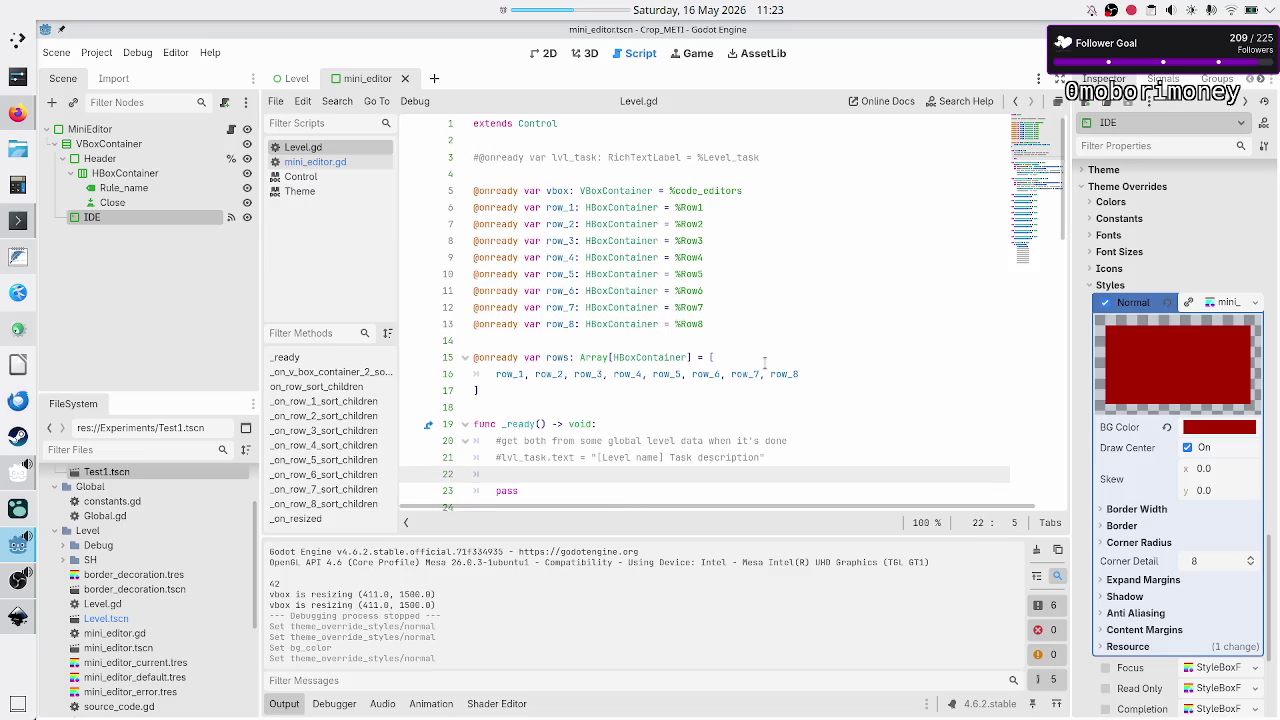
text(row)
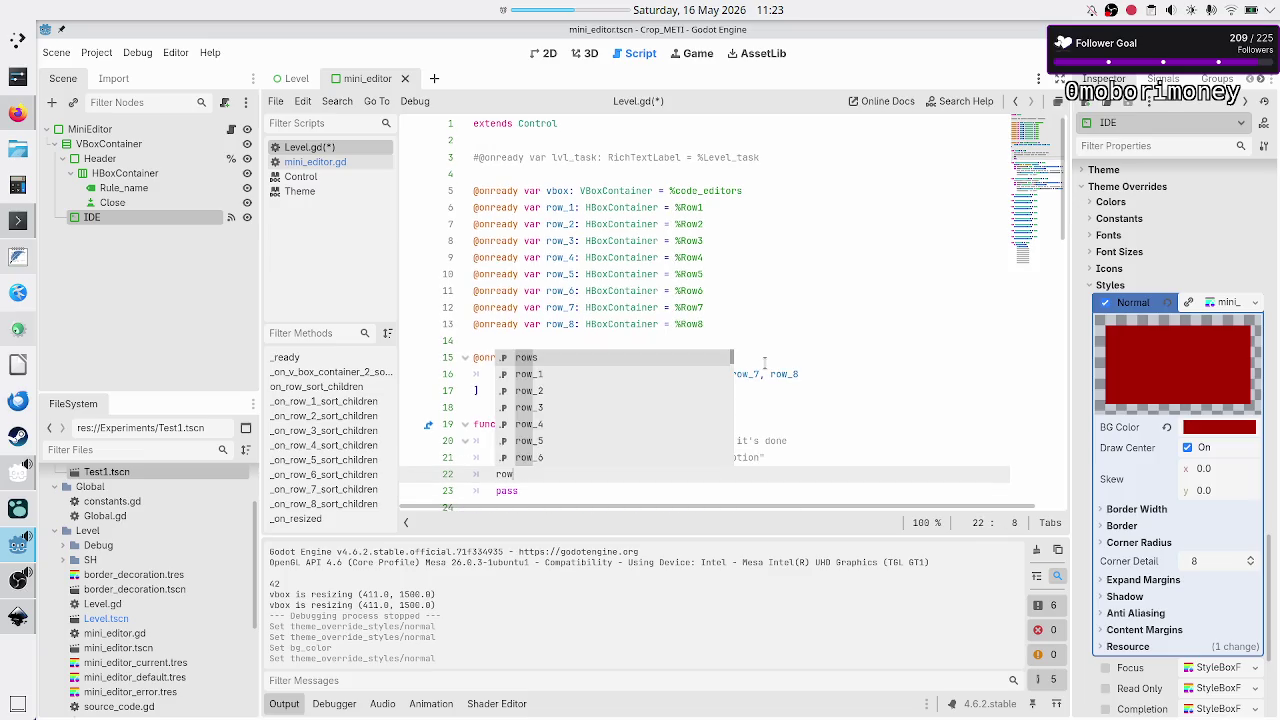
text(3.)
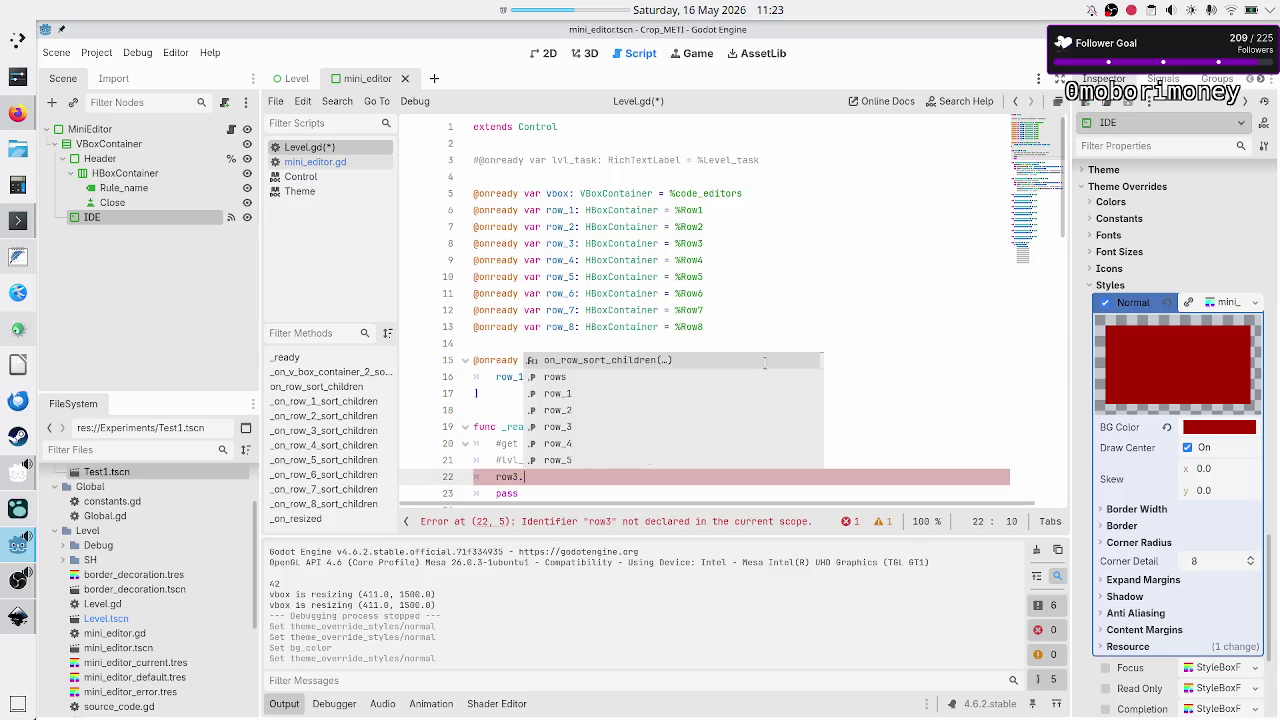
text(get_children)
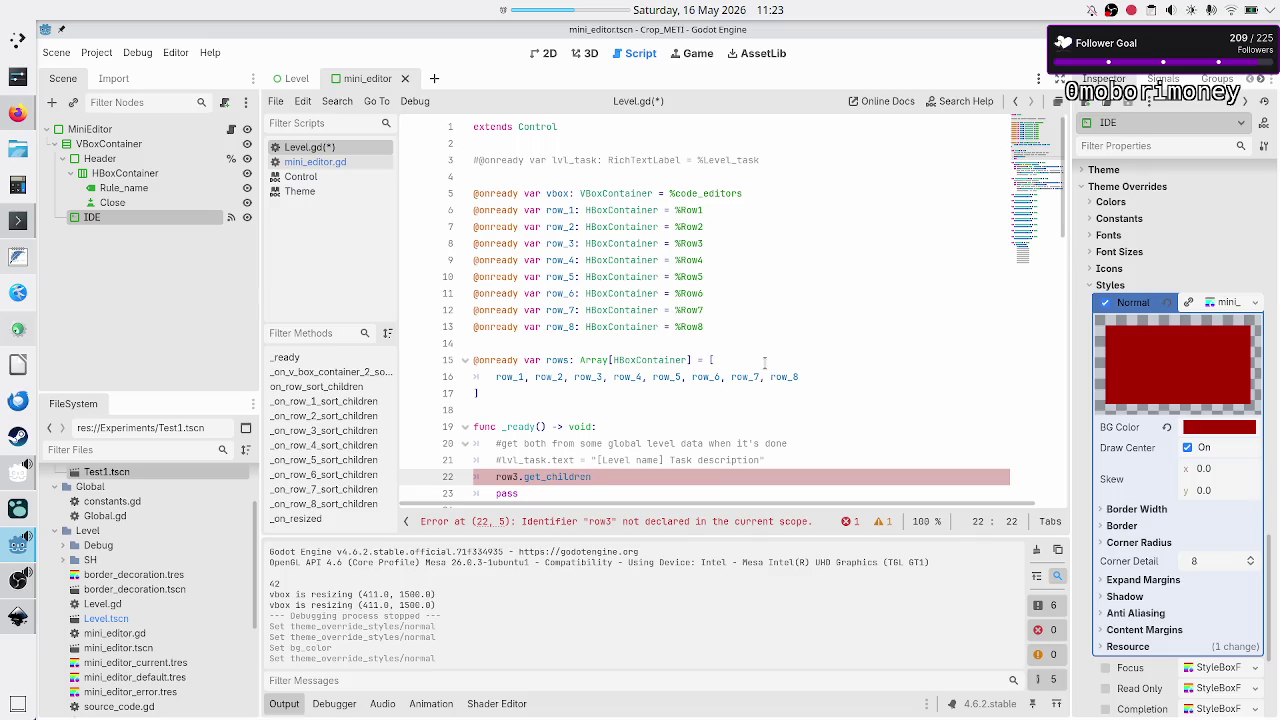
click(292, 80)
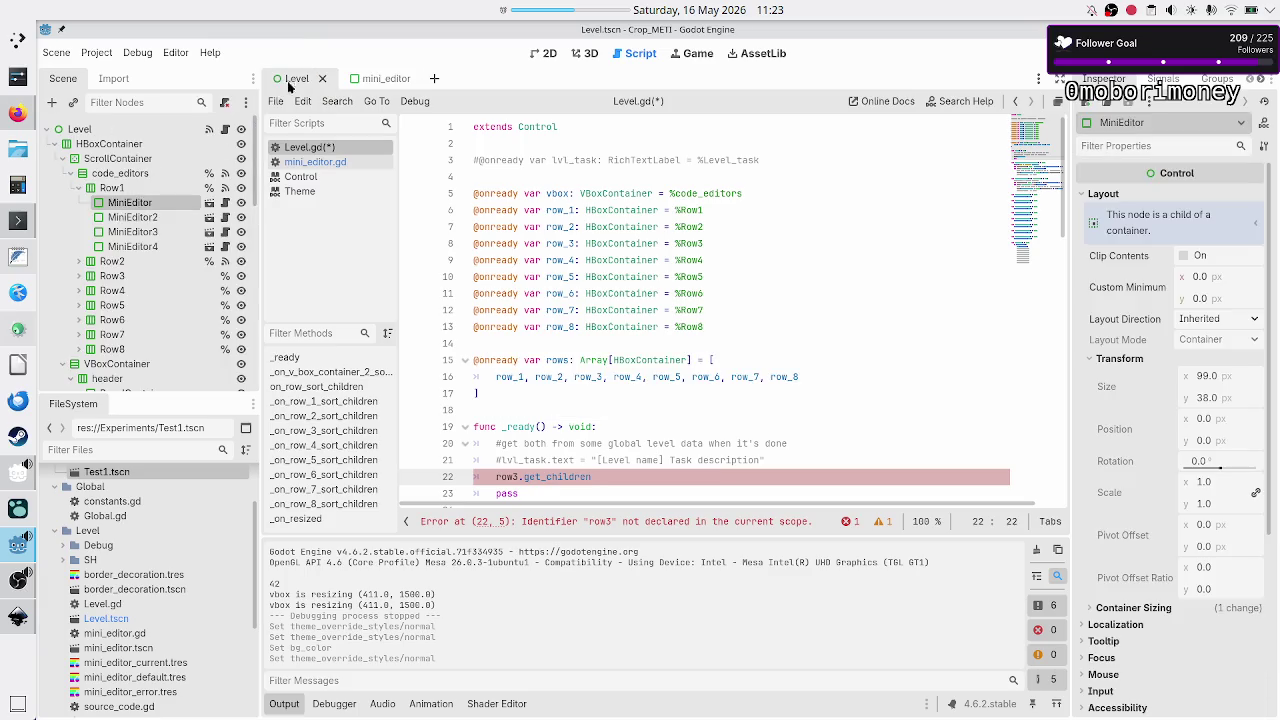
- Expand Row3 in the Scene dock, append ()[0] to row3.get_children, and select the row_3 declaration
click(79, 276)
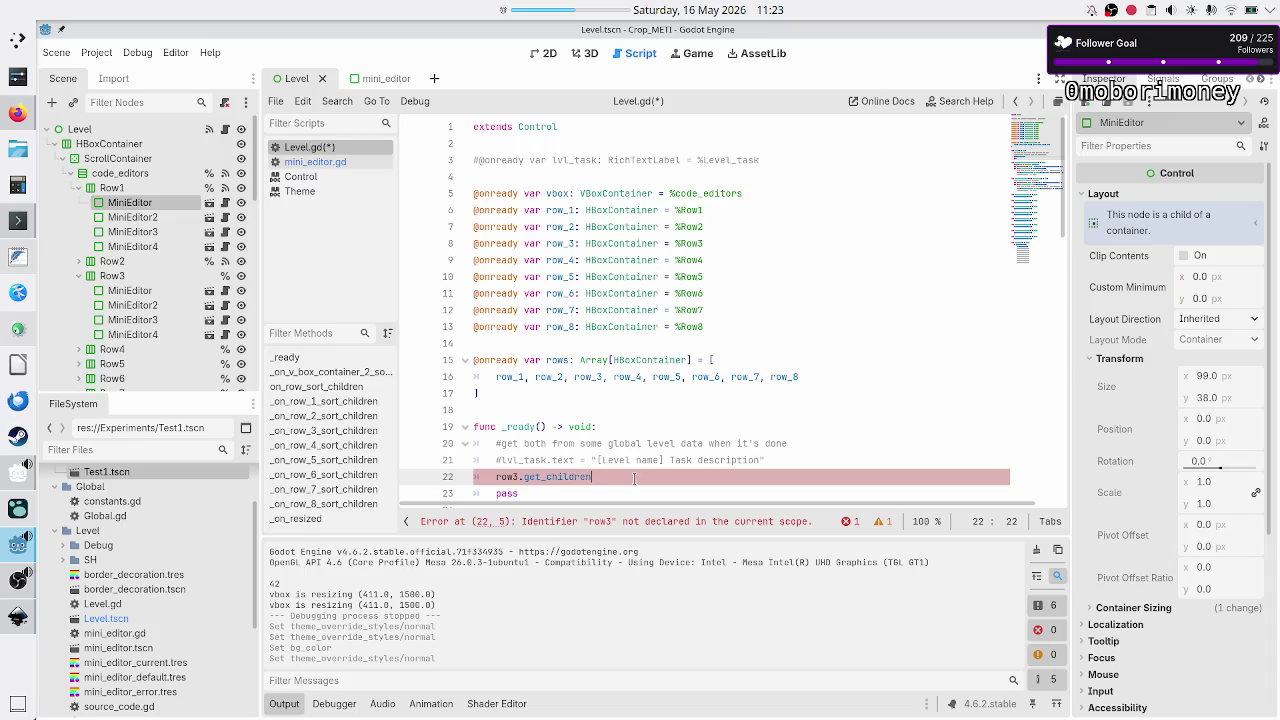
text(())
text([])
text(0])
mouse_move(509, 244)
double_click(490, 244)
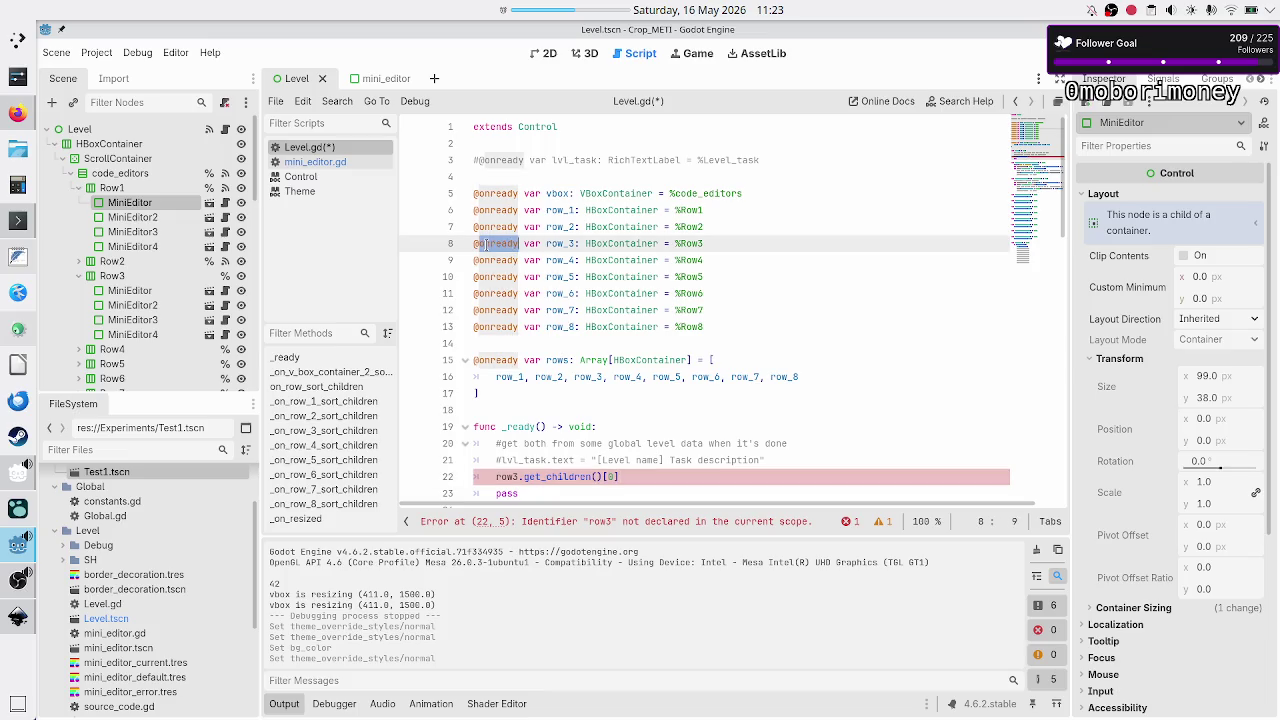
double_click(566, 244)
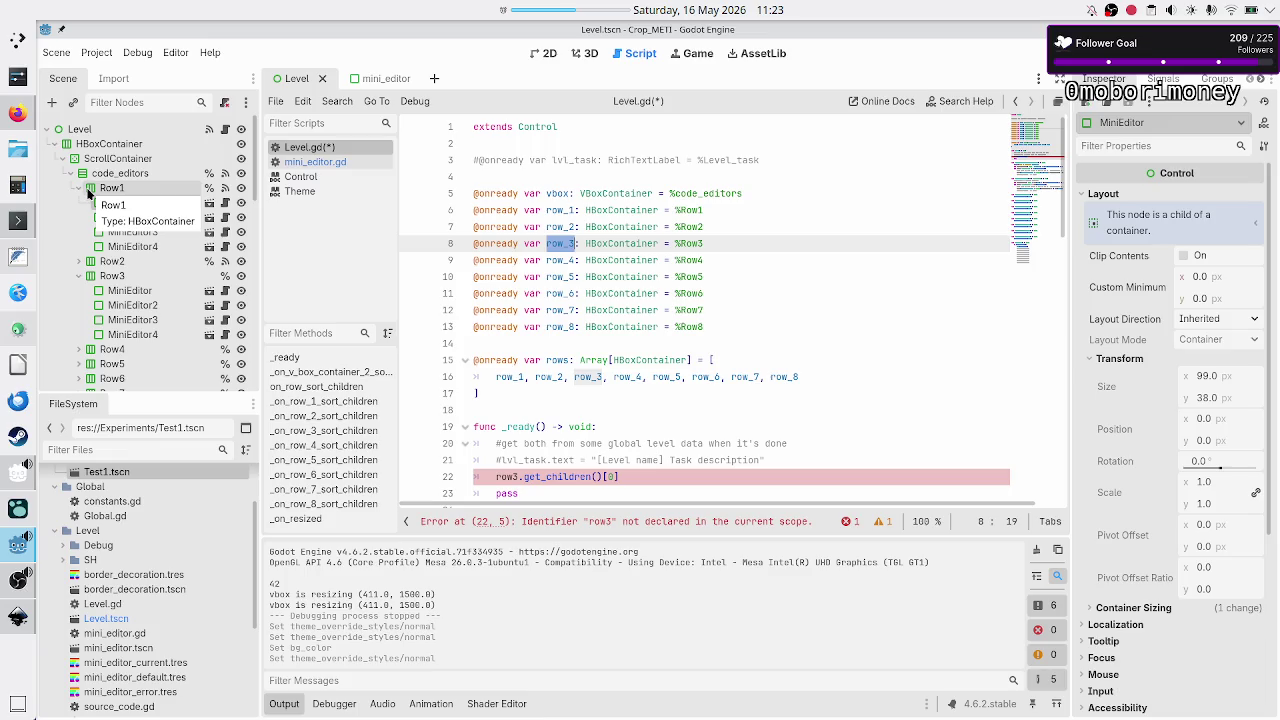
click(625, 227)
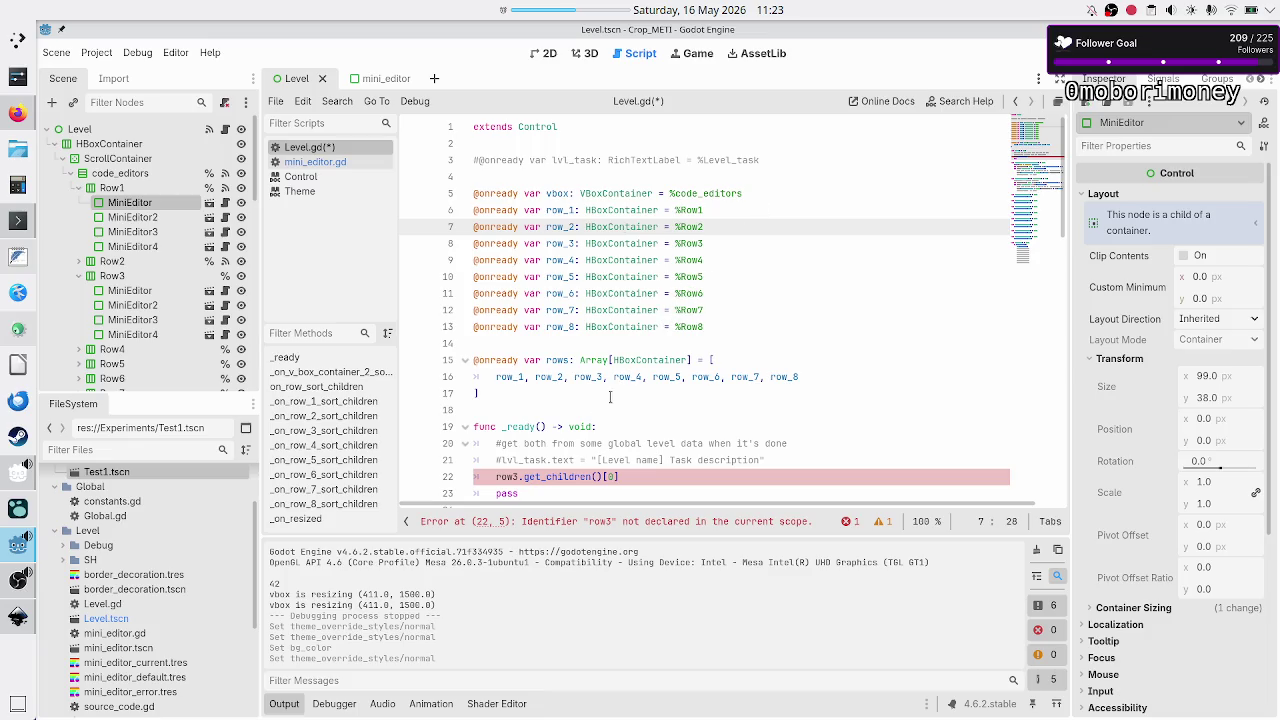
double_click(488, 293)
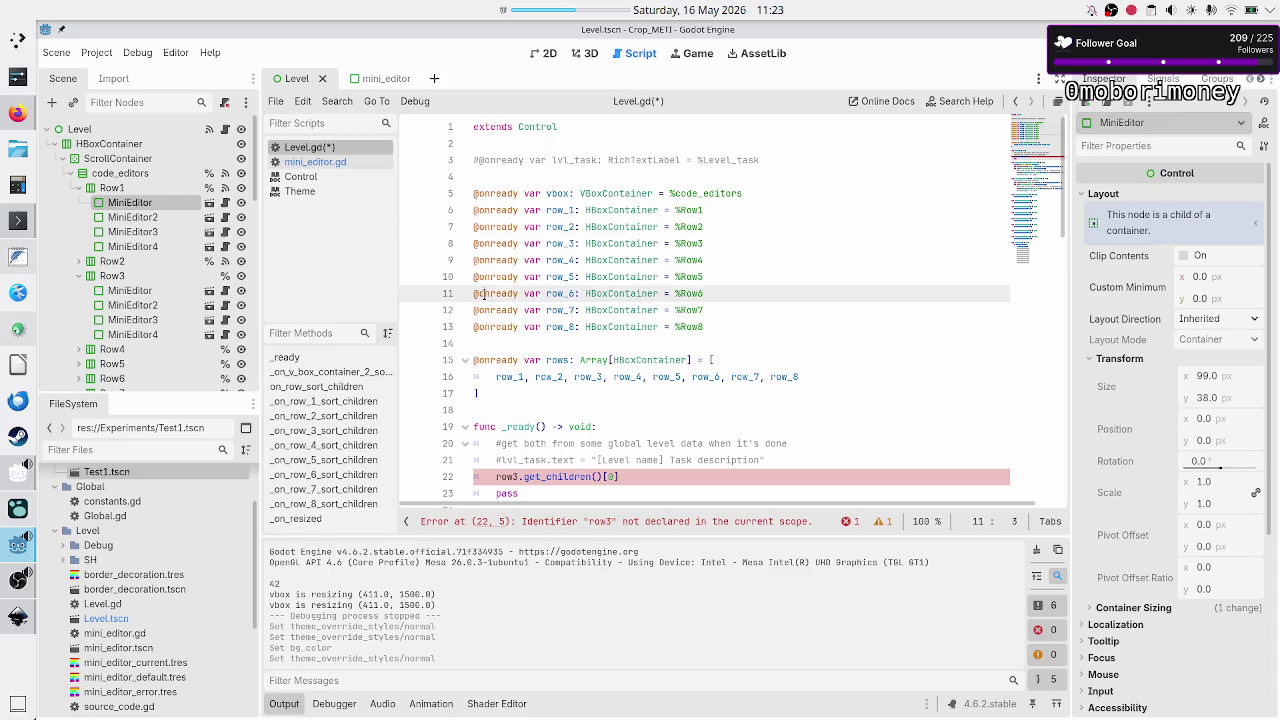
double_click(519, 426)
scroll(519, 426, down, 5)
scroll(600, 390, up, 4)
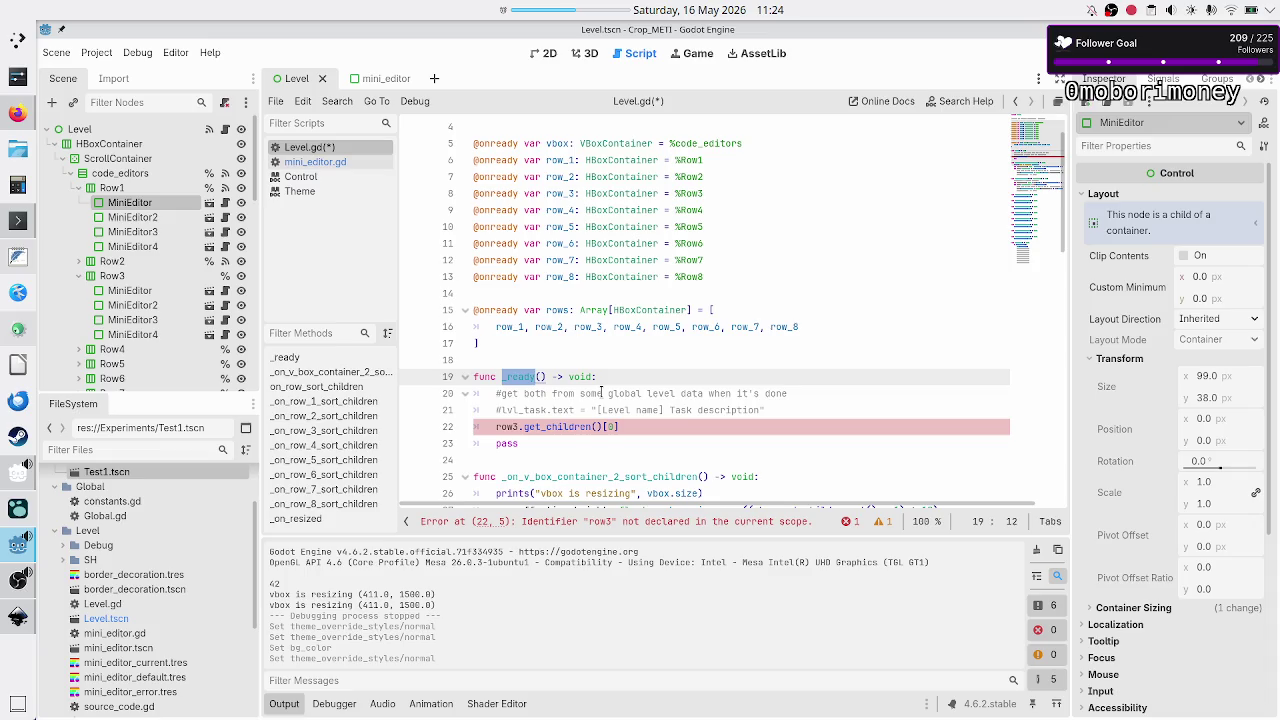
scroll(601, 392, down, 3)
scroll(601, 392, right, 1)
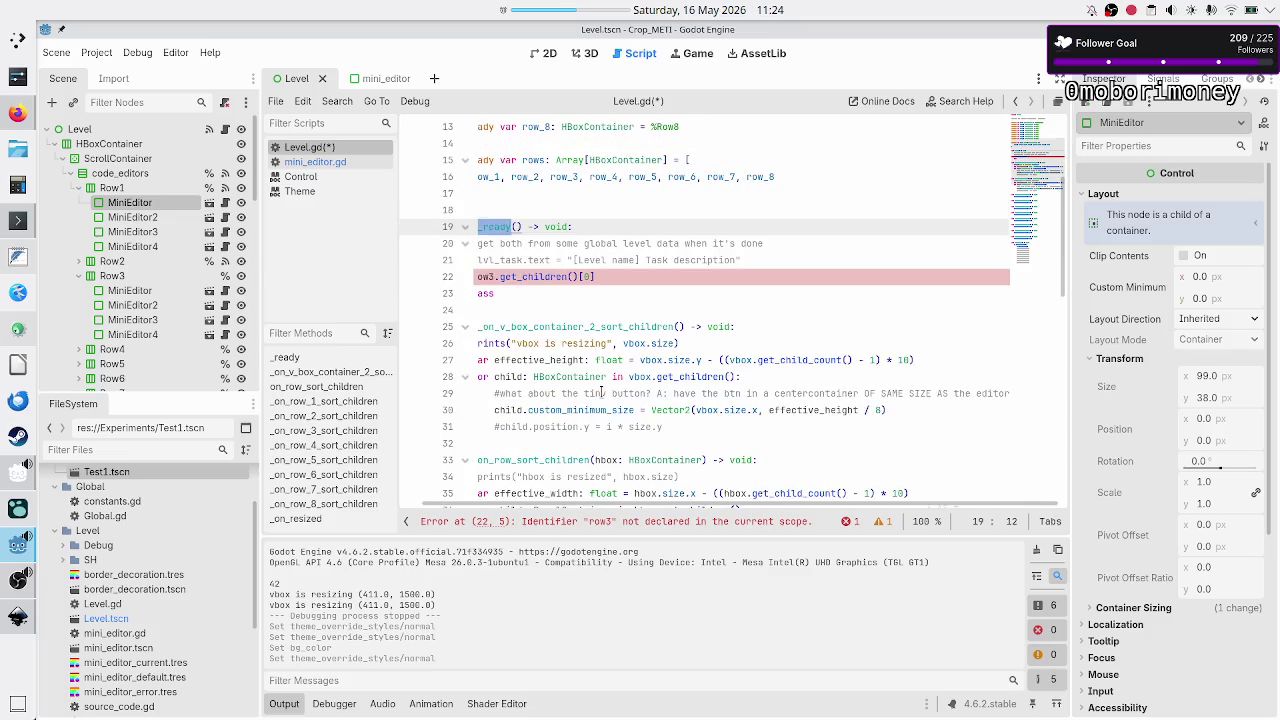
scroll(601, 392, down, 6)
scroll(601, 392, left, 1)
scroll(601, 392, up, 7)
scroll(601, 392, right, 1)
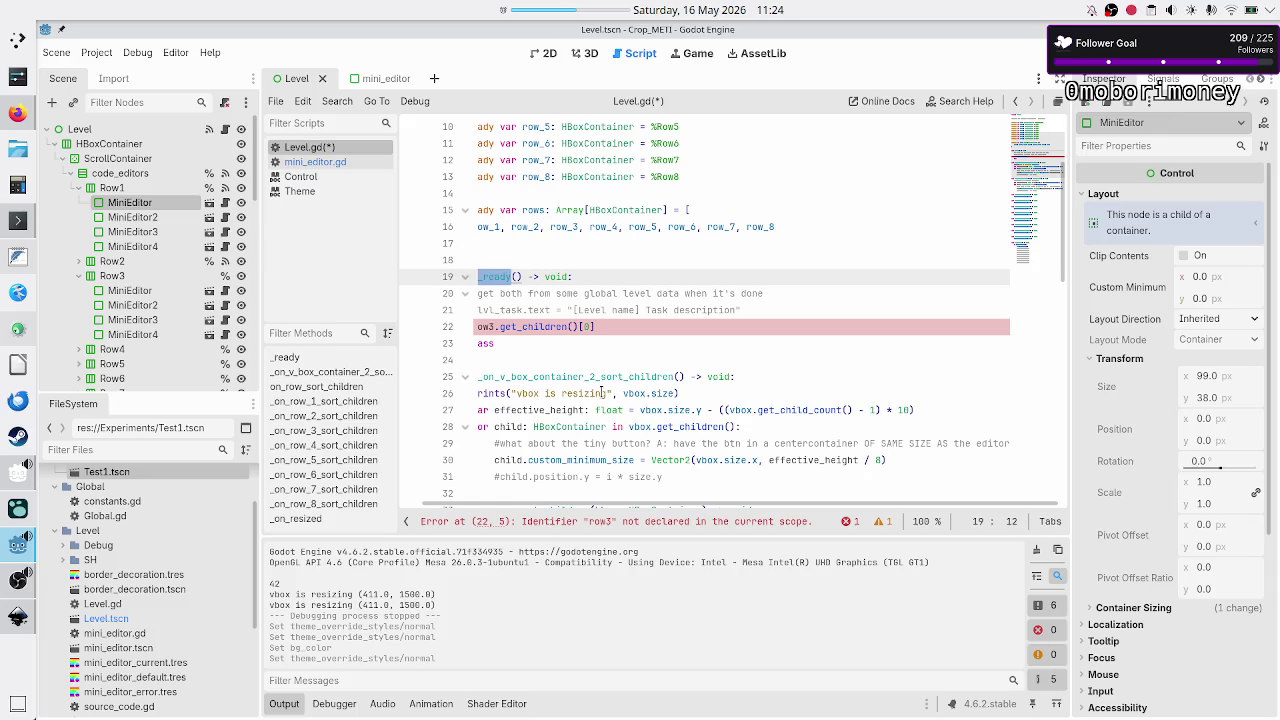
scroll(601, 392, up, 2)
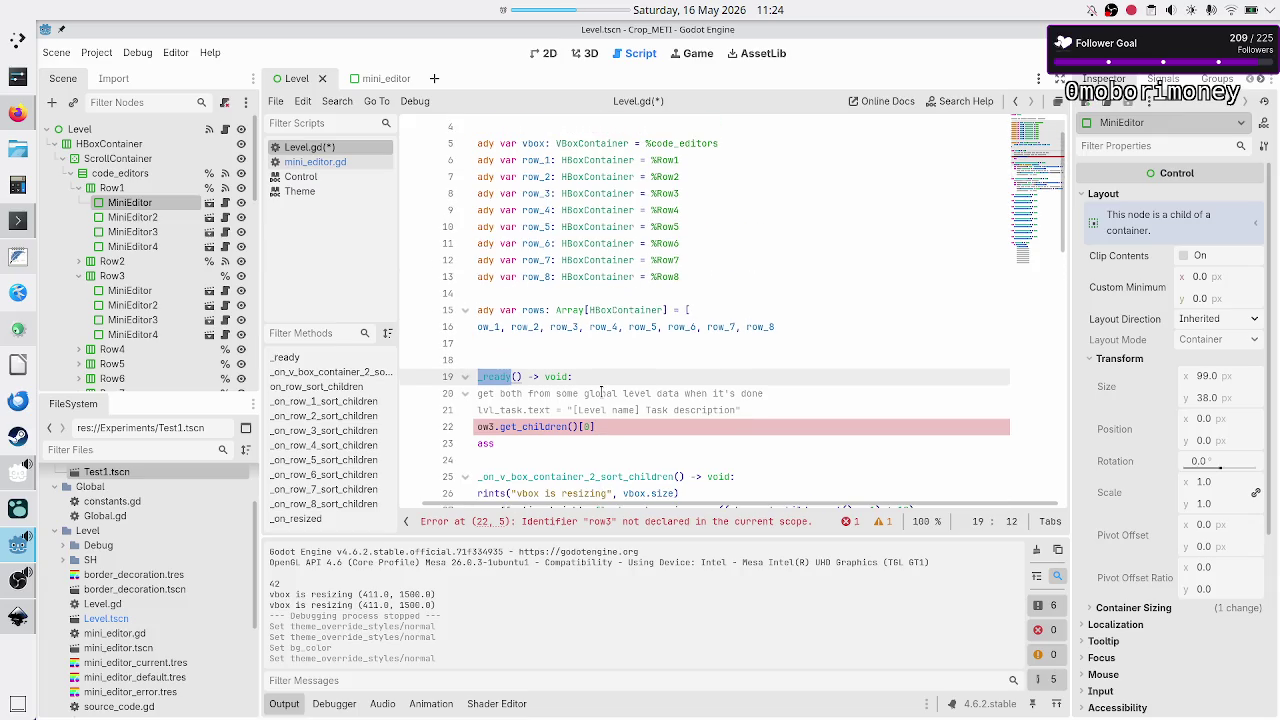
key(Up)
key(Up)
key(Down)
key(Down)
key(Down)
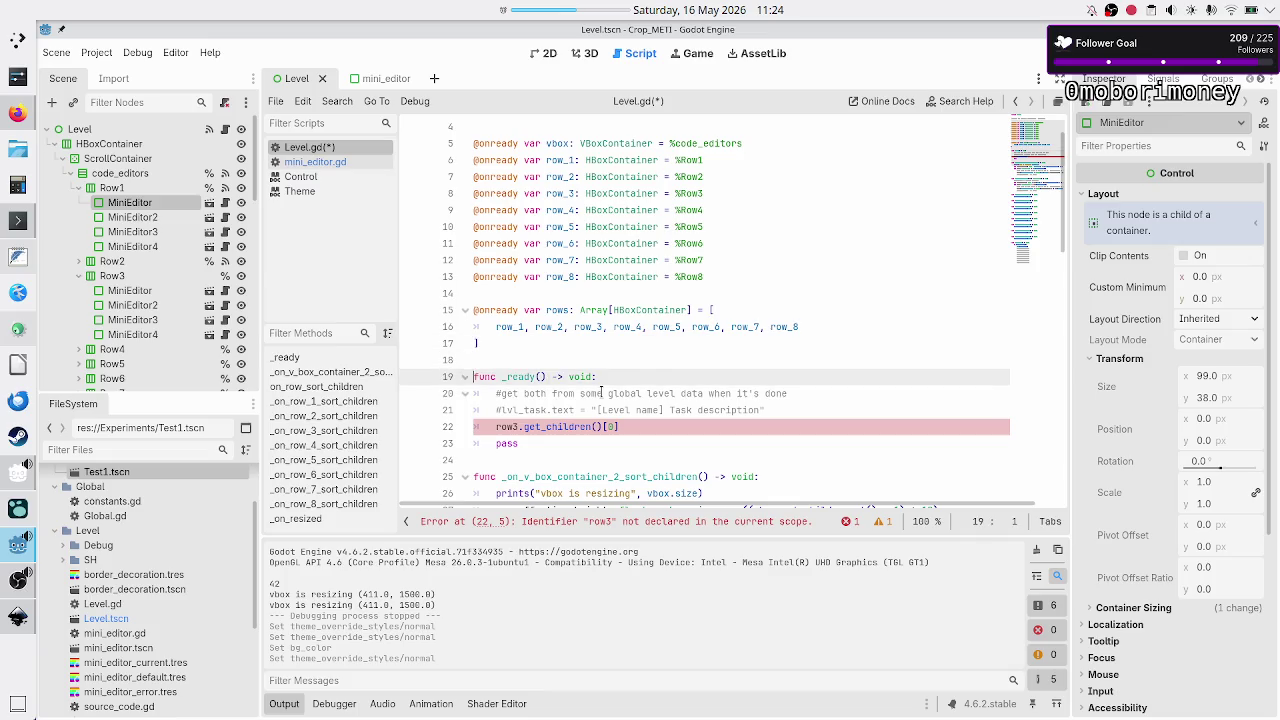
- Correct row3 to row_3 in the _ready line
key(Right)
key(Right)
key(Right)
text(_)
key(Right)
key(Escape)
- Append set_as_notice after get_children()[0], trimming it back to set_as_not
key(Down)
key(Up)
key(End)
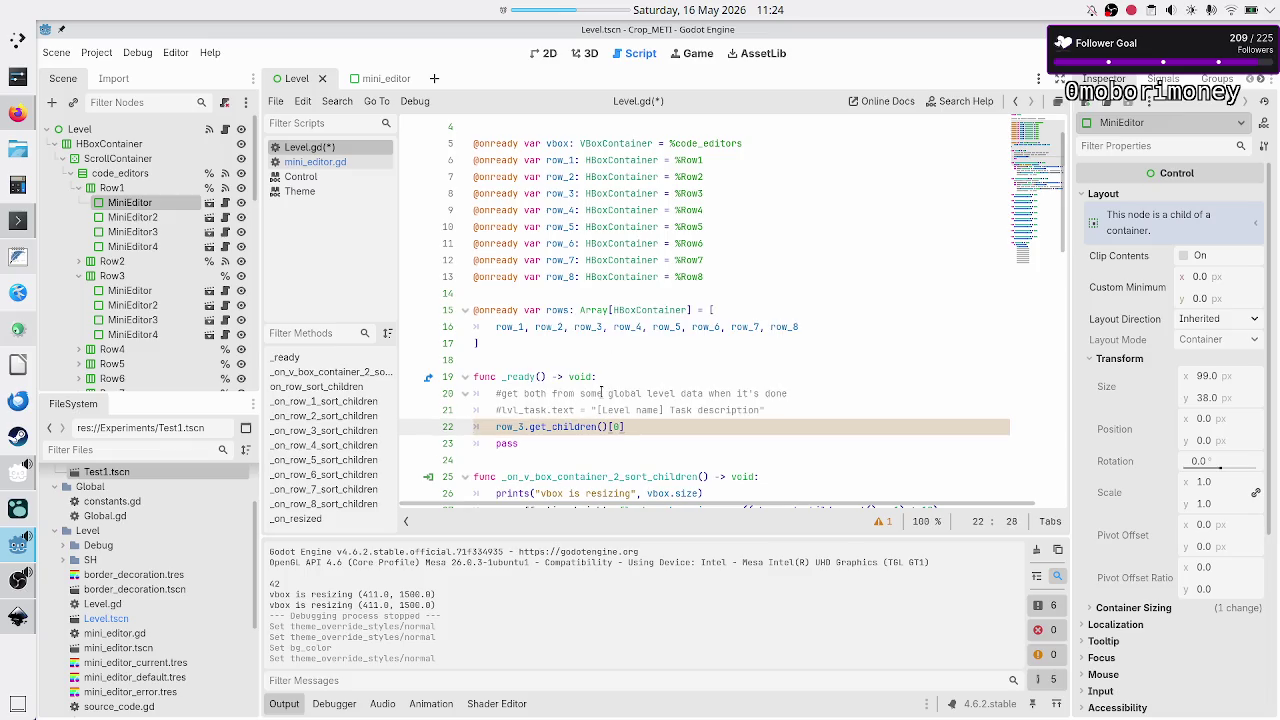
text(.set)
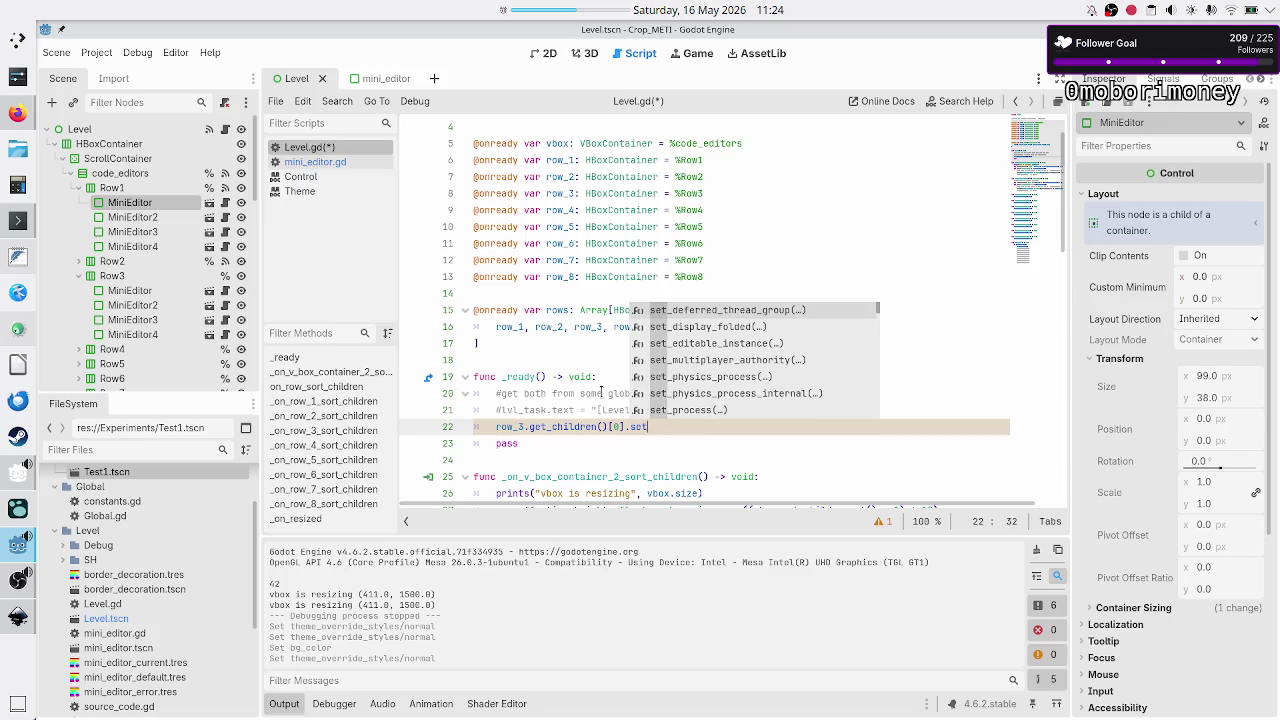
text(_as)
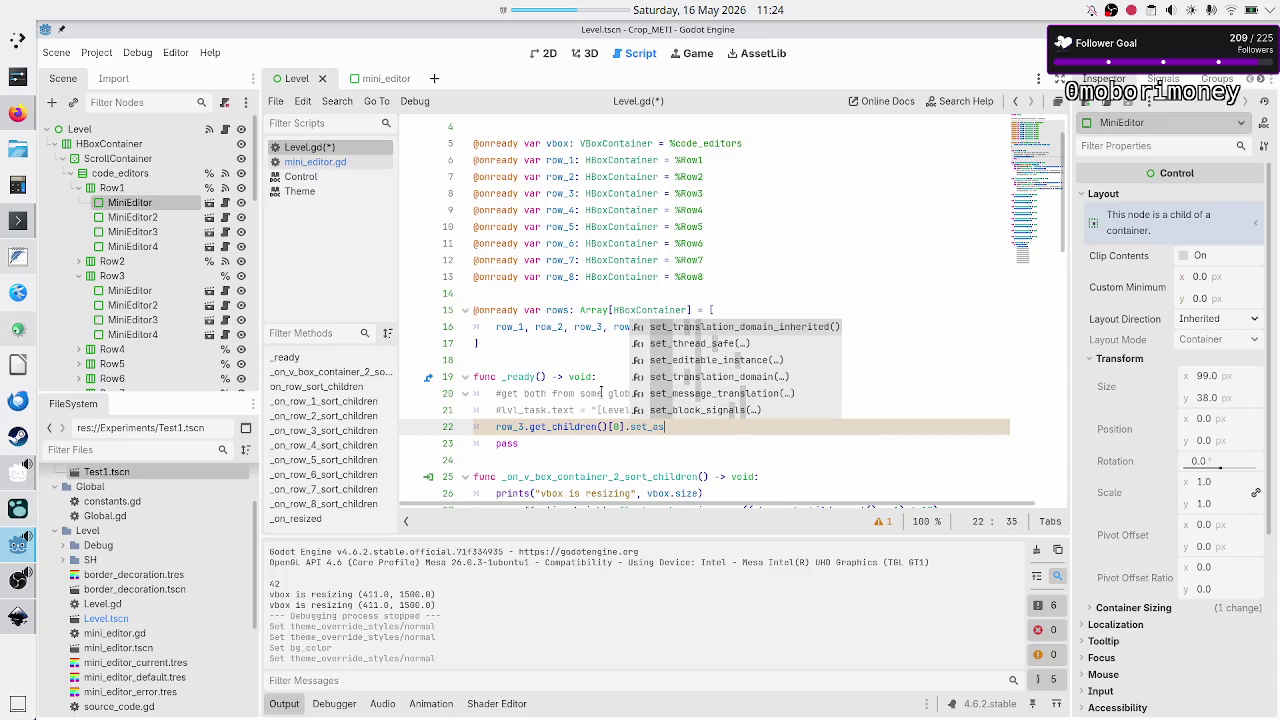
text(_notice)
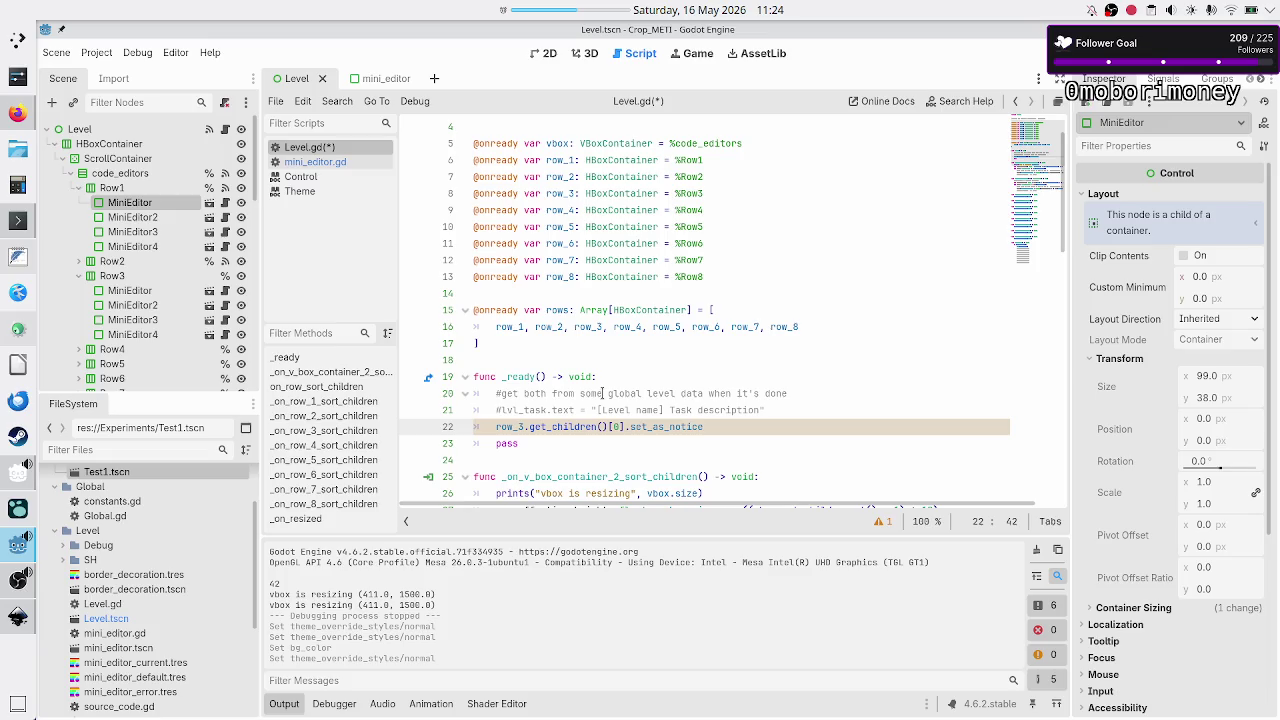
key(BackSpace)
key(BackSpace)
key(BackSpace)
- Insert a blank line above the row_3 call
key(Down)
key(Up)
key(Up)
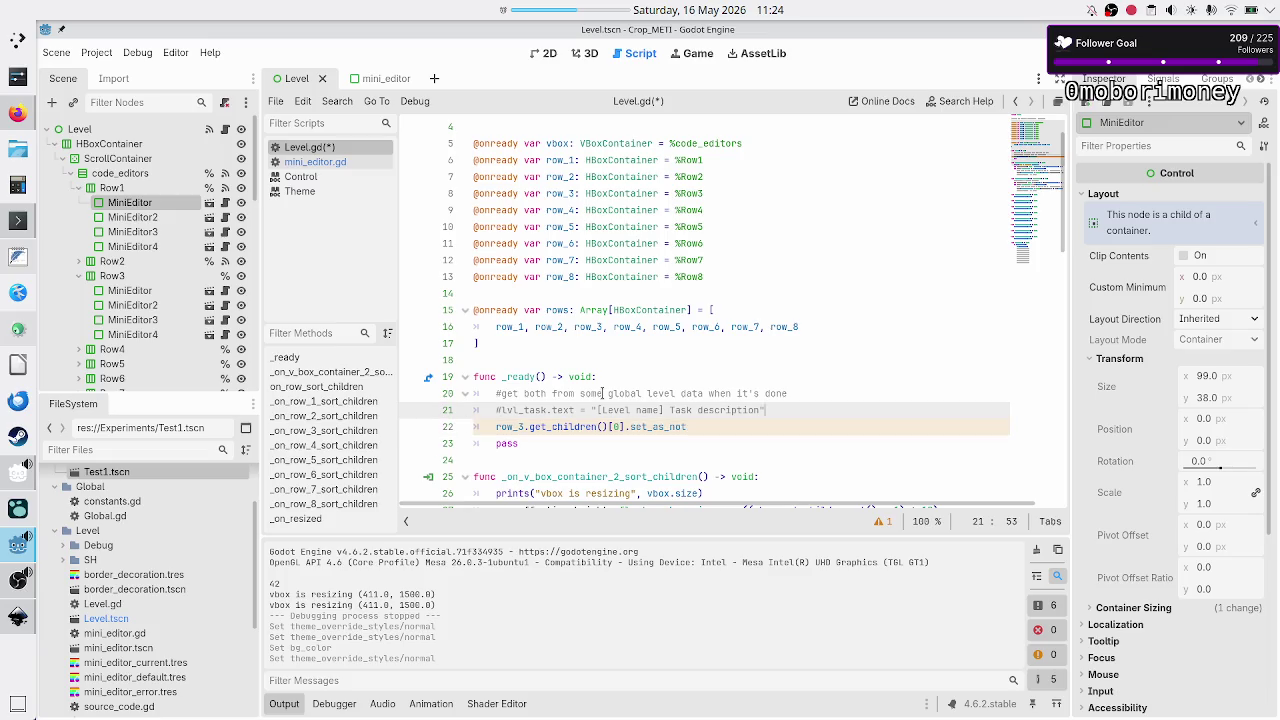
key(End)
key(Return)
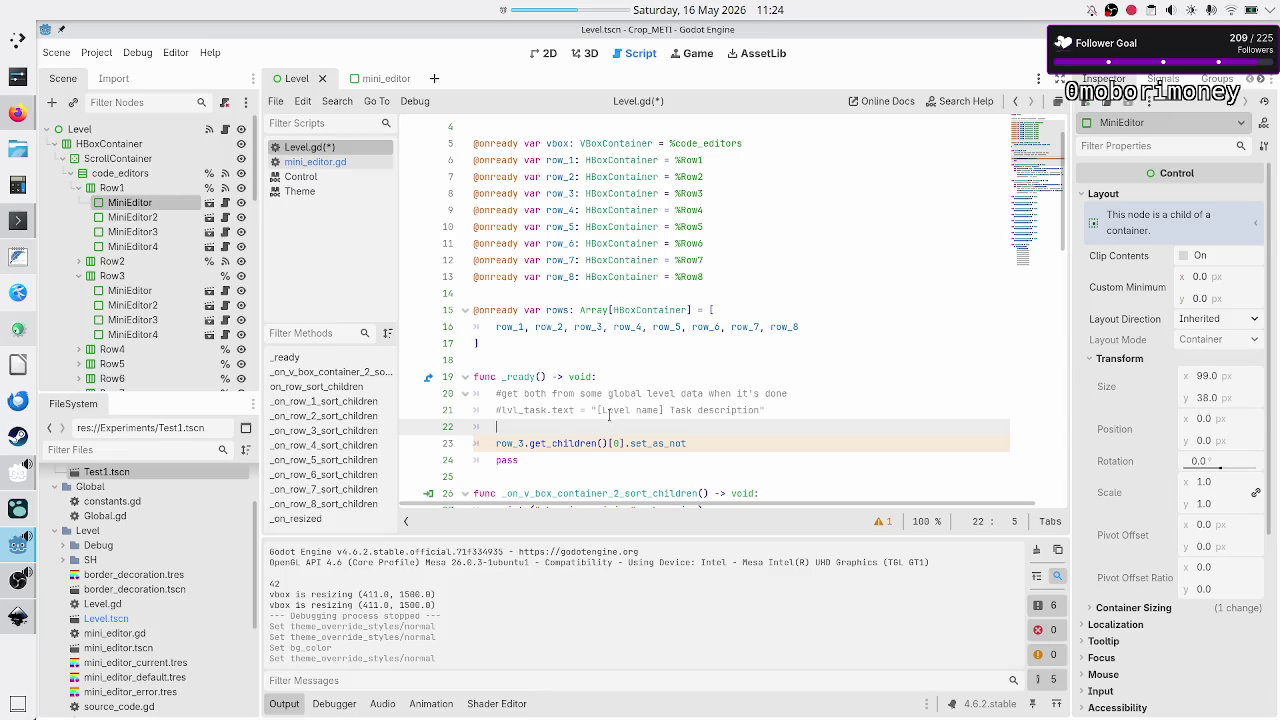
- Declare var test_error_mini_editor: PanelContainer = row_3.get_children on line 22
text(var test_)
text(ch)
key(BackSpace)
key(BackSpace)
text(error)
text(_child)
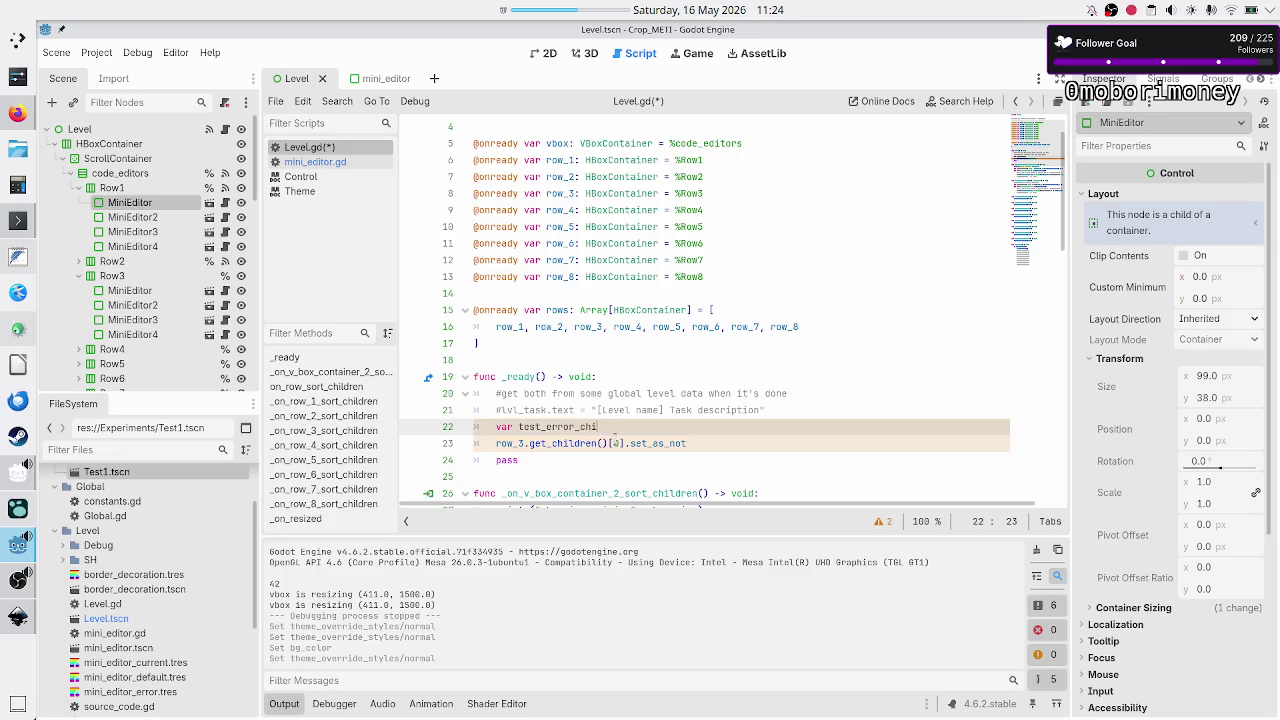
key(BackSpace)
key(BackSpace)
key(BackSpace)
text(mini_)
text(editor: )
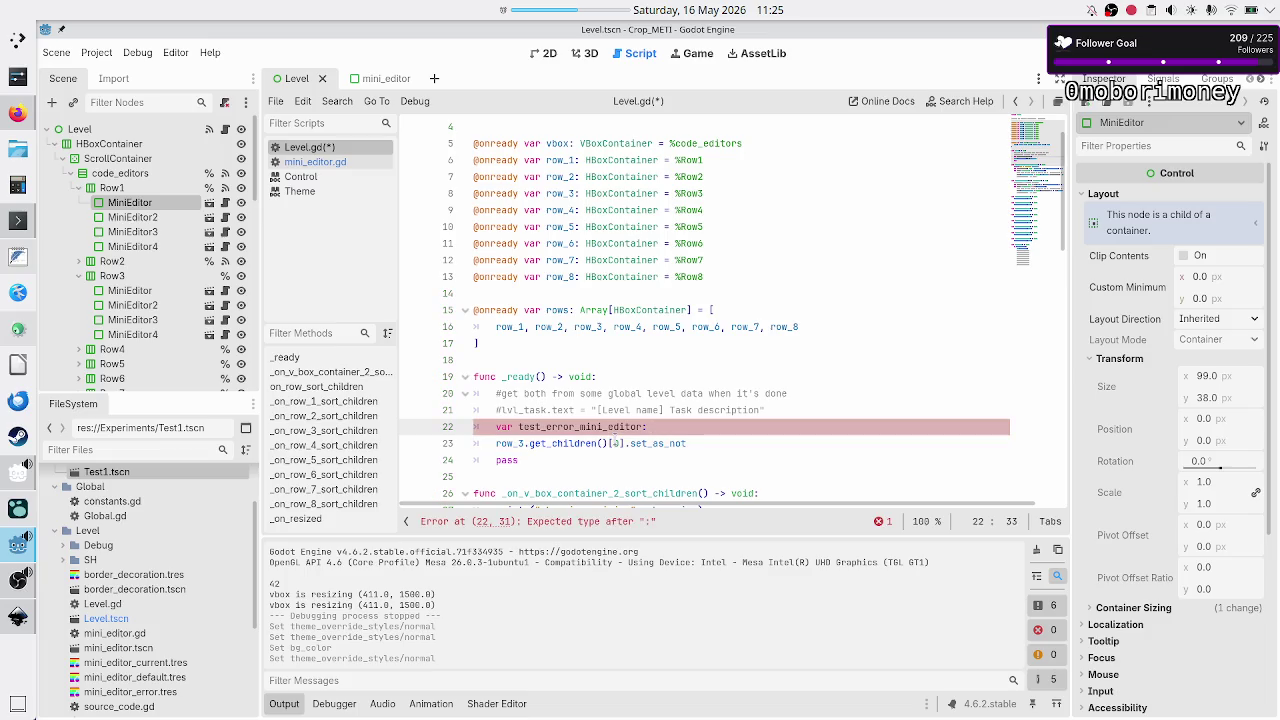
text(Panel)
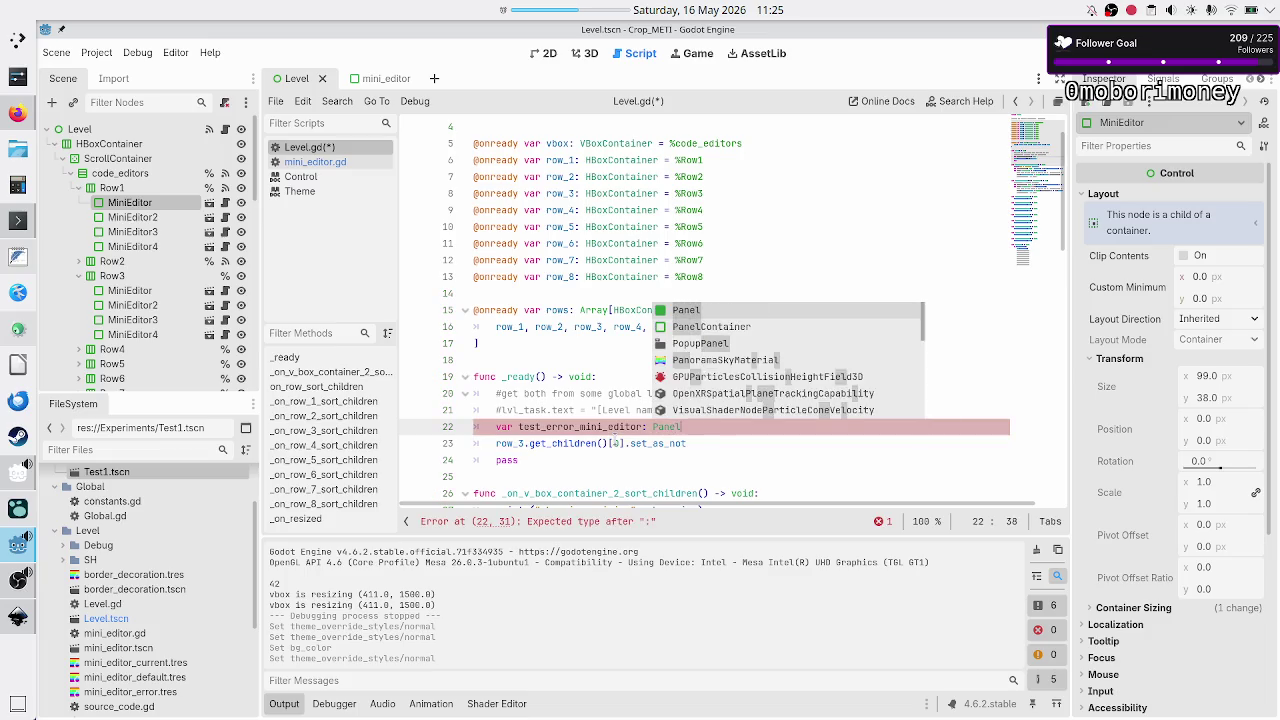
key(Down)
key(Return)
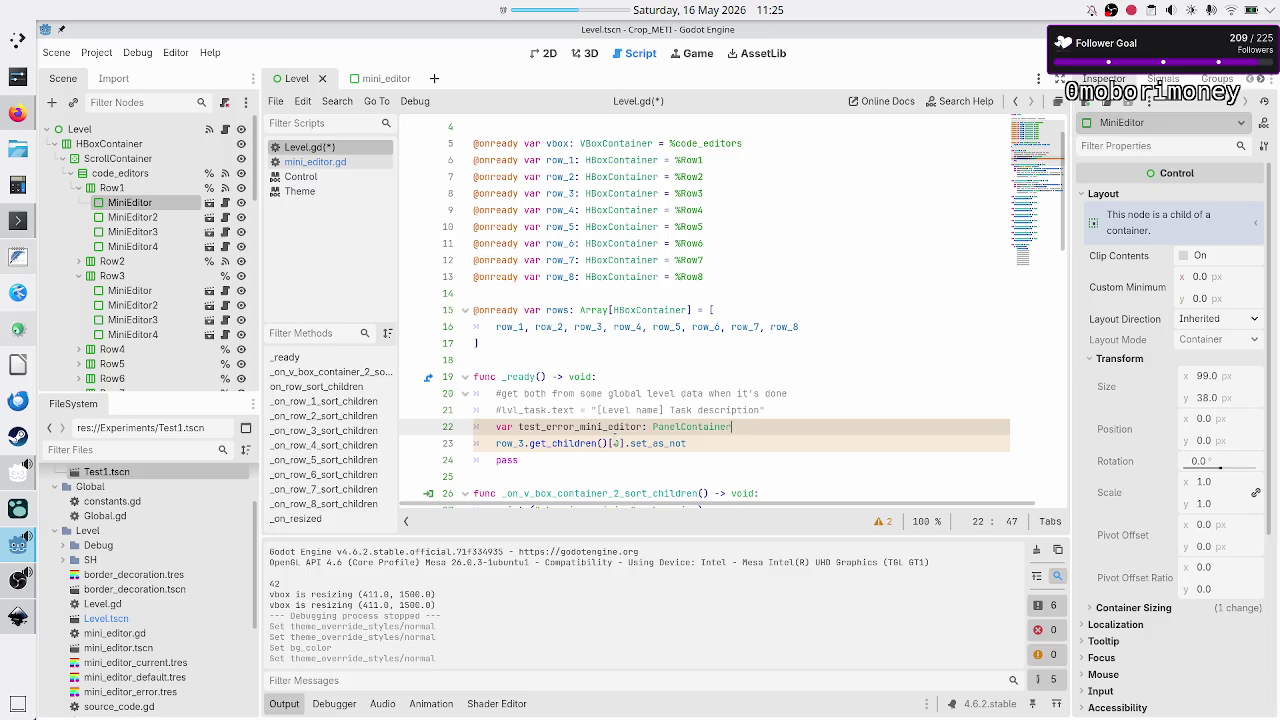
text(= row)
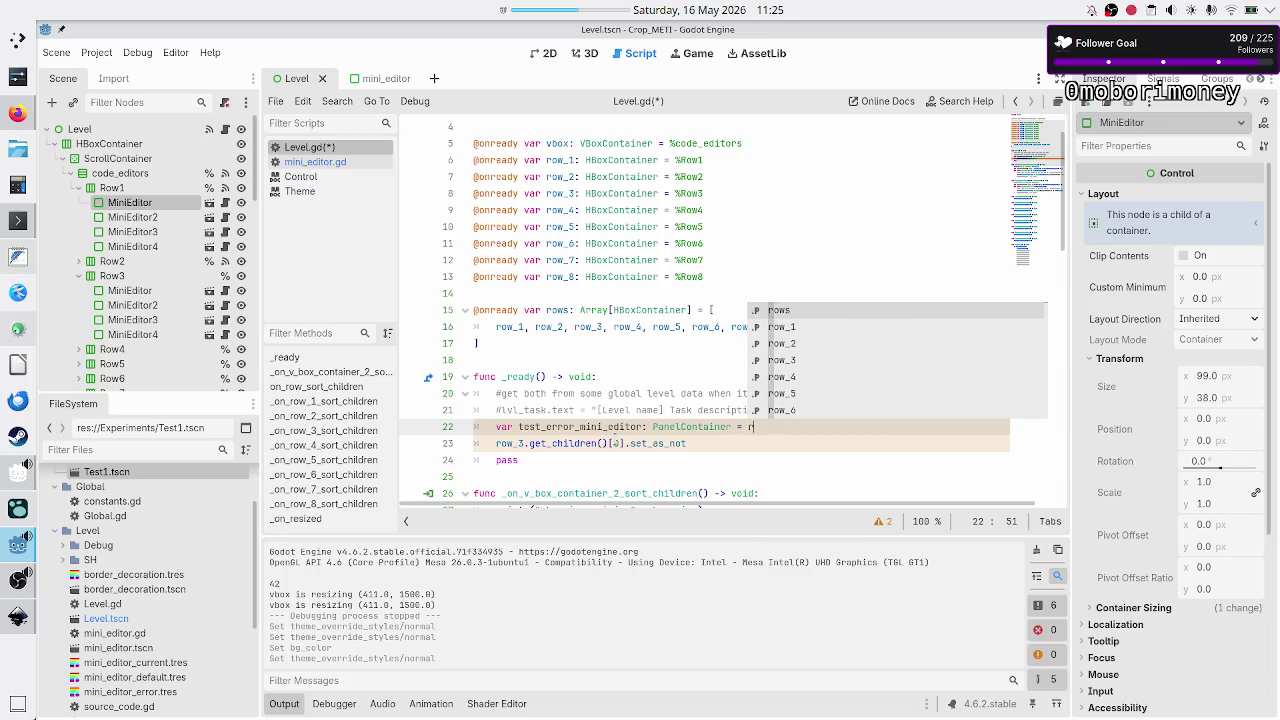
text(_3)
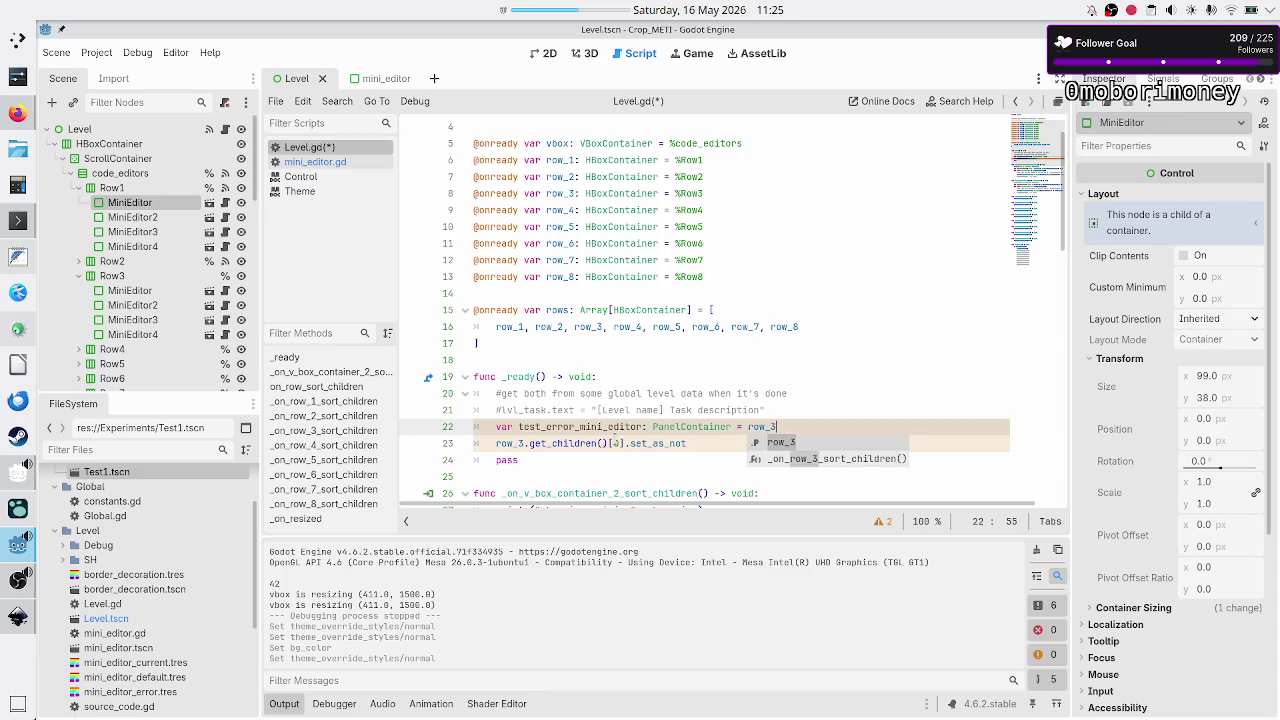
text(.get_)
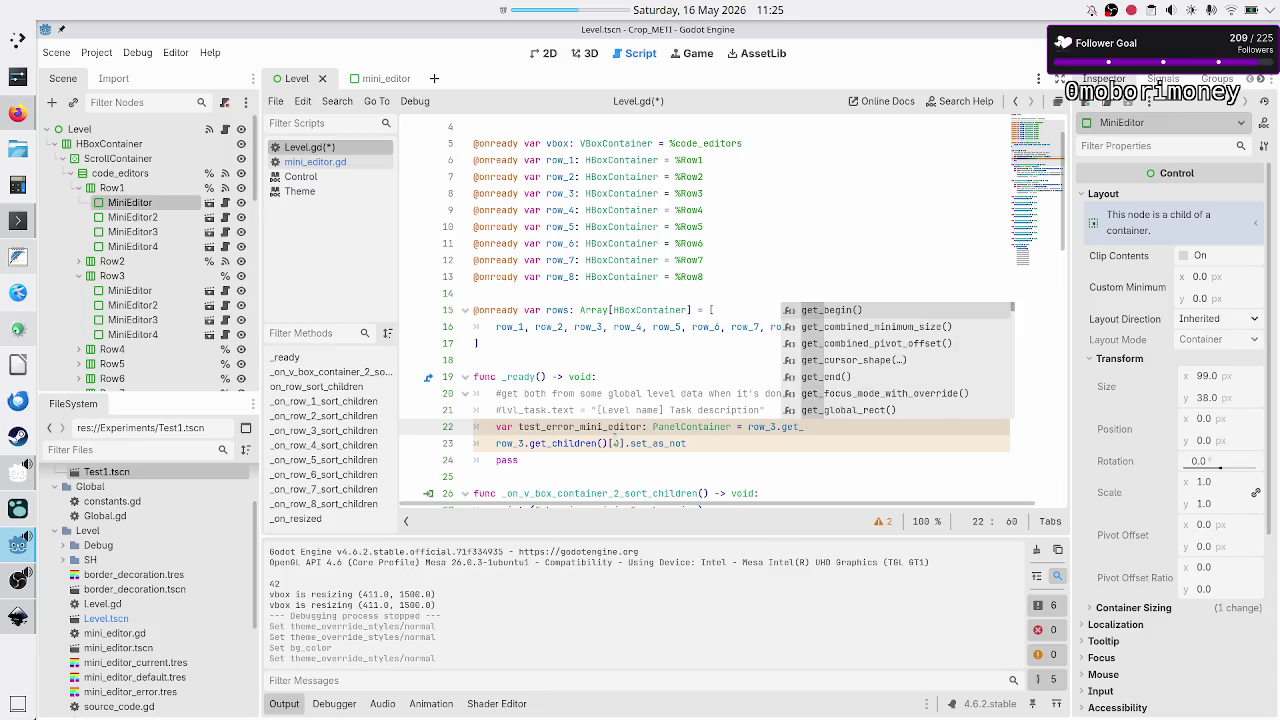
text(ch)
key(Down)
key(Return)
text([0)
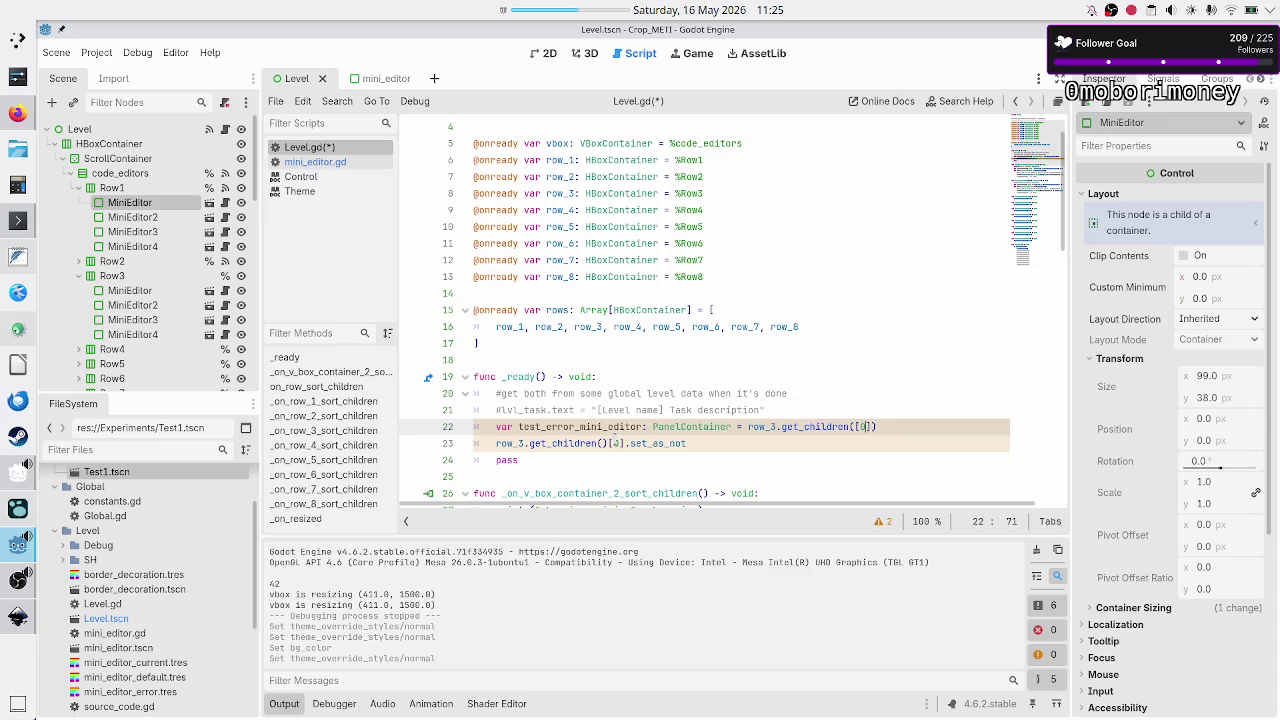
- Delete the old set_as_not line and finish the assignment with ()[0]
key(Down)
key(BackSpace)
key(BackSpace)
key(BackSpace)
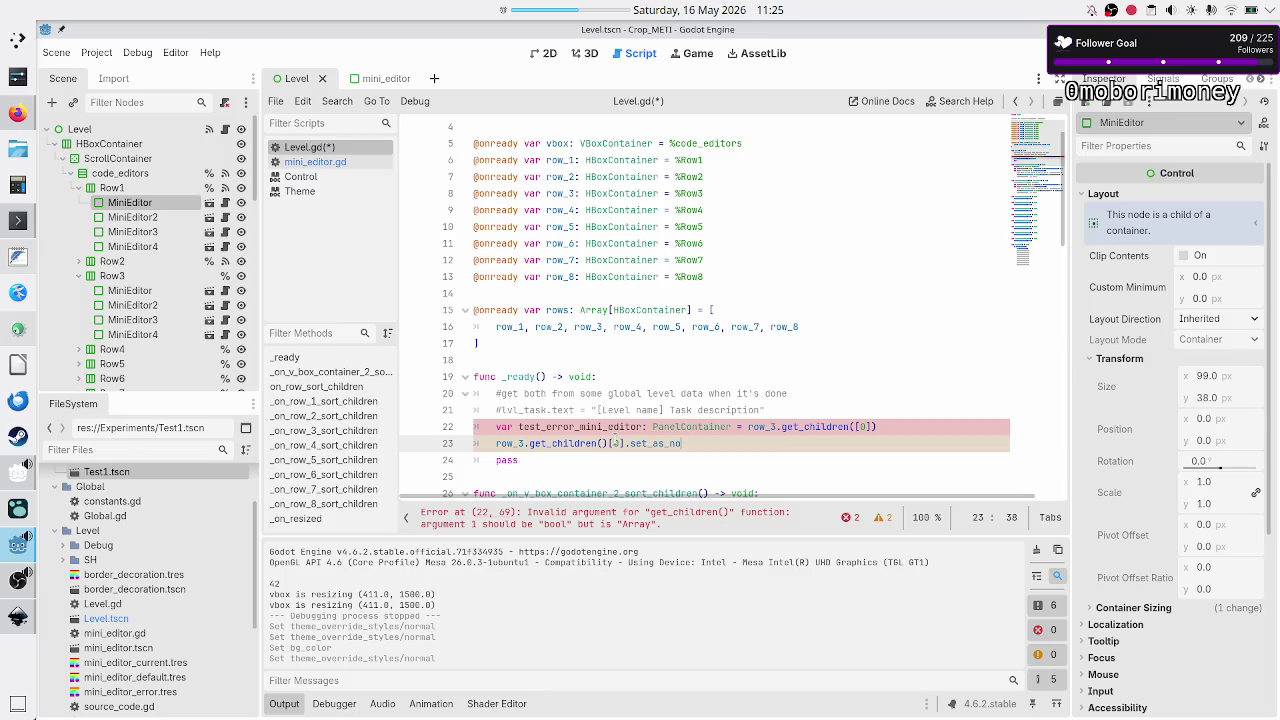
key(BackSpace)
key(BackSpace)
key(BackSpace)
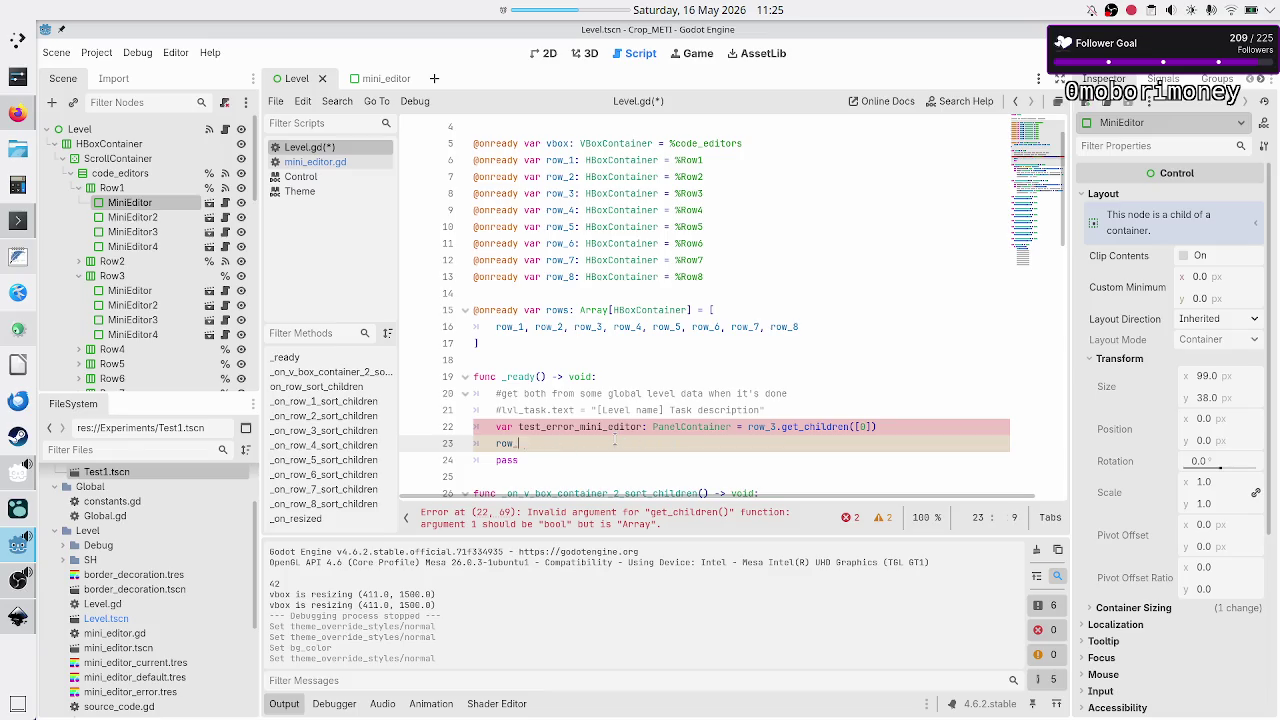
key(BackSpace)
key(BackSpace)
key(BackSpace)
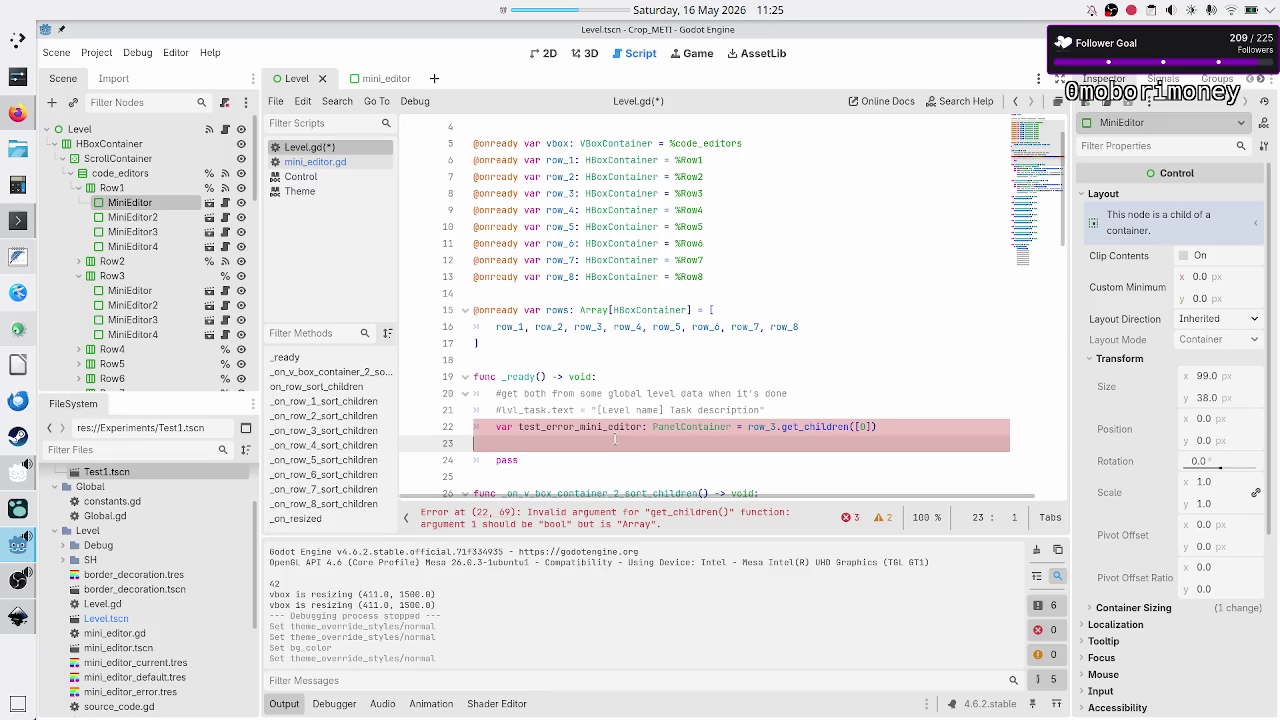
key(BackSpace)
key(BackSpace)
key(BackSpace)
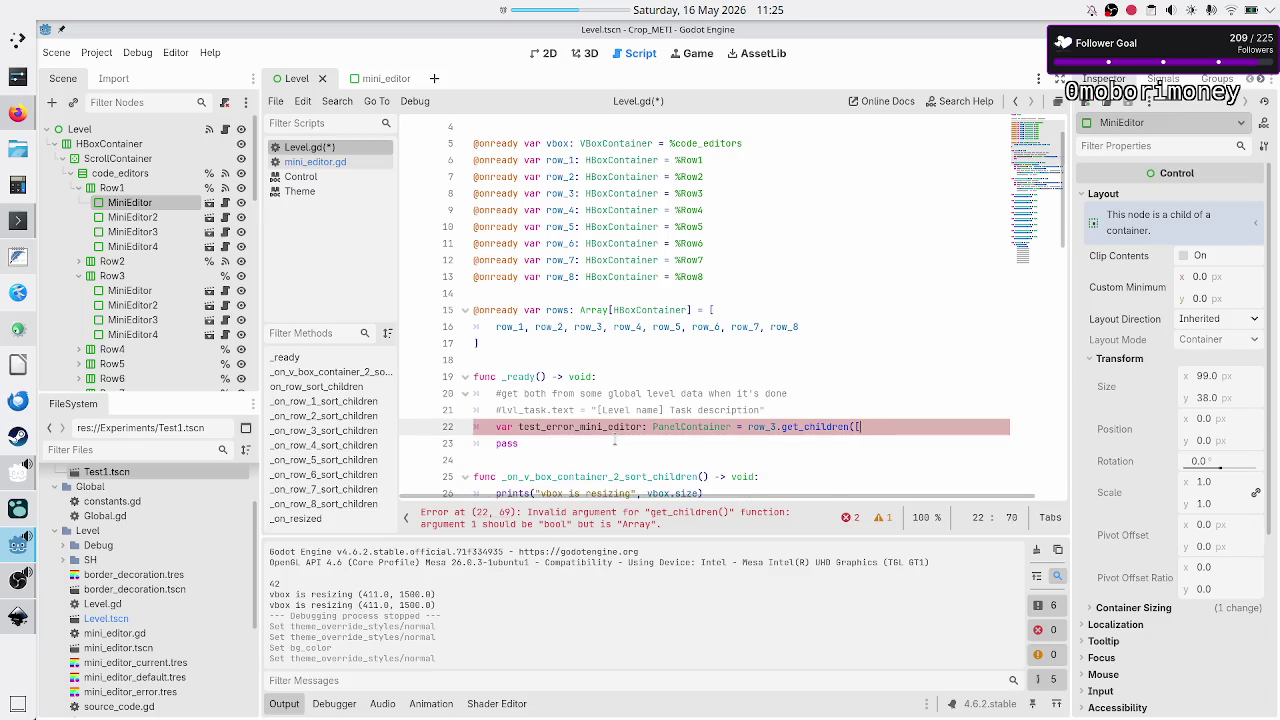
text(())
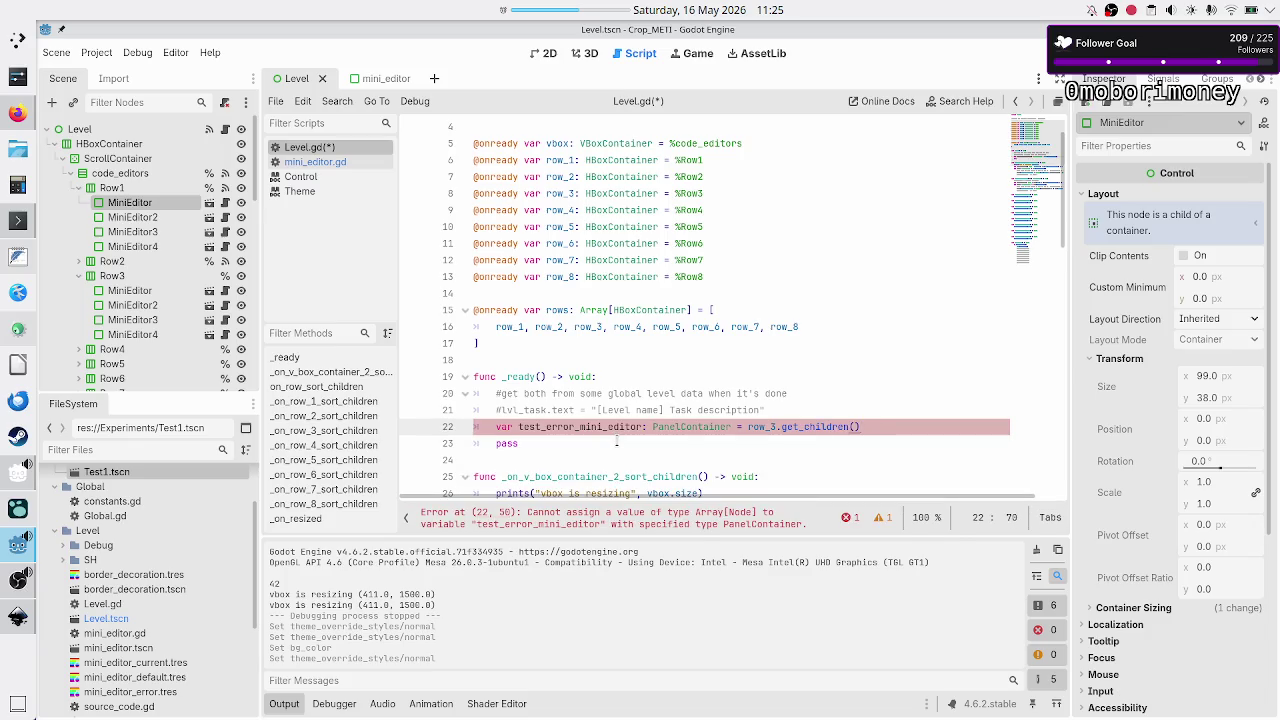
text([0])
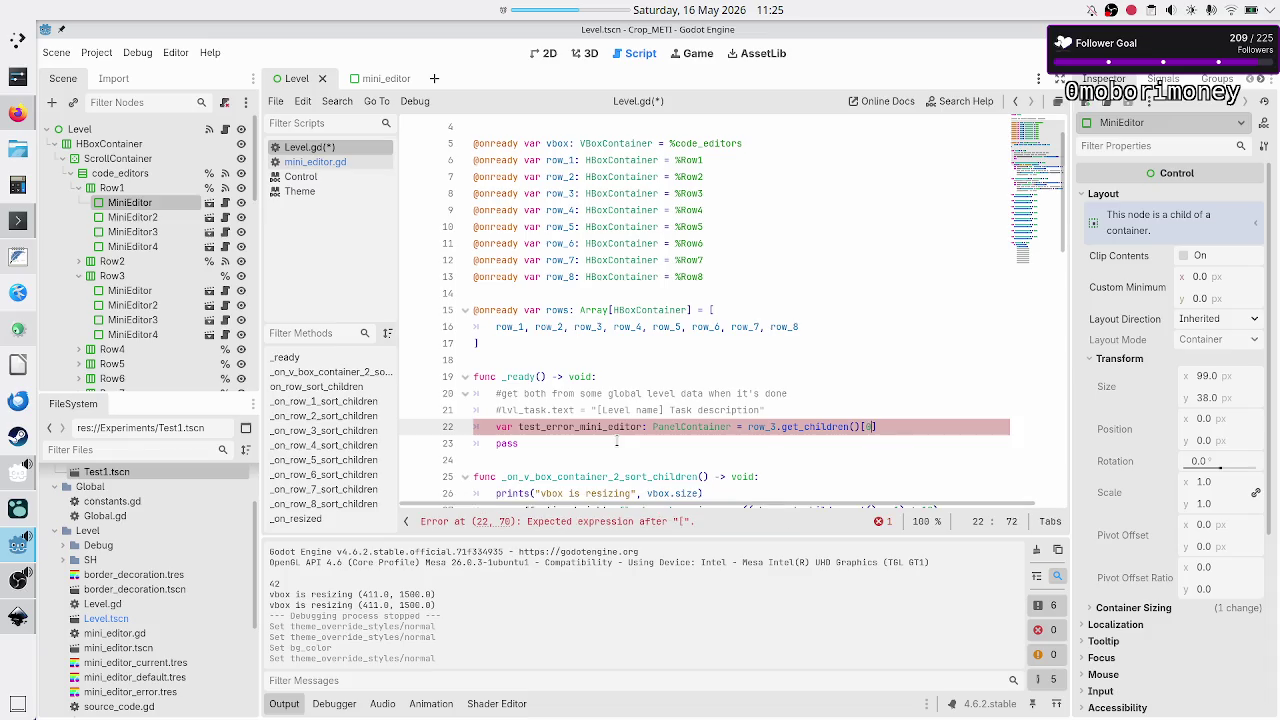
- Begin a test_error_mini_editor.set_as_ call on the next line
key(Return)
text(test_err)
key(Return)
text(.set)
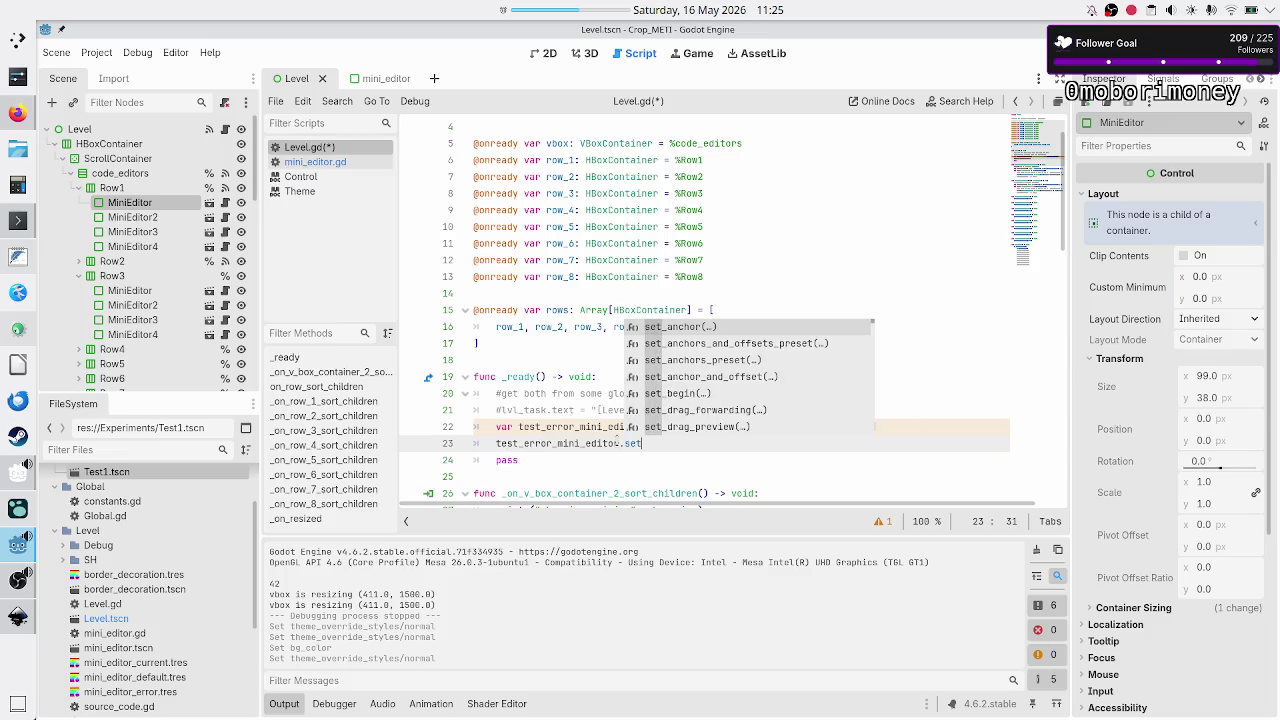
text(_as_)
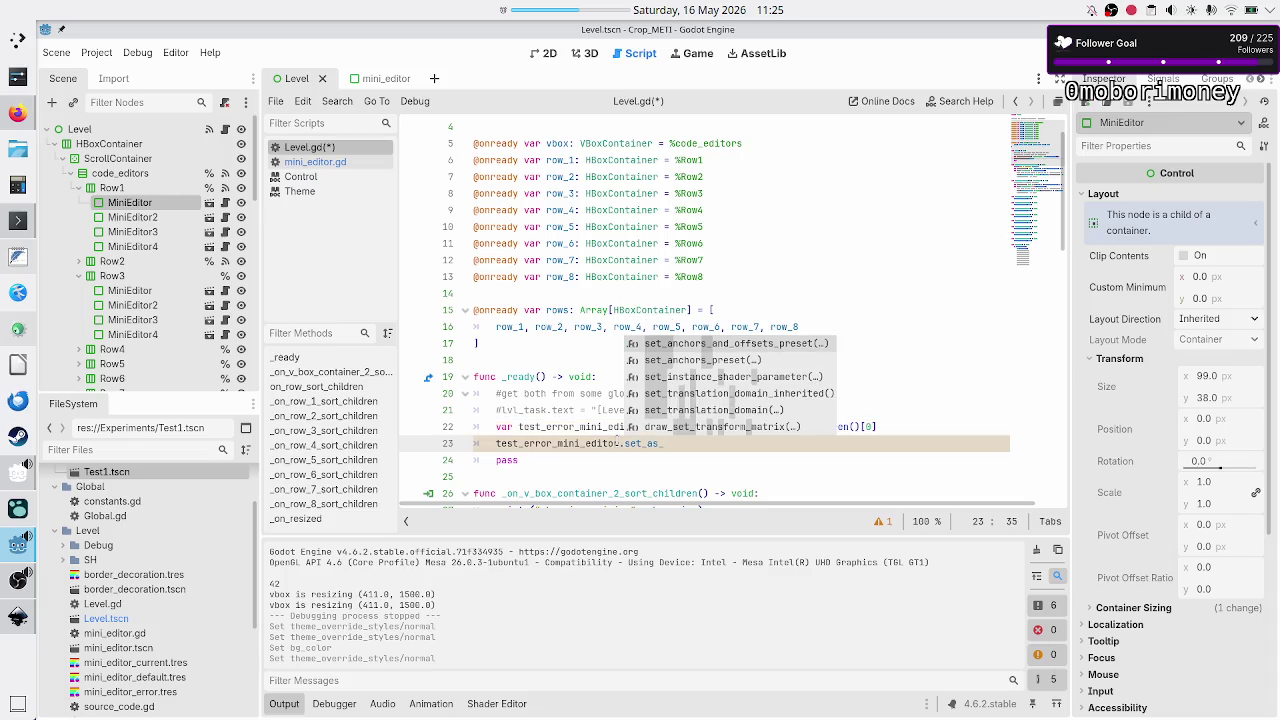
key(Escape)
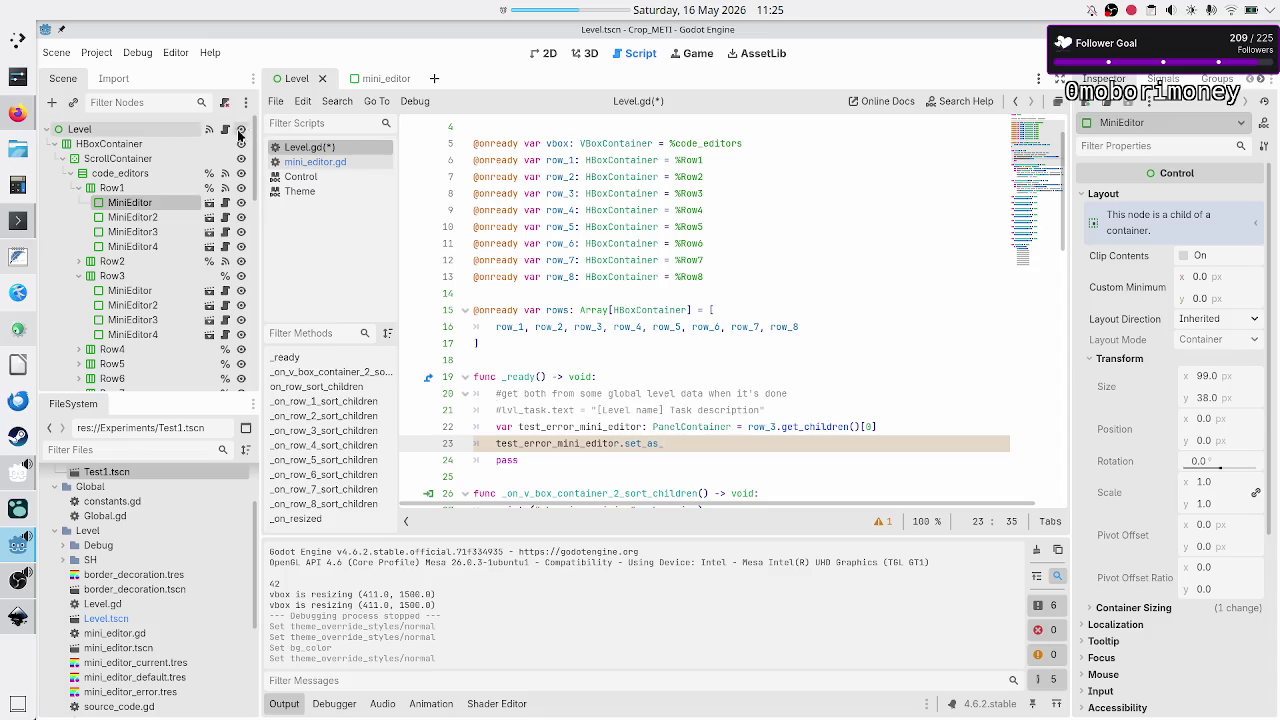
- Add 'class_name MiniEditor' to the start of mini_editor.gd, save, and return to Level.gd
click(369, 84)
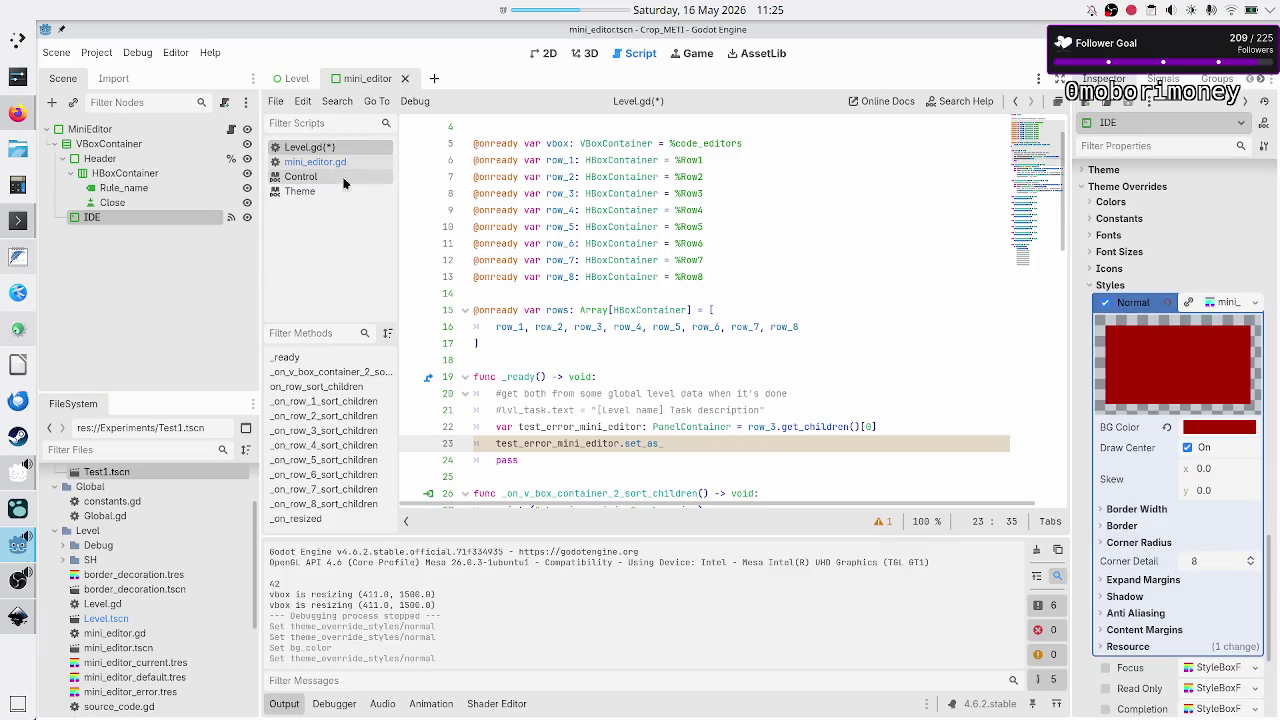
click(231, 130)
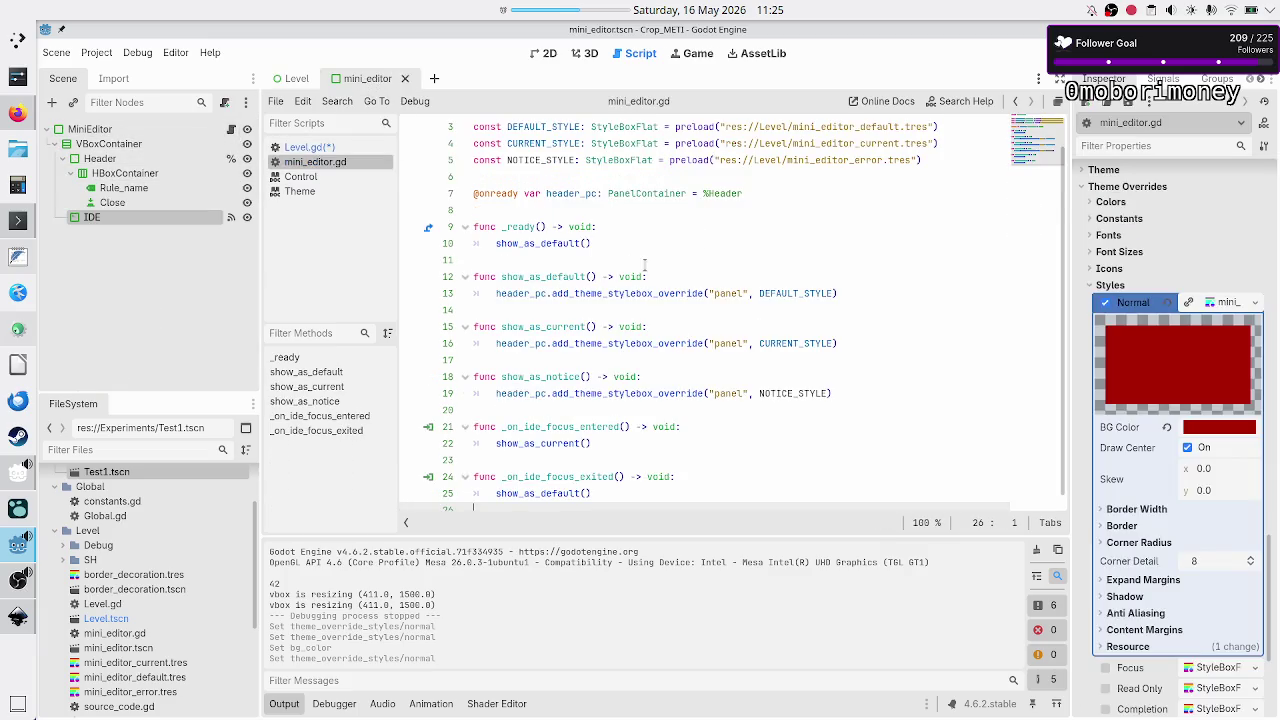
click(631, 144)
key(Up)
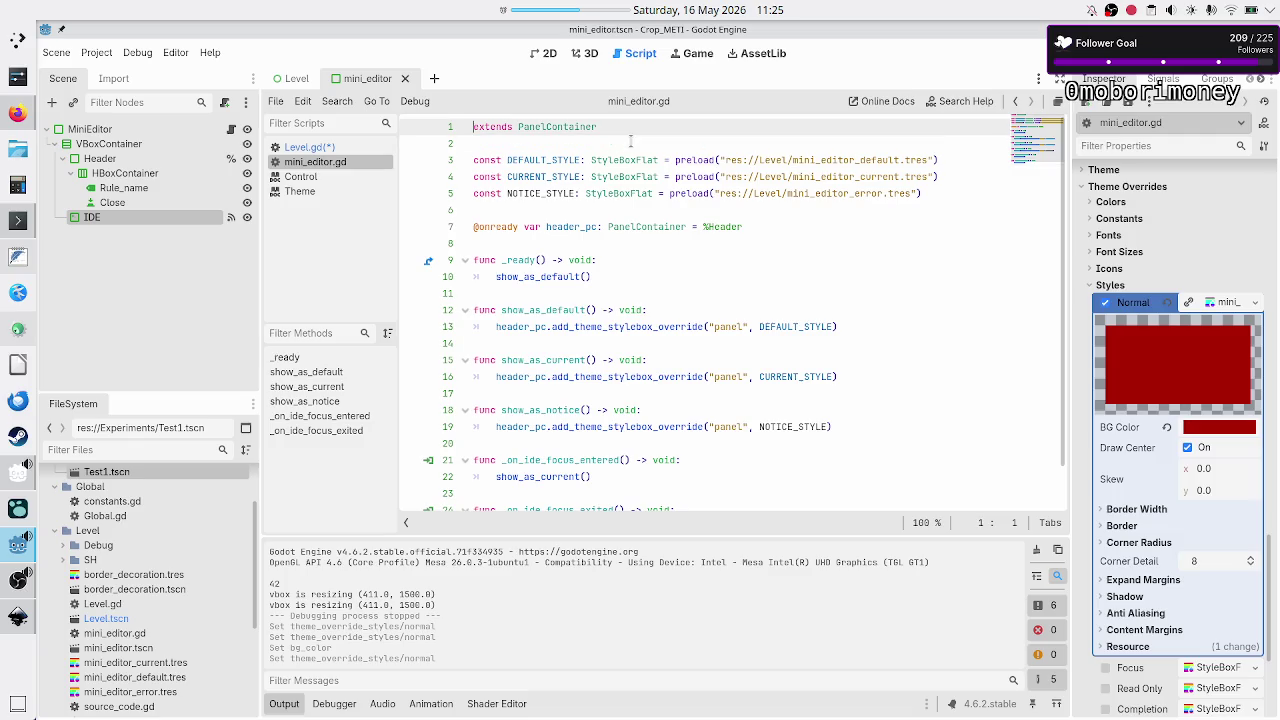
text(class_na)
key(Return)
text(Mini)
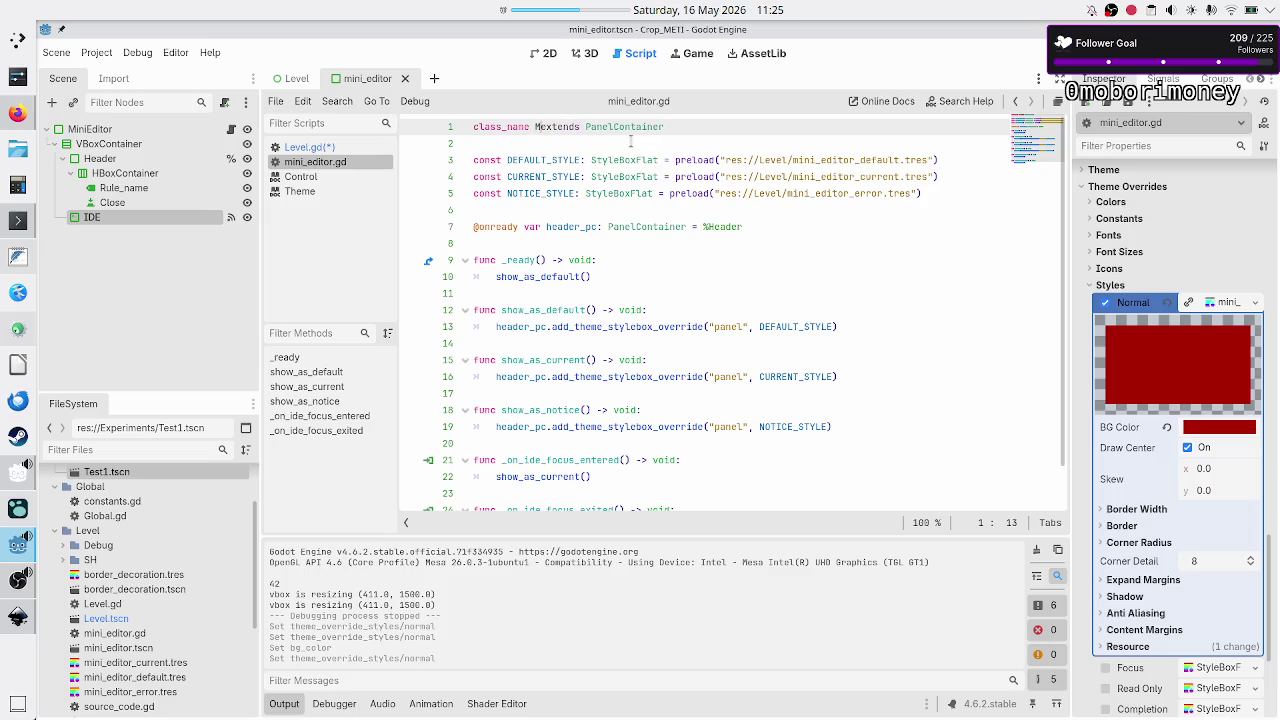
text(Editor)
key(ctrl+s)
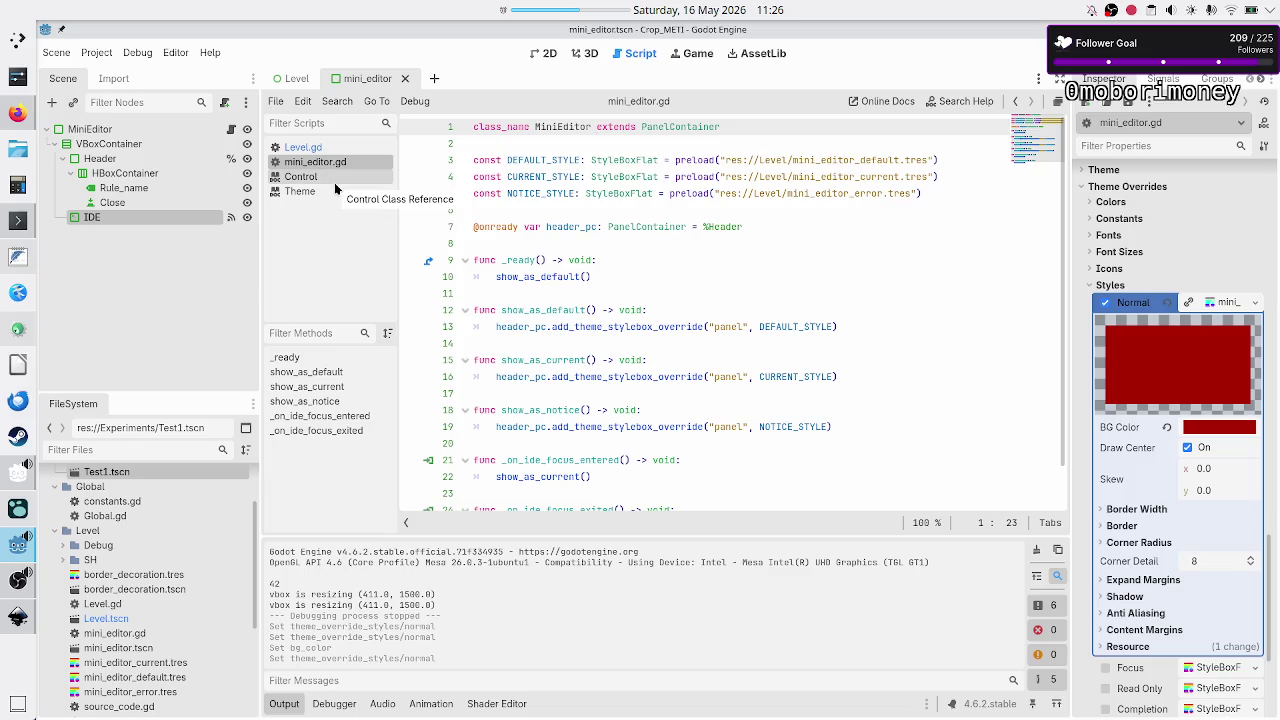
click(303, 147)
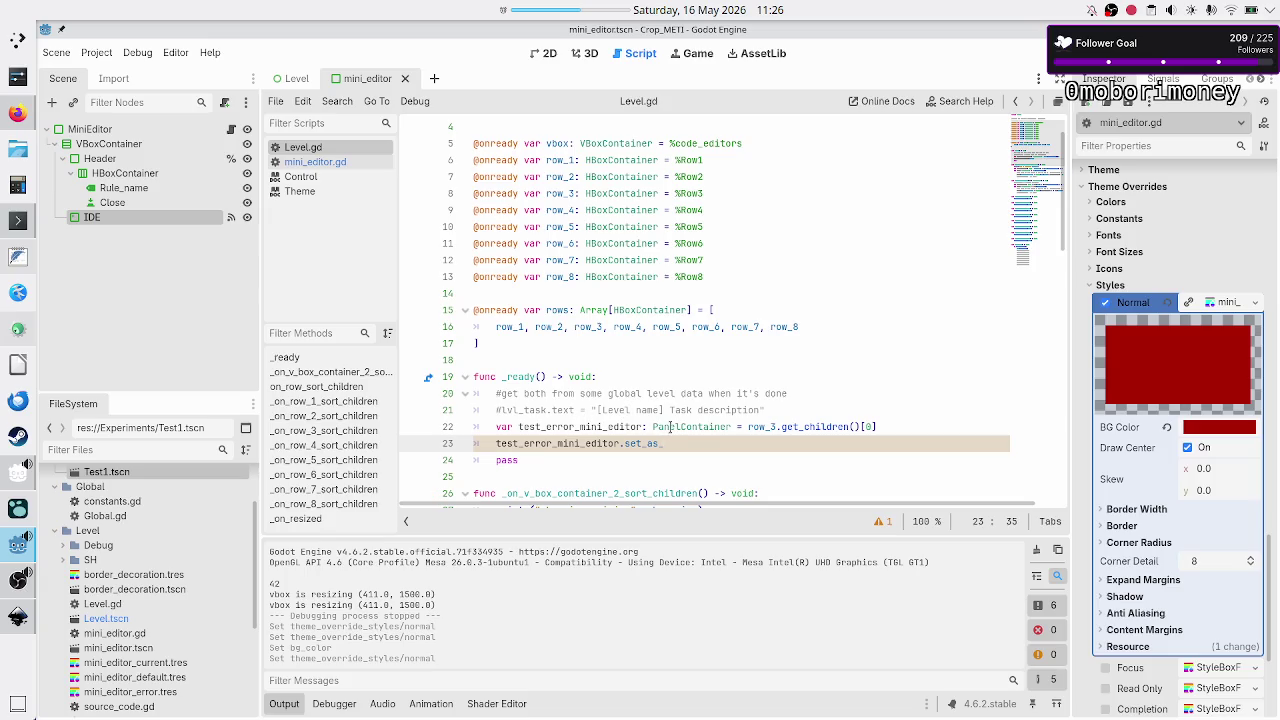
- Change the variable's type hint to MiniEditor and extend line 23 to set_as_no
double_click(670, 427)
key(BackSpace)
text(MiniEditor)
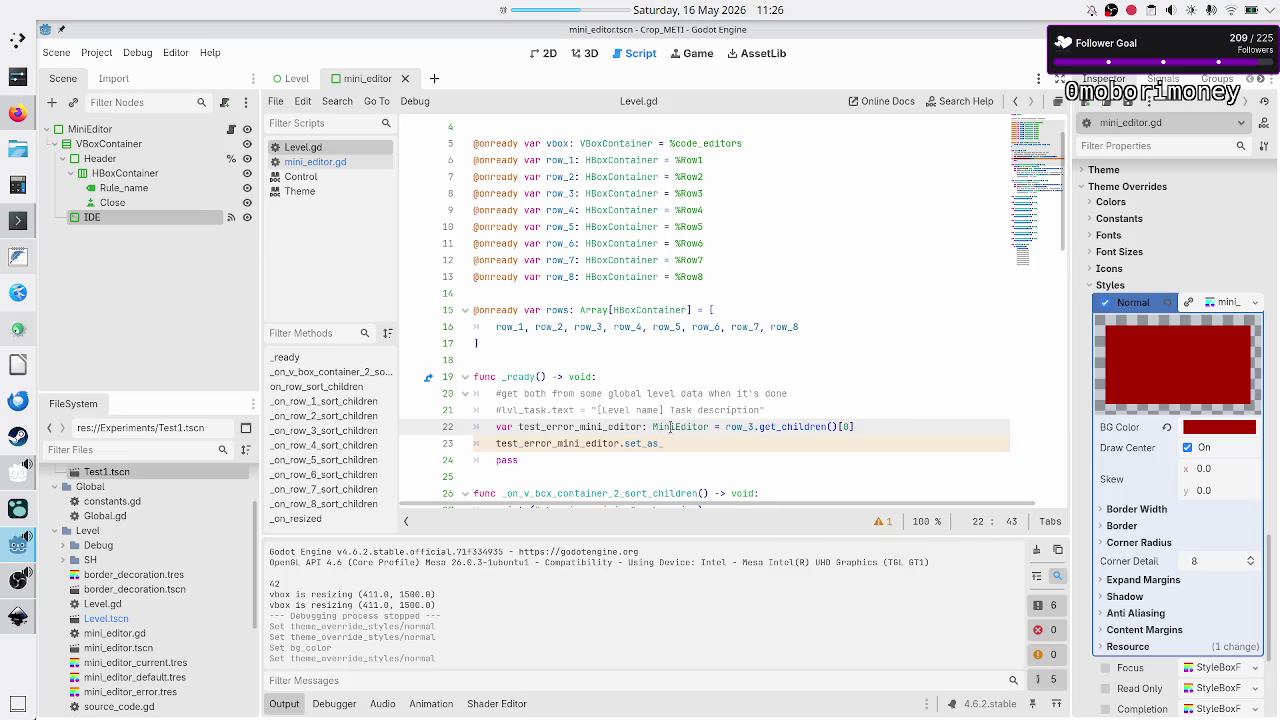
key(Down)
key(BackSpace)
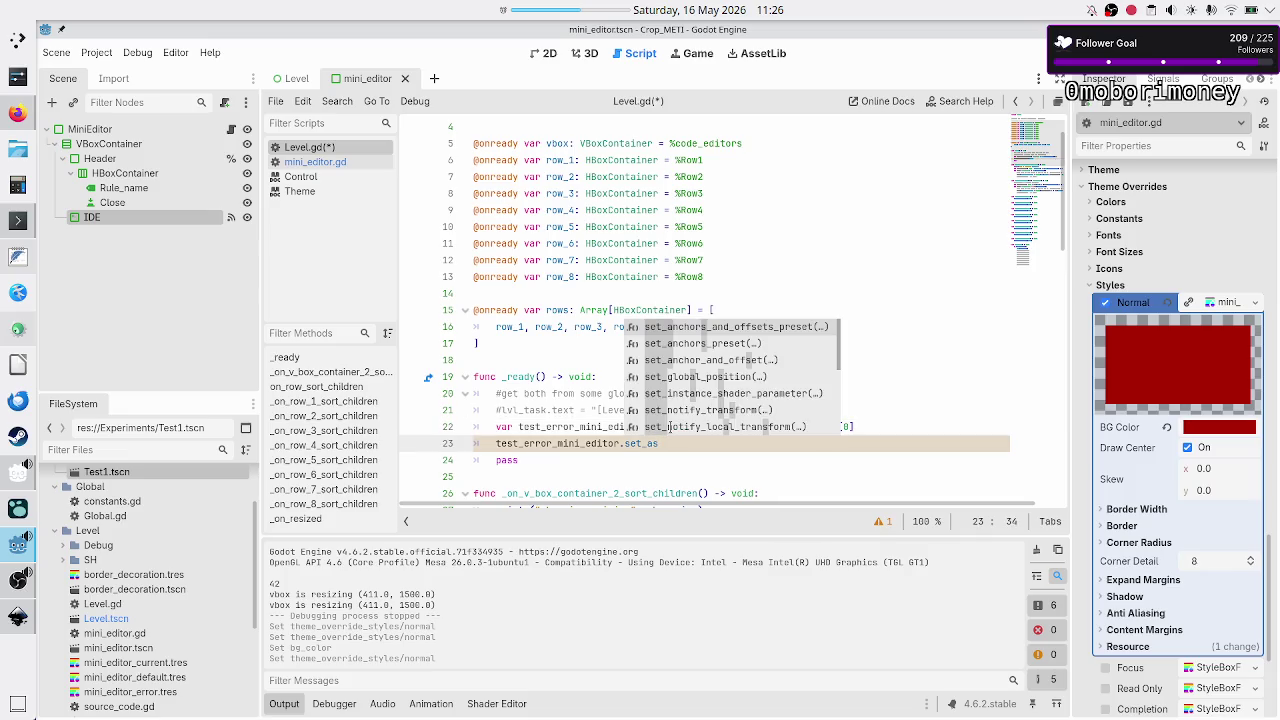
text(_)
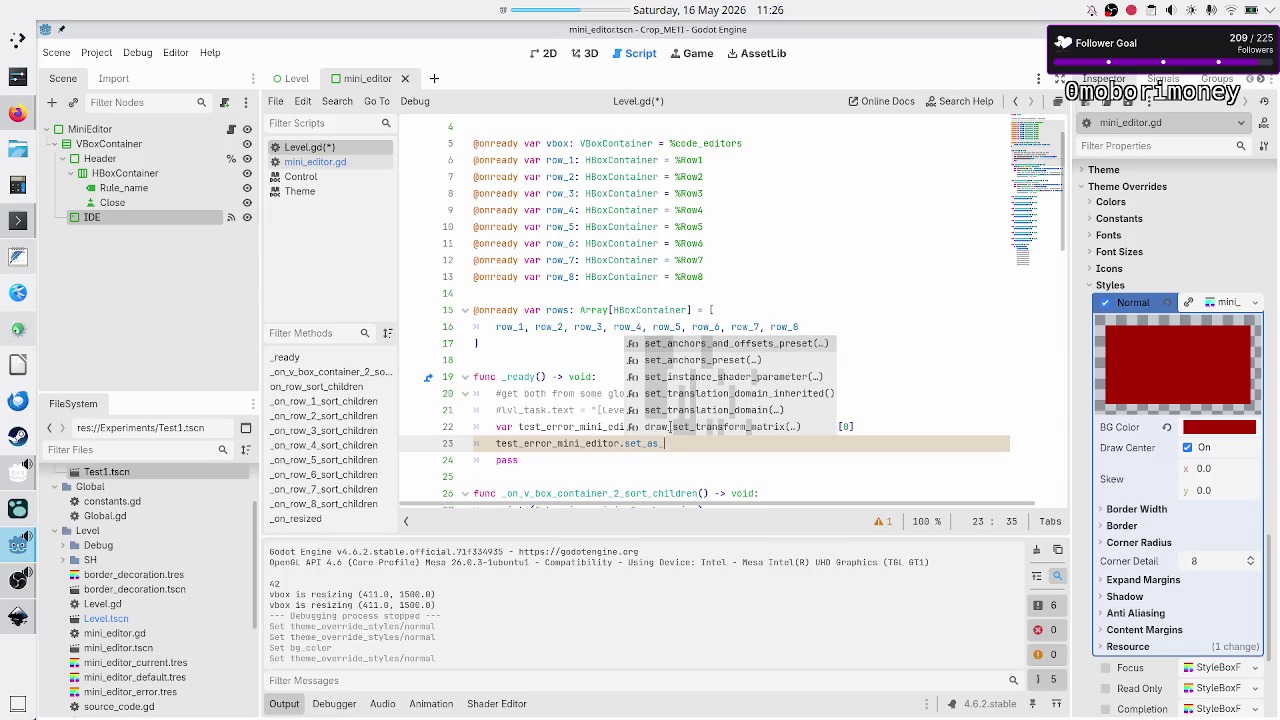
text(no)
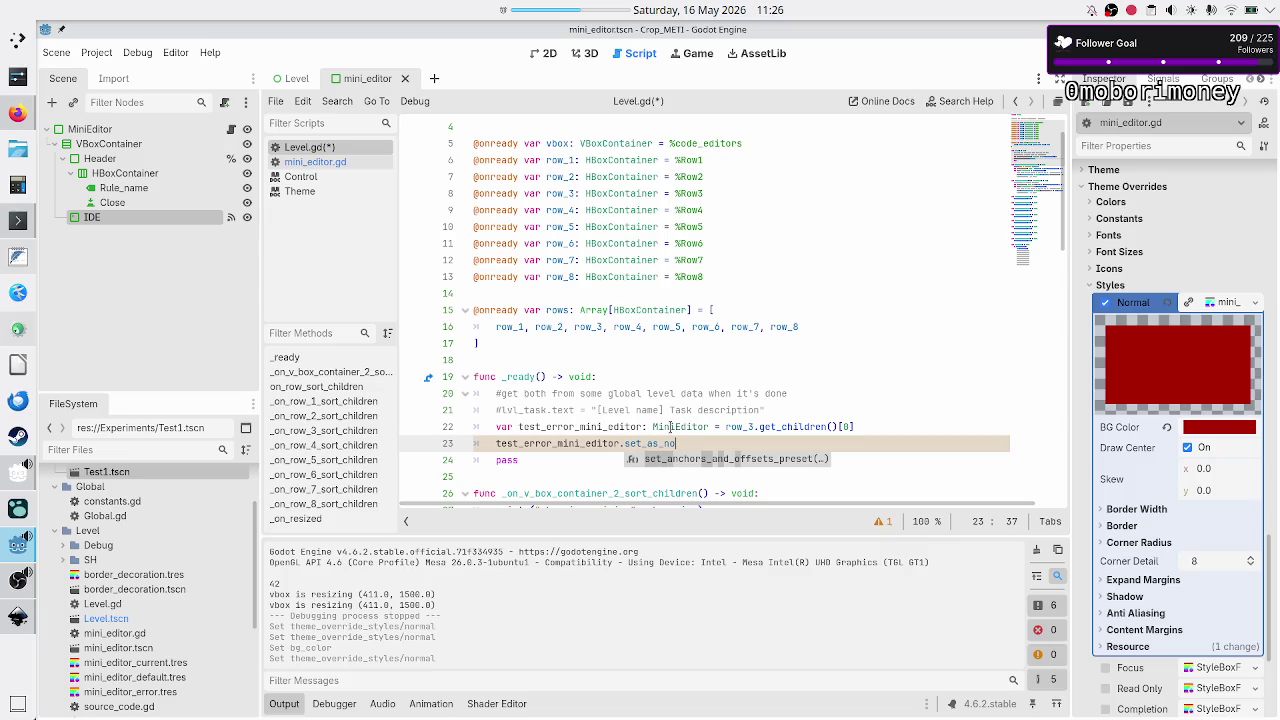
key(Escape)
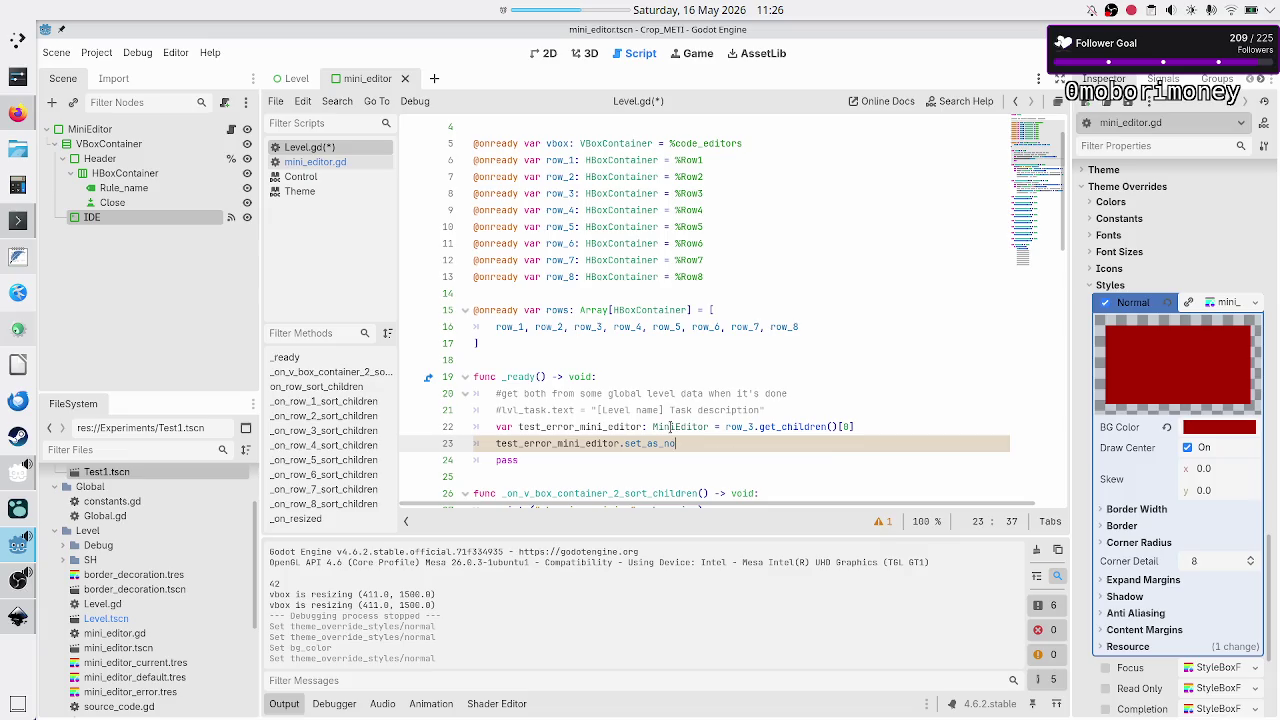
- Wrap line 22's row_3 child in parentheses and cast it 'as MiniEditor'
key(Up)
key(End)
key(ctrl+Left)
key(ctrl+Left)
key(ctrl+Left)
text(()
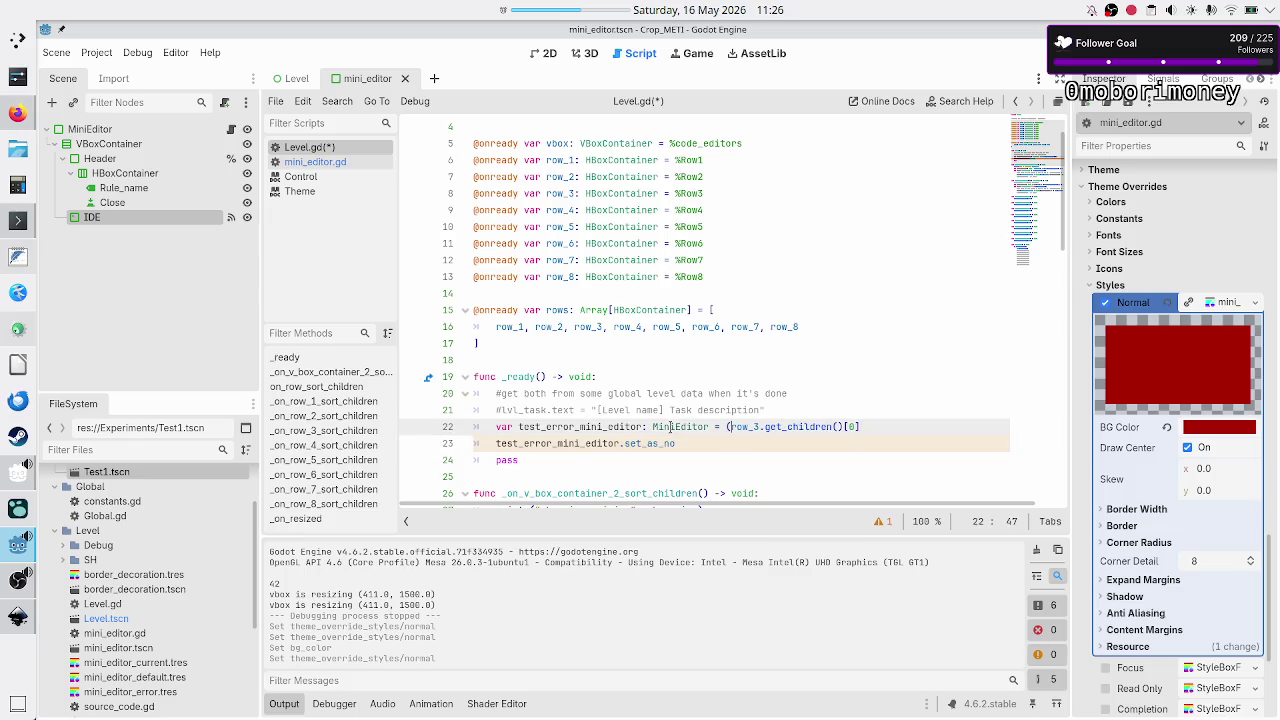
key(Home)
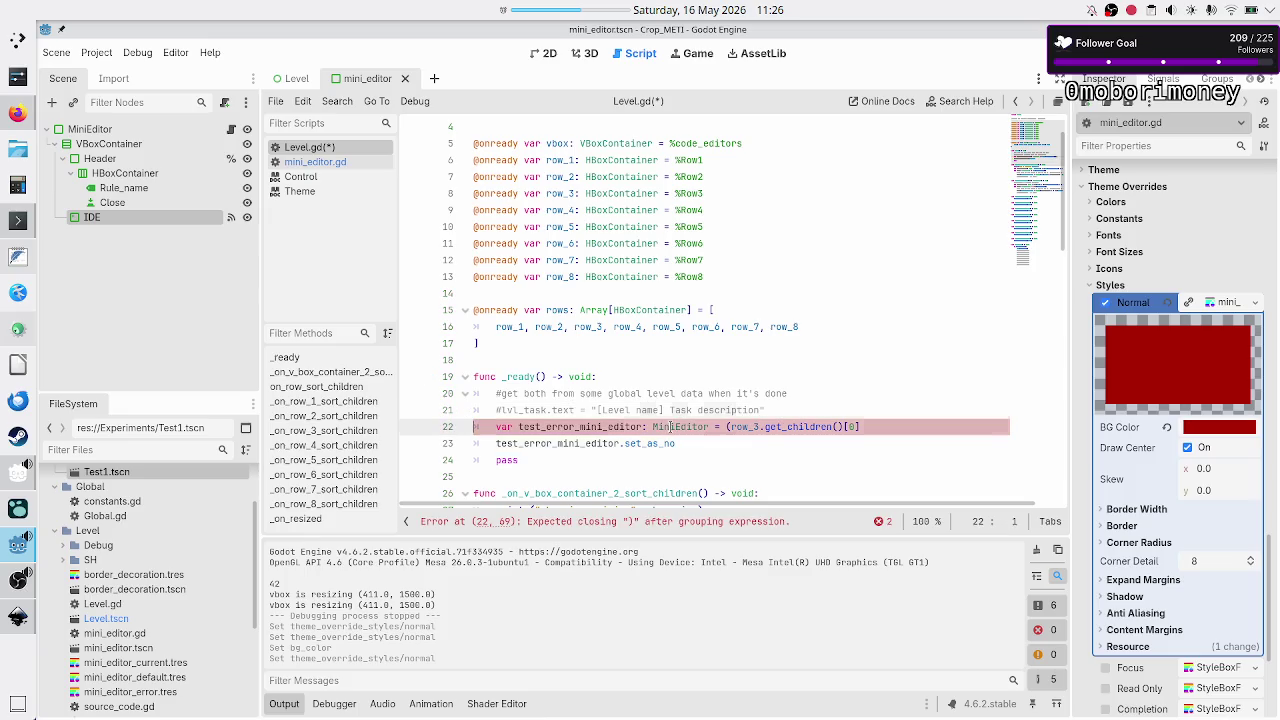
key(End)
text(as MiniEditor))
key(Down)
key(ctrl+space)
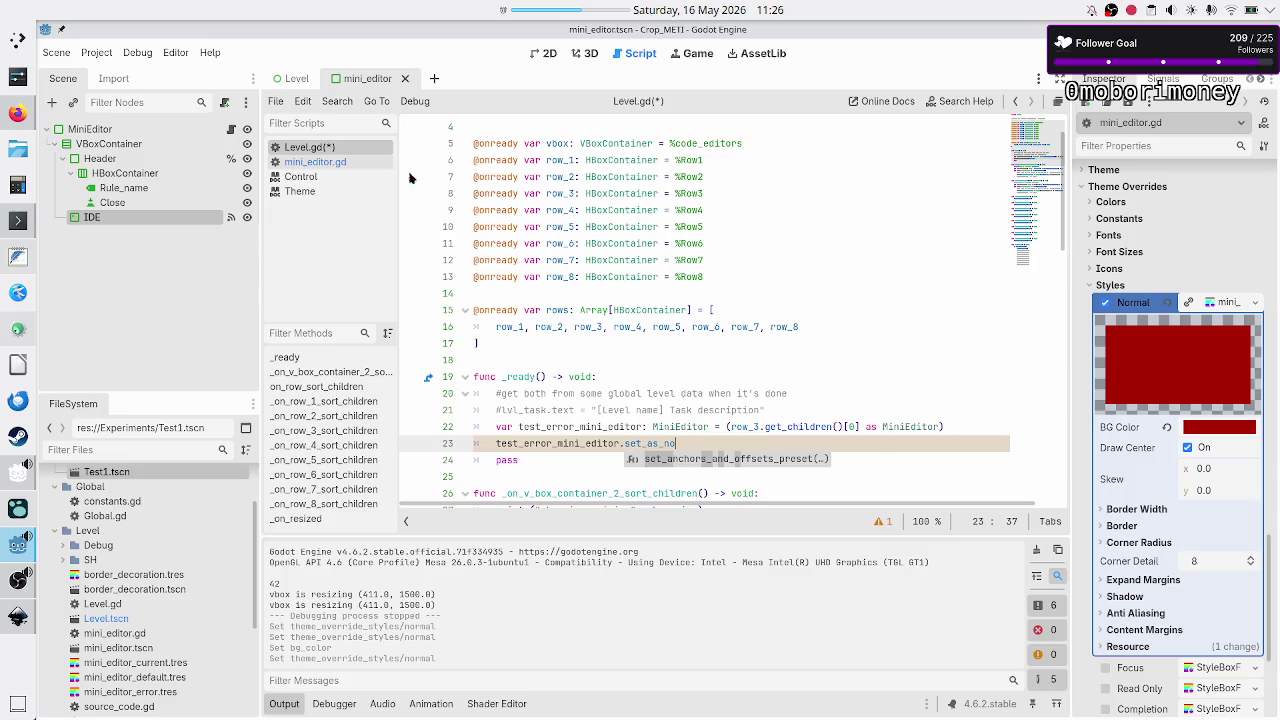
click(285, 78)
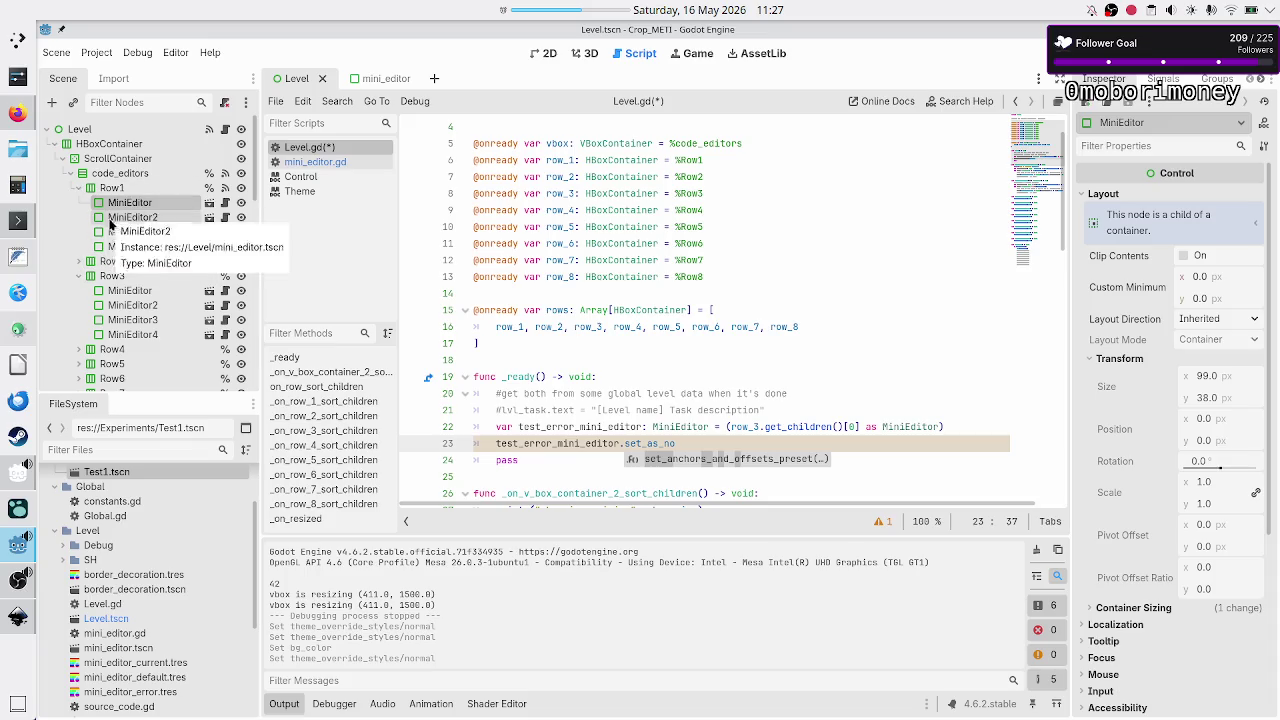
- Open the Row3 MiniEditors' attached script through the Inspector's sub-resource list
click(146, 291)
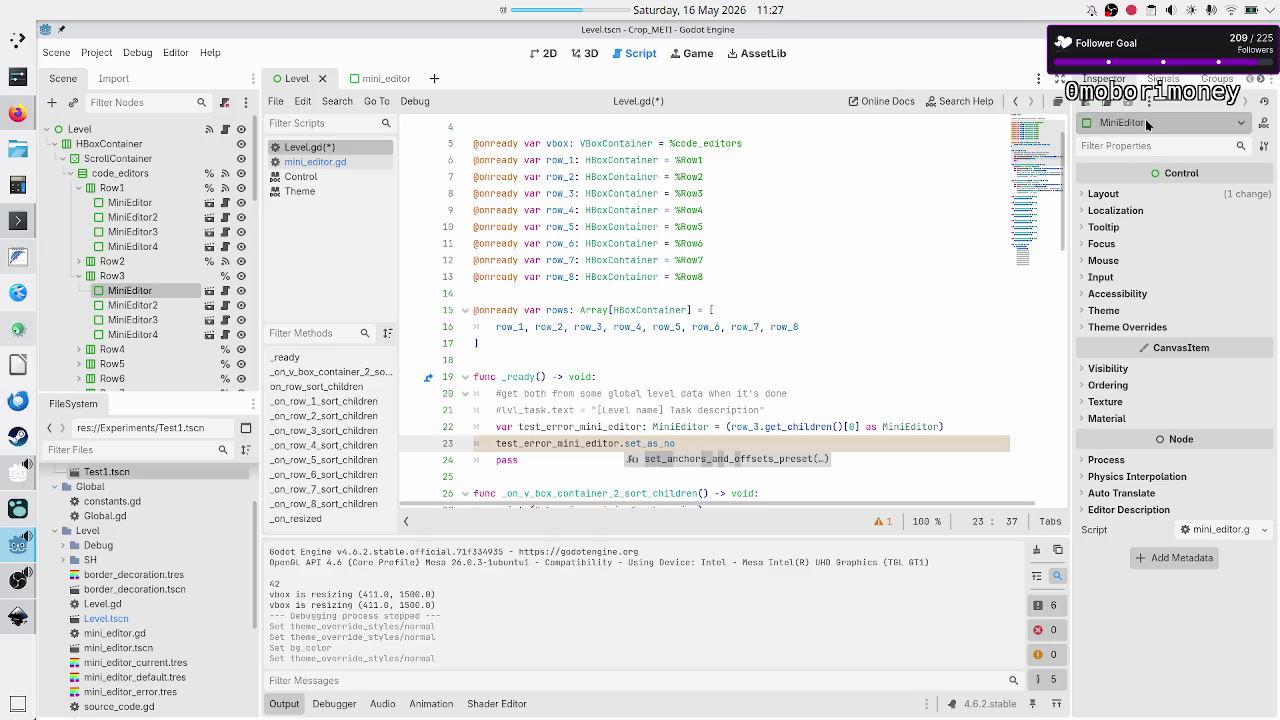
click(1238, 128)
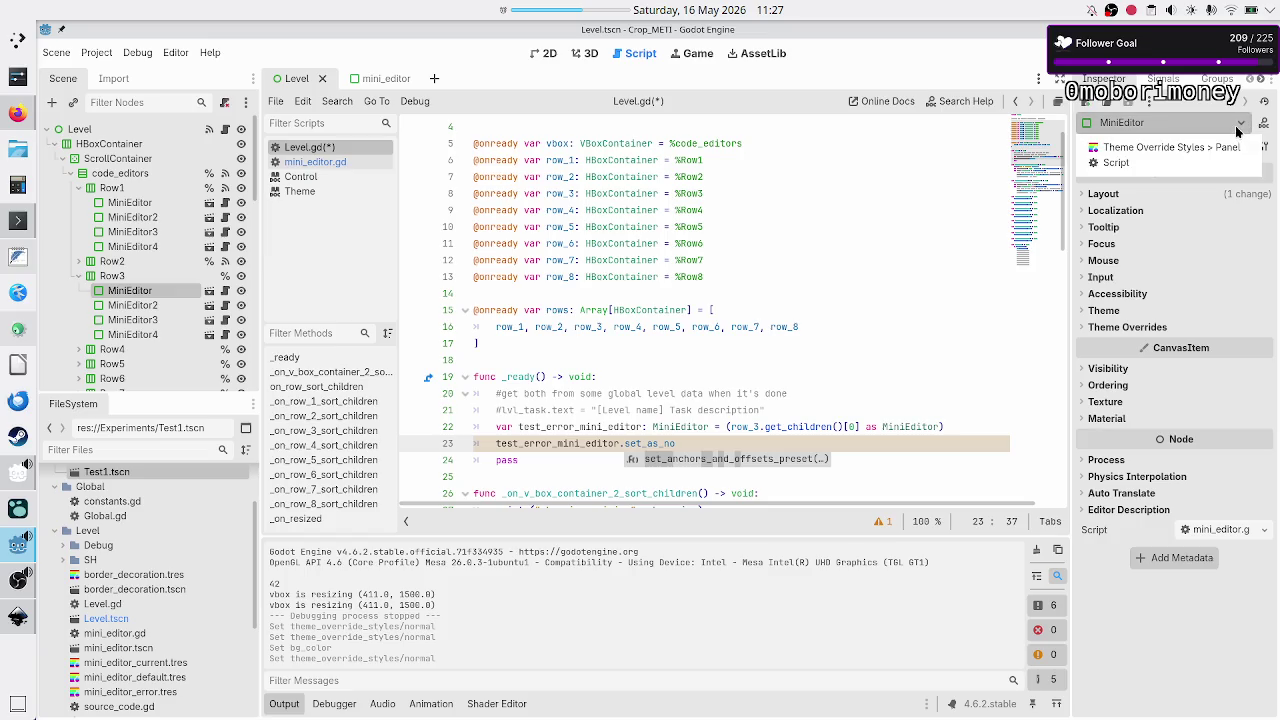
click(1238, 130)
click(1179, 127)
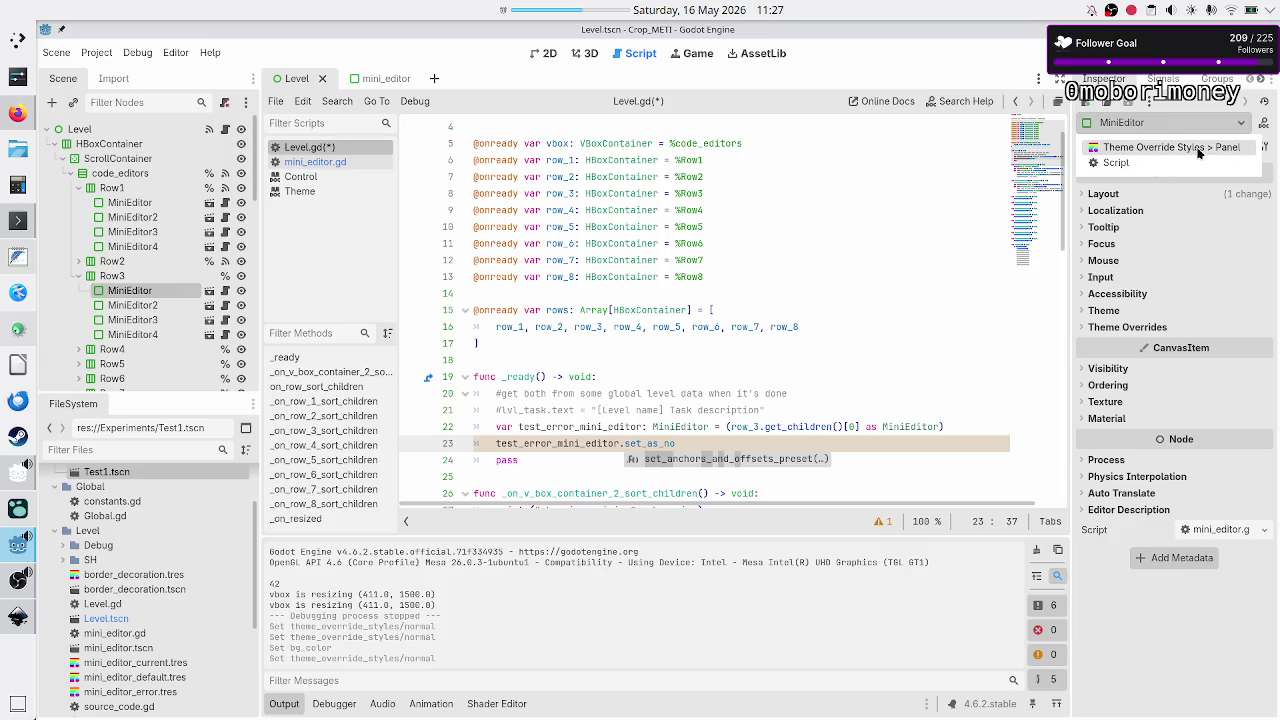
click(1174, 168)
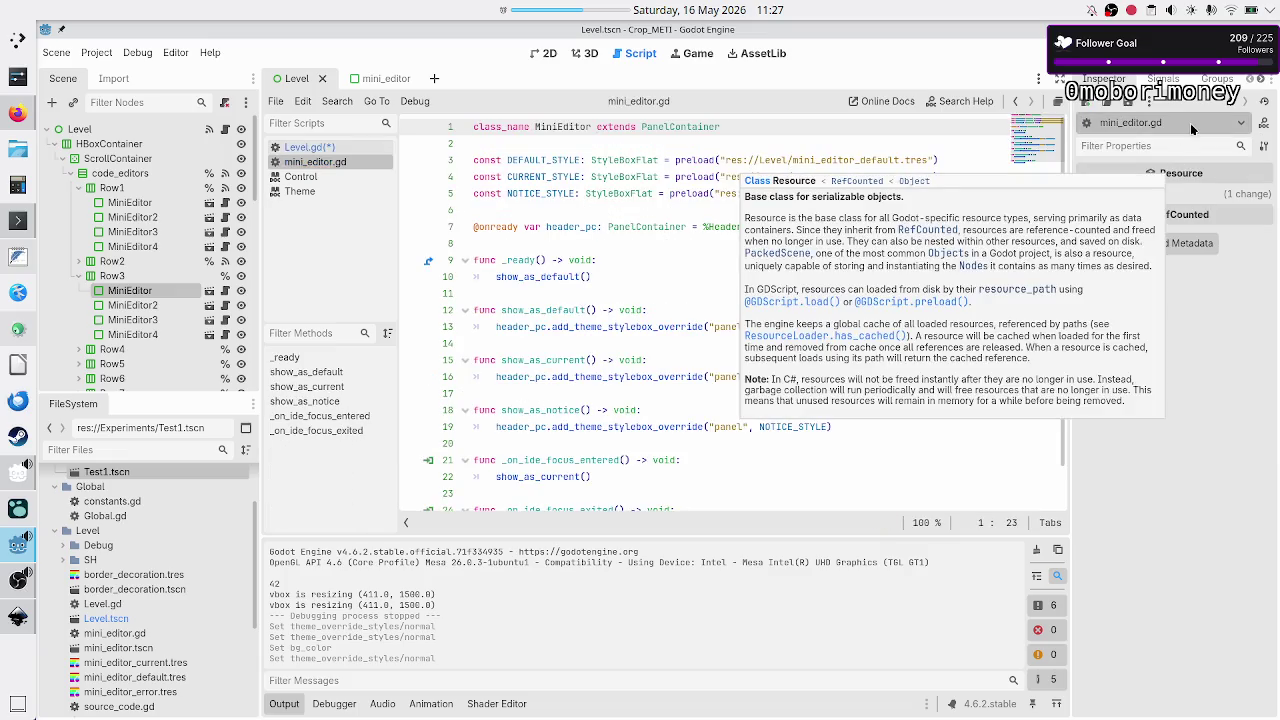
click(1190, 121)
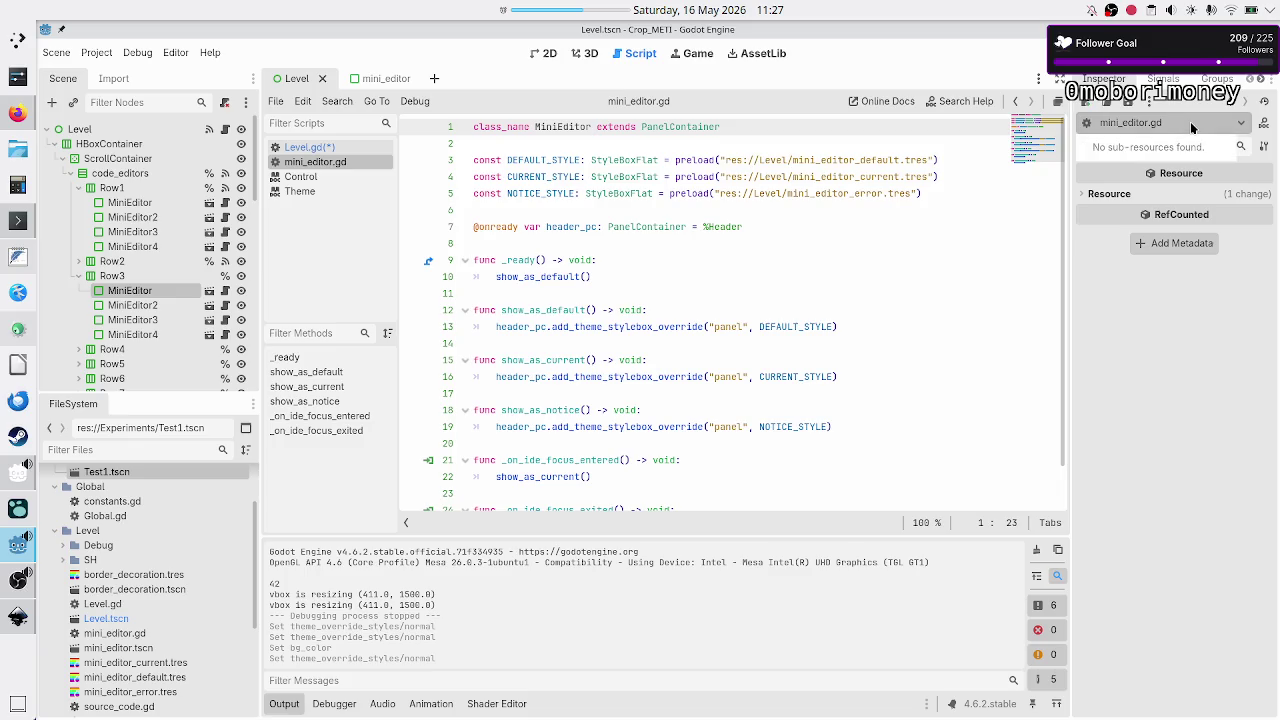
click(1166, 319)
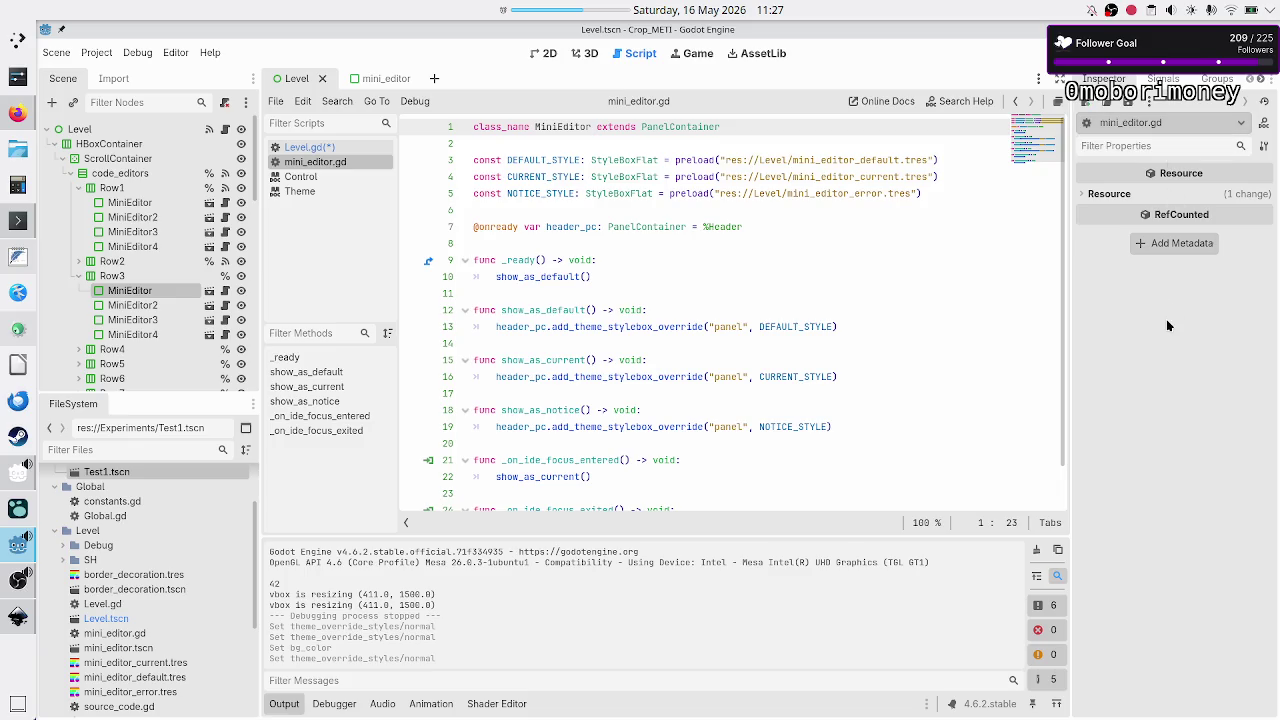
click(132, 291)
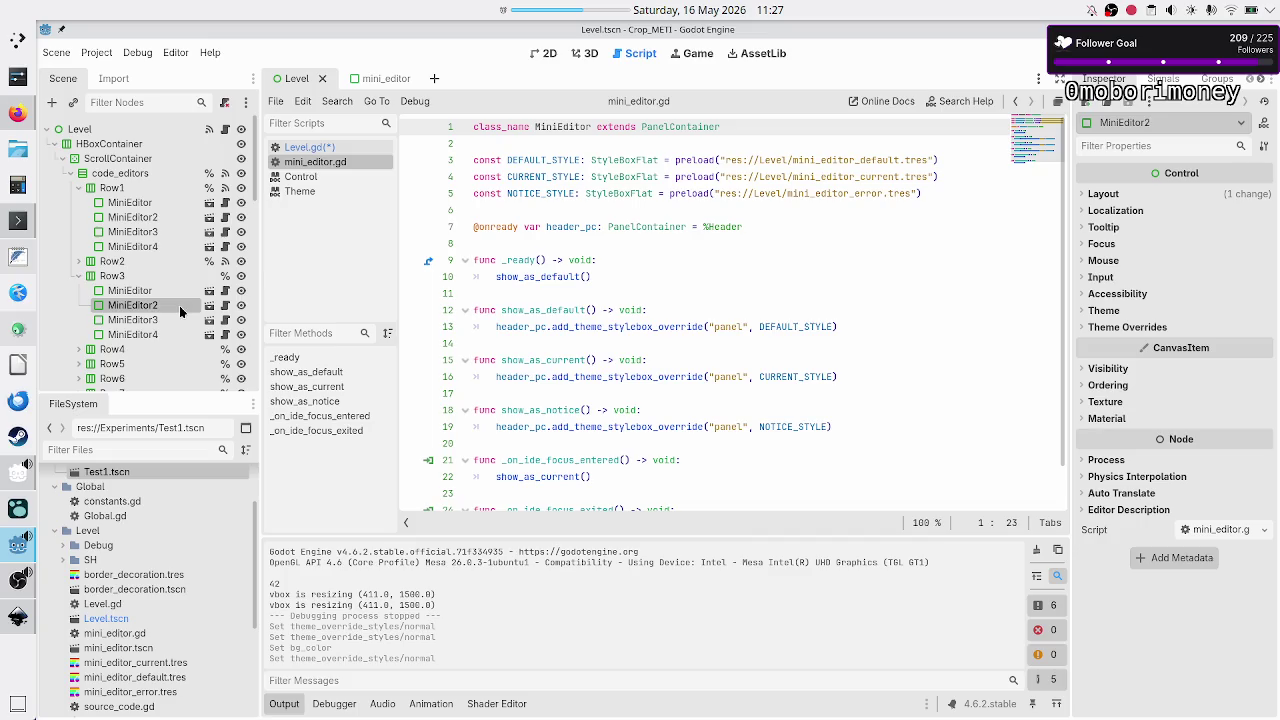
click(1200, 122)
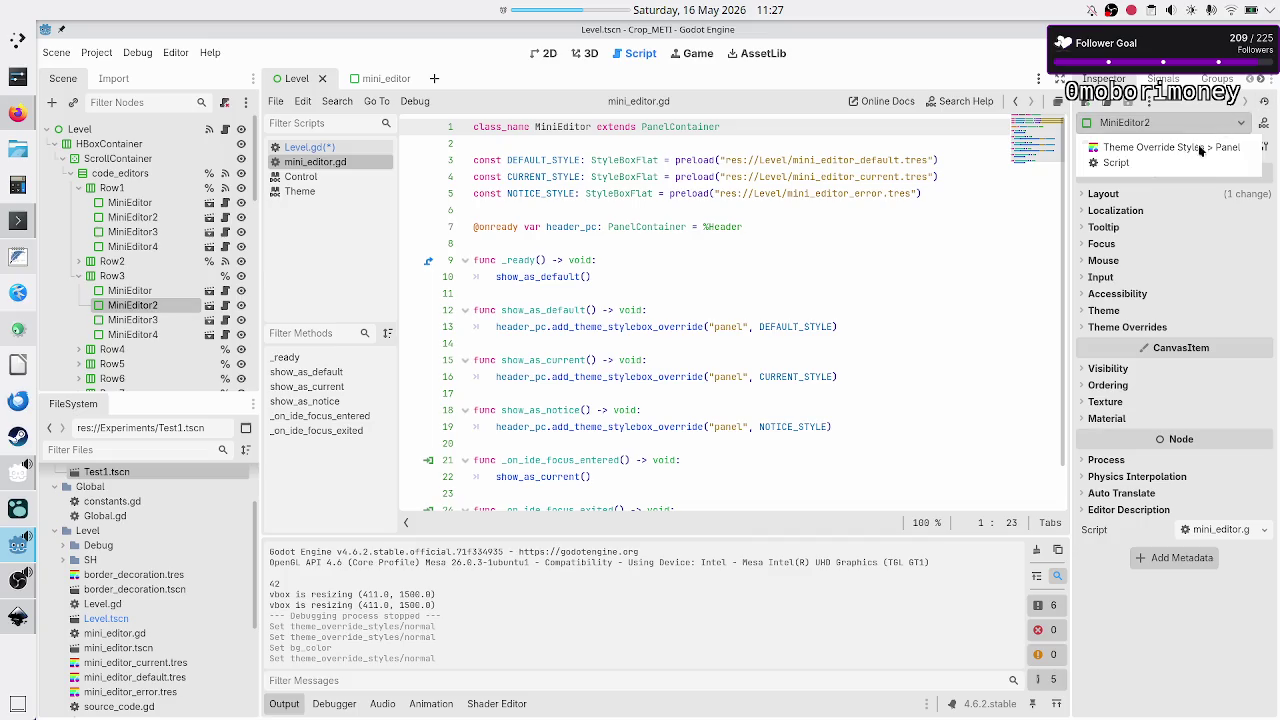
click(1173, 166)
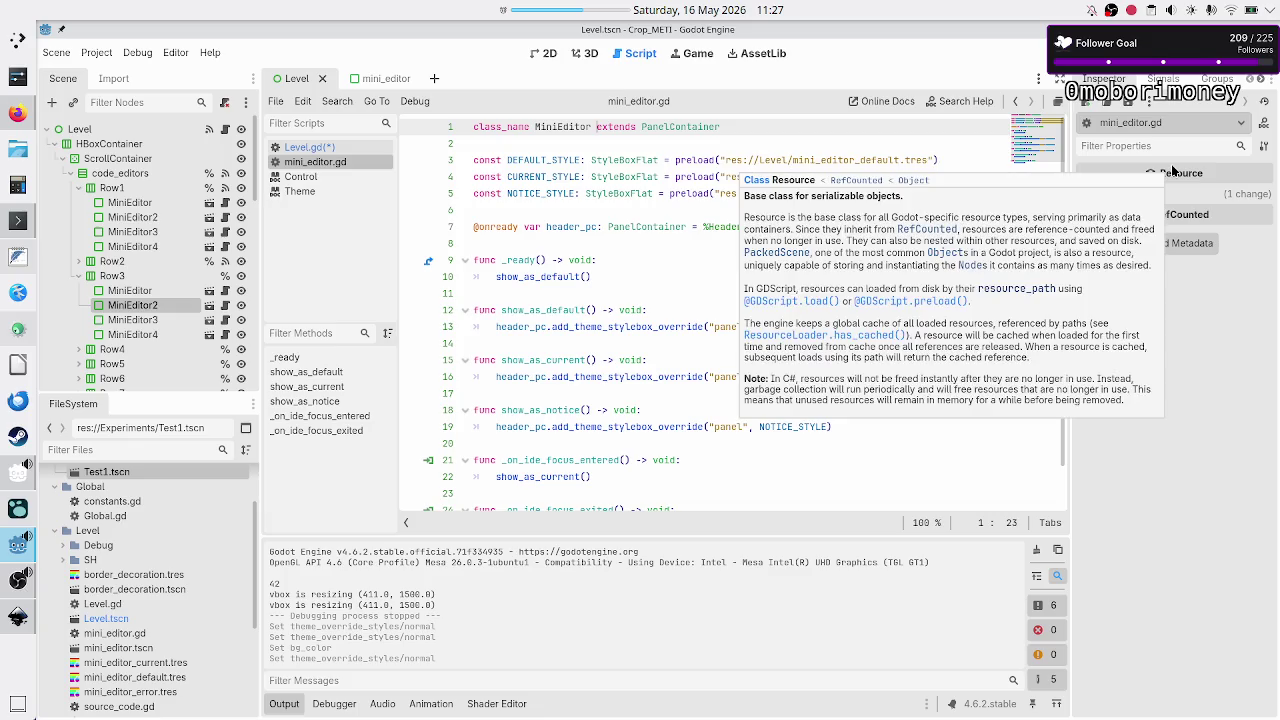
- Inspect MiniEditor2's Theme Override Styles > Panel, then reselect the first MiniEditor
click(150, 305)
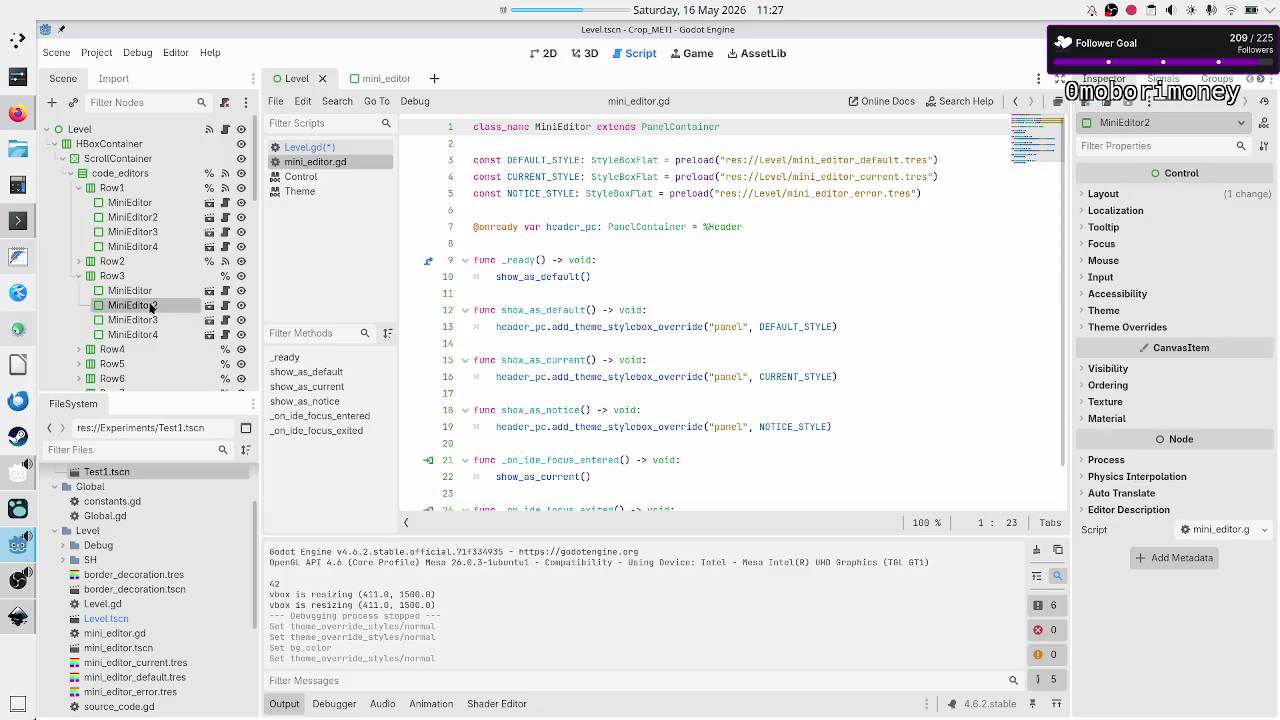
click(1172, 118)
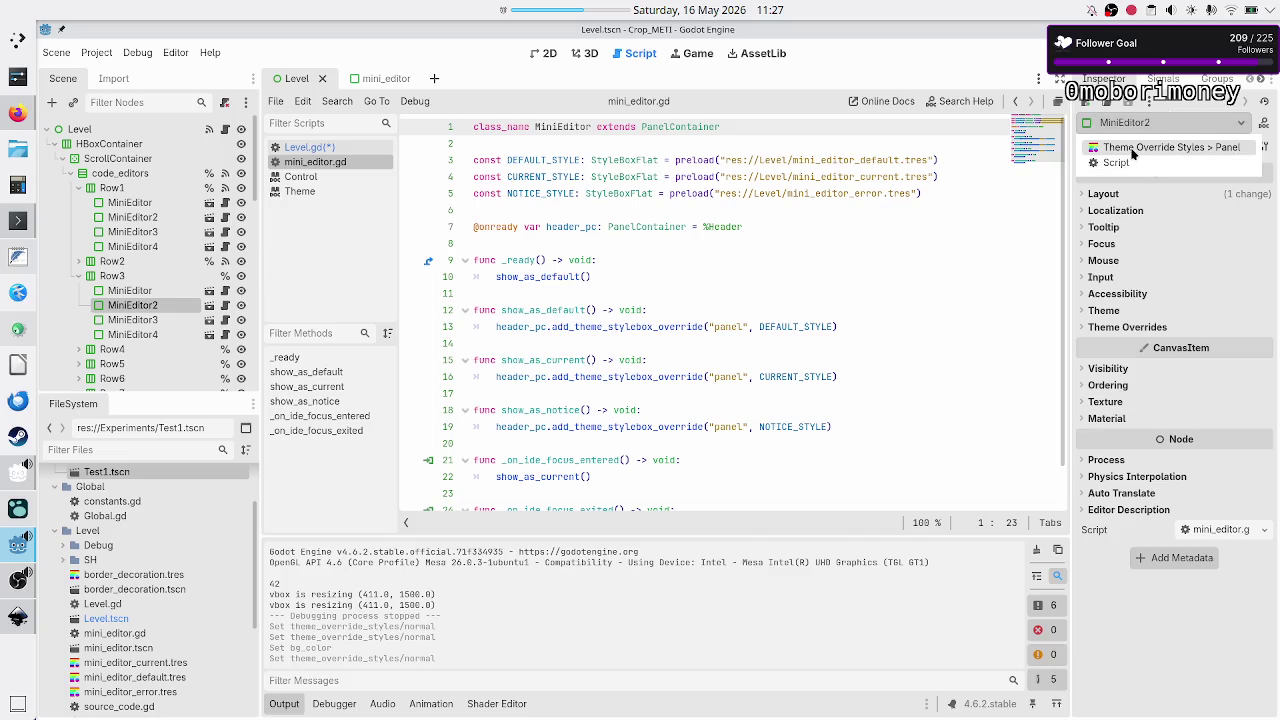
click(1132, 148)
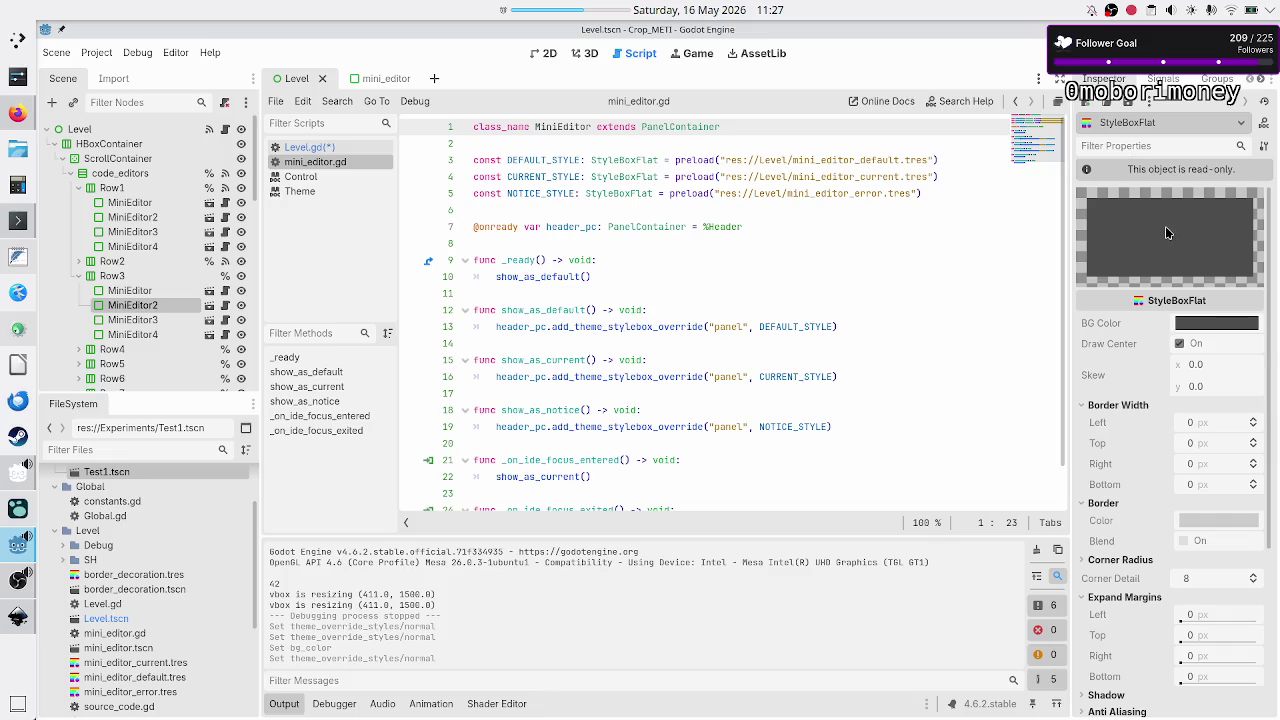
scroll(1166, 232, down, 5)
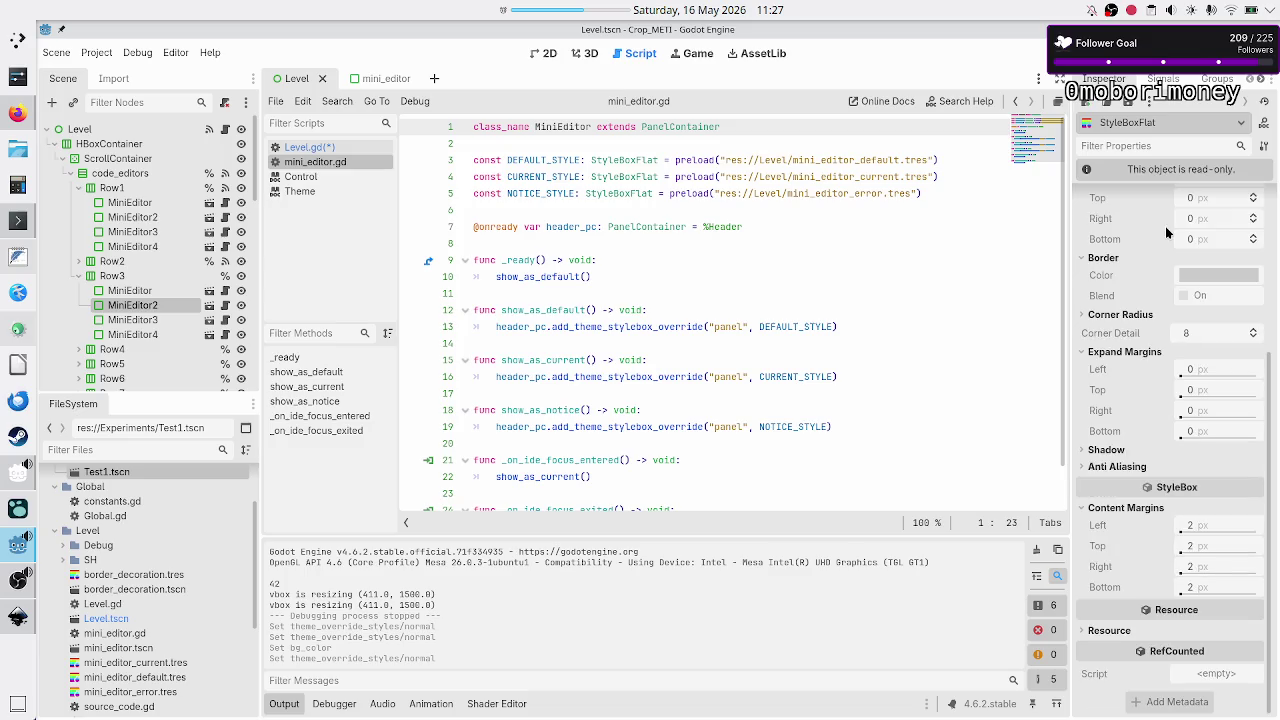
scroll(1165, 226, up, 5)
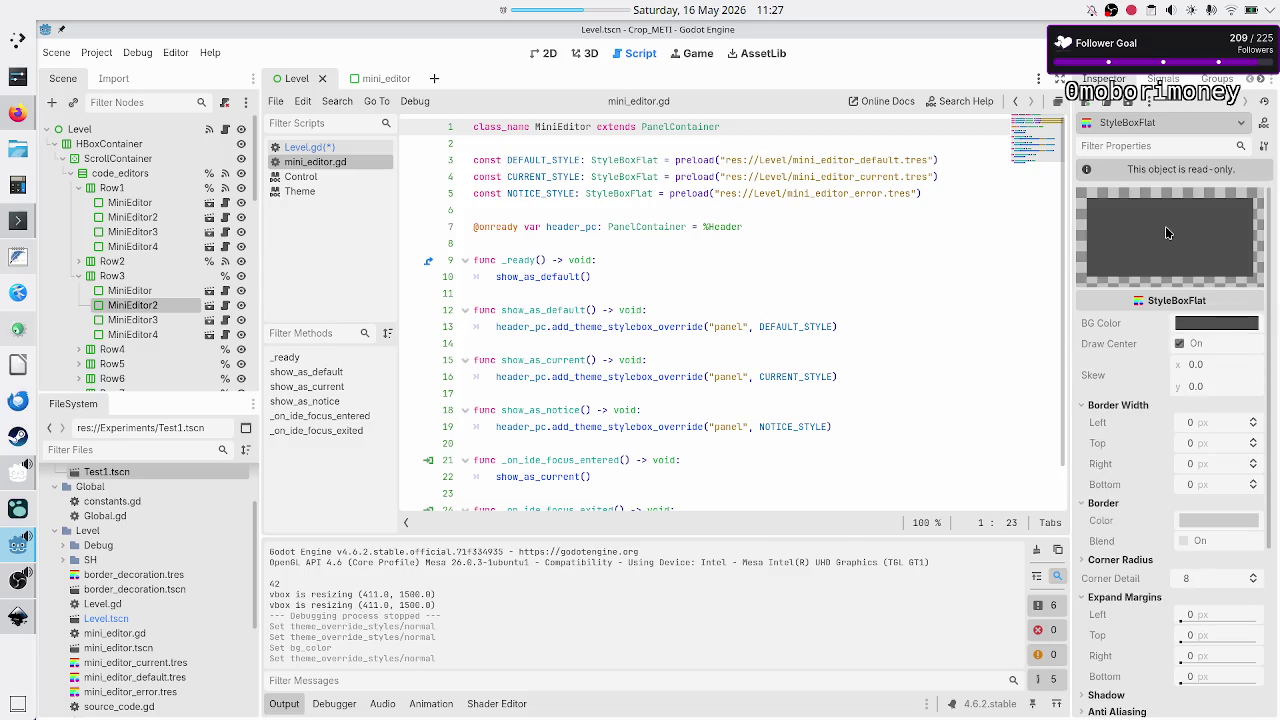
scroll(1165, 230, down, 3)
scroll(1165, 230, up, 3)
scroll(1166, 233, down, 5)
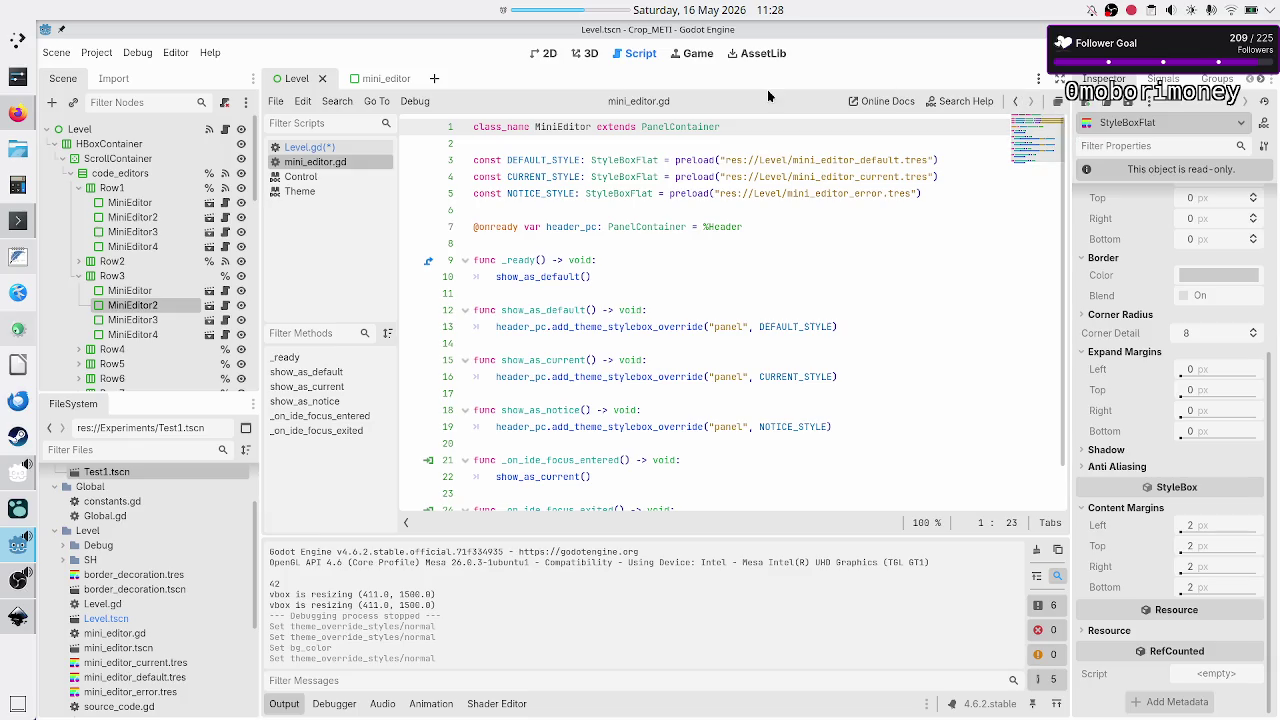
click(152, 292)
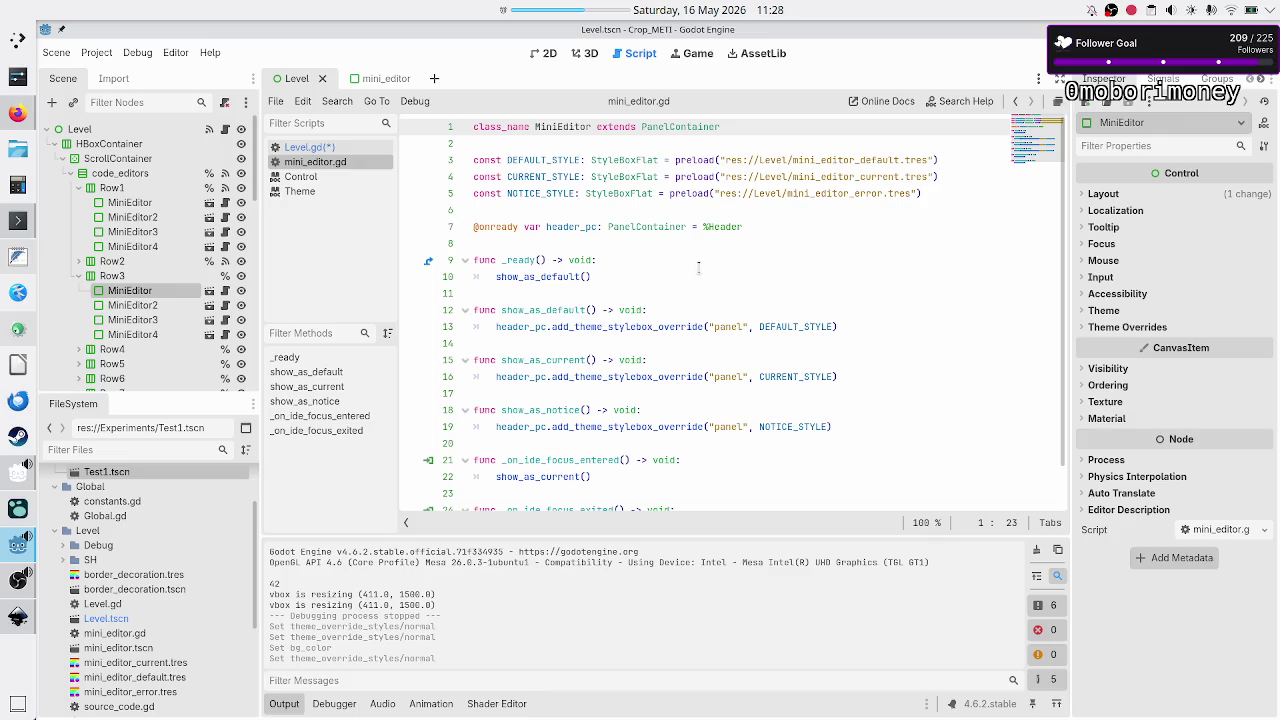
scroll(699, 270, down, 1)
scroll(712, 316, up, 1)
- Erase the partial test_error_mini_editor.set_as_notice call from line 23 of Level.gd
click(308, 149)
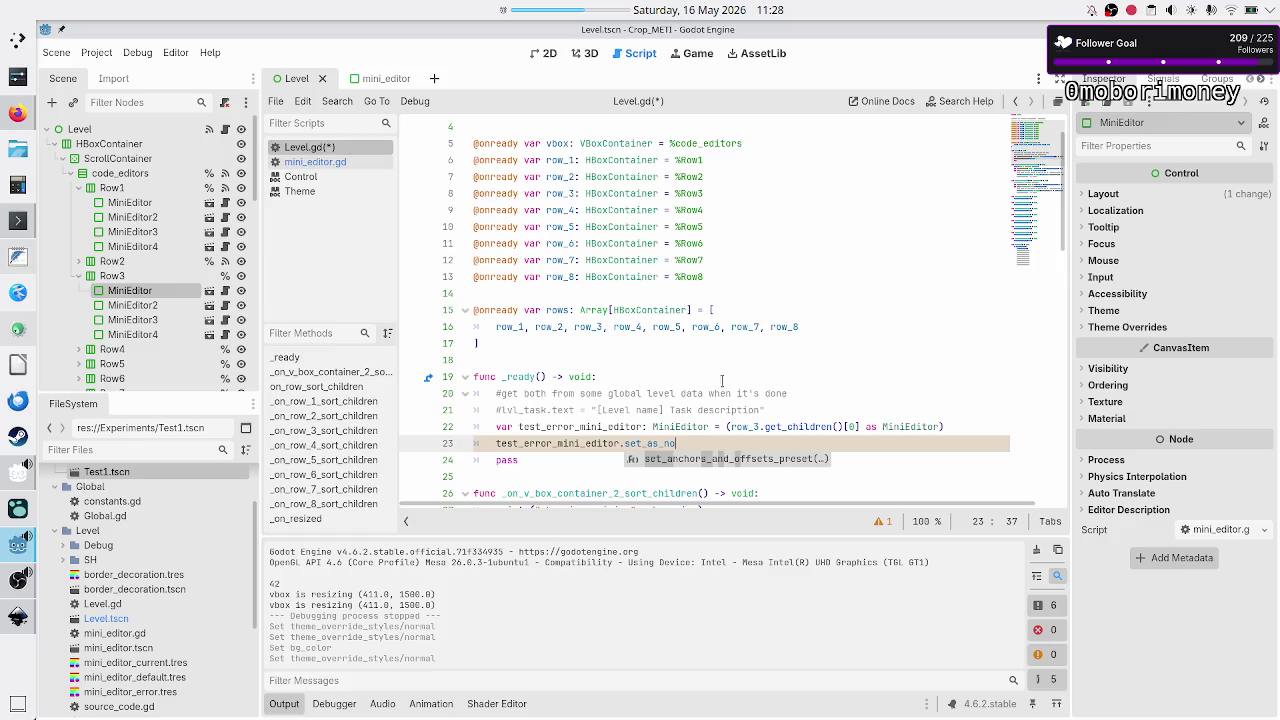
mouse_move(830, 422)
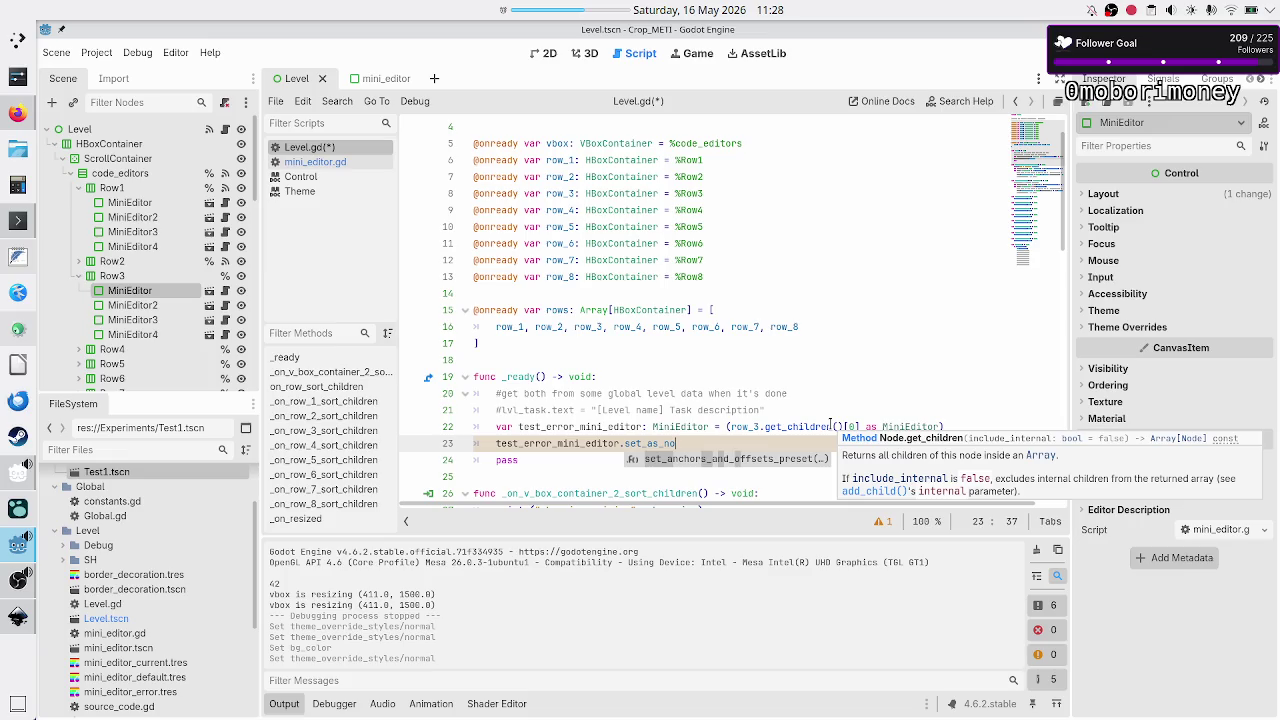
click(806, 428)
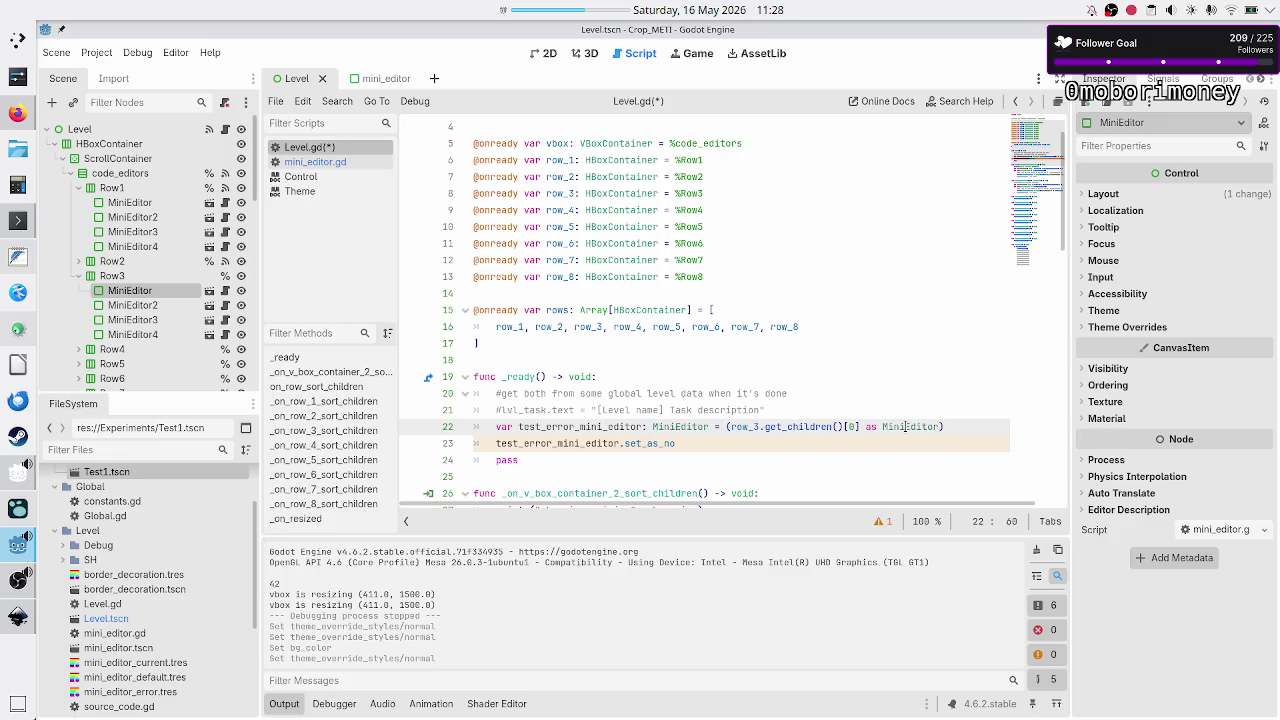
double_click(906, 427)
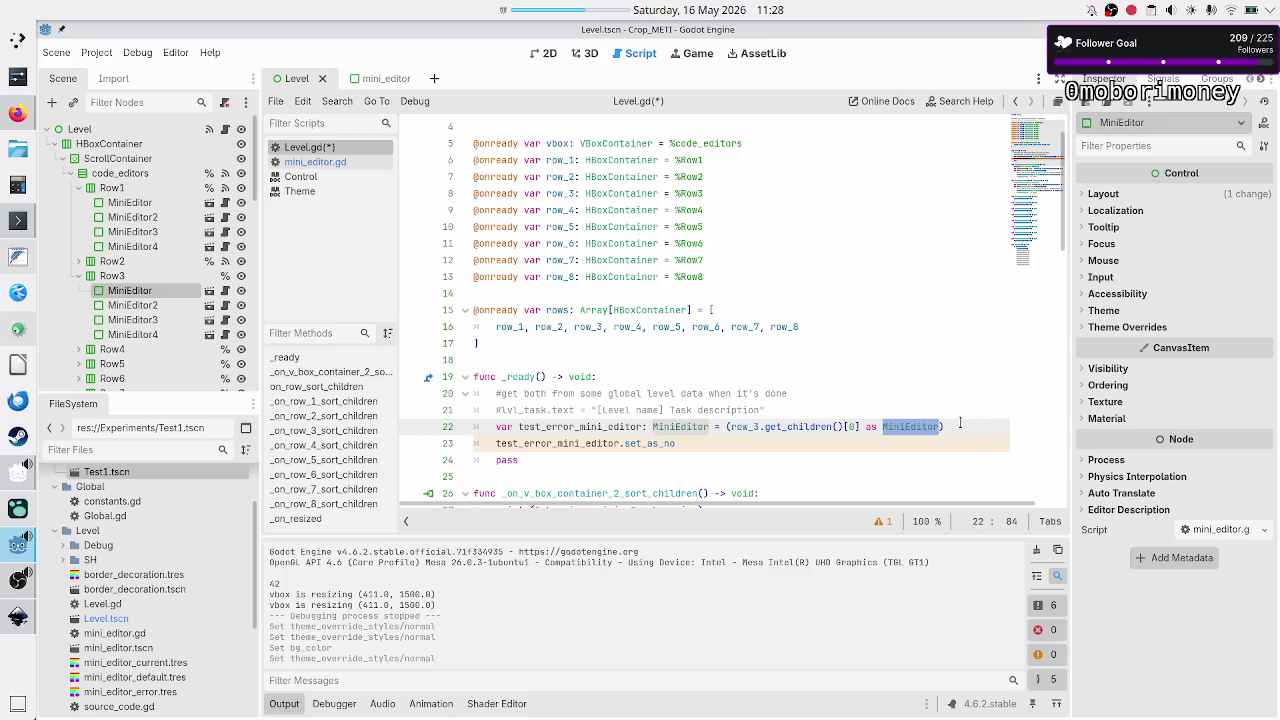
click(719, 441)
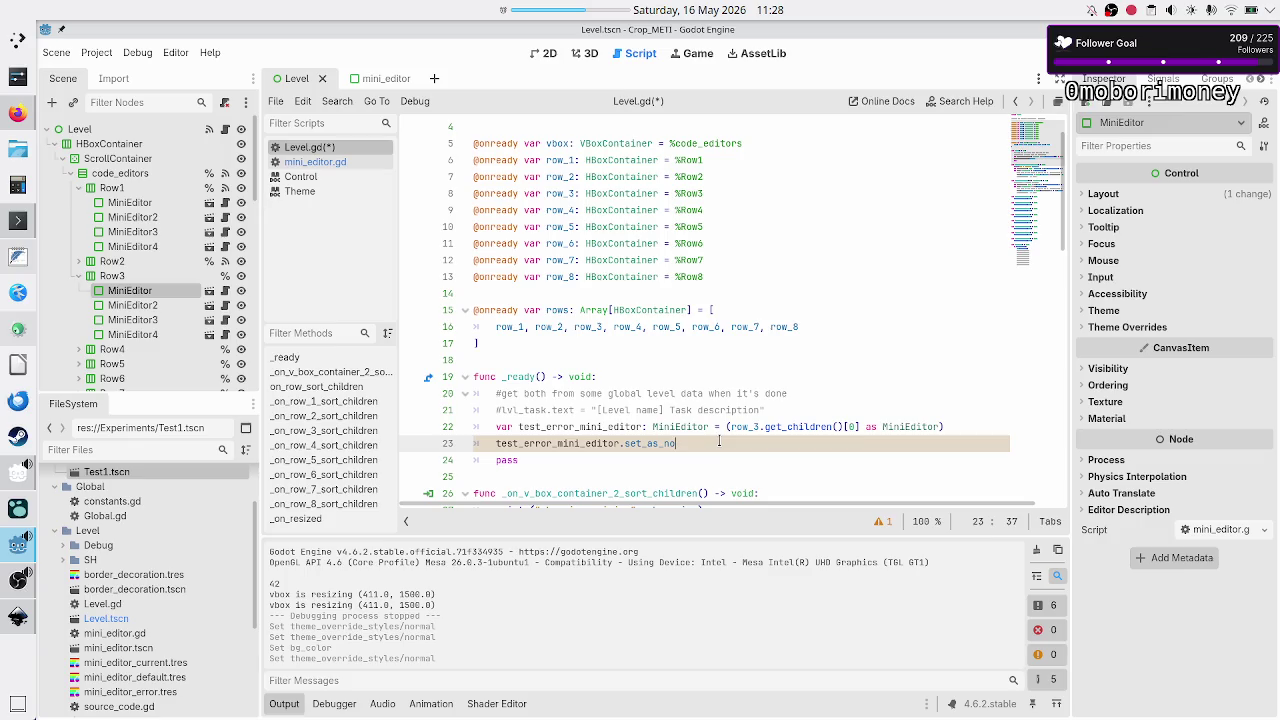
key(BackSpace)
key(BackSpace)
key(BackSpace)
key(Return)
text(.set_as_)
text(notice)
key(BackSpace)
key(BackSpace)
key(BackSpace)
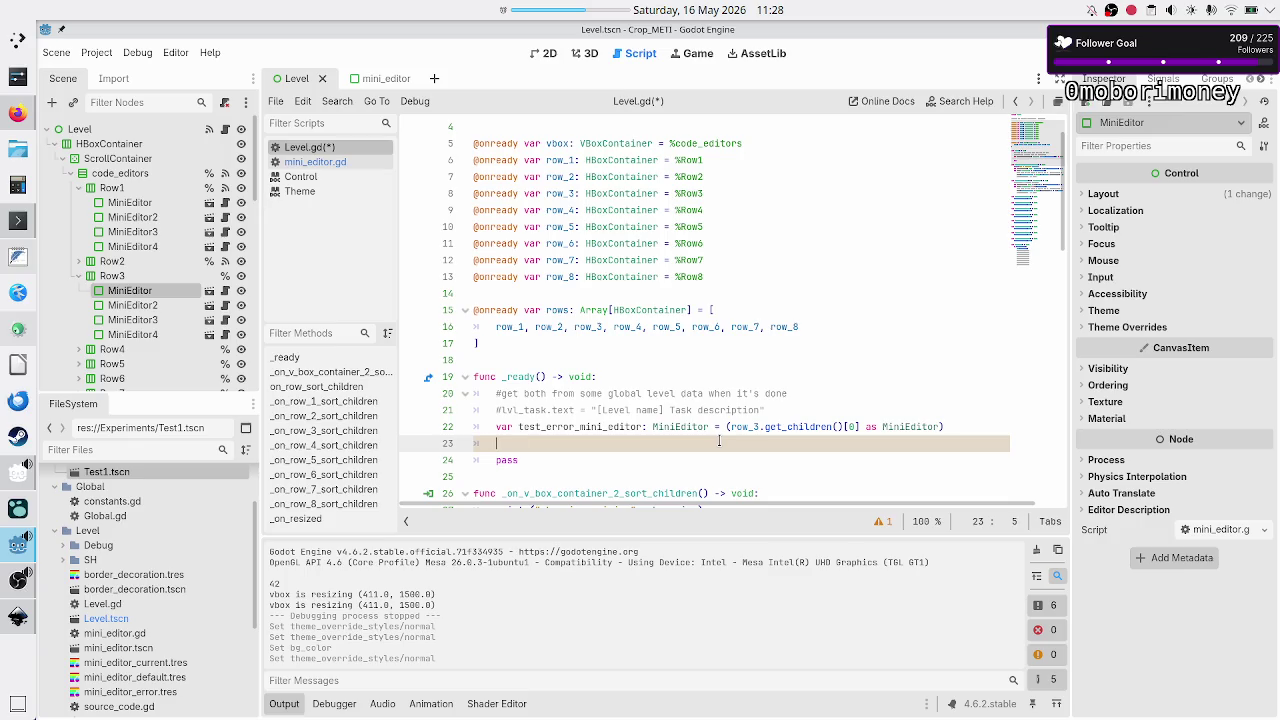
key(Up)
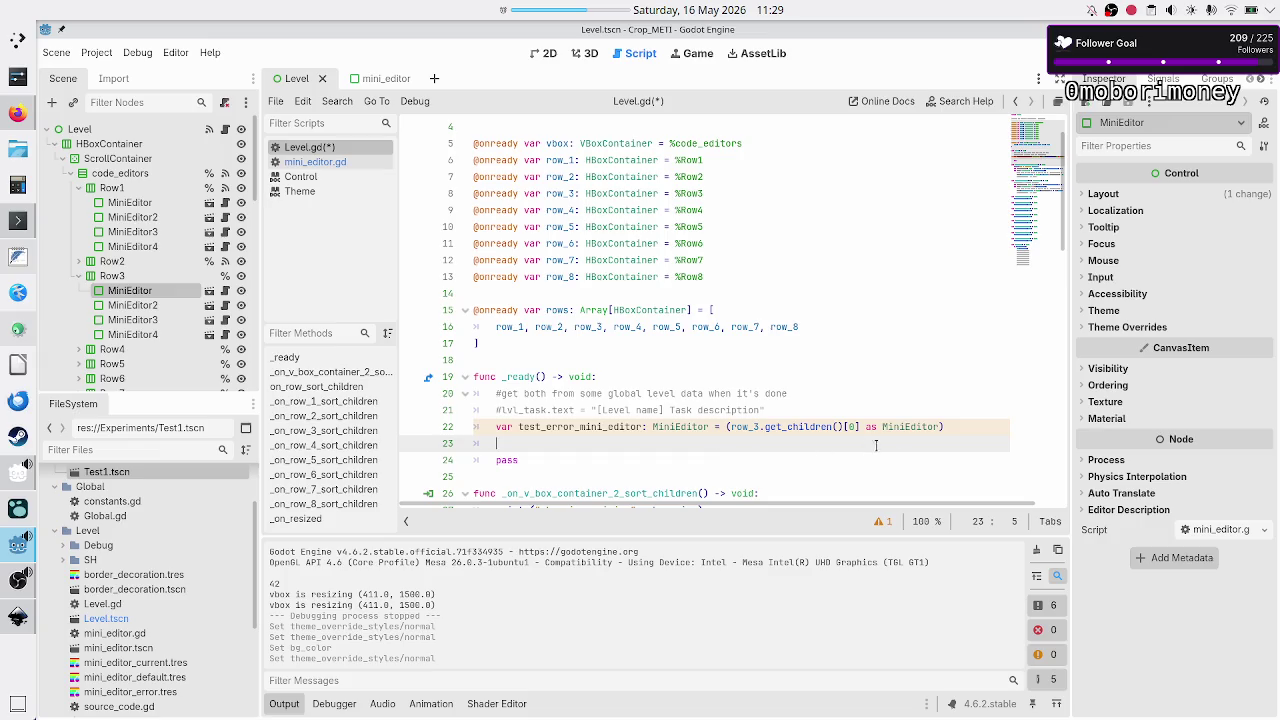
click(850, 426)
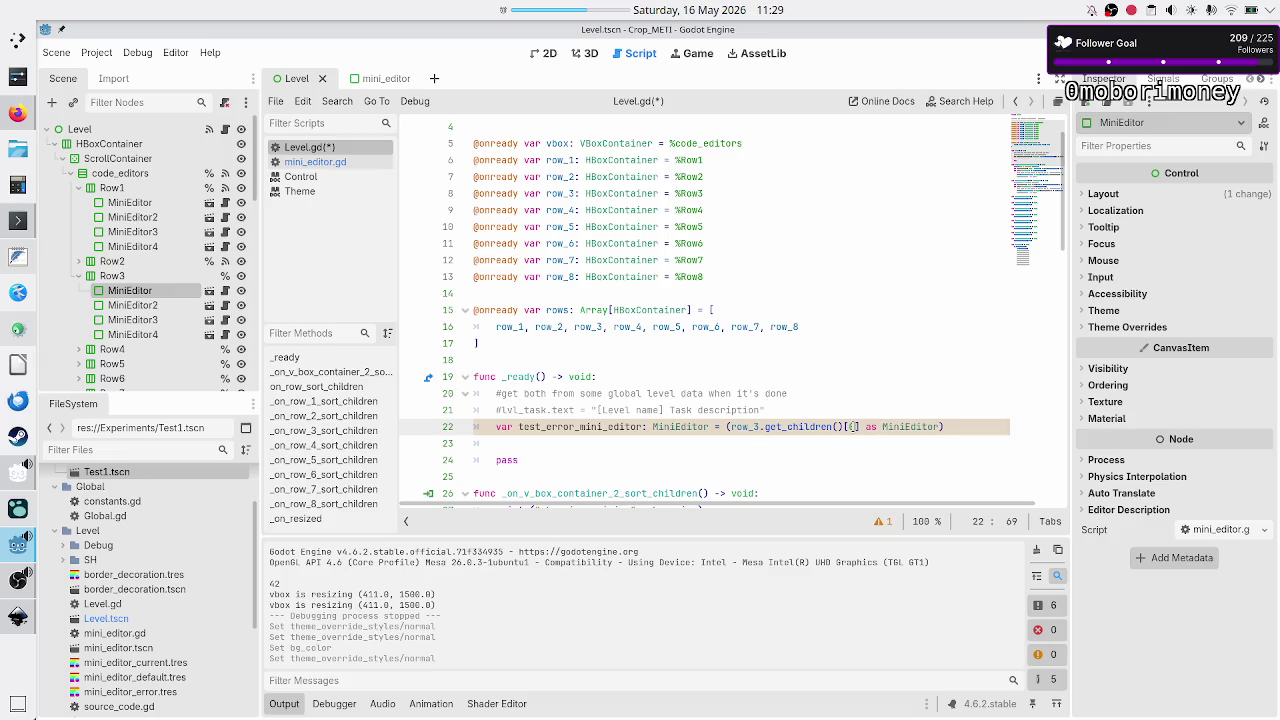
click(838, 426)
drag(834, 426, 858, 426)
click(852, 426)
double_click(900, 427)
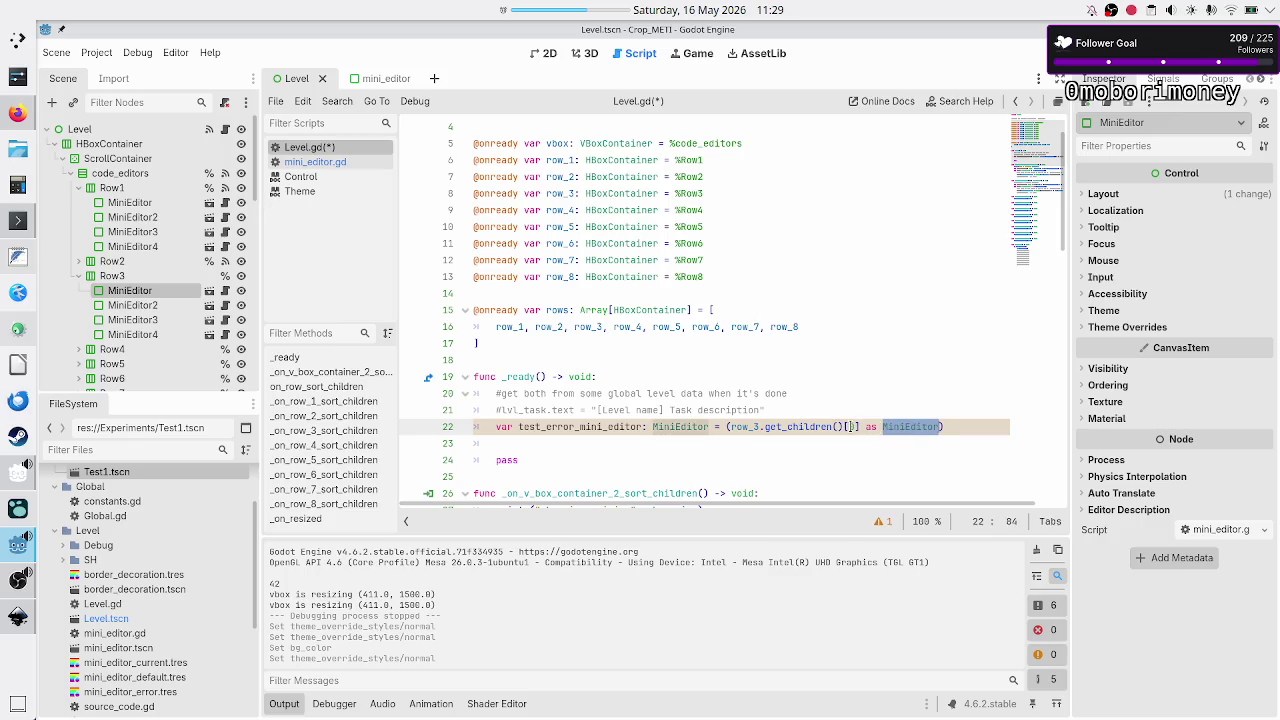
click(848, 427)
click(829, 426)
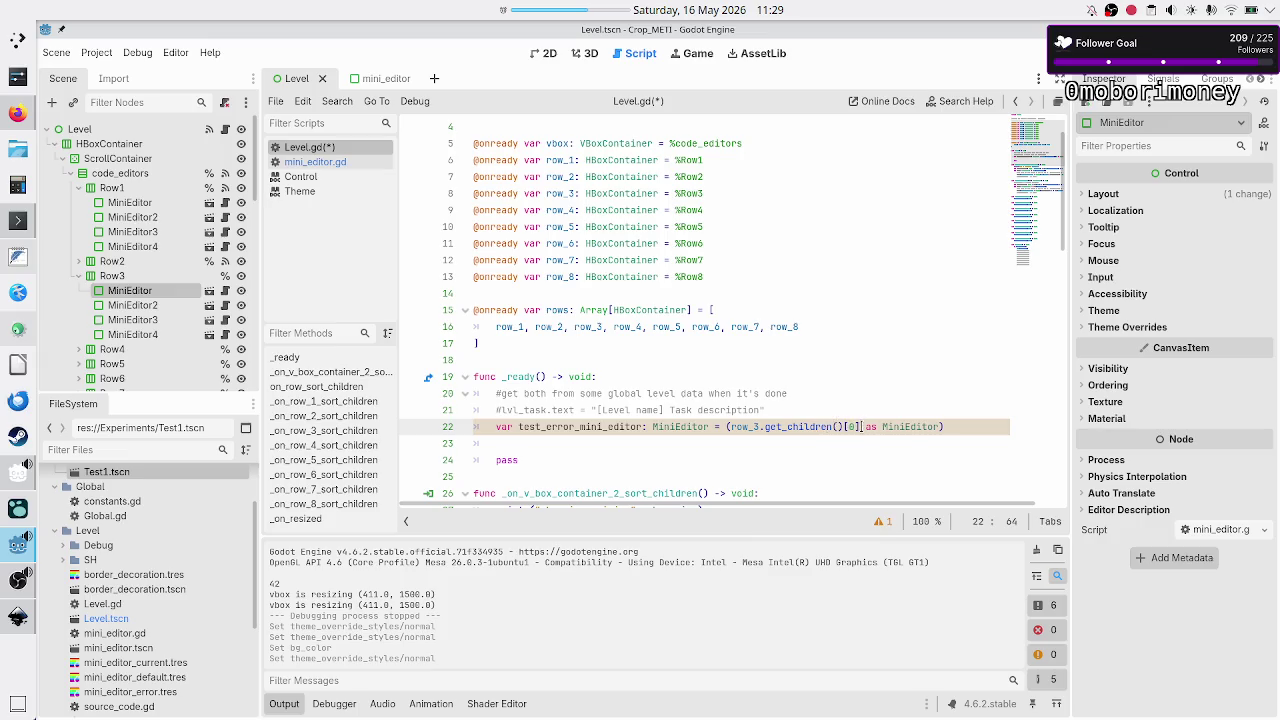
drag(860, 426, 826, 426)
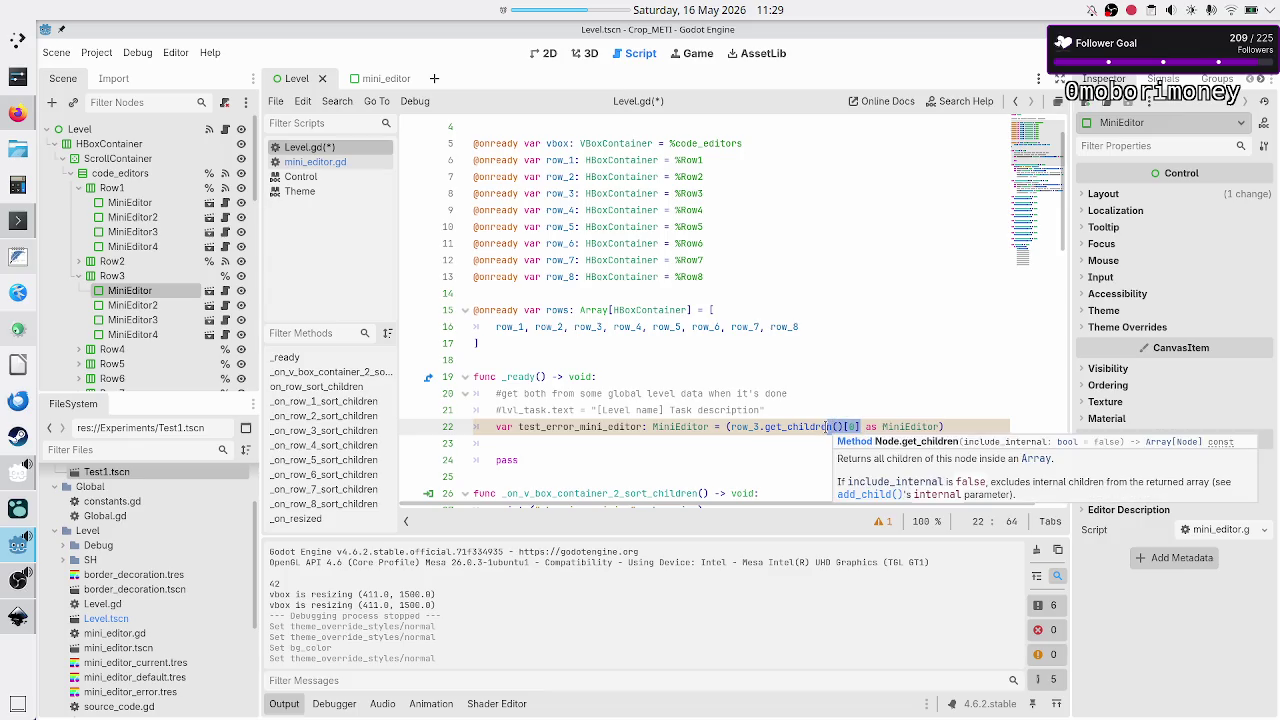
click(826, 426)
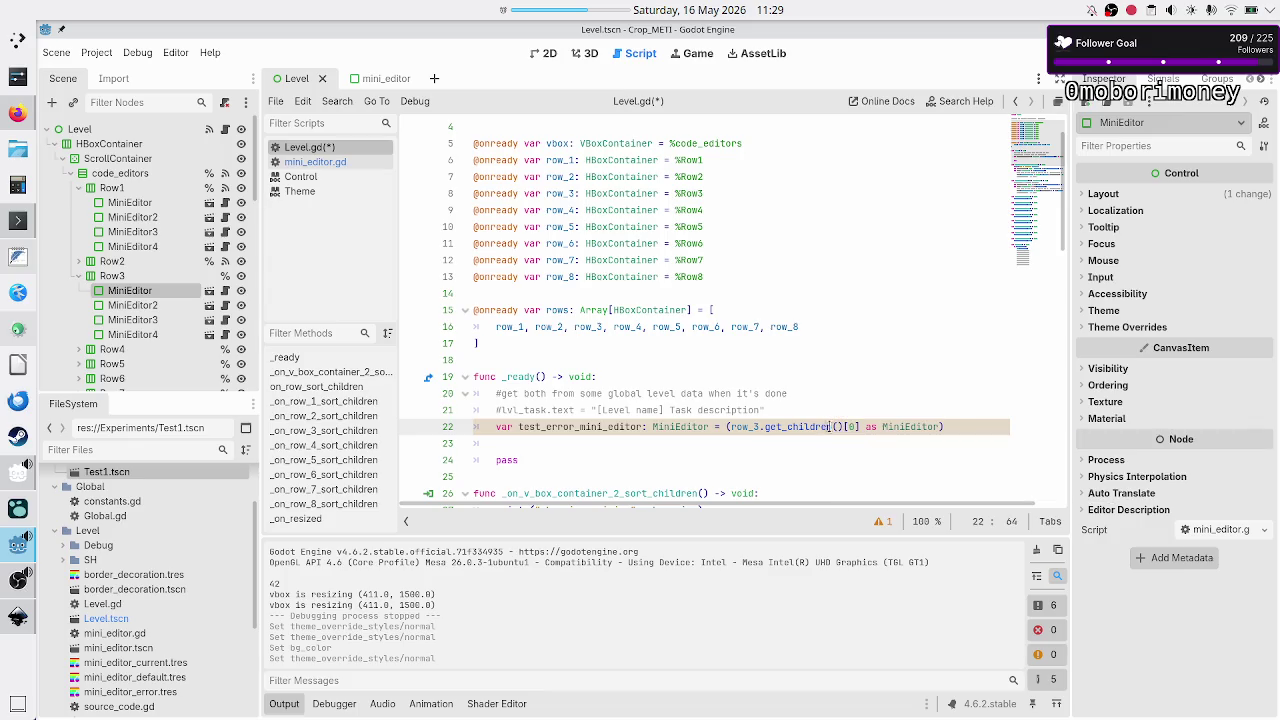
drag(860, 427, 731, 427)
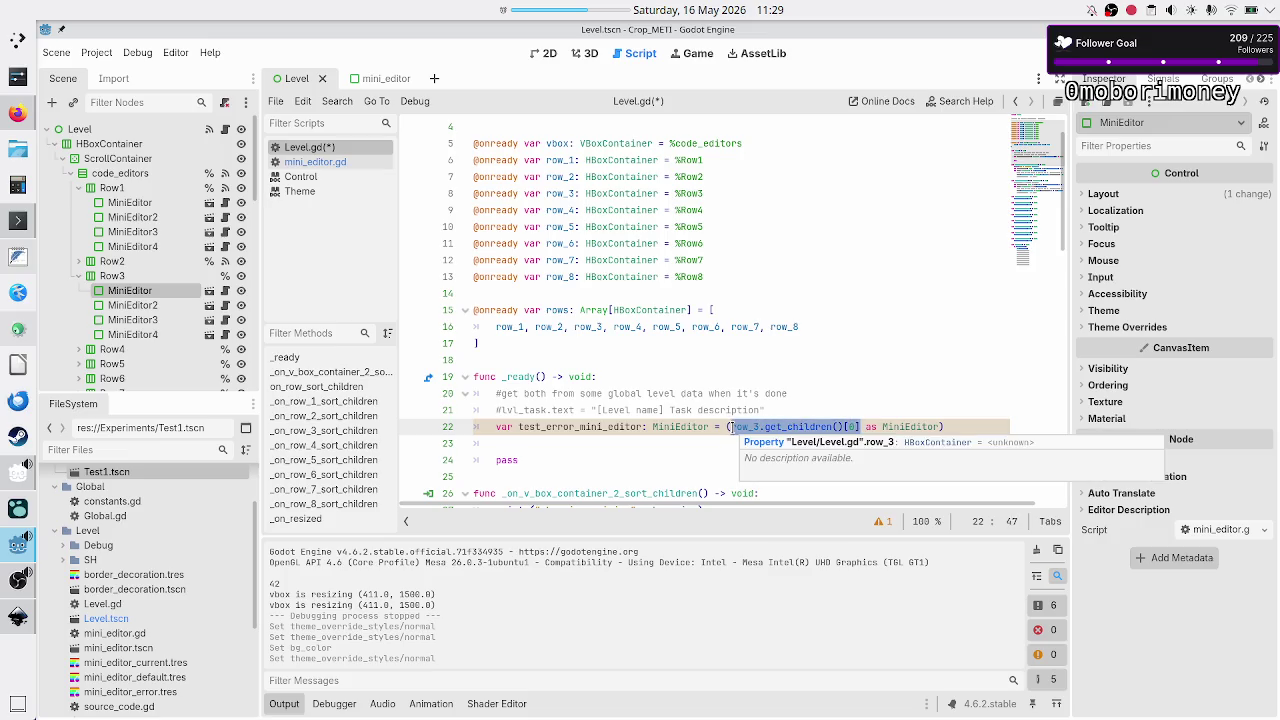
double_click(905, 427)
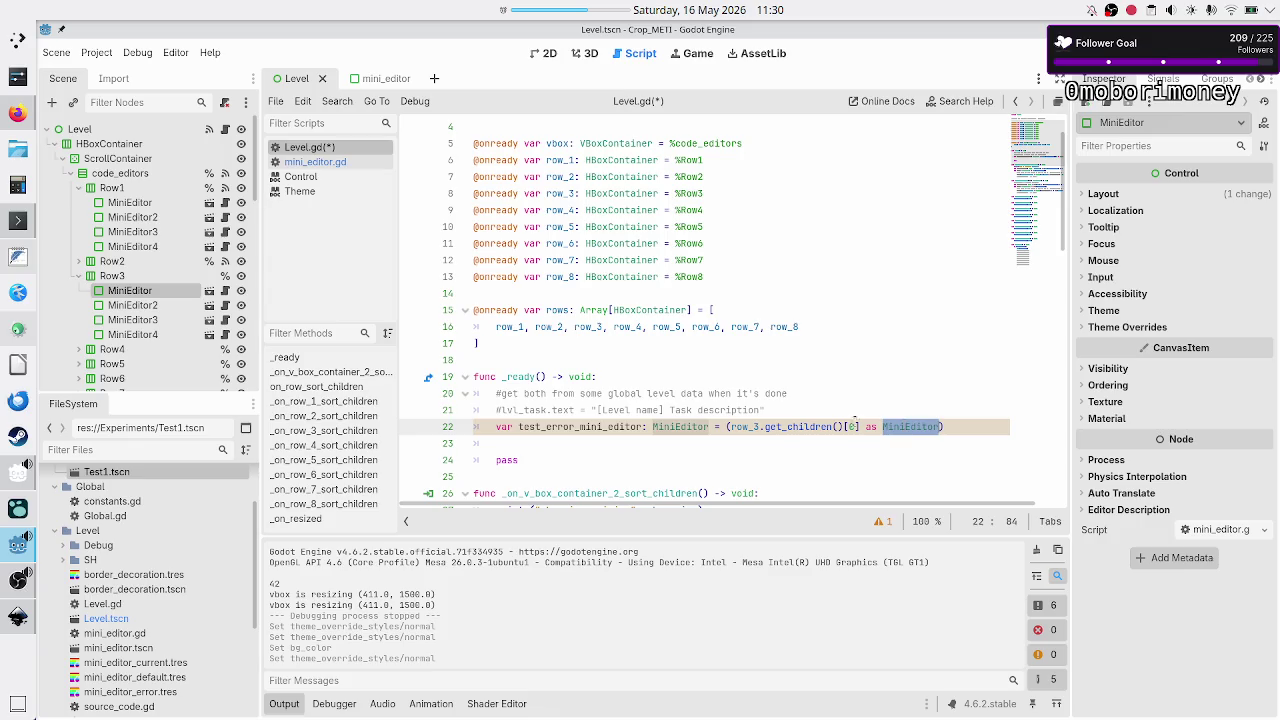
mouse_move(861, 427)
mouse_down()
mouse_move(746, 427)
mouse_move(766, 427)
mouse_up()
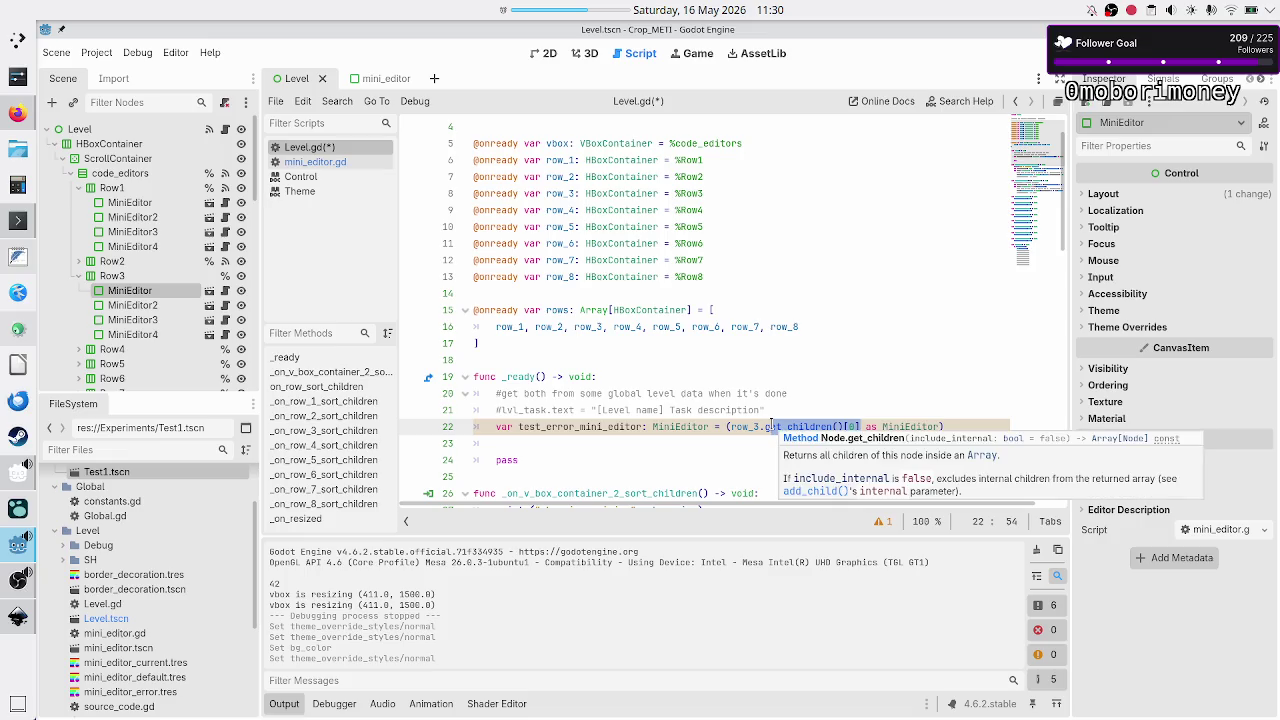
click(902, 427)
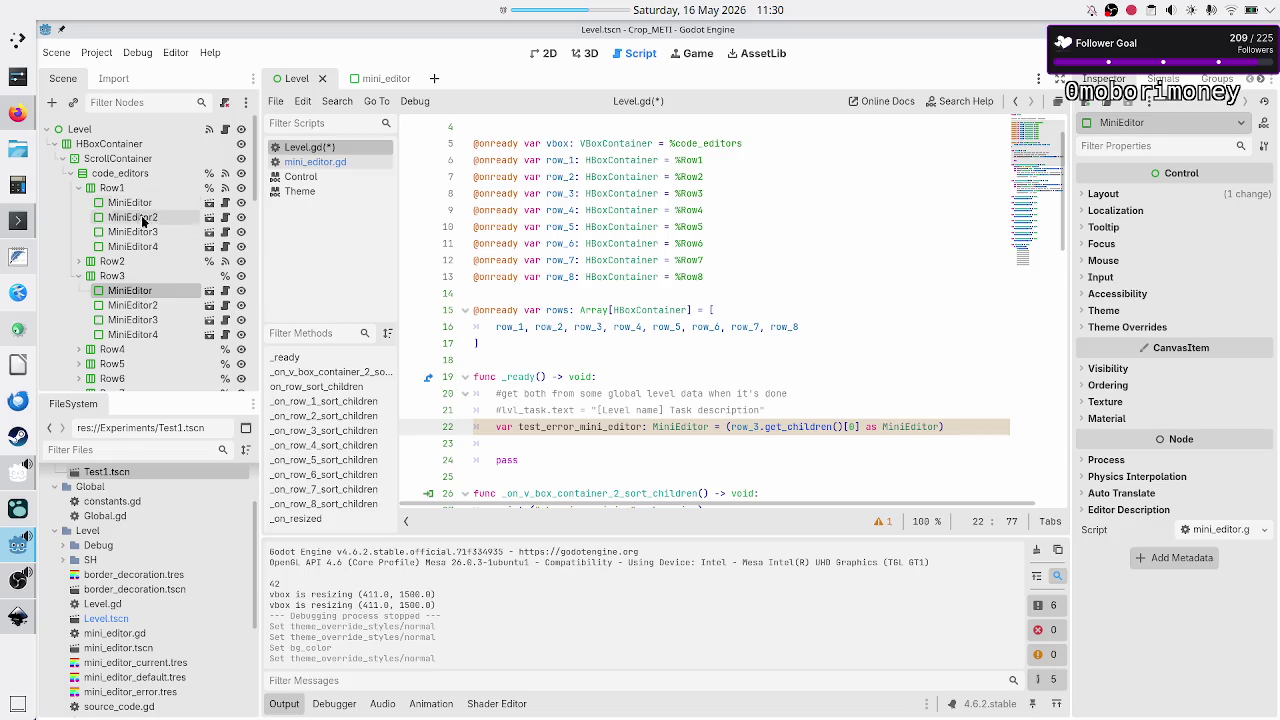
- Add test_error_mini_editor.set_as_notice() as line 23 and run the game with F5
scroll(152, 331, down, 3)
scroll(152, 331, down, 2)
scroll(152, 331, up, 5)
scroll(557, 346, down, 7)
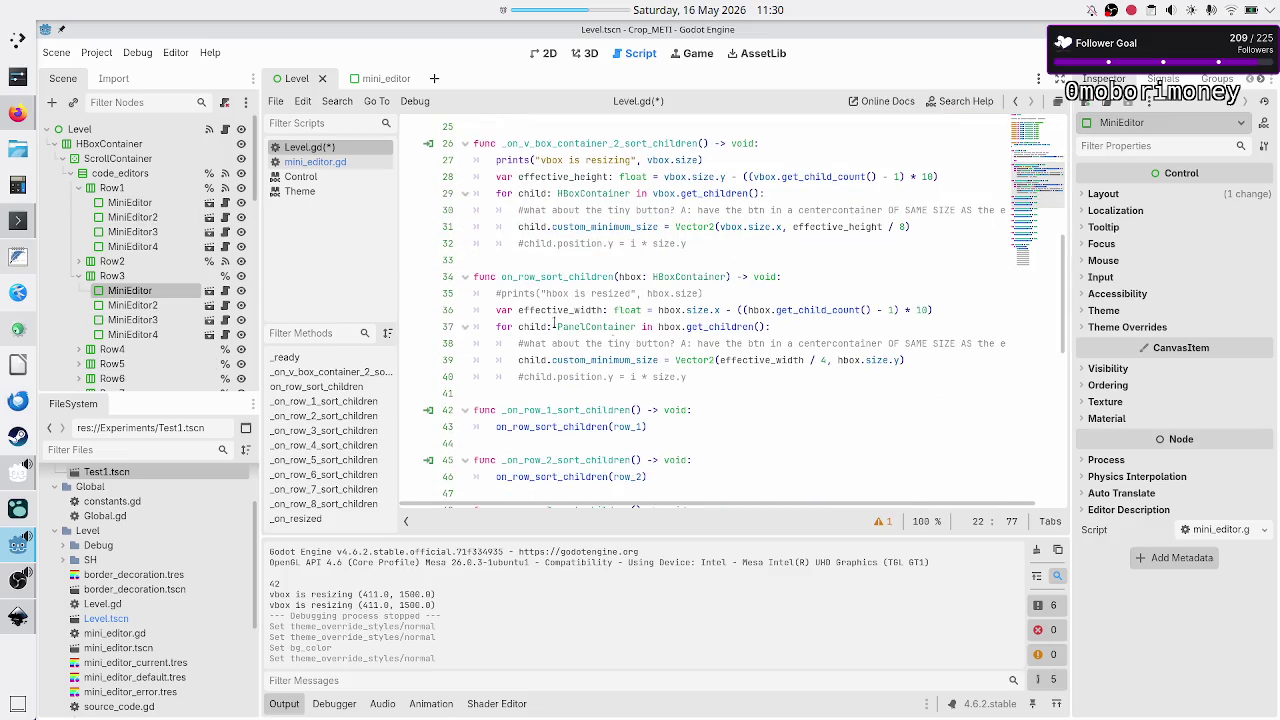
scroll(146, 278, down, 10)
scroll(146, 278, down, 6)
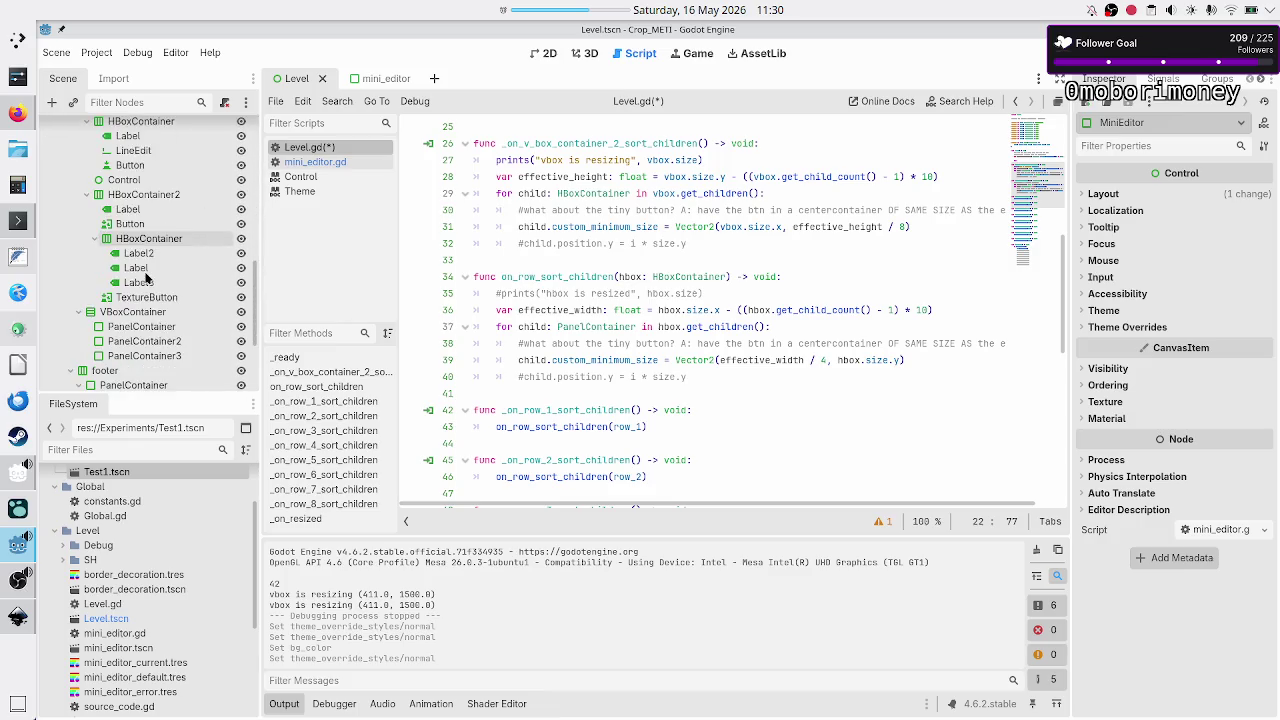
scroll(146, 278, up, 15)
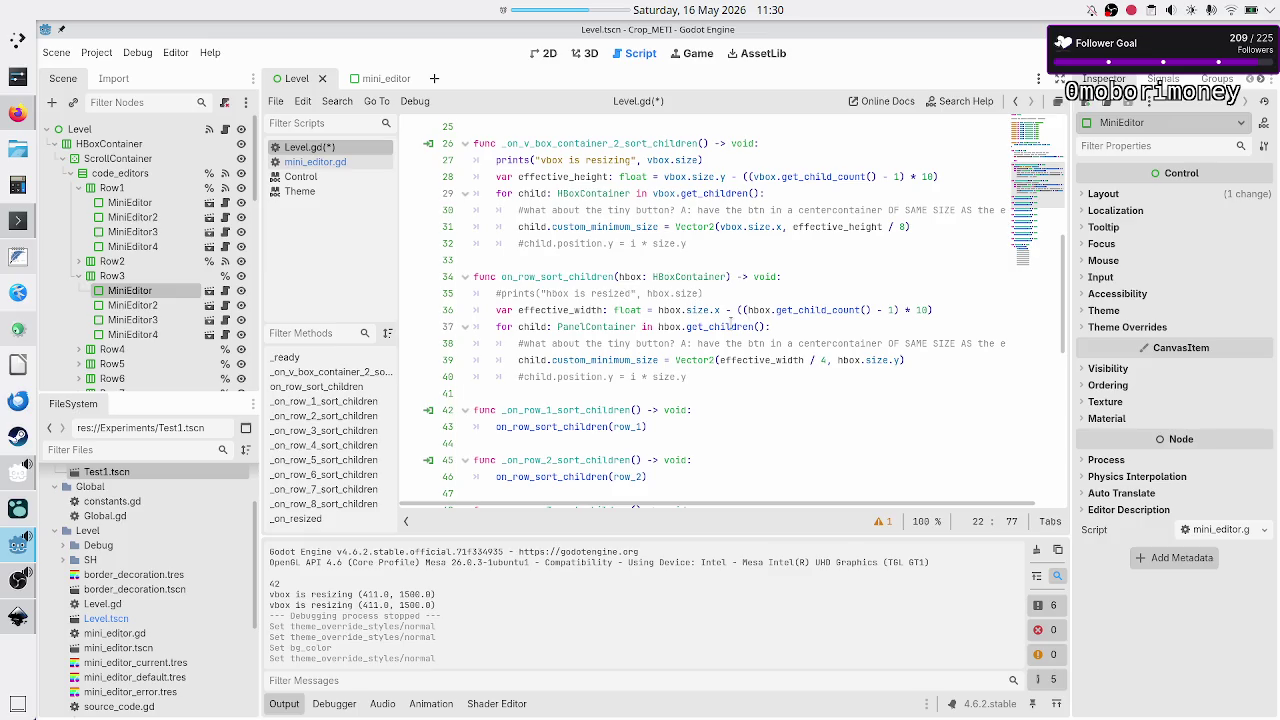
scroll(140, 316, down, 5)
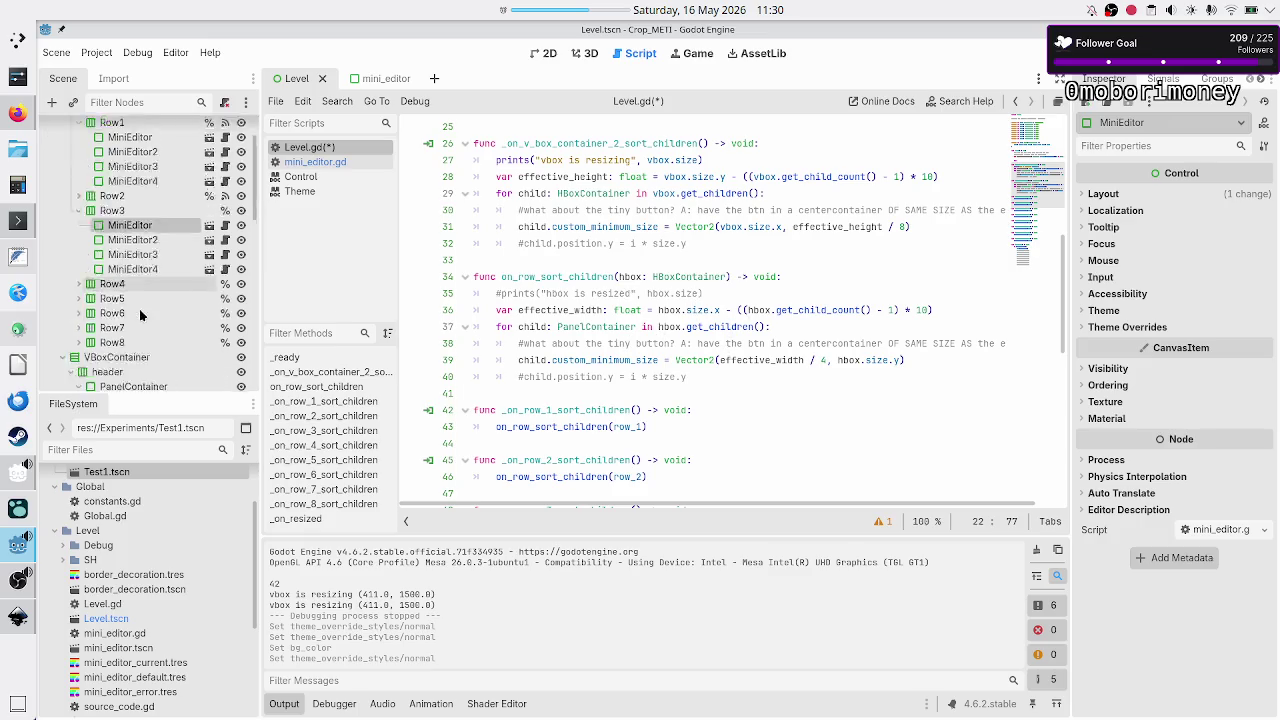
scroll(140, 316, up, 5)
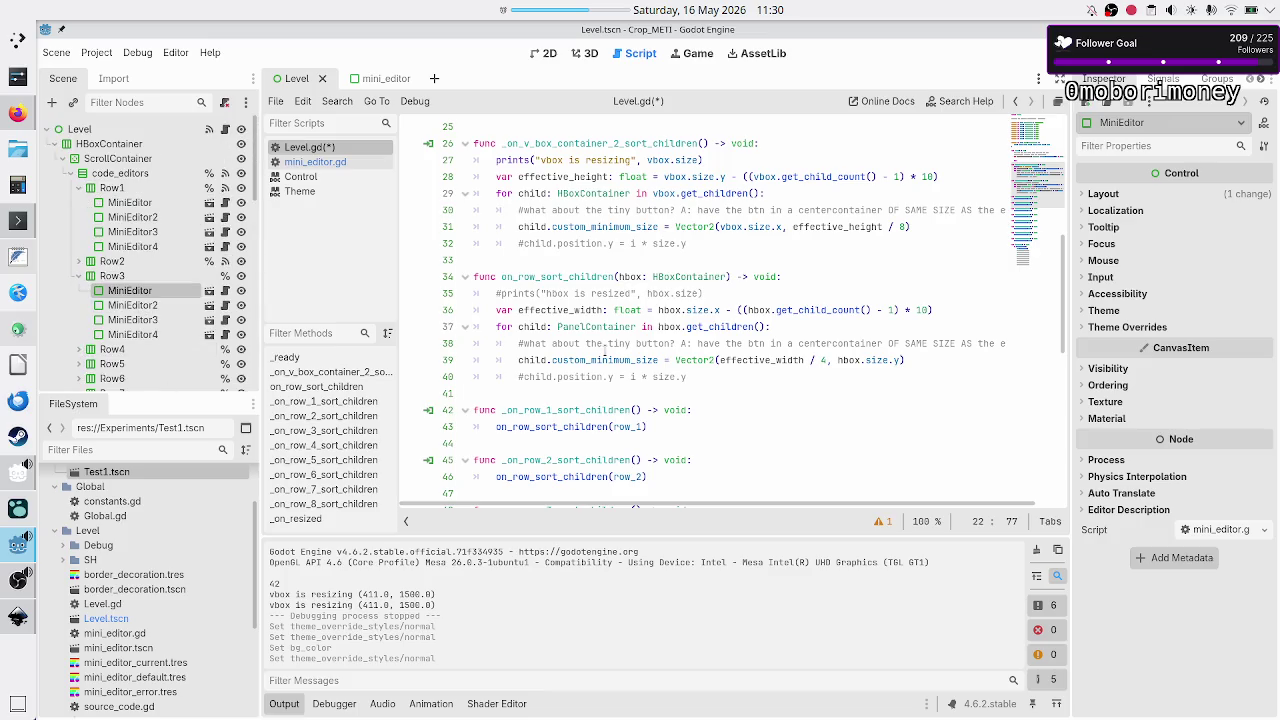
scroll(662, 326, up, 8)
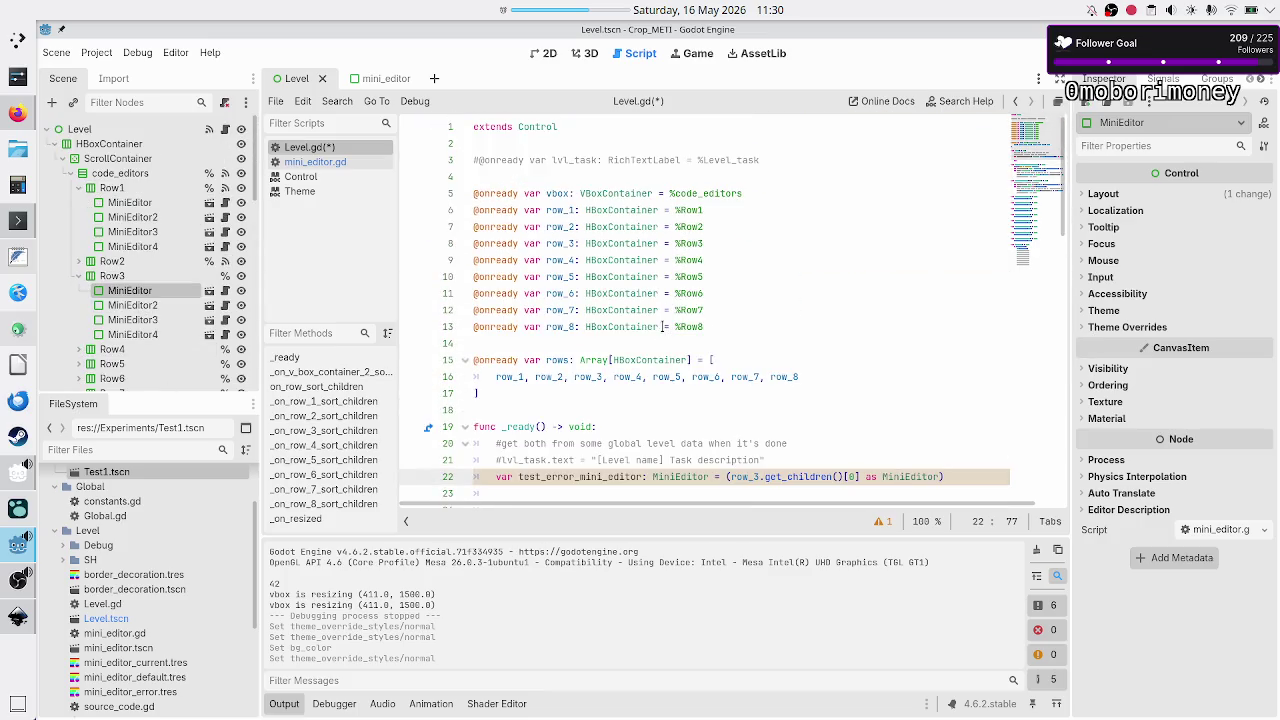
scroll(642, 414, down, 1)
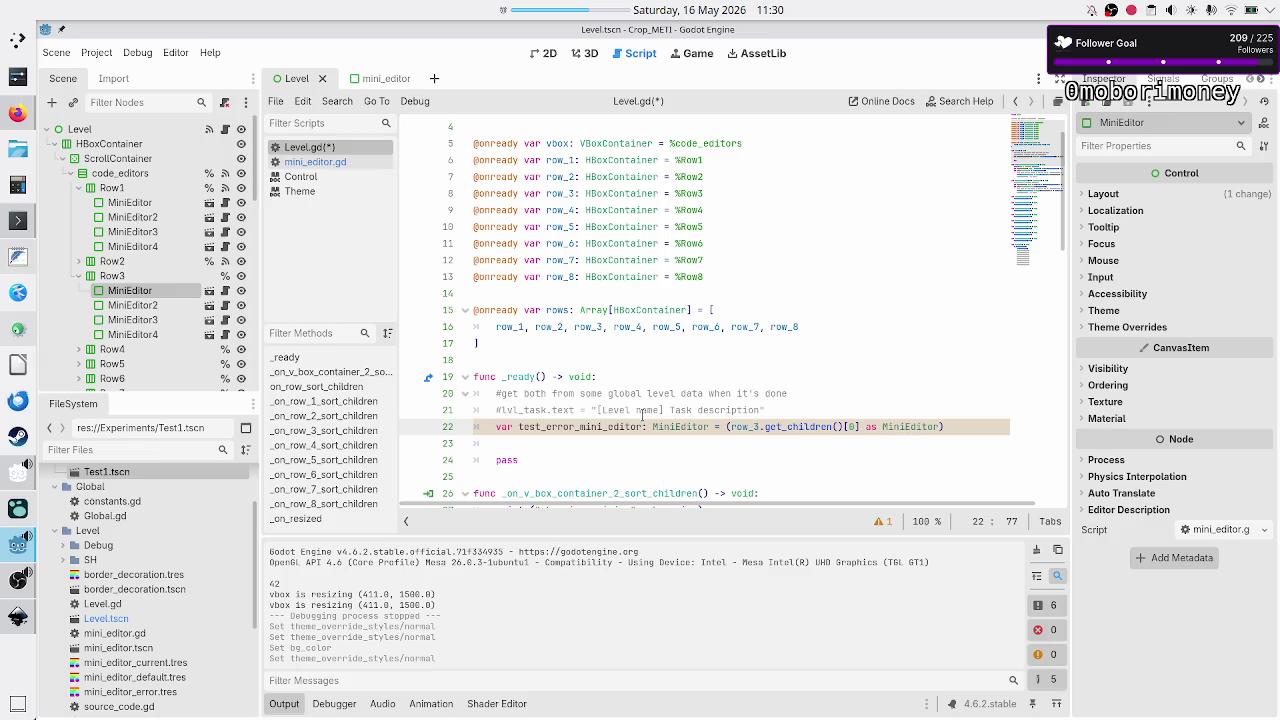
key(Down)
text(t)
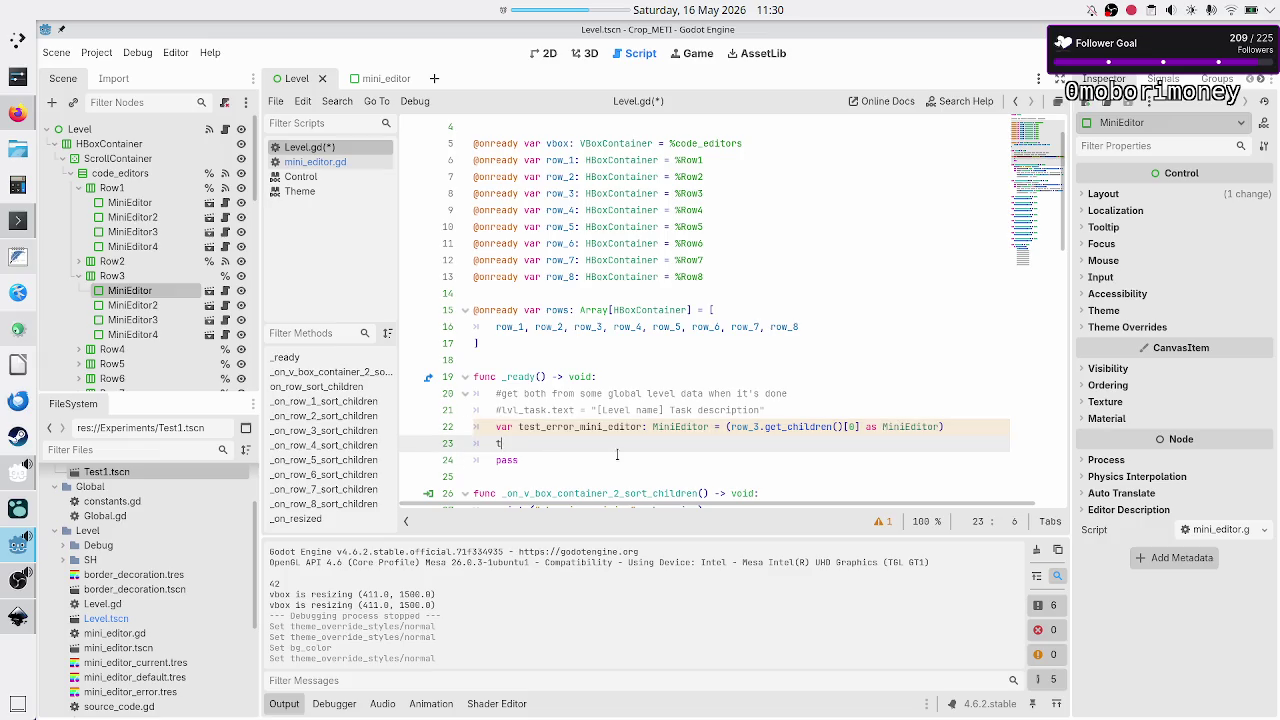
text(est_)
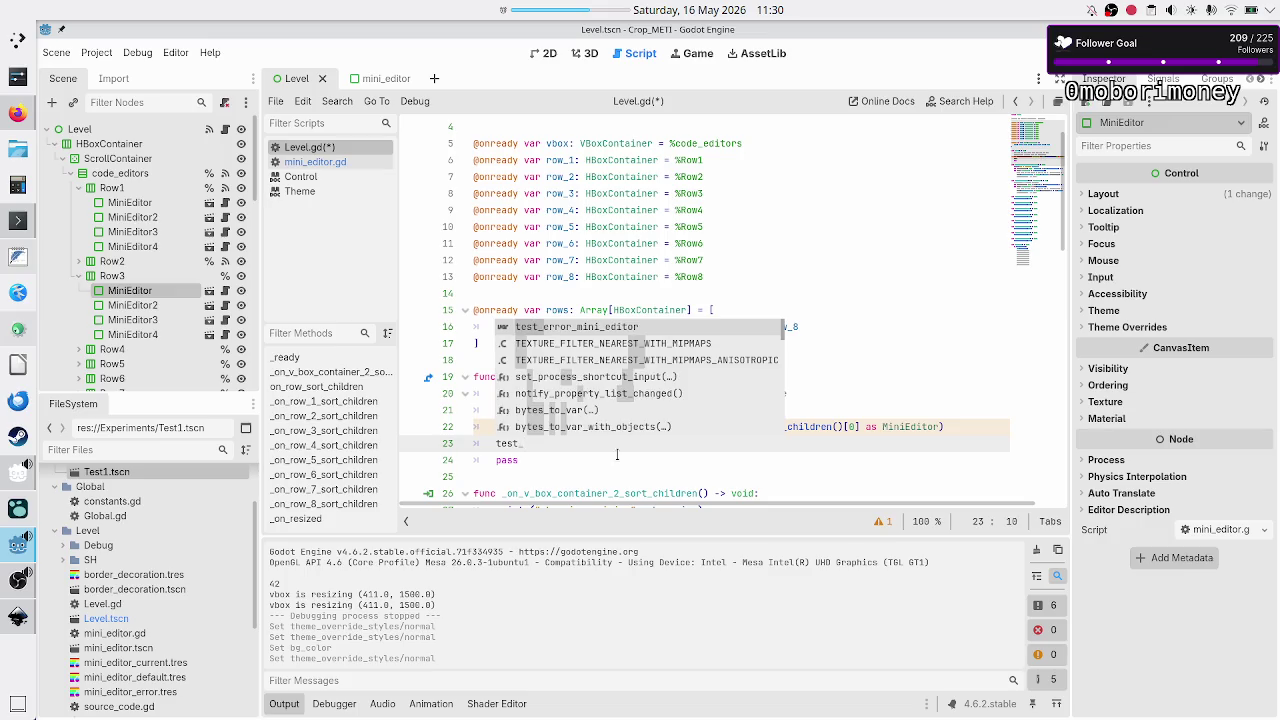
key(Return)
text(set_as_n)
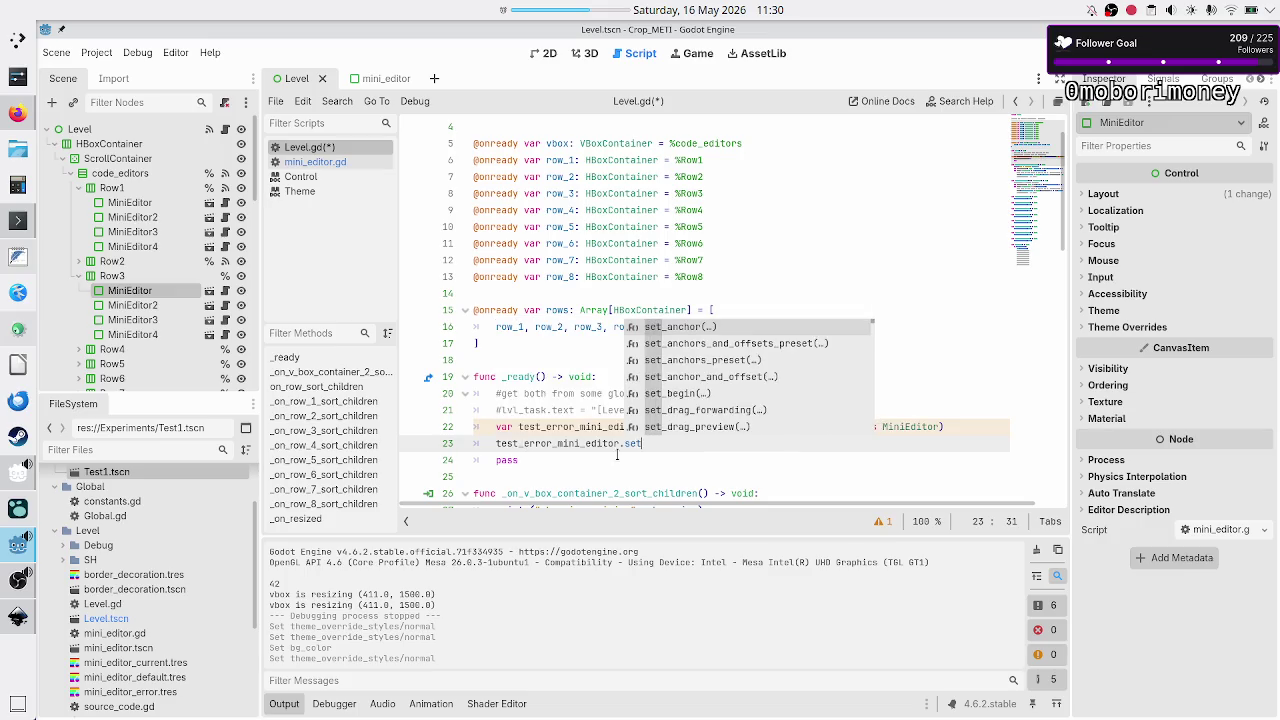
key(Return)
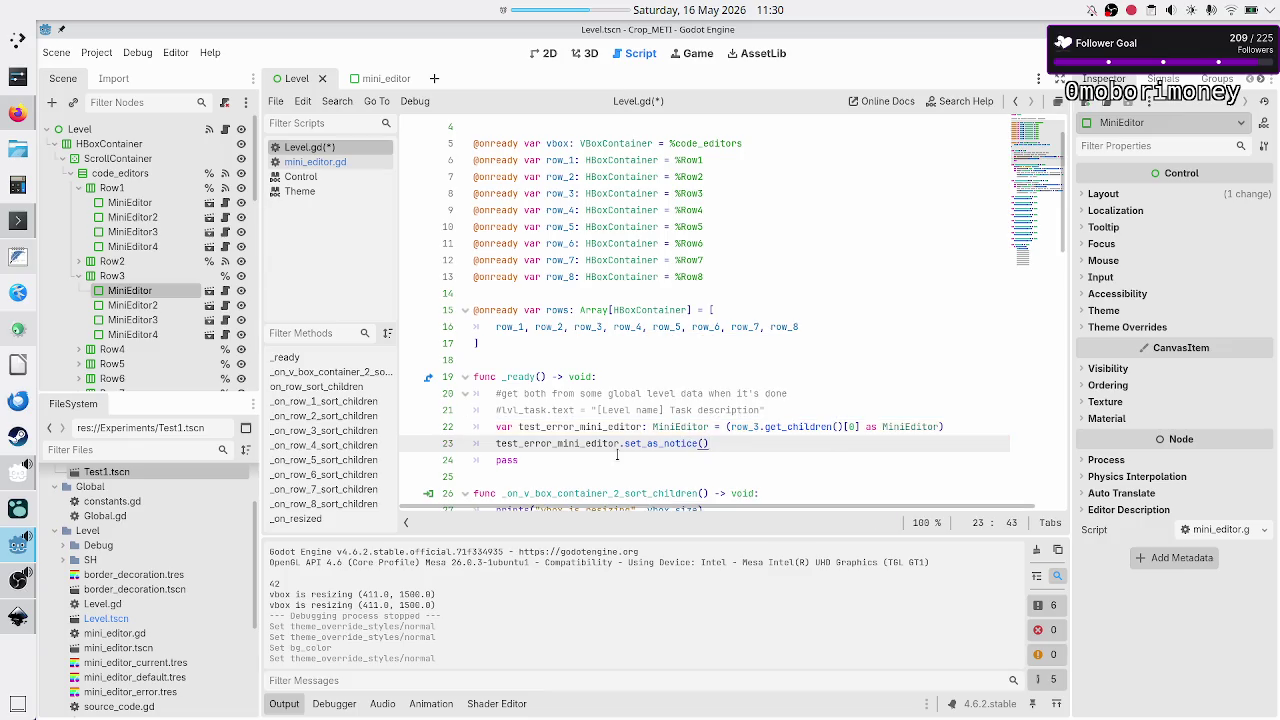
key(F5)
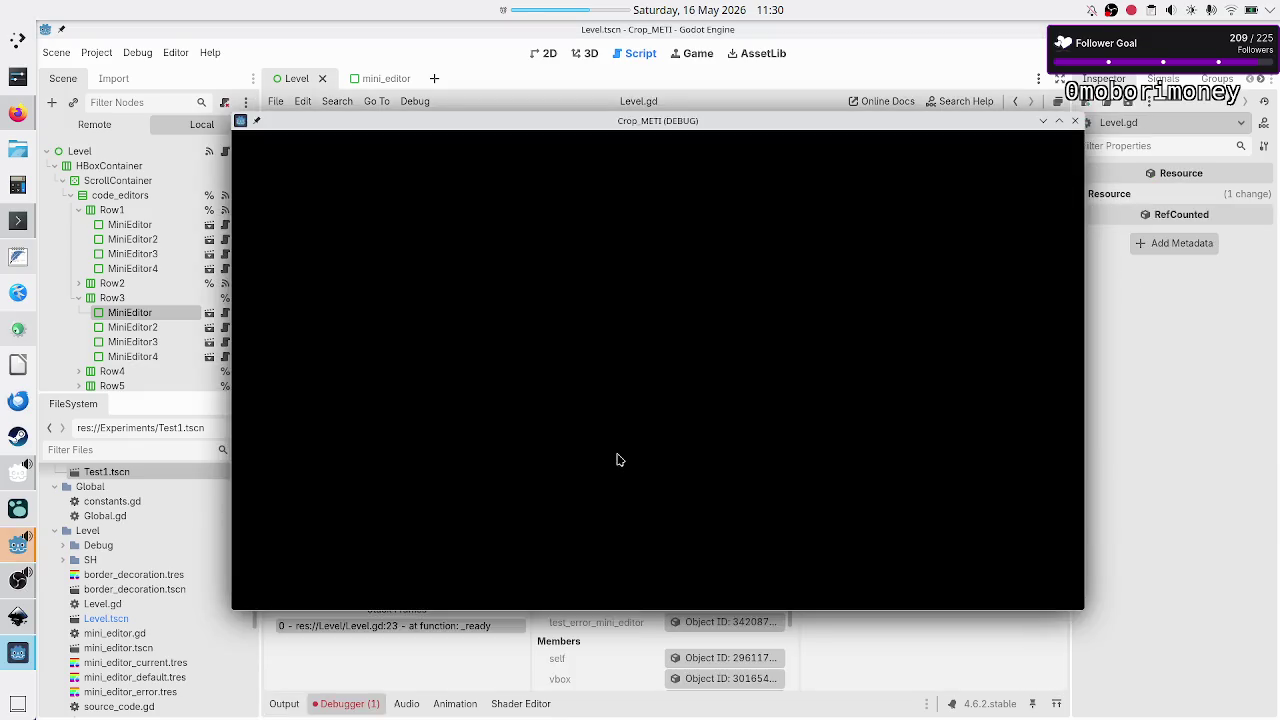
click(345, 705)
- Review the Invalid call error, check mini_editor.gd's method names, then return to Level.gd
click(345, 704)
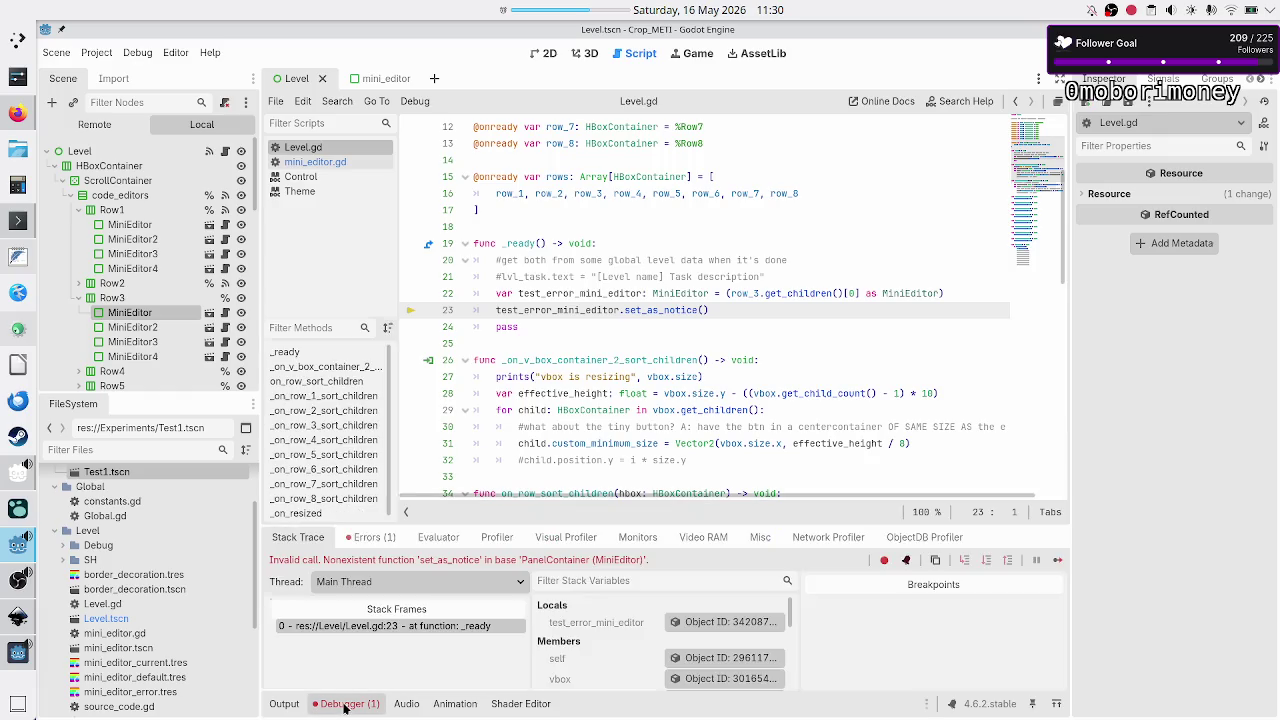
click(372, 537)
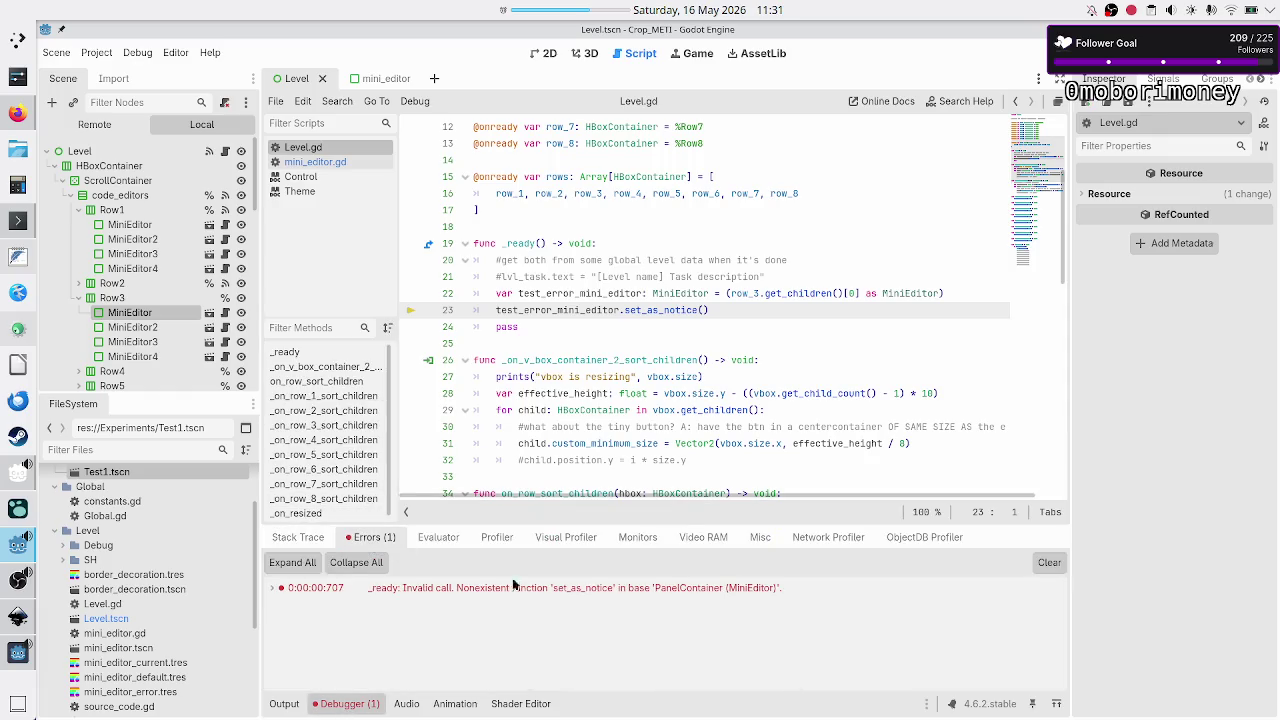
click(639, 587)
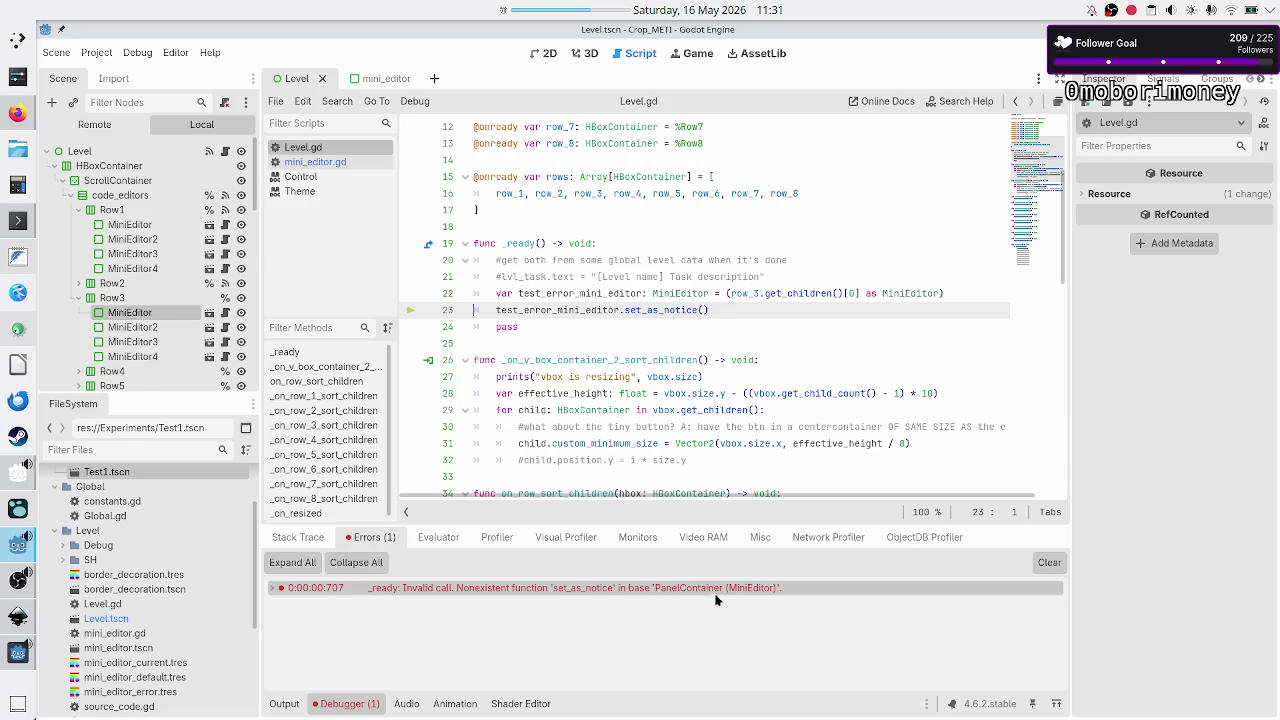
click(338, 162)
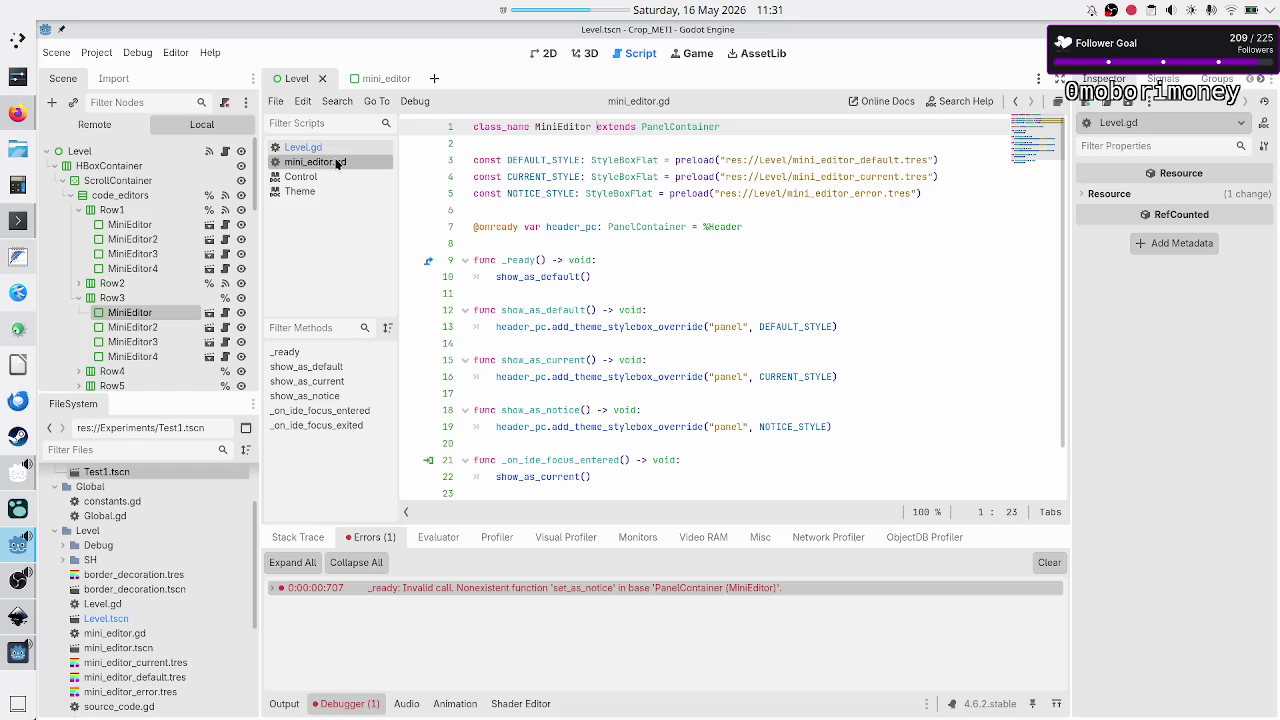
mouse_move(532, 372)
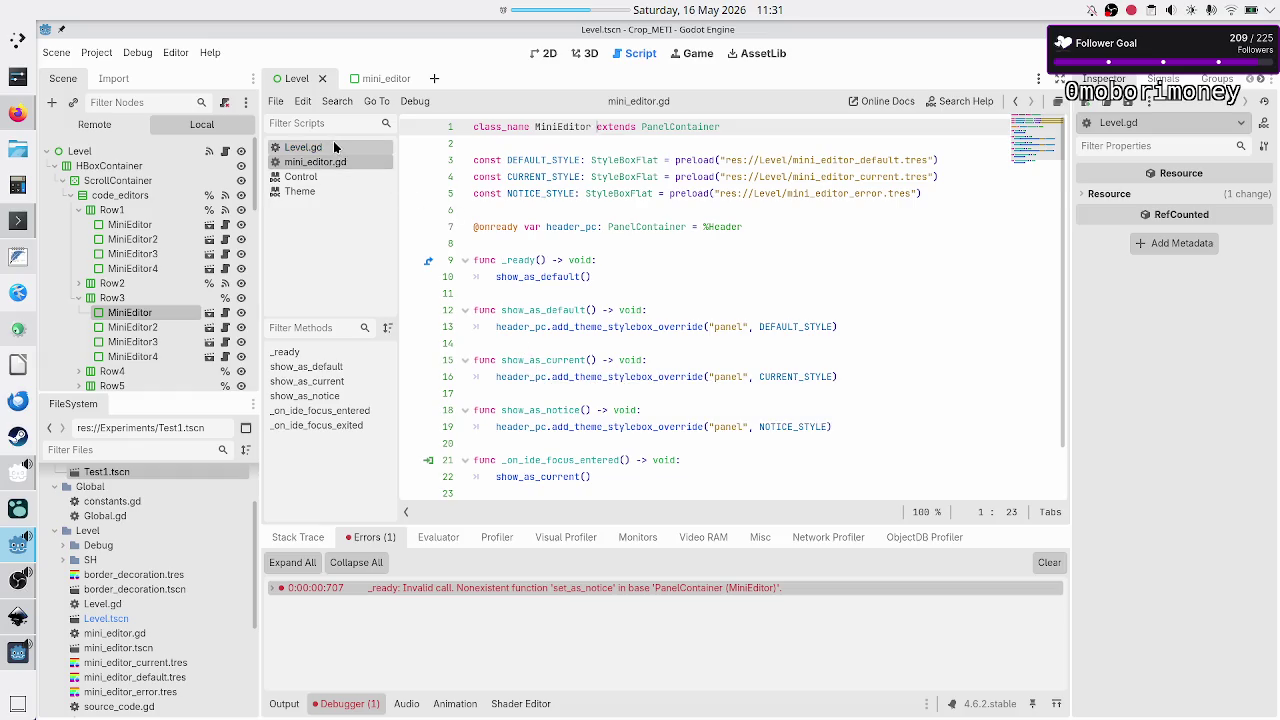
click(335, 147)
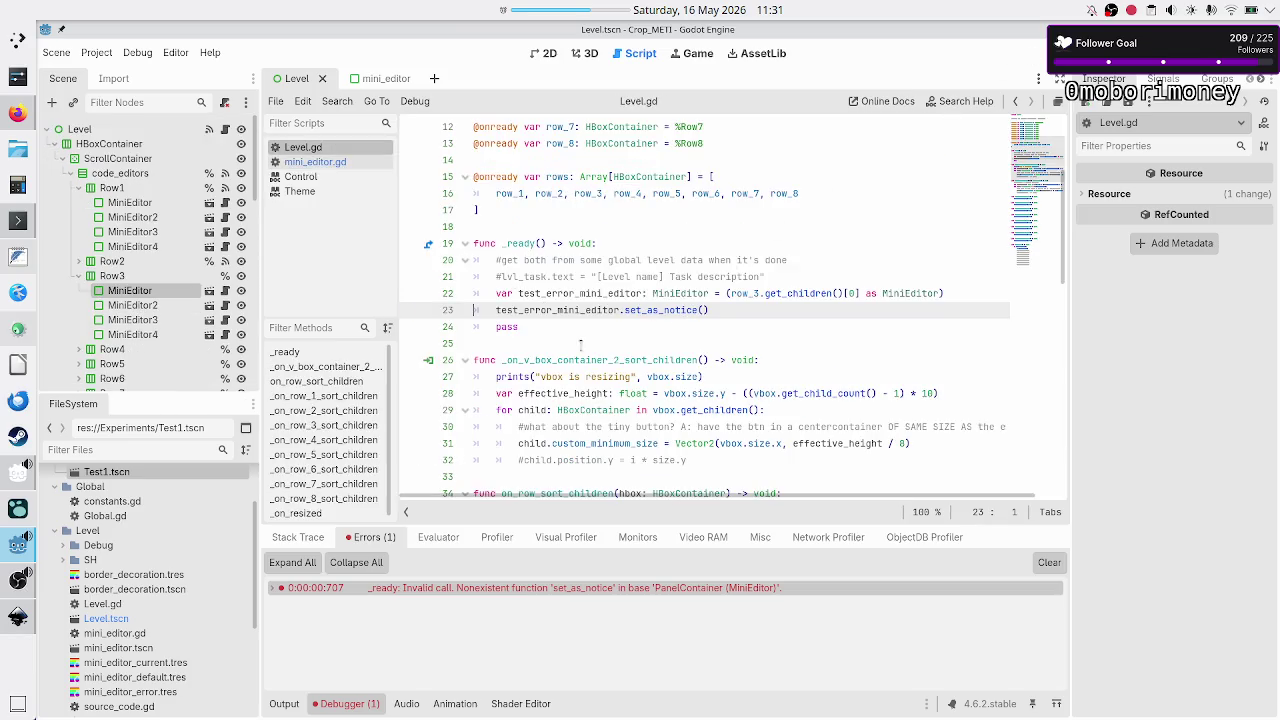
- Replace the wrong method on line 23 with show_as_notice()
click(715, 309)
key(BackSpace)
key(BackSpace)
key(BackSpace)
key(BackSpace)
text(show)
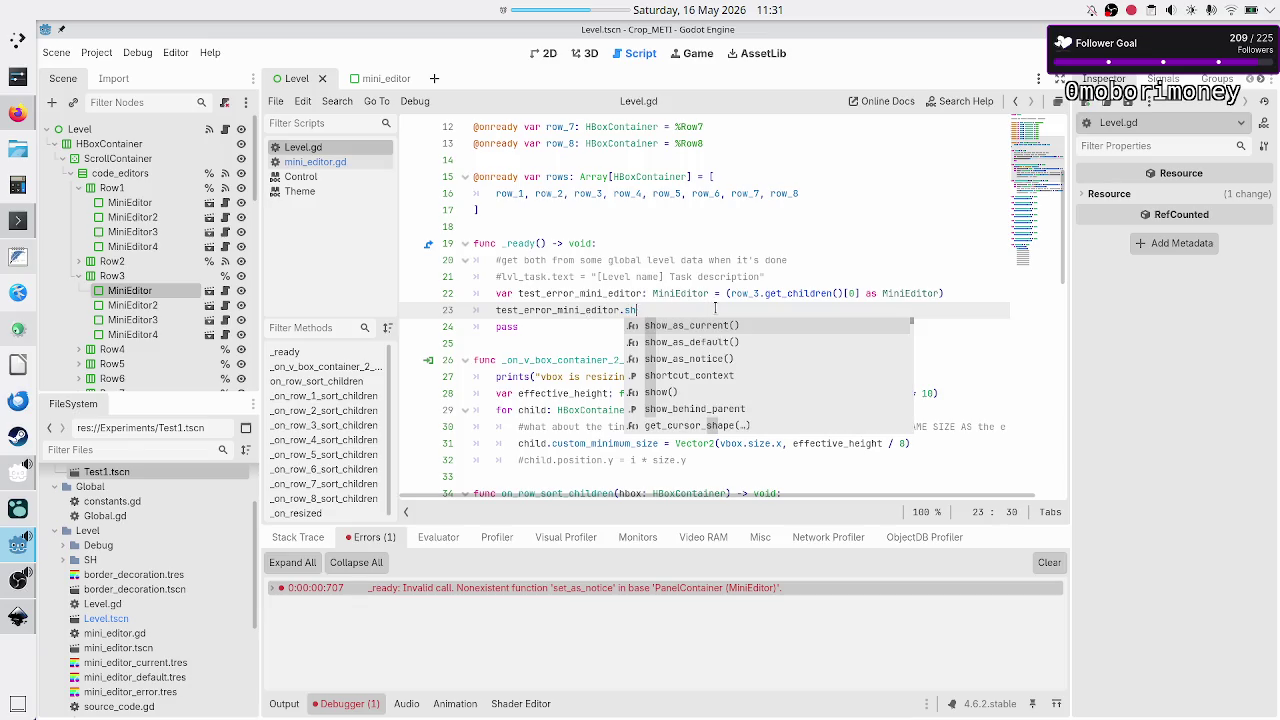
key(Down)
key(Down)
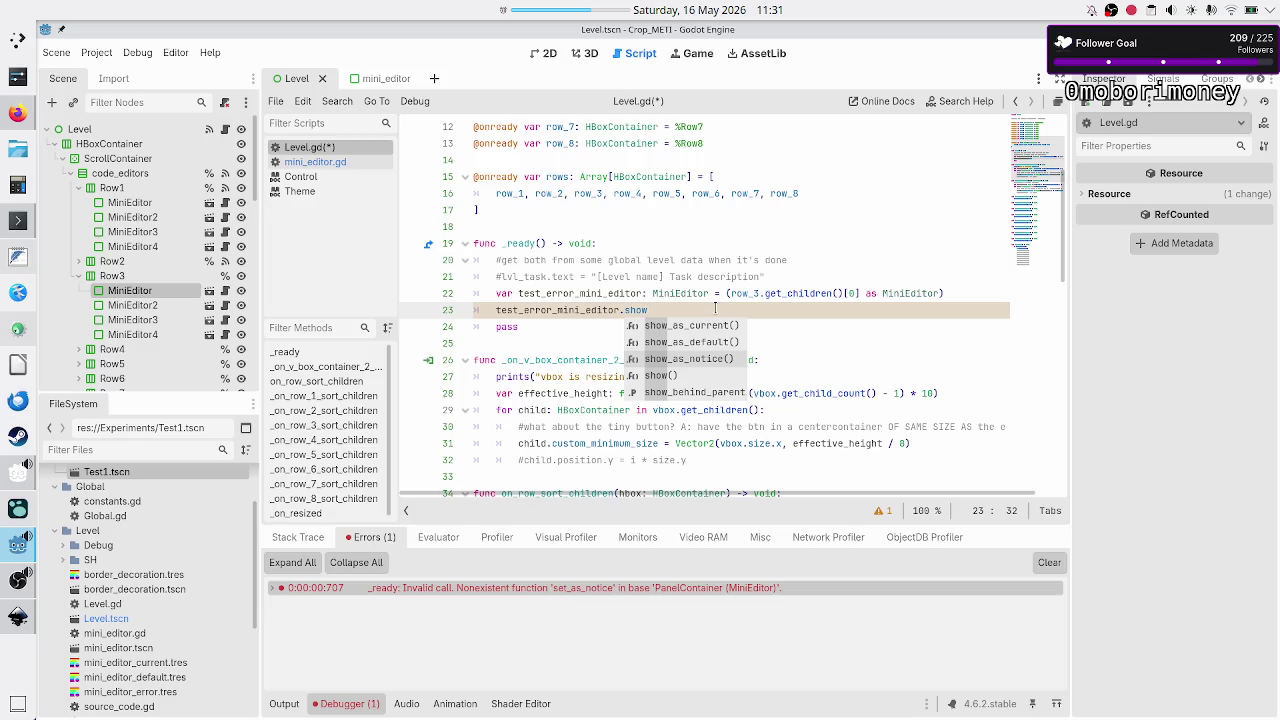
key(Return)
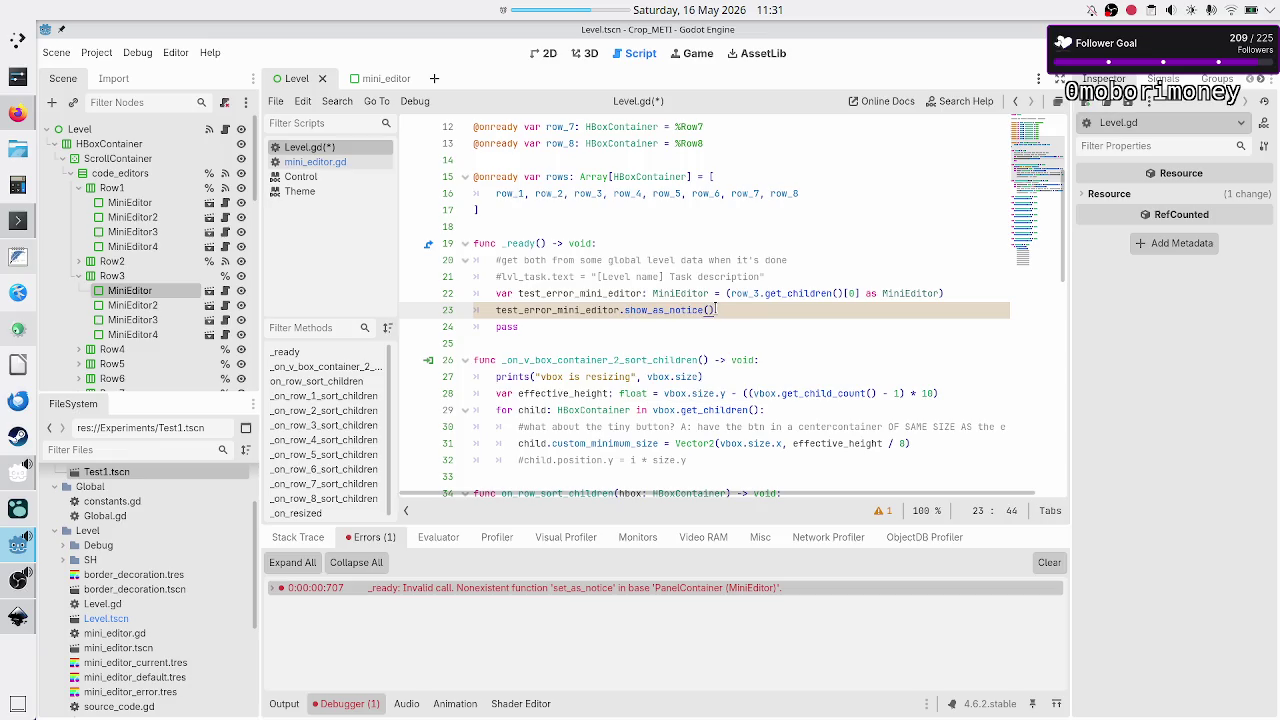
- Remove the 'as MiniEditor' cast and its parentheses from line 22
key(Up)
key(End)
key(BackSpace)
key(BackSpace)
key(BackSpace)
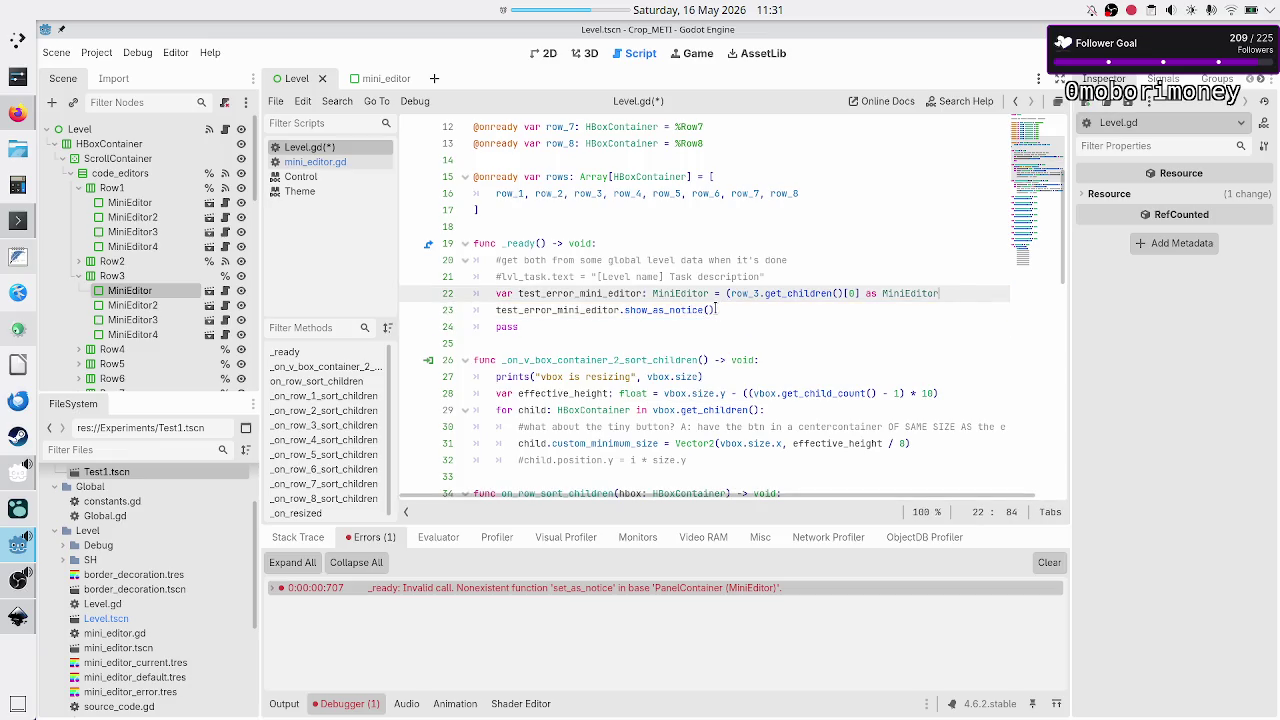
key(BackSpace)
key(BackSpace)
key(BackSpace)
text(])
key(ctrl+Left)
key(ctrl+Left)
key(ctrl+Left)
key(ctrl+Left)
key(BackSpace)
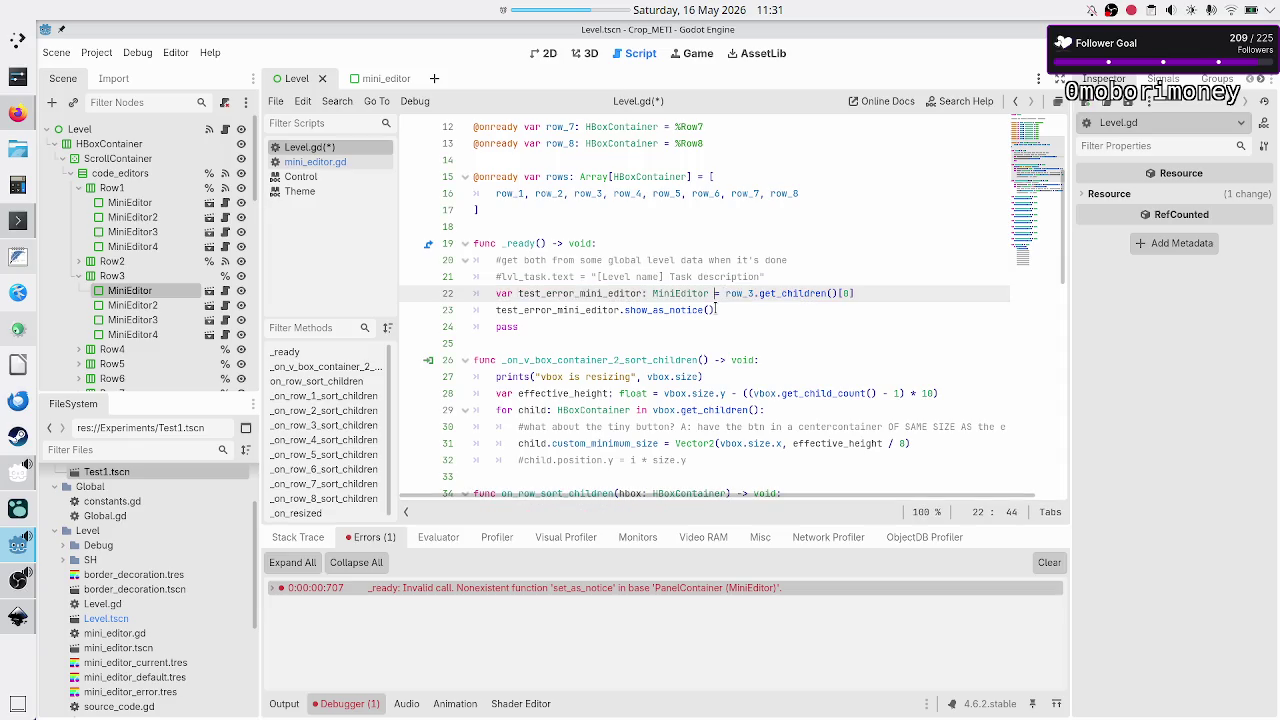
- Re-enter .show_as_notice() on line 23, delete the pass line, and run with F5
click(716, 309)
key(BackSpace)
key(BackSpace)
key(BackSpace)
key(BackSpace)
key(BackSpace)
key(BackSpace)
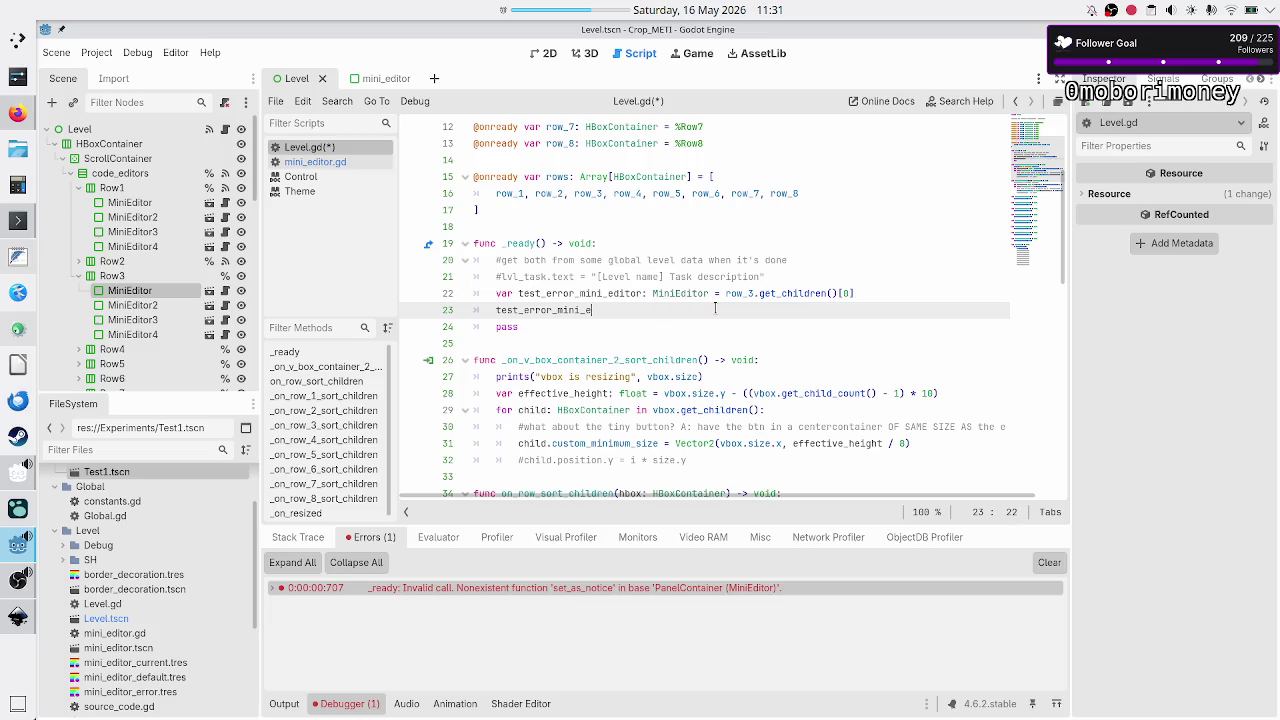
key(Return)
text(.show)
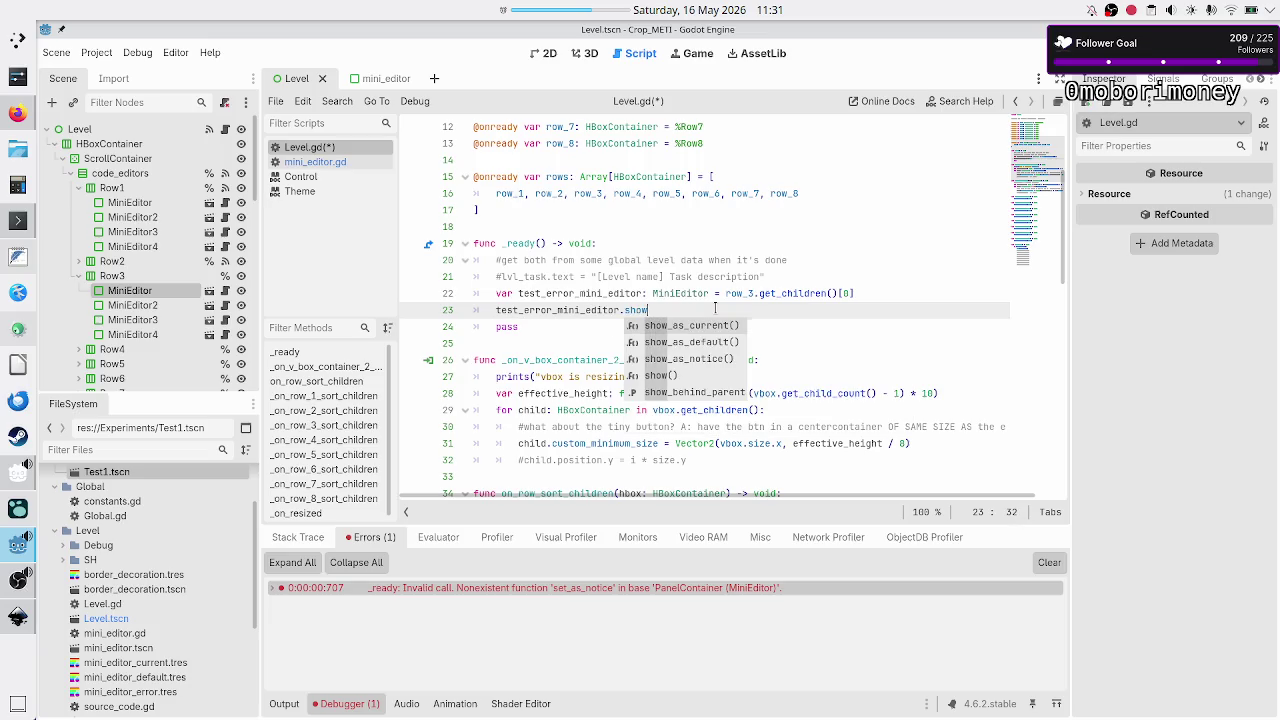
key(Down)
key(Down)
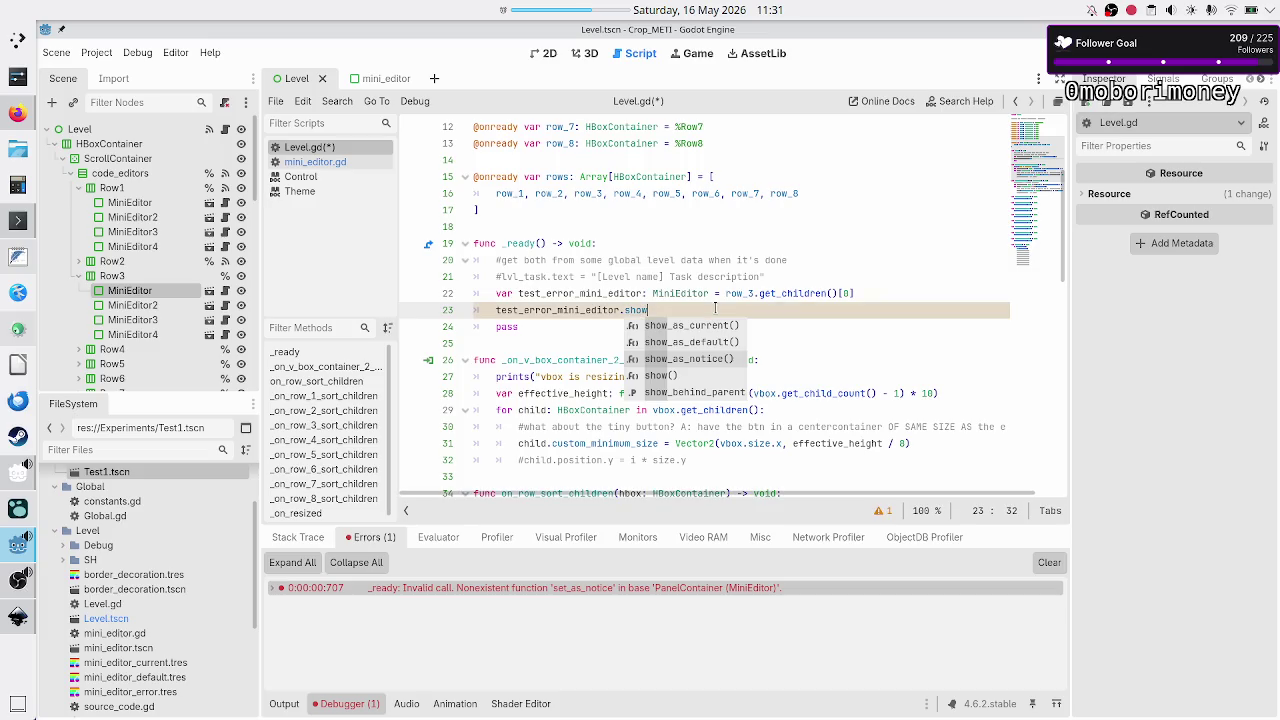
key(Return)
key(Down)
key(shift+Home)
key(BackSpace)
key(BackSpace)
key(BackSpace)
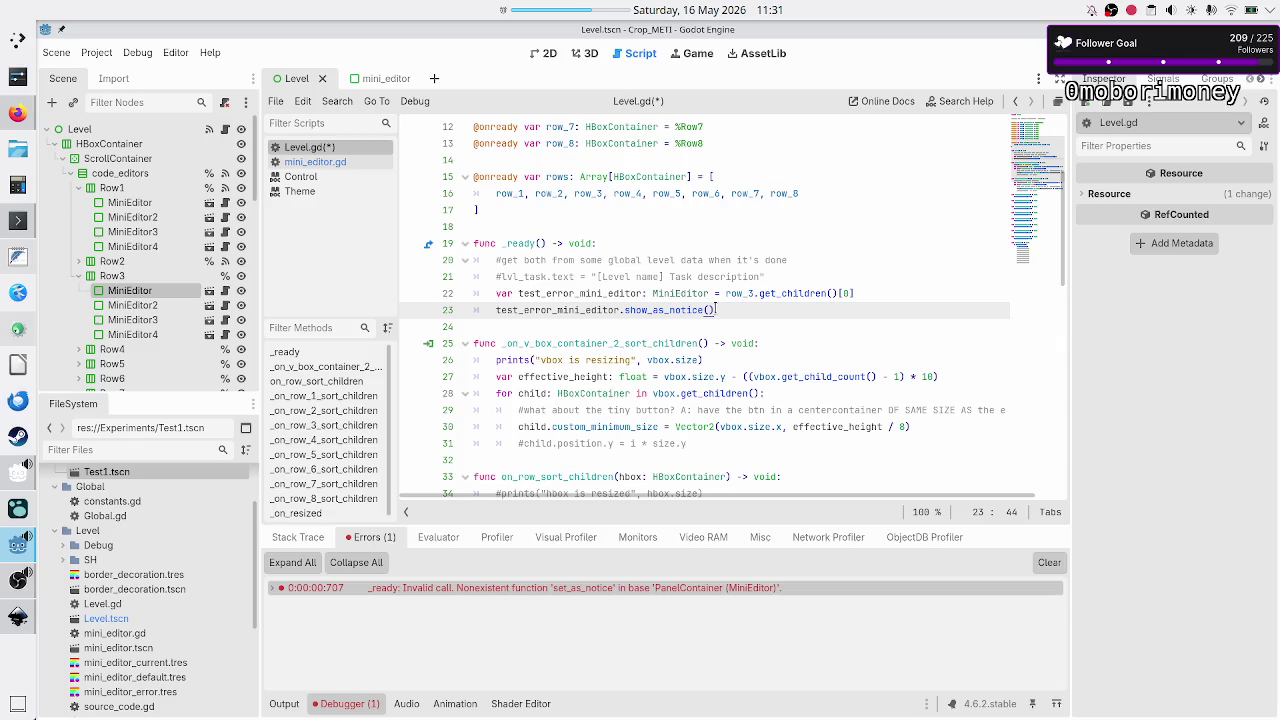
key(F5)
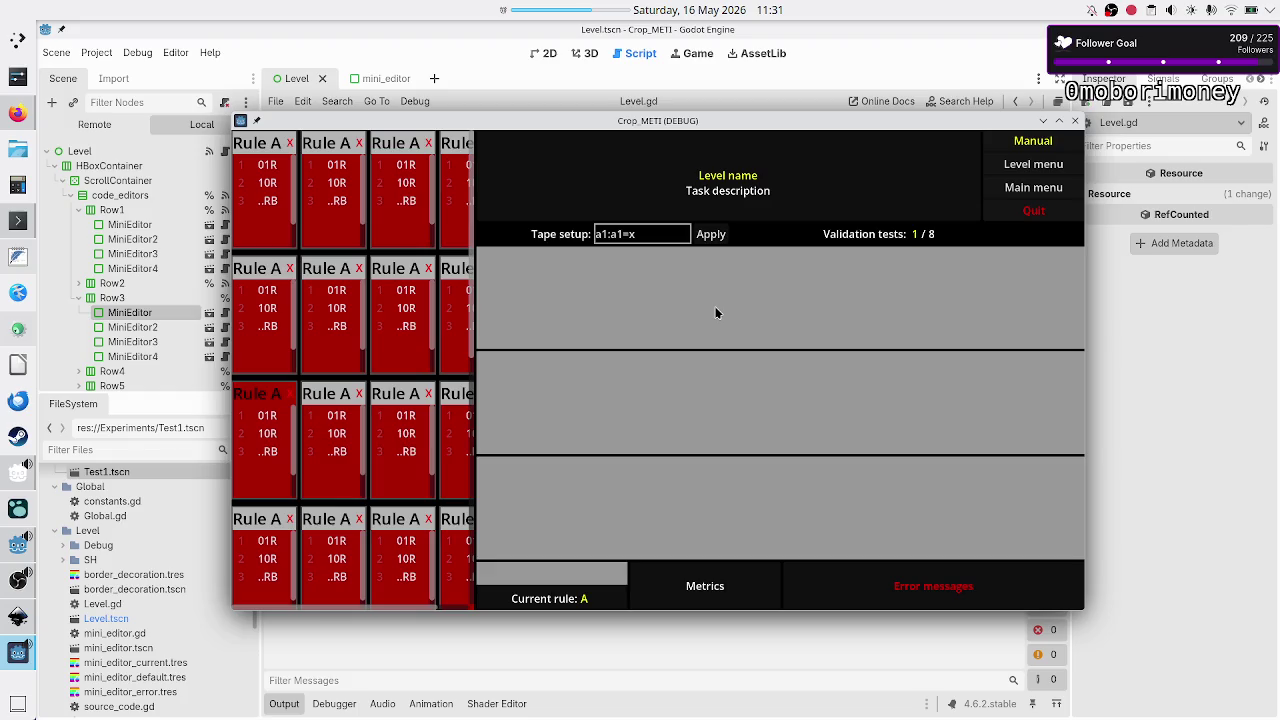
- Try editing the 10R entry in a Rule A editor, then close the game window
double_click(399, 437)
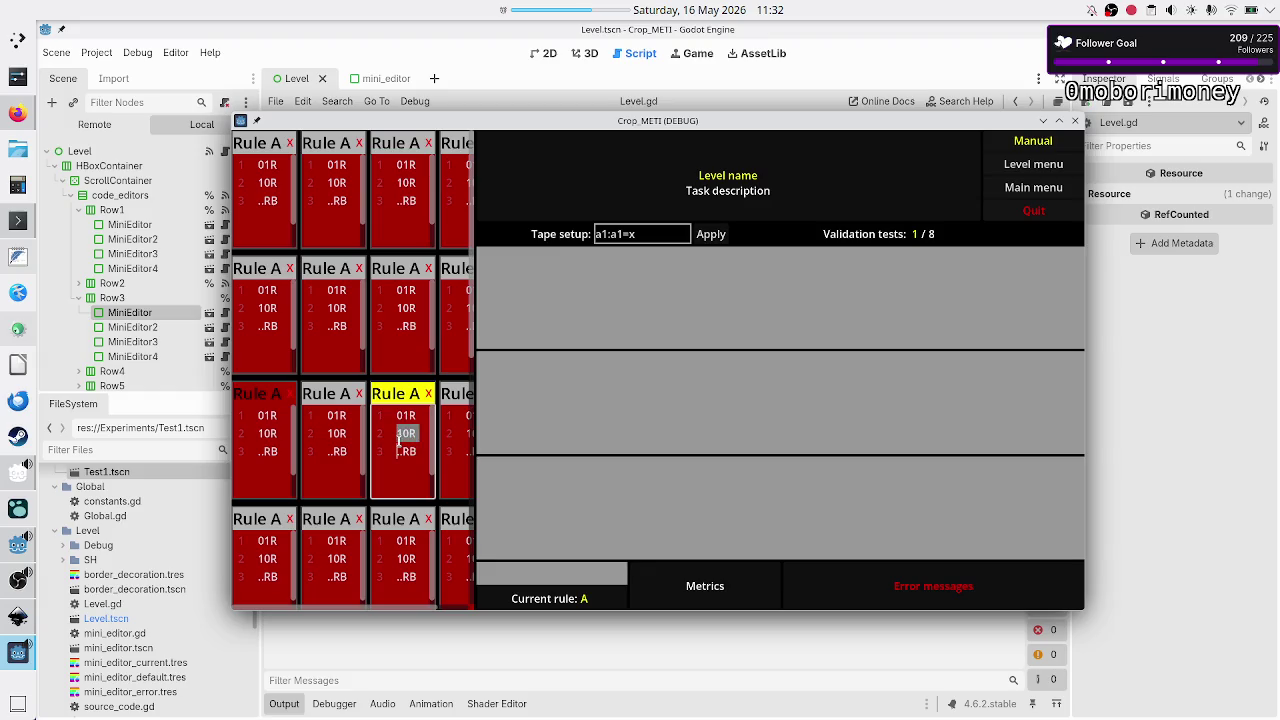
click(399, 437)
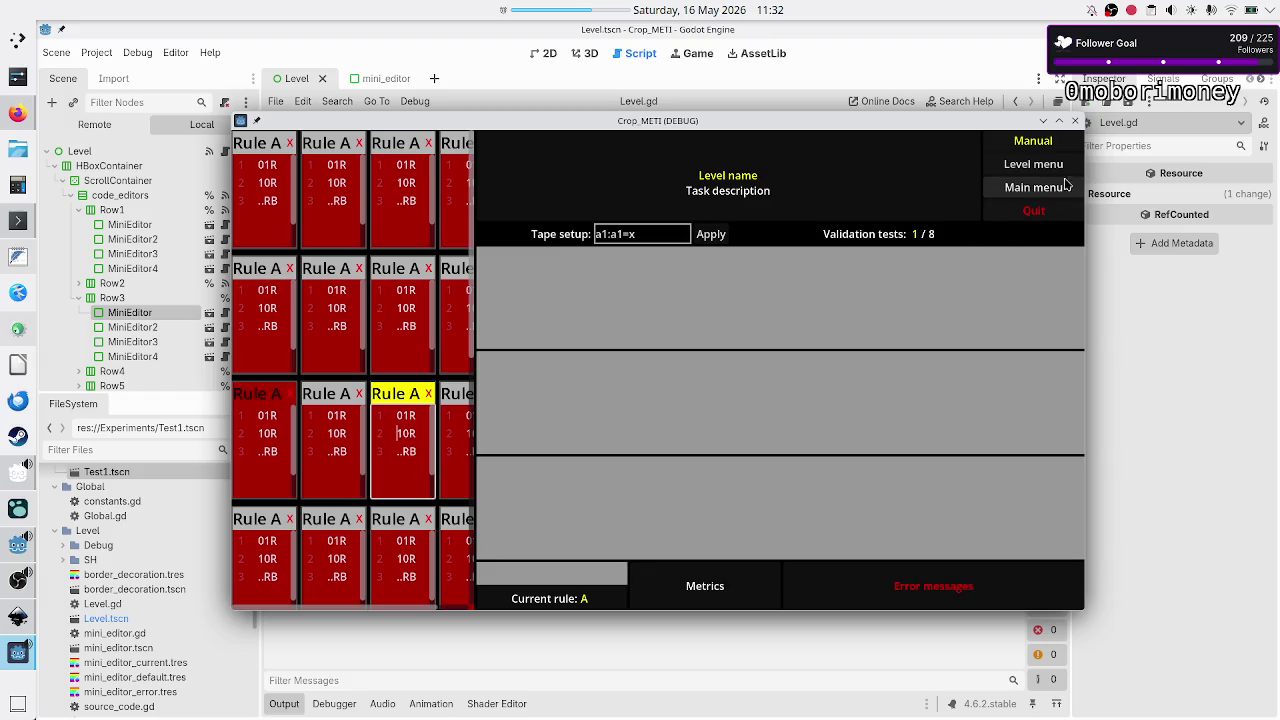
click(1075, 120)
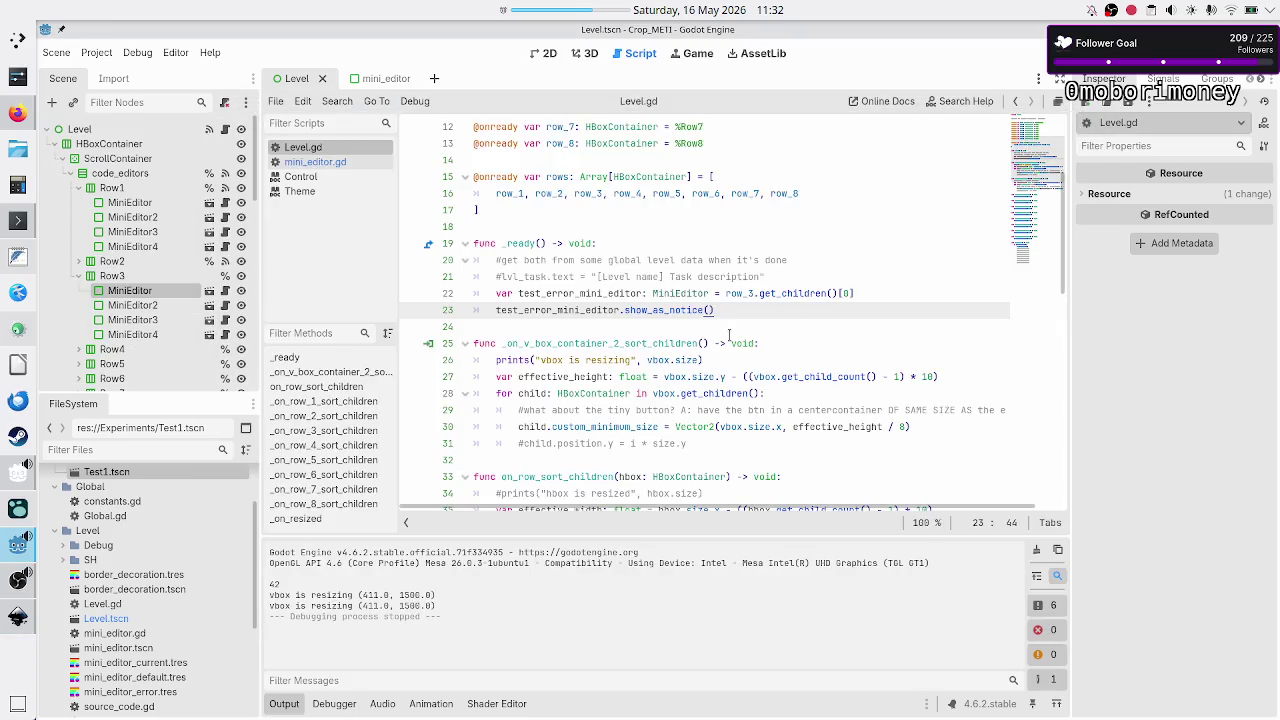
- In the mini_editor scene, revert the IDE's Normal style override to default
click(548, 57)
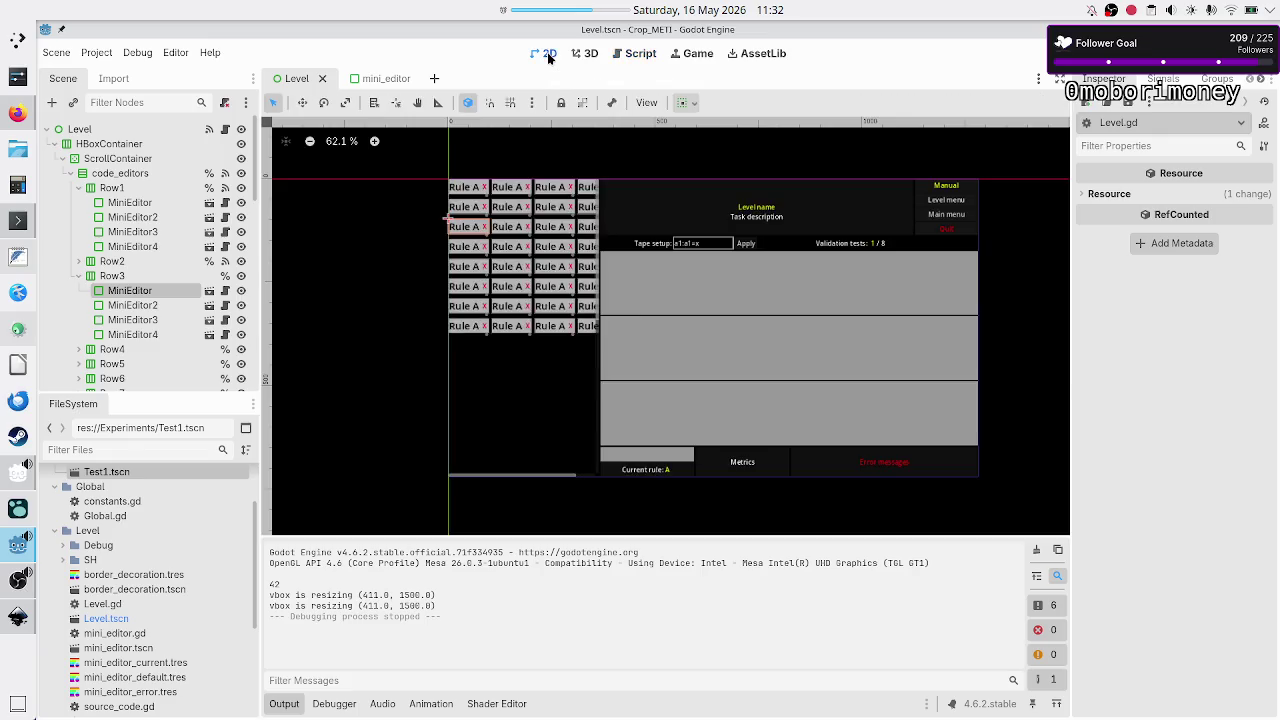
click(381, 82)
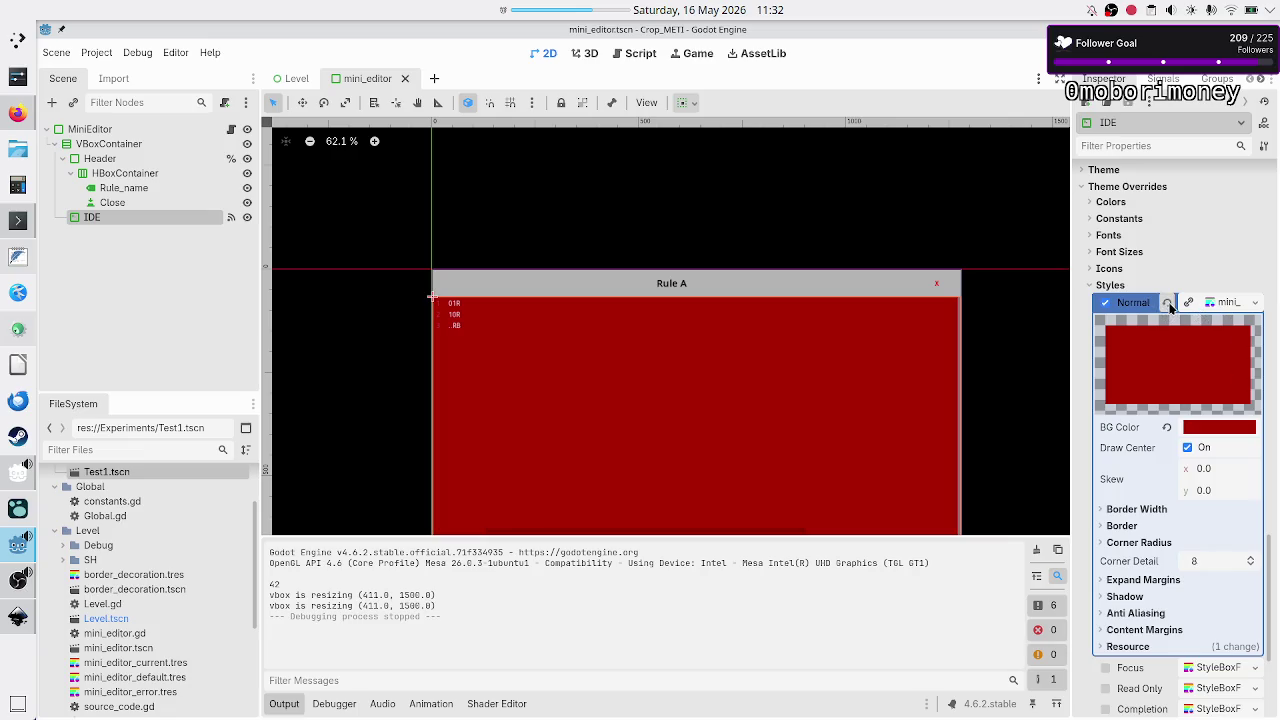
click(1167, 302)
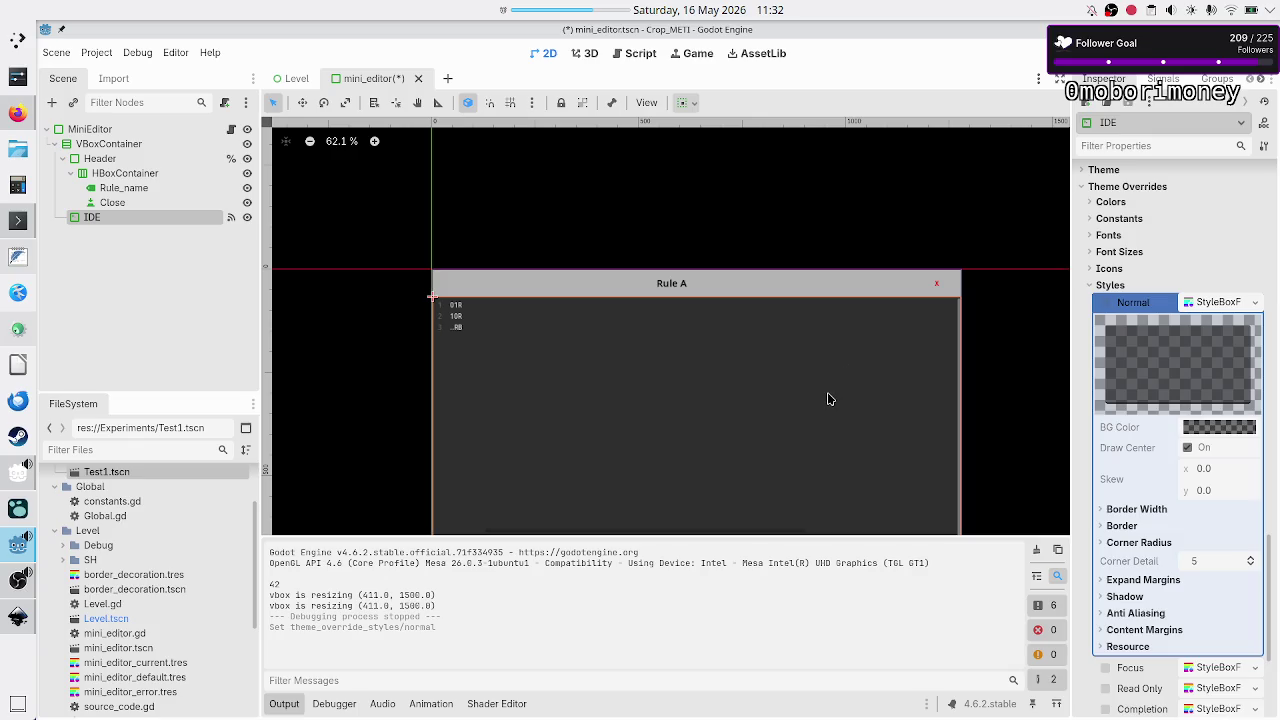
- Select the Header node and locate mini_editor_error.tres in the FileSystem
click(130, 158)
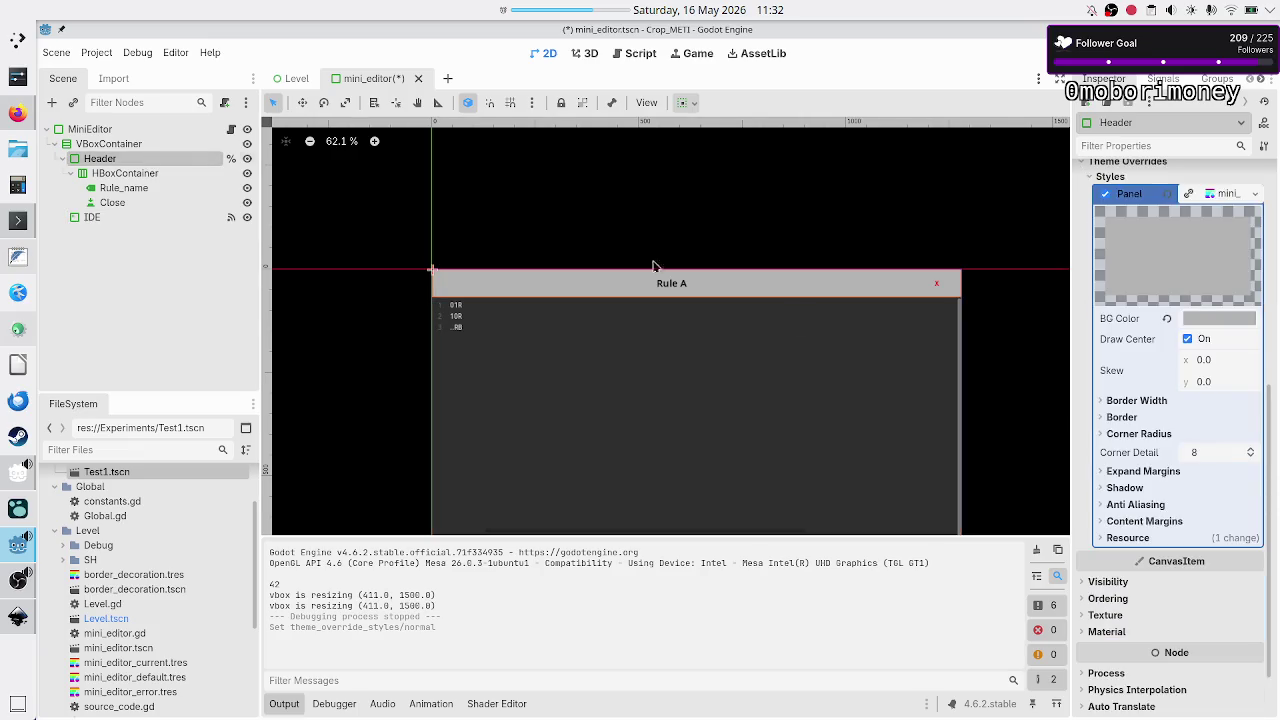
scroll(1220, 455, down, 2)
scroll(1220, 455, up, 5)
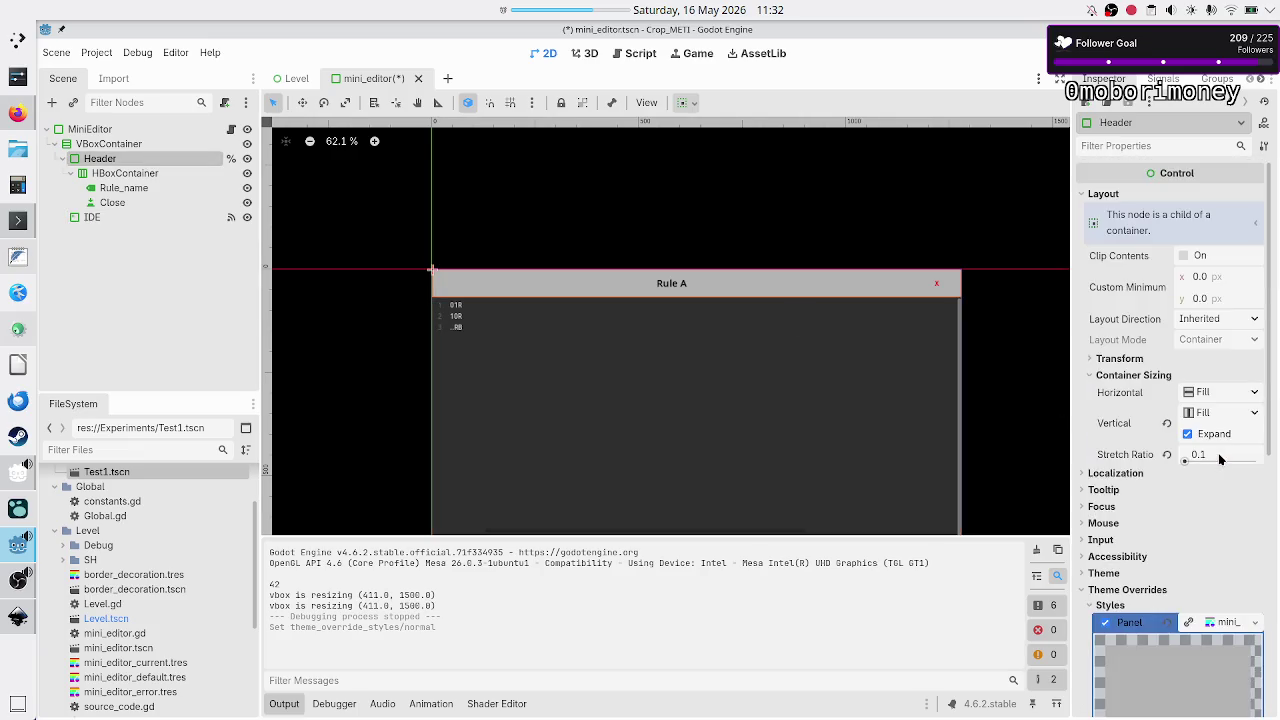
scroll(1218, 453, down, 5)
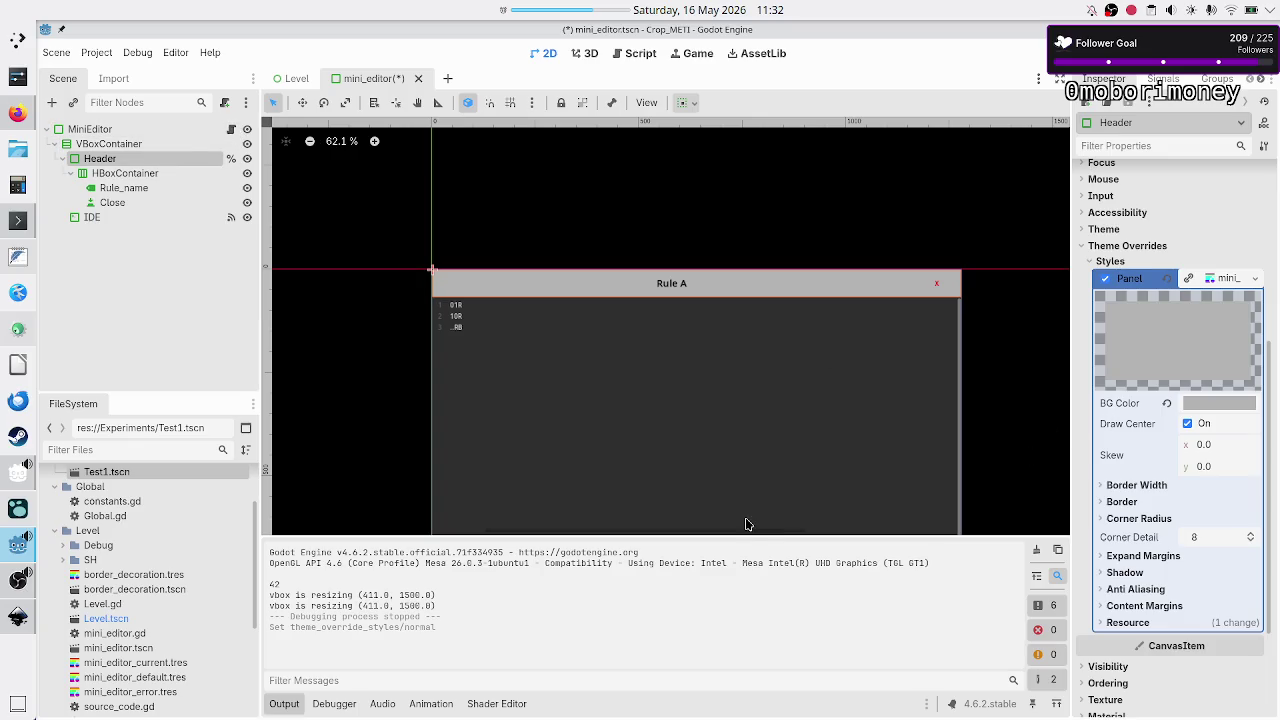
scroll(140, 560, down, 4)
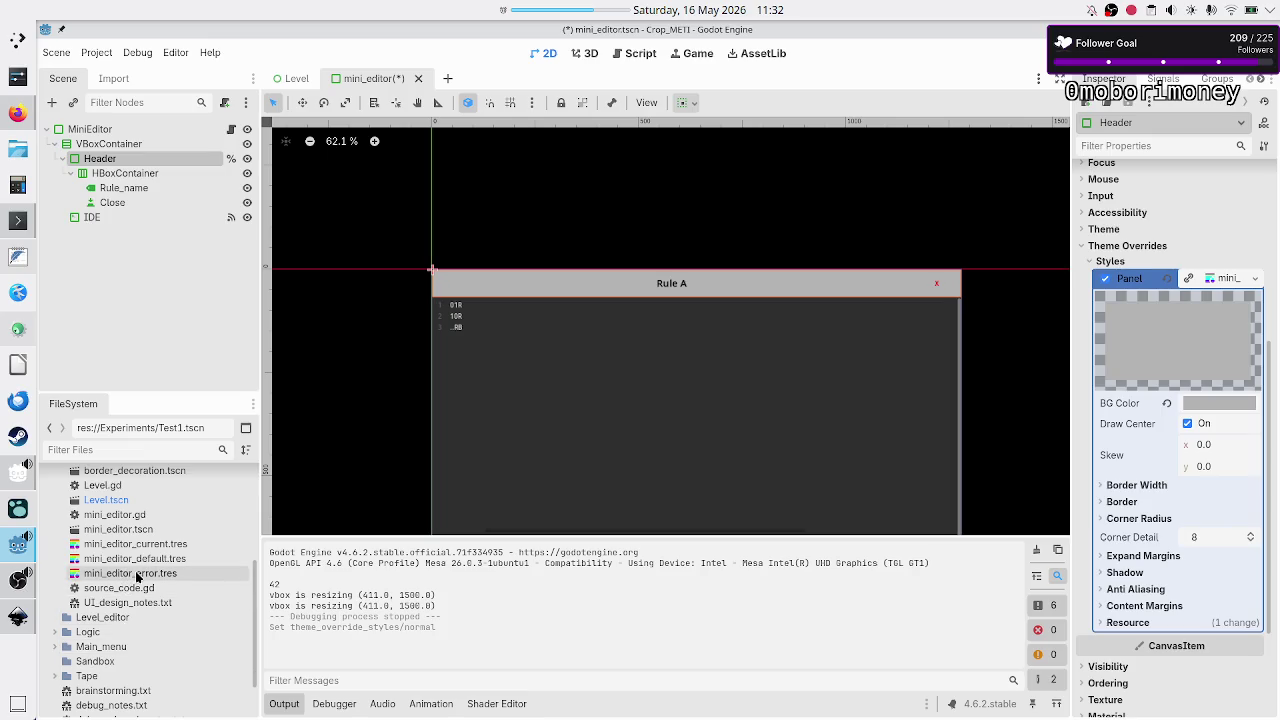
click(137, 574)
right_click(137, 574)
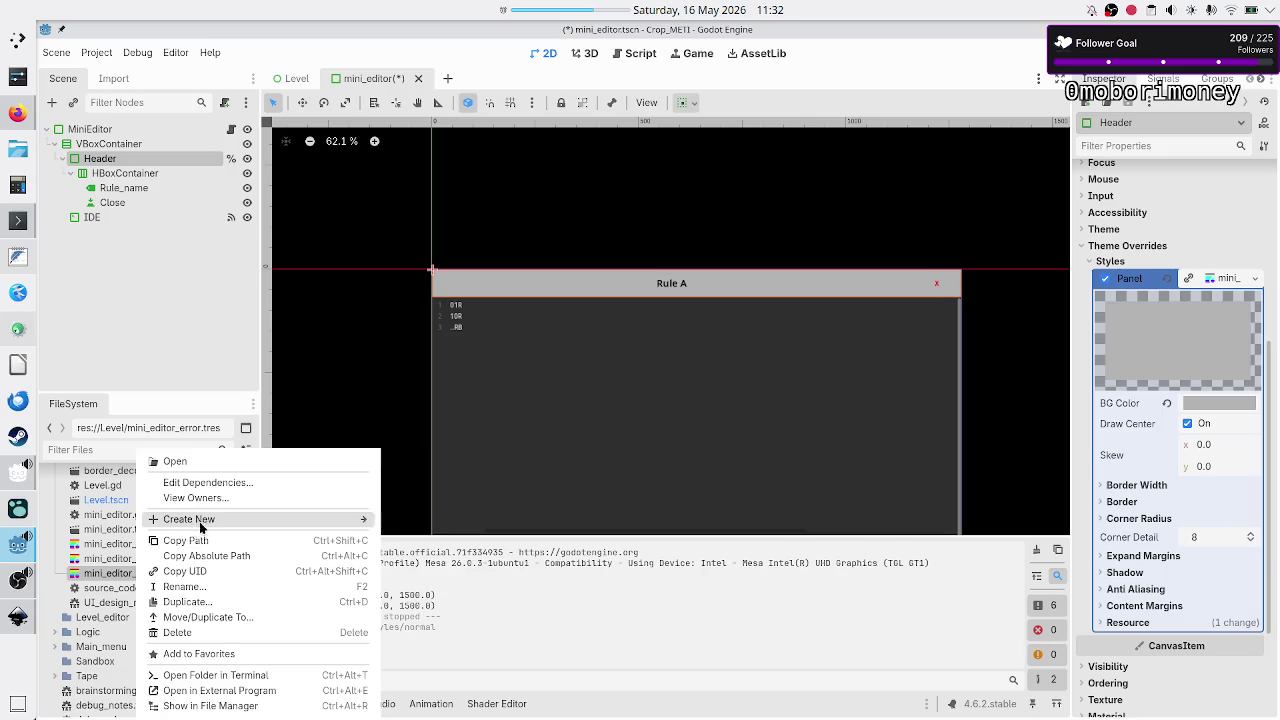
click(200, 632)
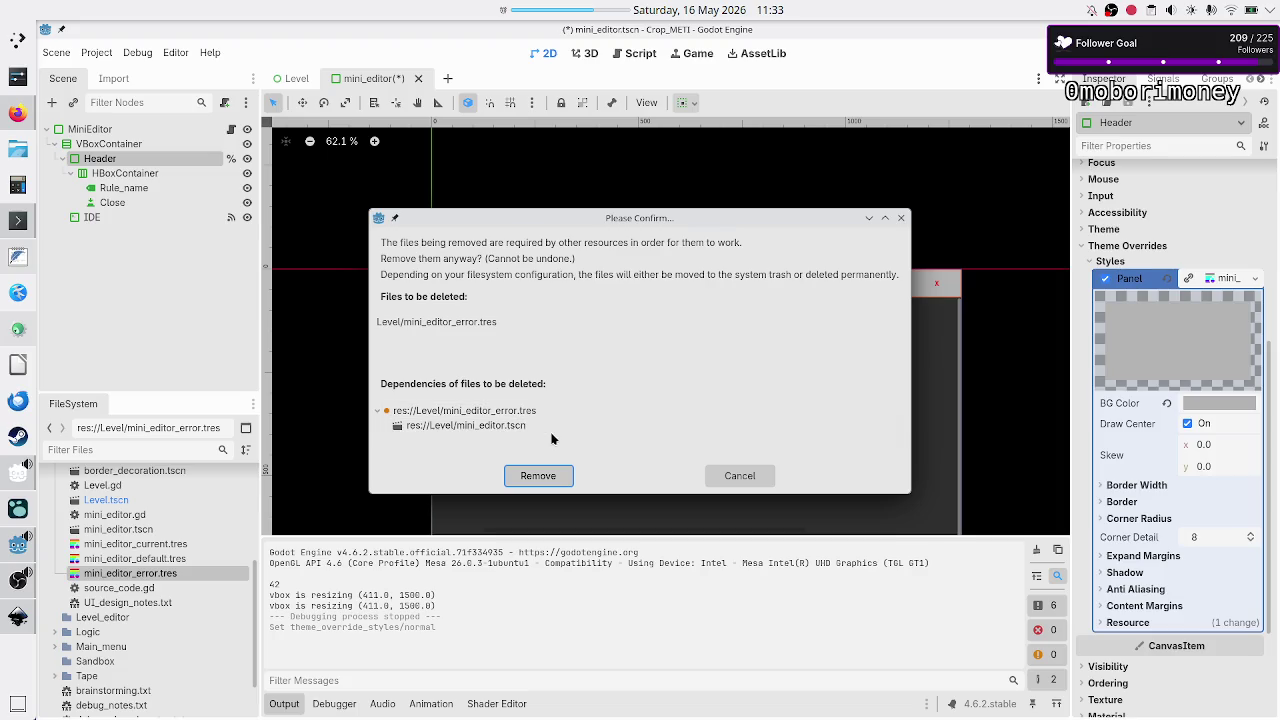
click(740, 476)
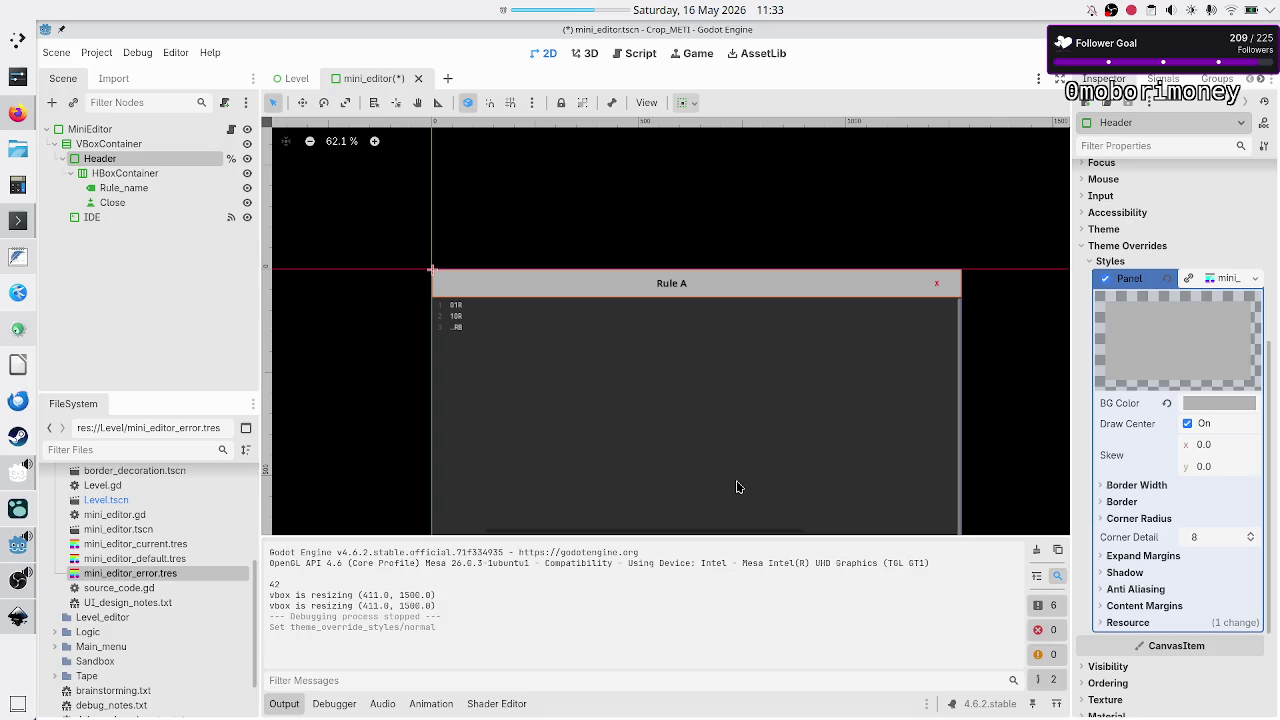
click(1250, 280)
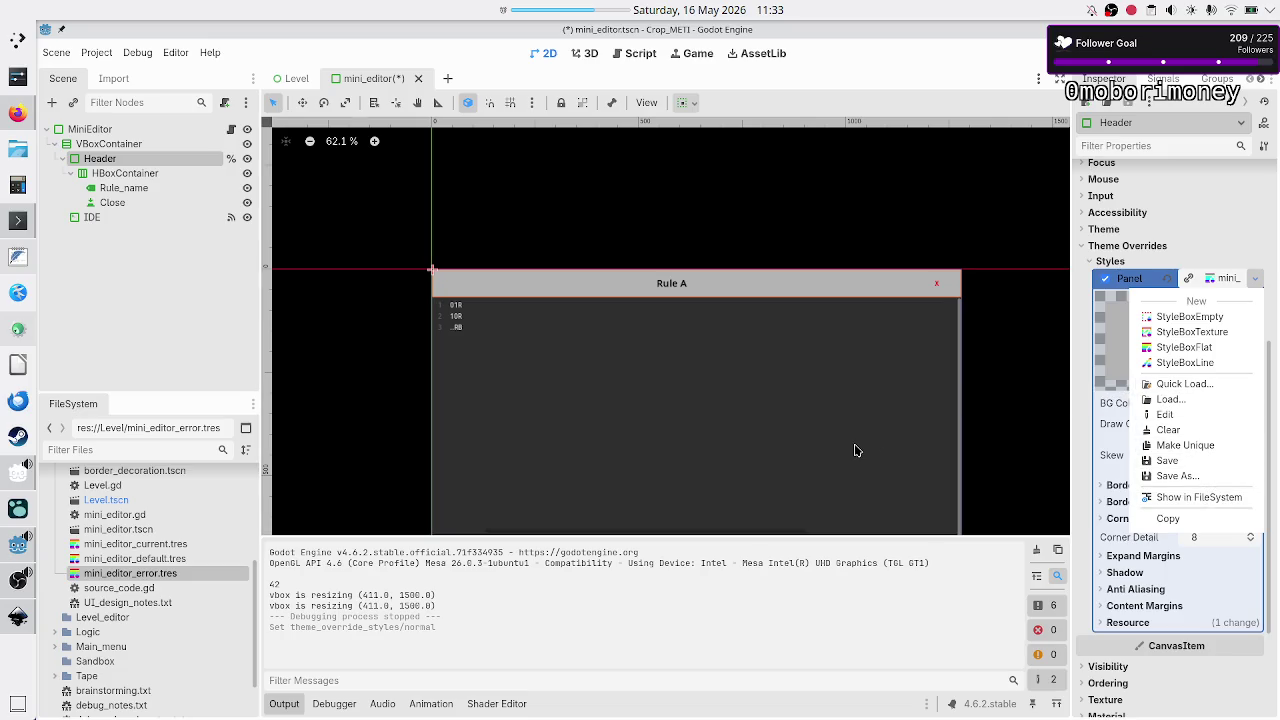
click(95, 271)
click(93, 219)
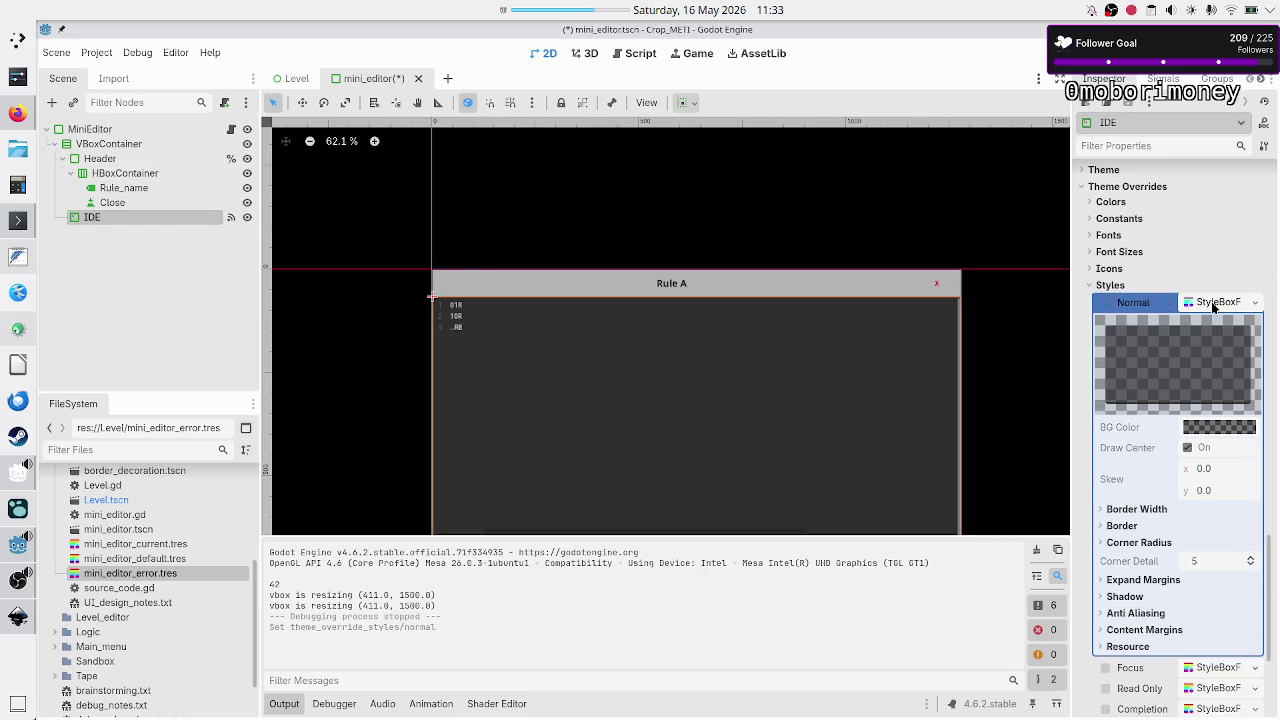
key(alt+Tab)
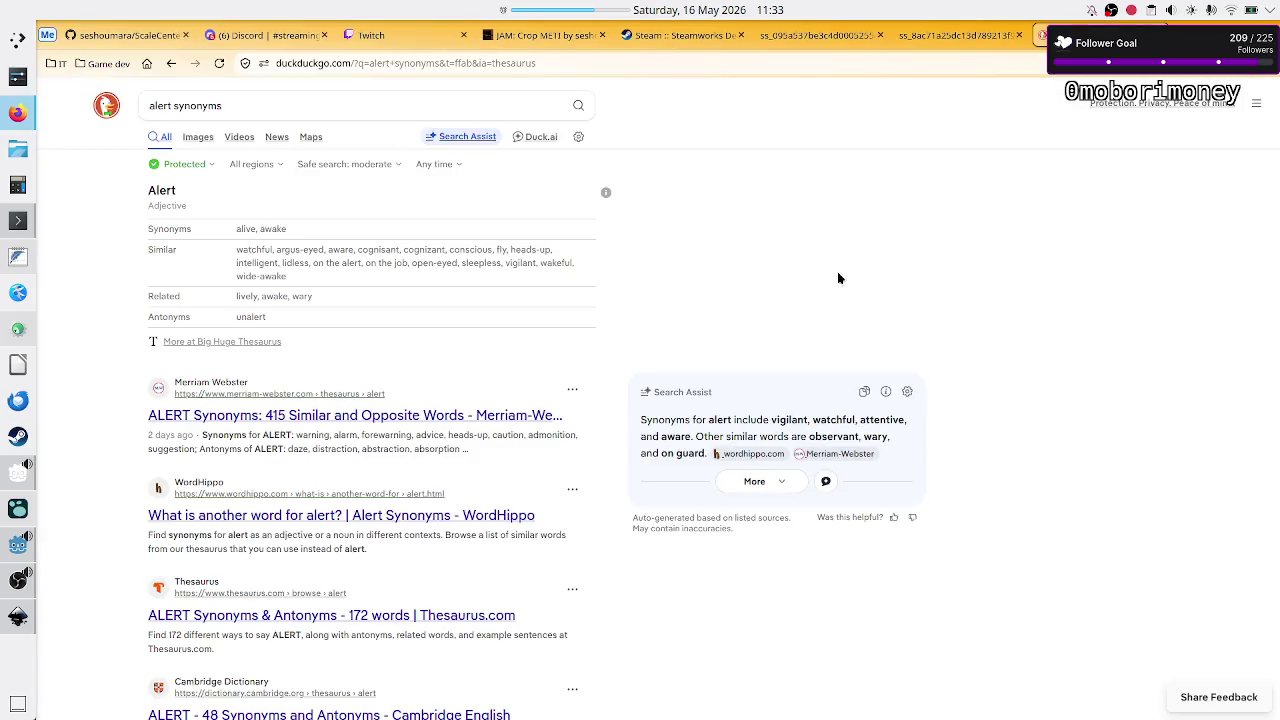
key(alt+3)
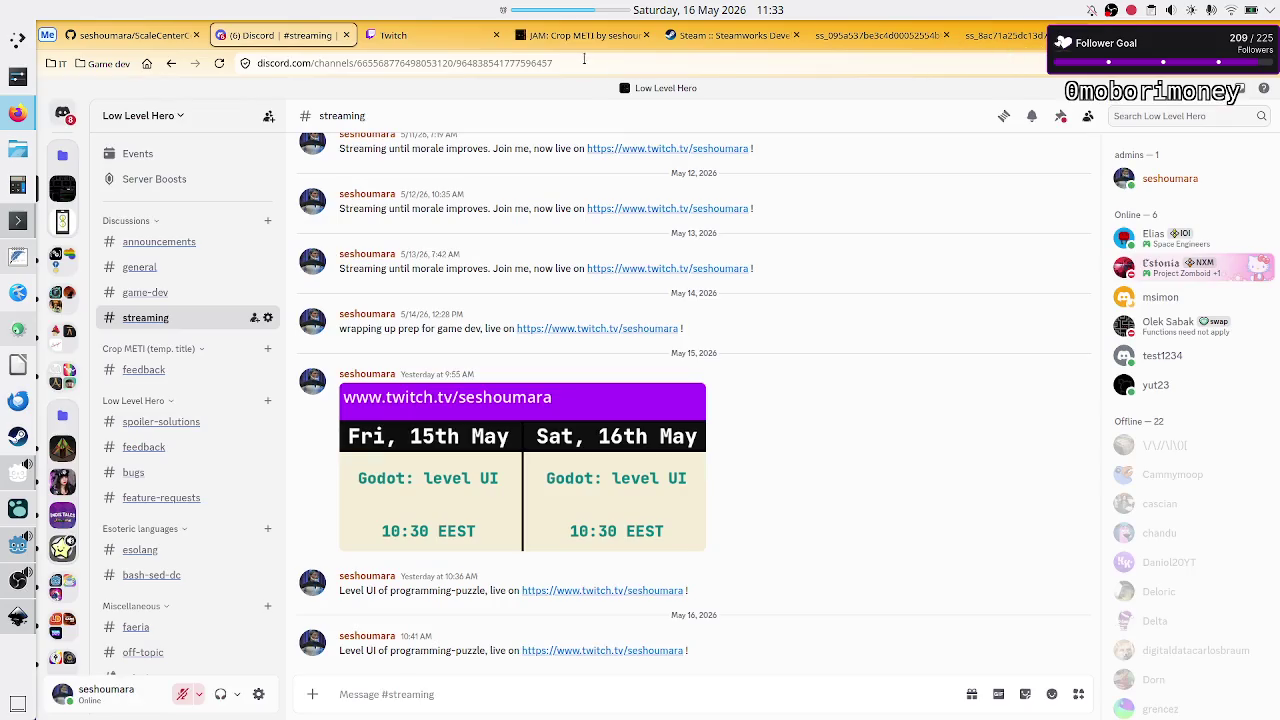
click(447, 40)
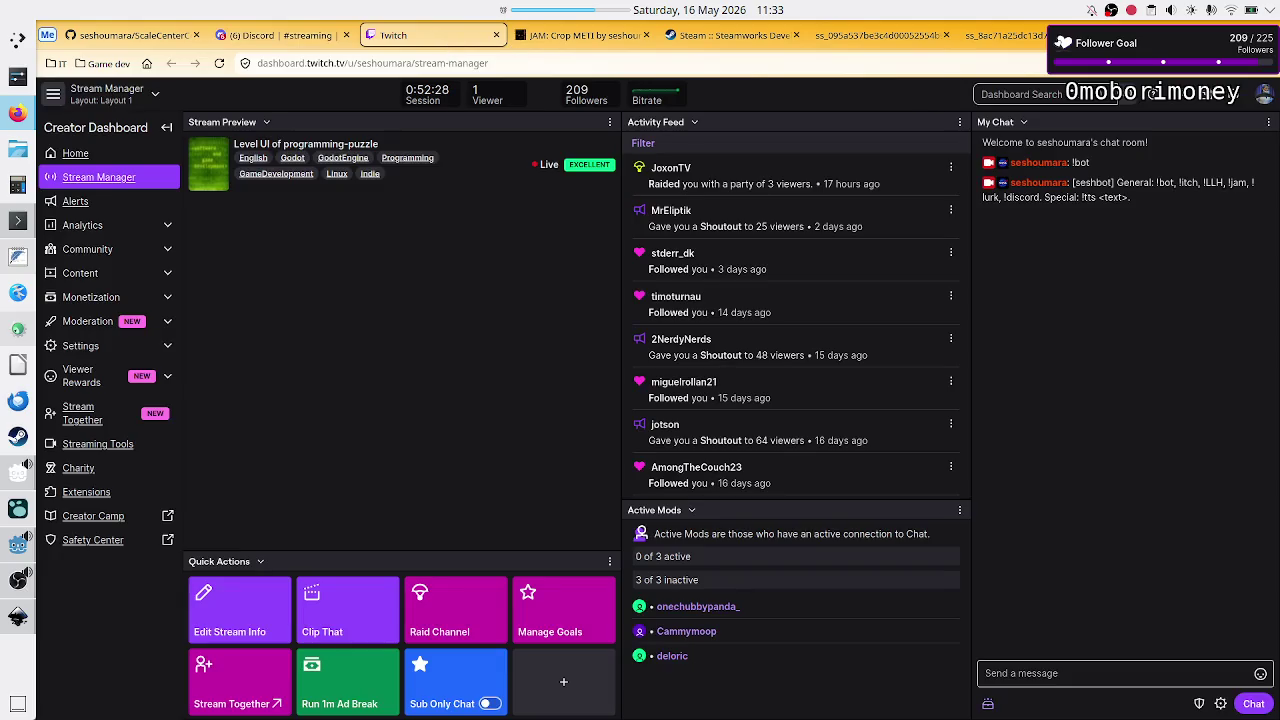
key(alt+Tab)
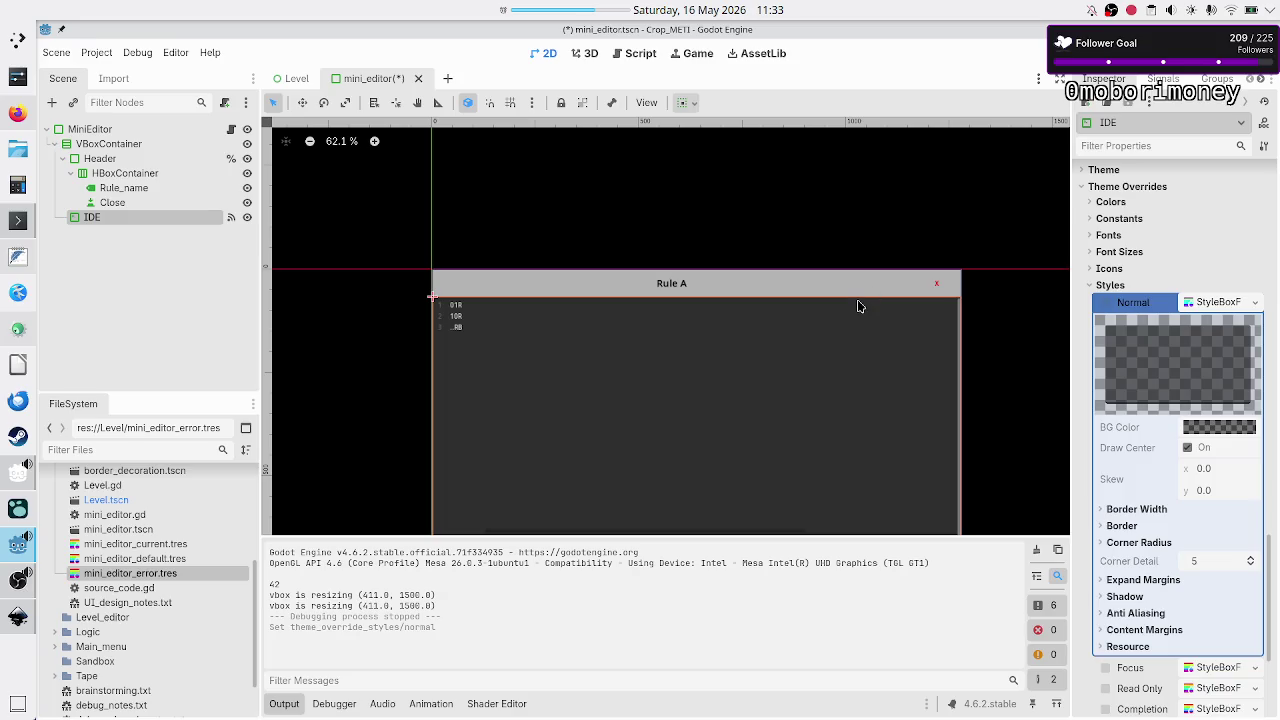
click(17, 617)
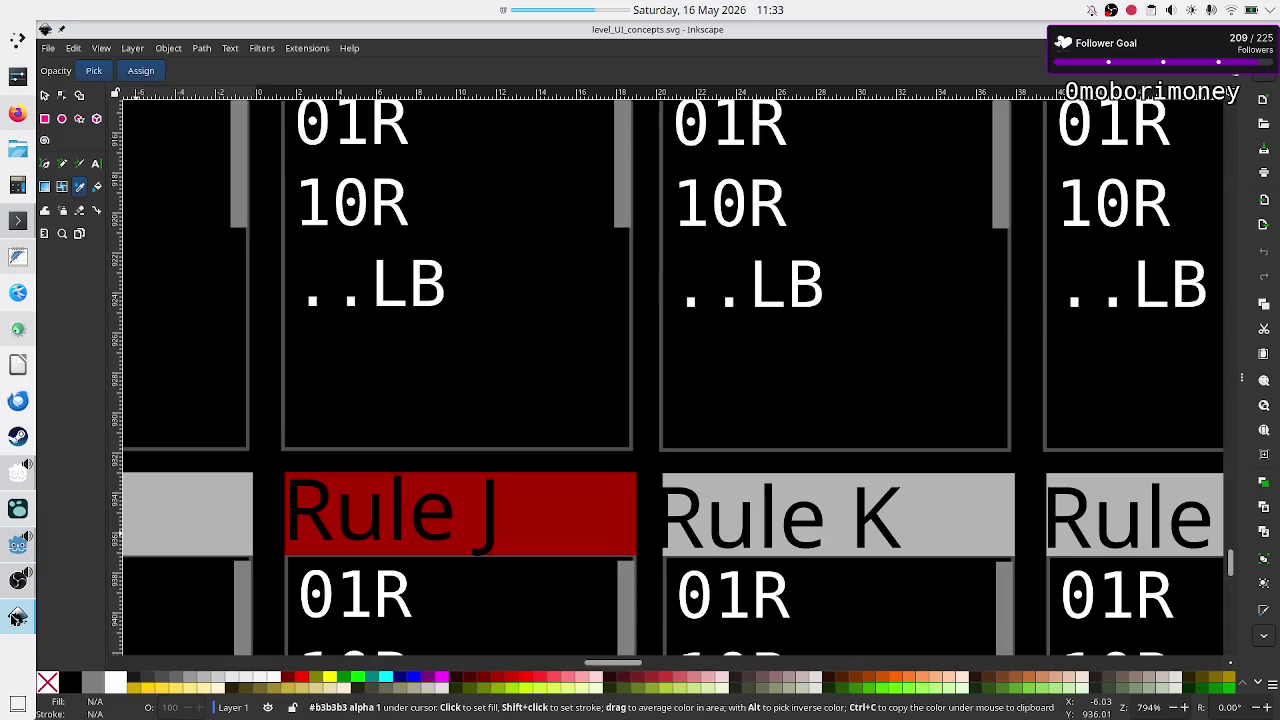
click(17, 617)
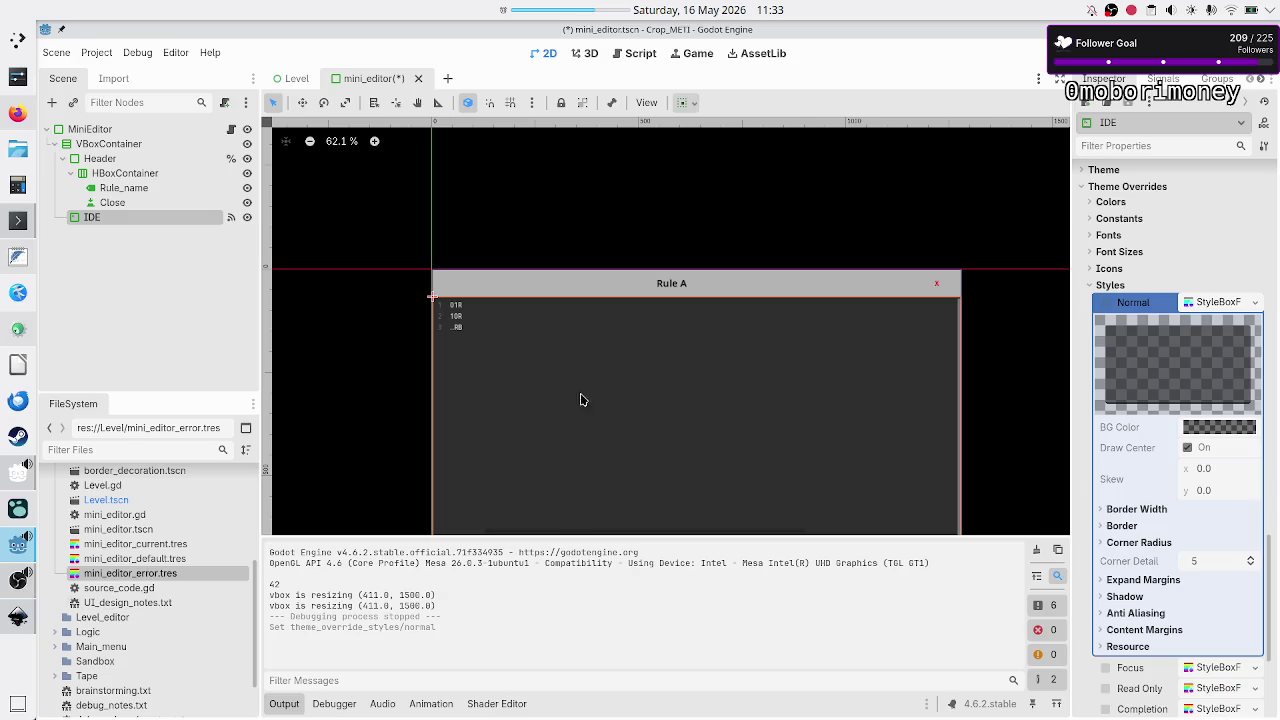
- Give the IDE node's Normal style a new StyleBoxFlat with a solid black (000000) background
click(1255, 302)
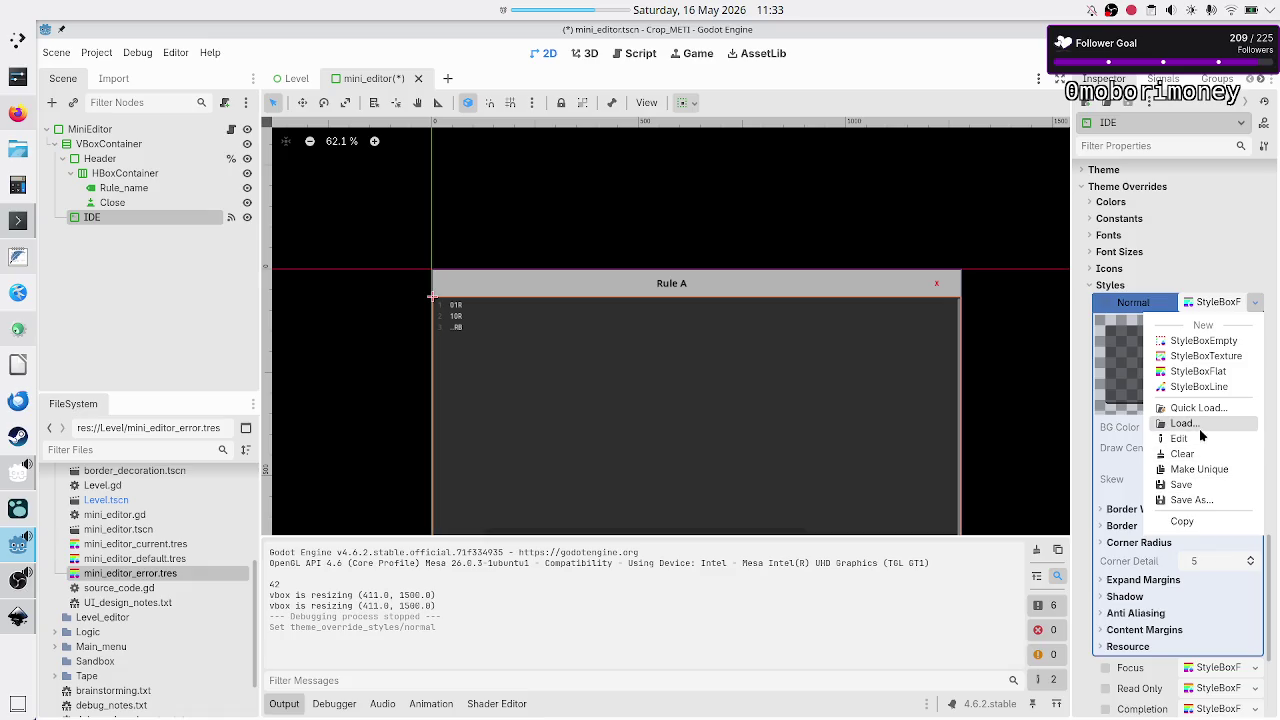
click(1198, 408)
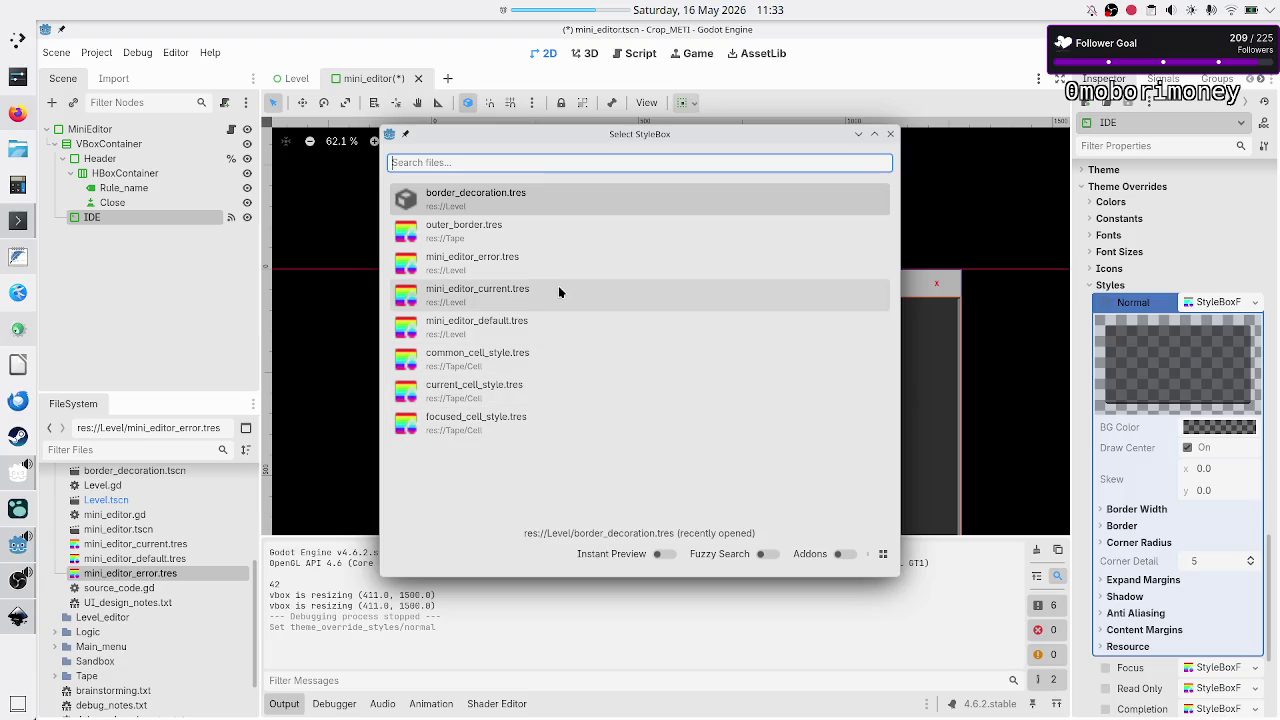
click(890, 134)
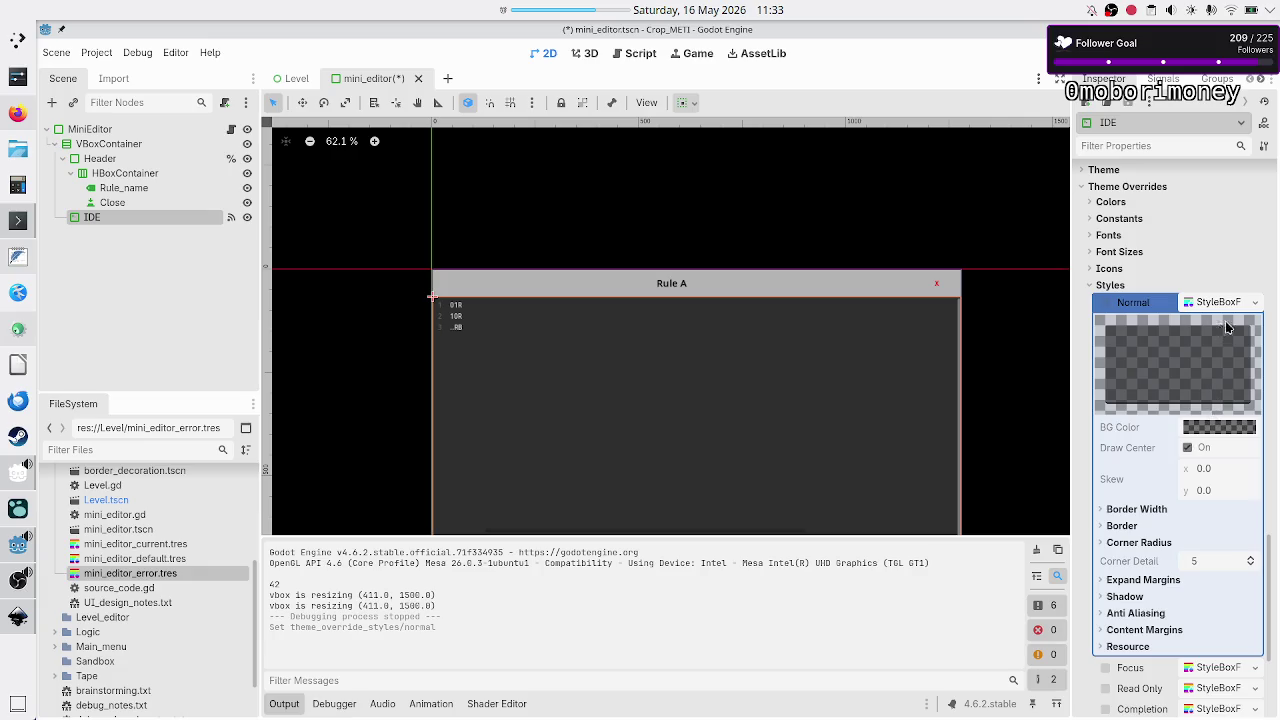
click(1254, 302)
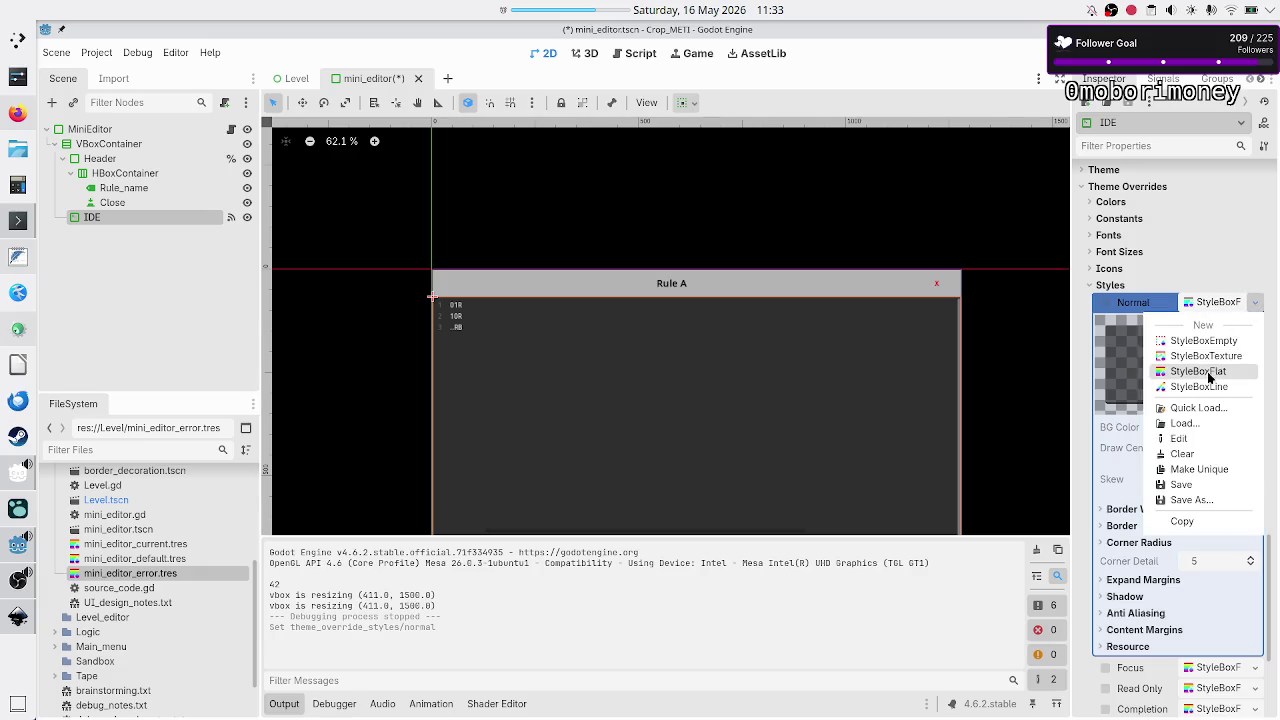
click(1207, 373)
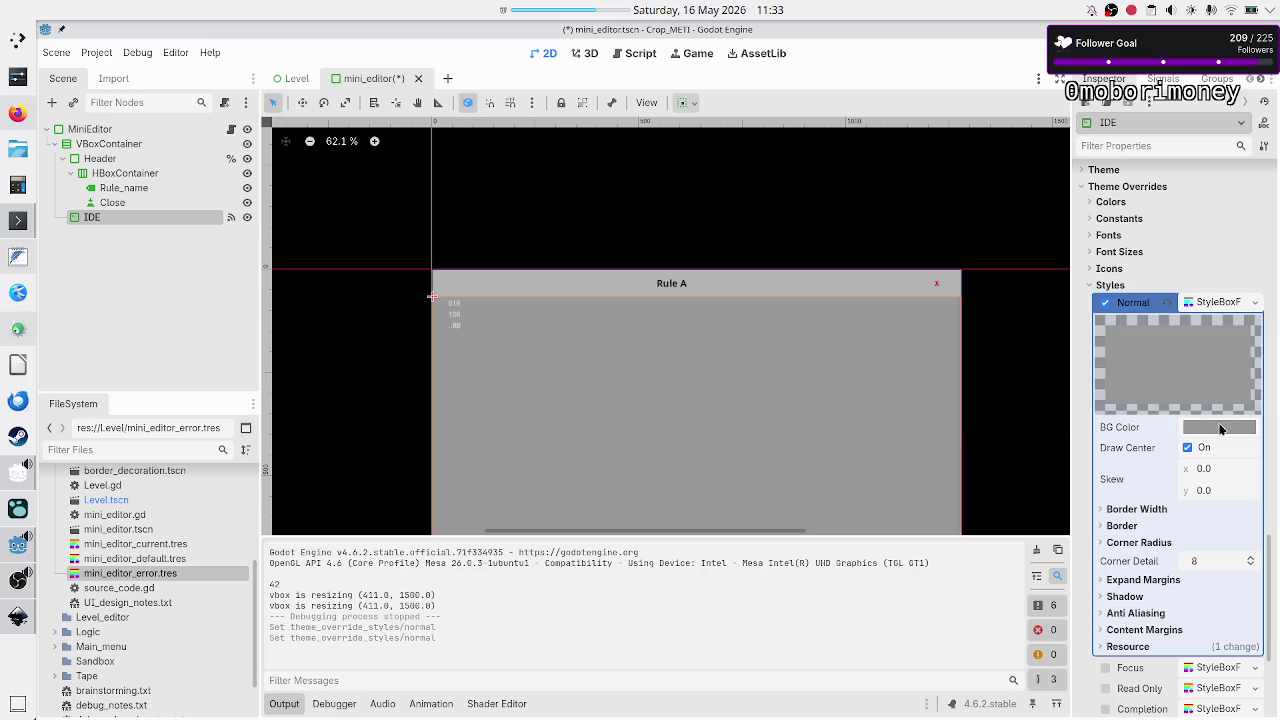
click(1220, 427)
click(1262, 180)
drag(1262, 180, 1264, 217)
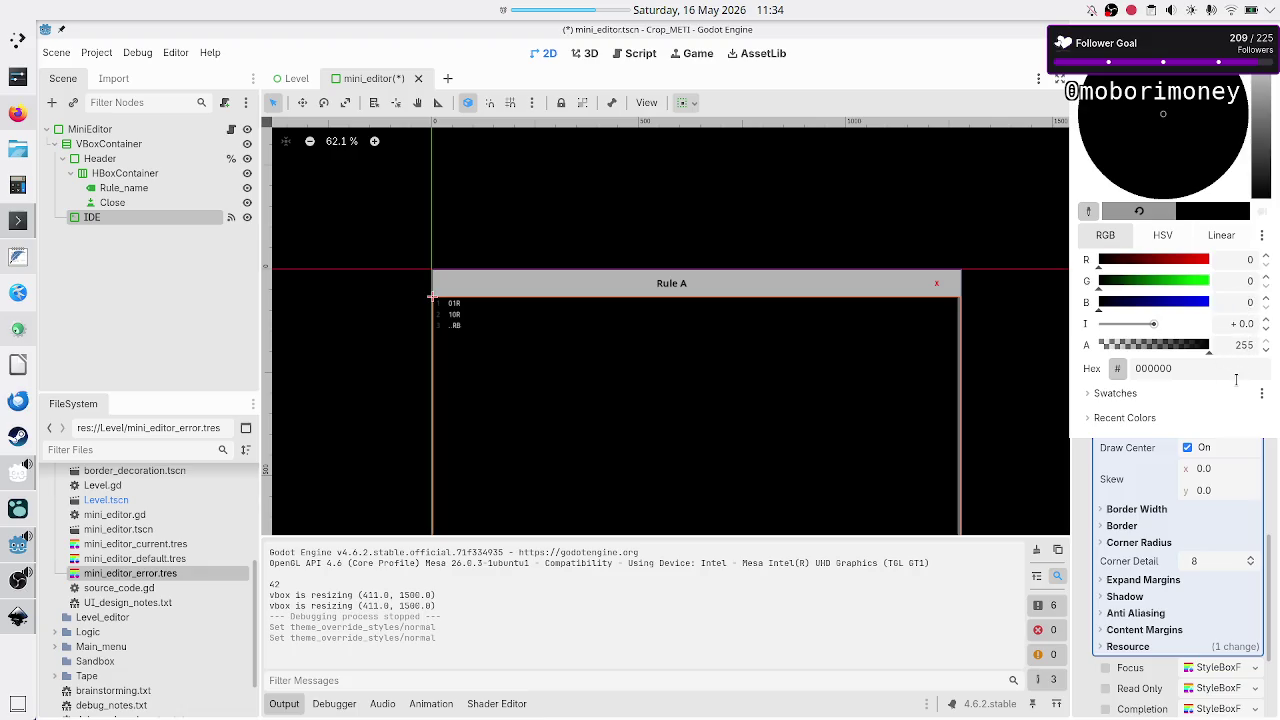
click(1204, 452)
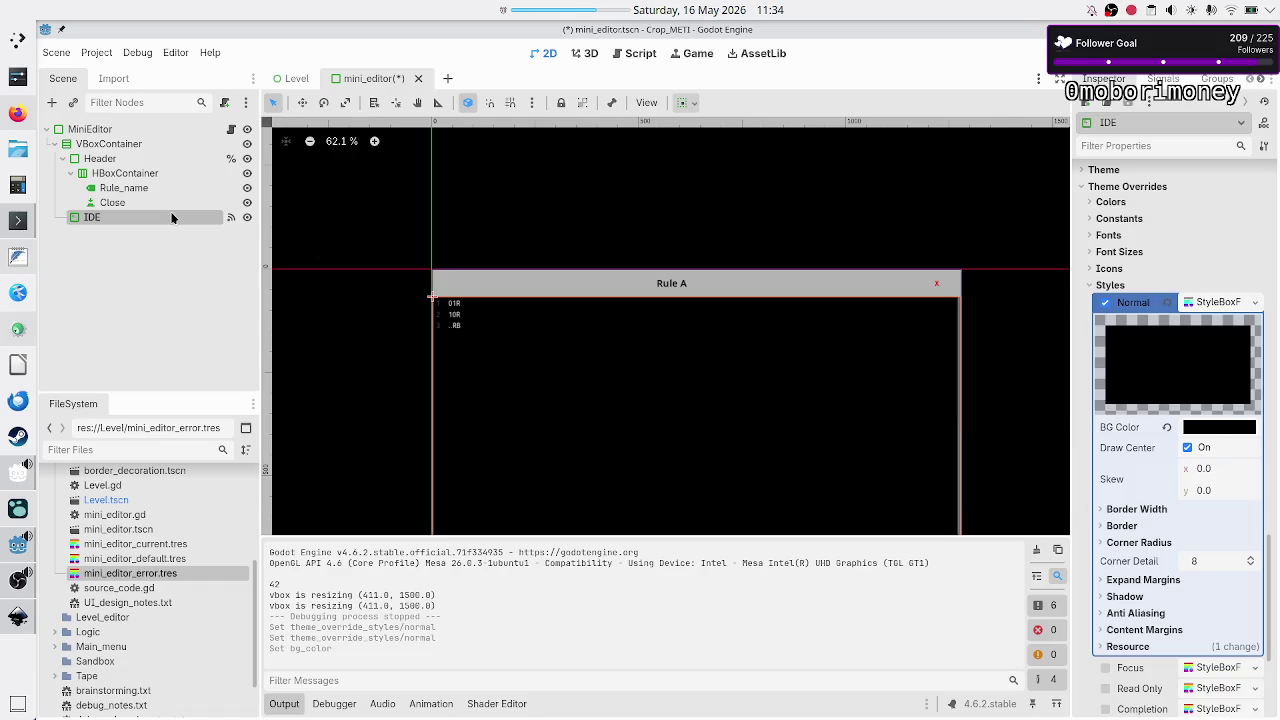
click(113, 162)
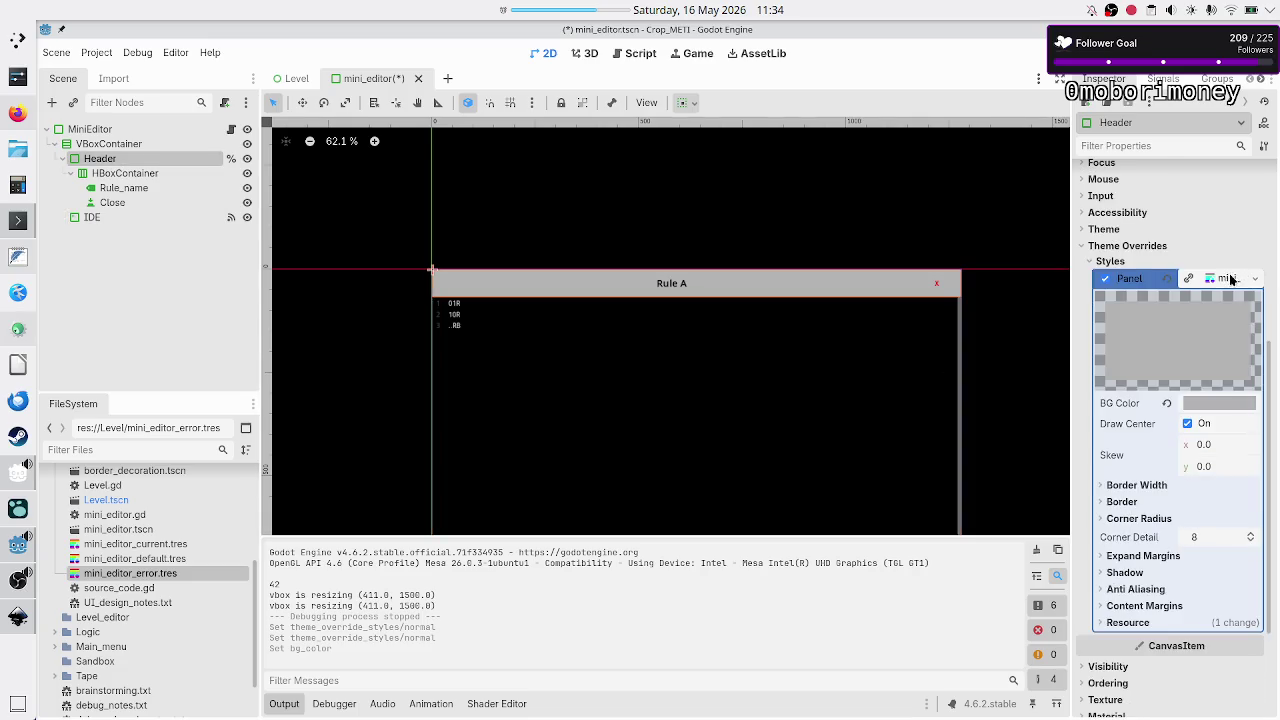
- Quick-load mini_editor_error.tres as the Header's Panel style to preview the red look
click(1259, 280)
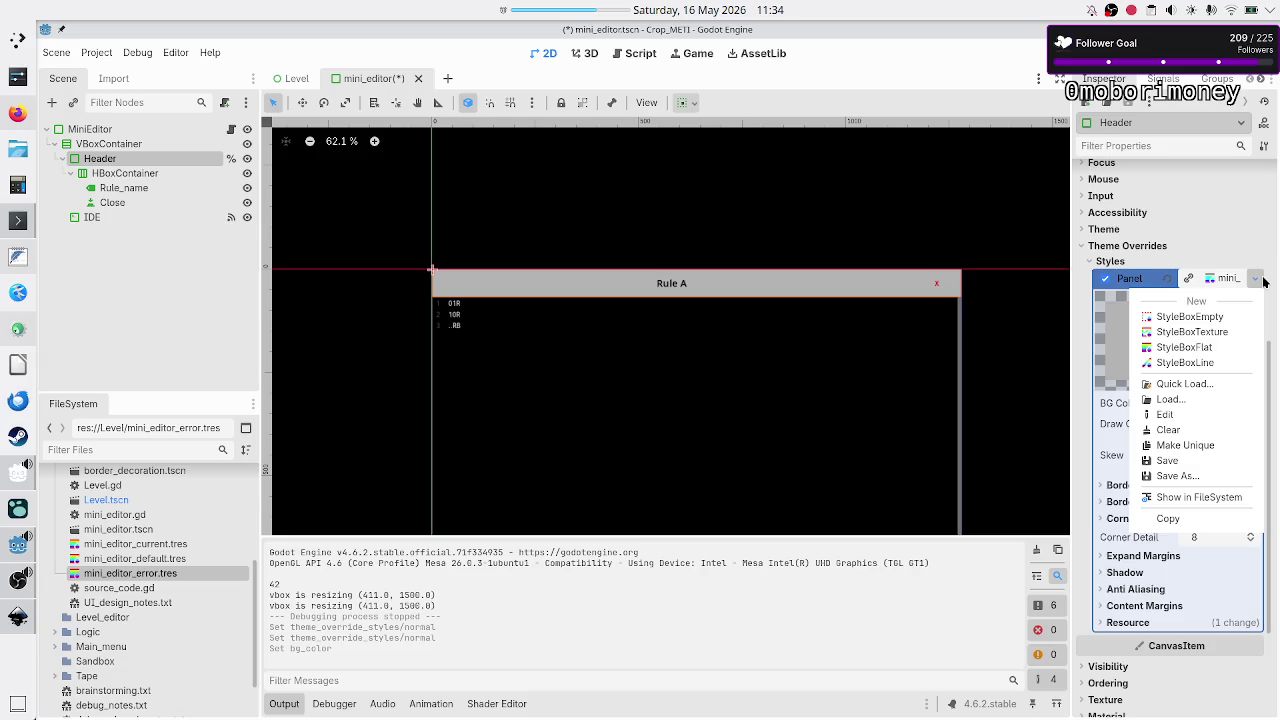
click(1209, 385)
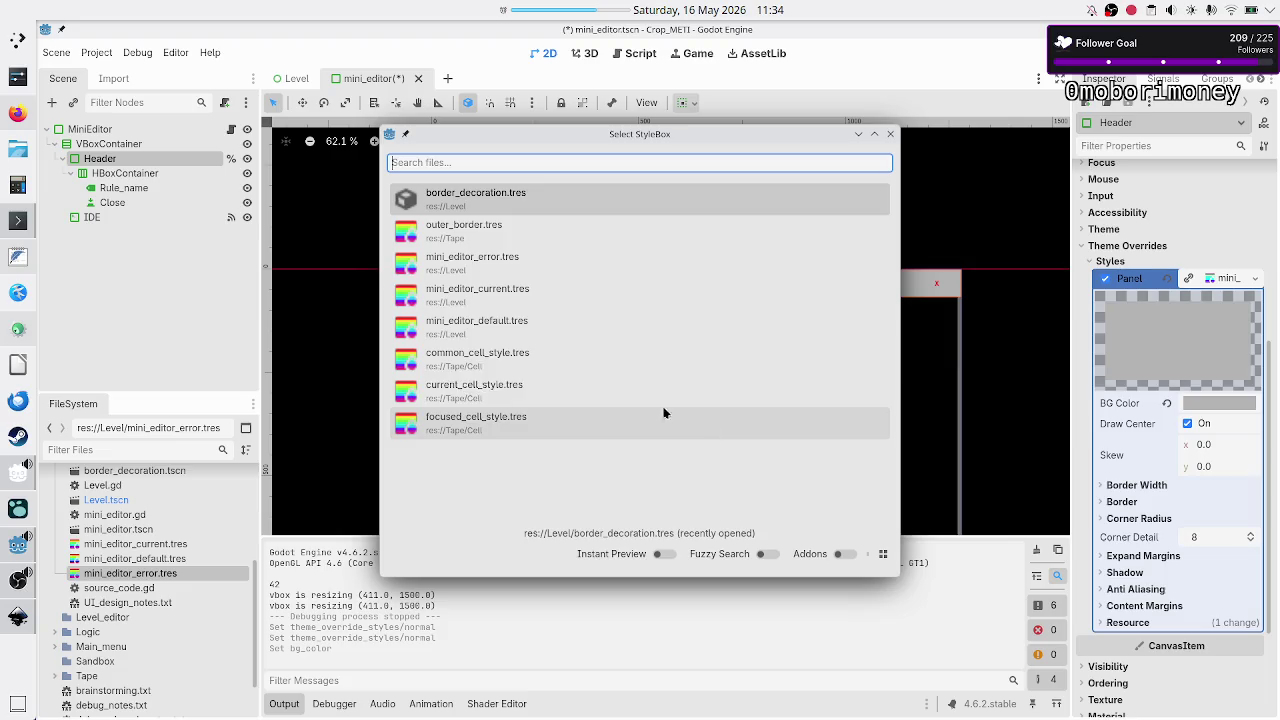
click(546, 263)
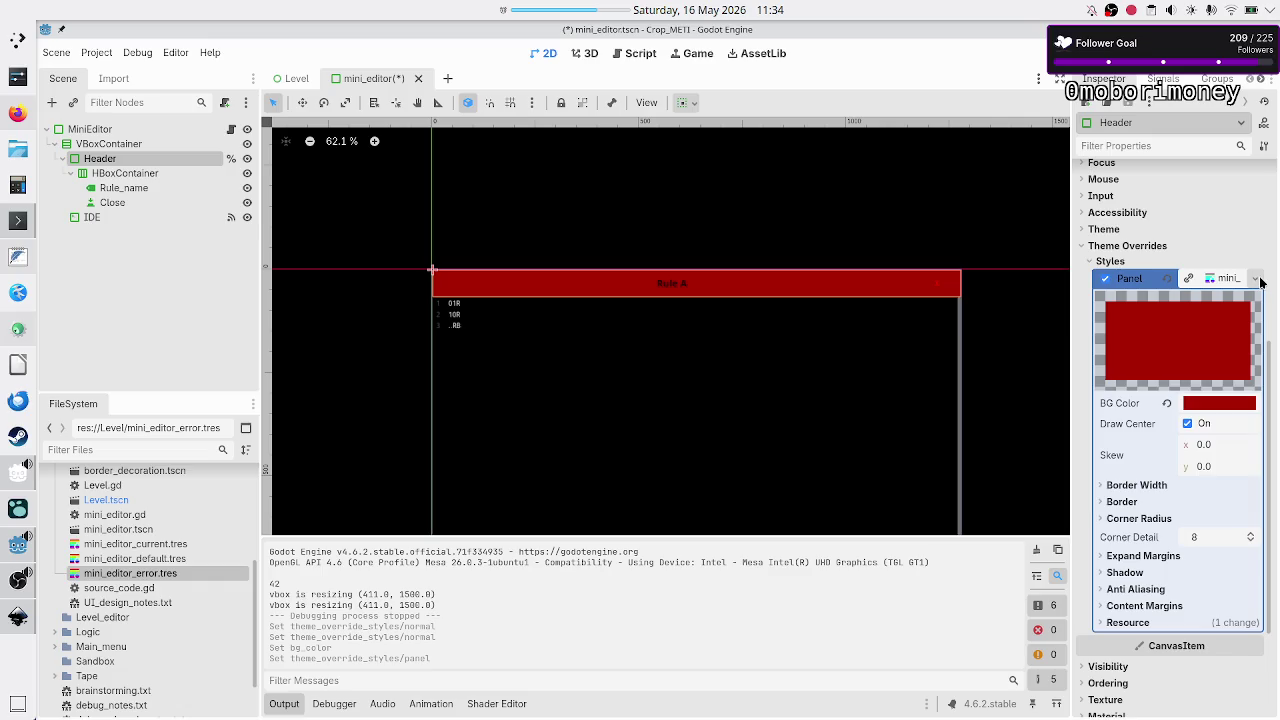
- Switch the Header's Panel style to the grey mini_editor_default.tres stylebox
click(1258, 281)
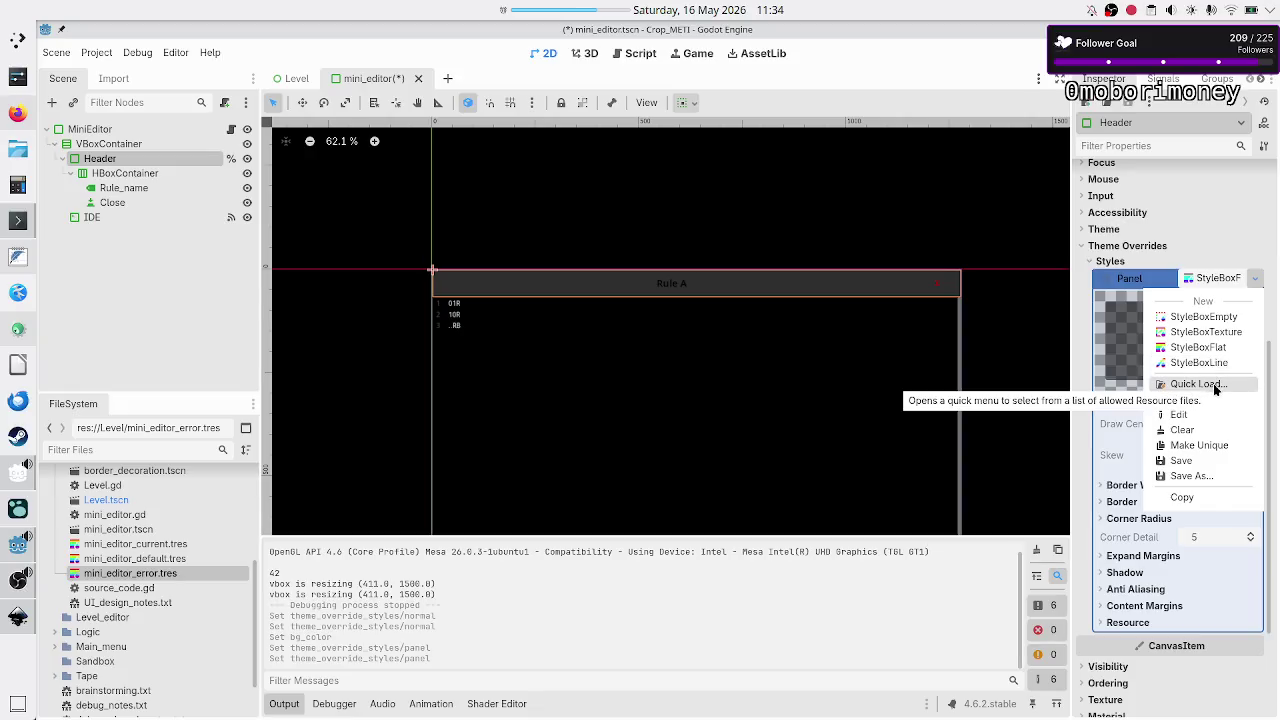
click(1213, 384)
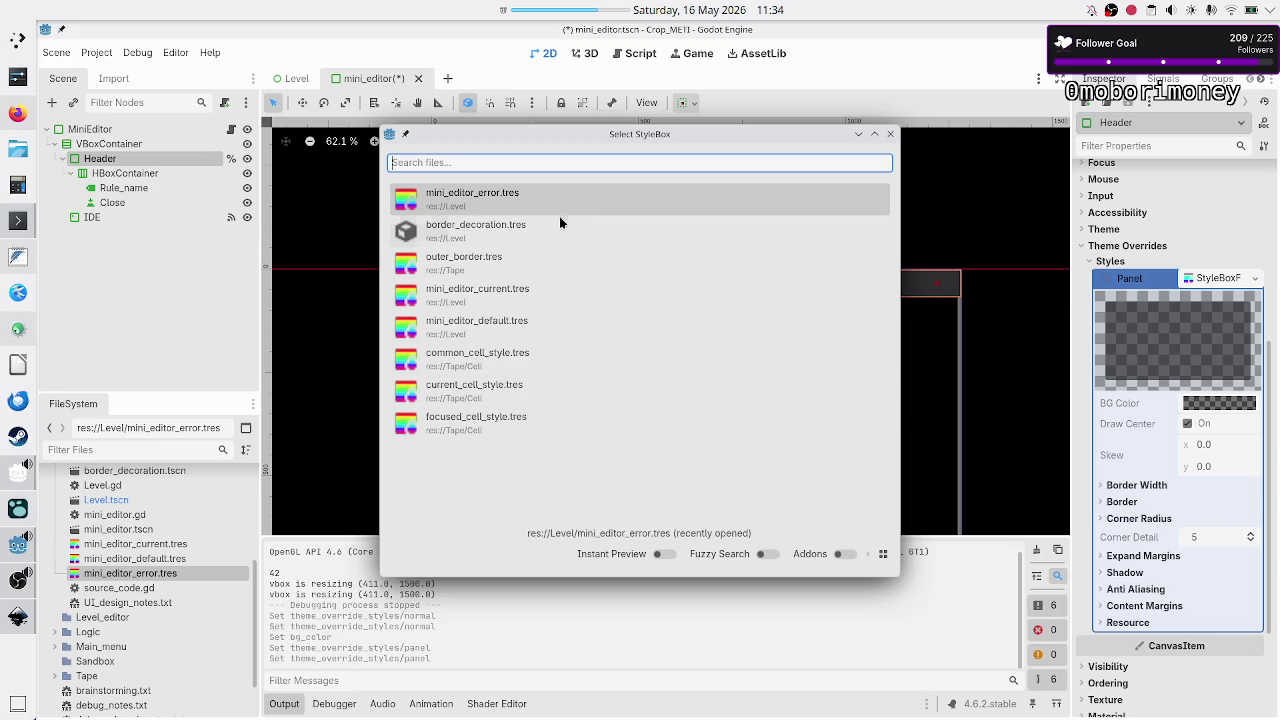
double_click(523, 323)
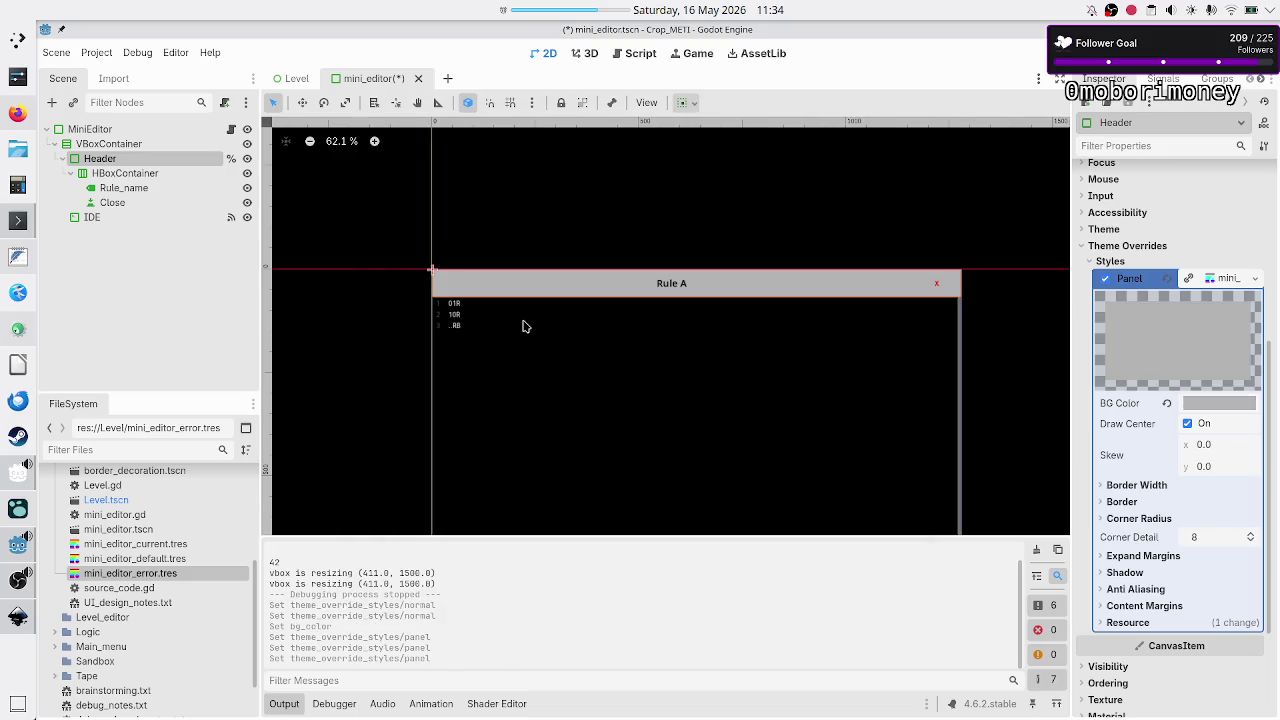
click(140, 129)
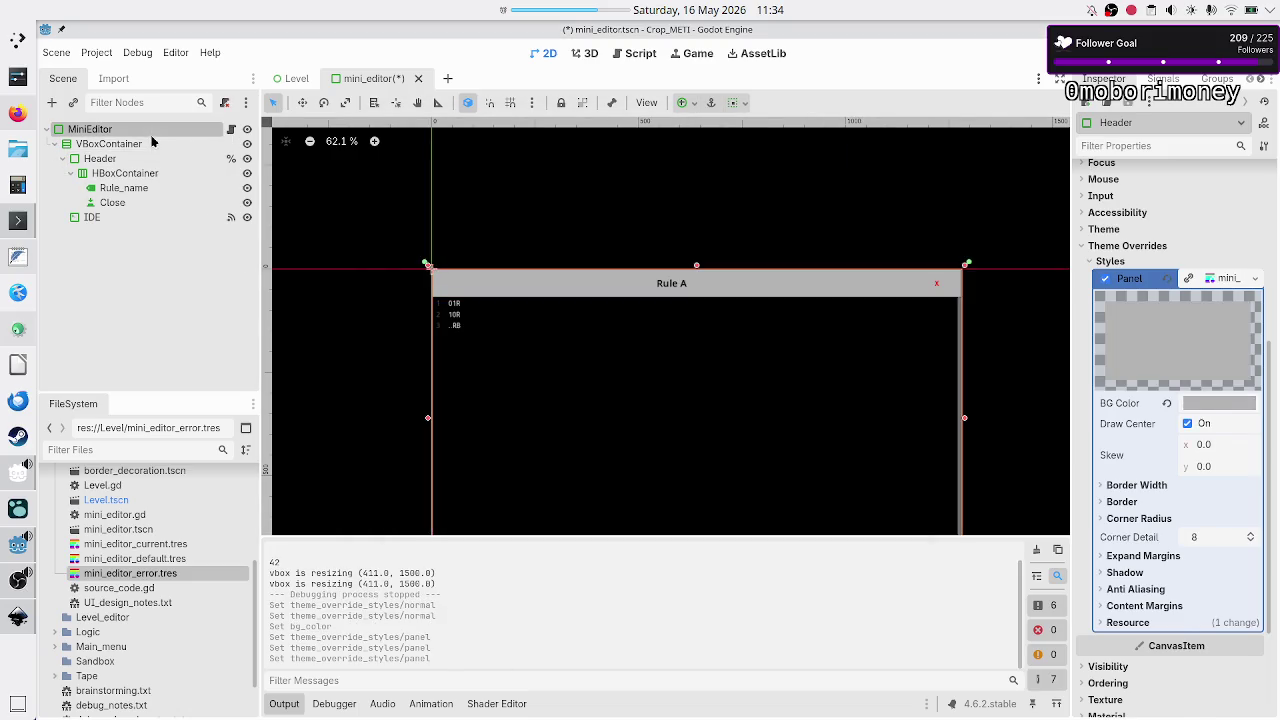
- Open mini_editor.gd and inspect show_as_notice, NOTICE_STYLE and its mini_editor_error preload path
click(231, 129)
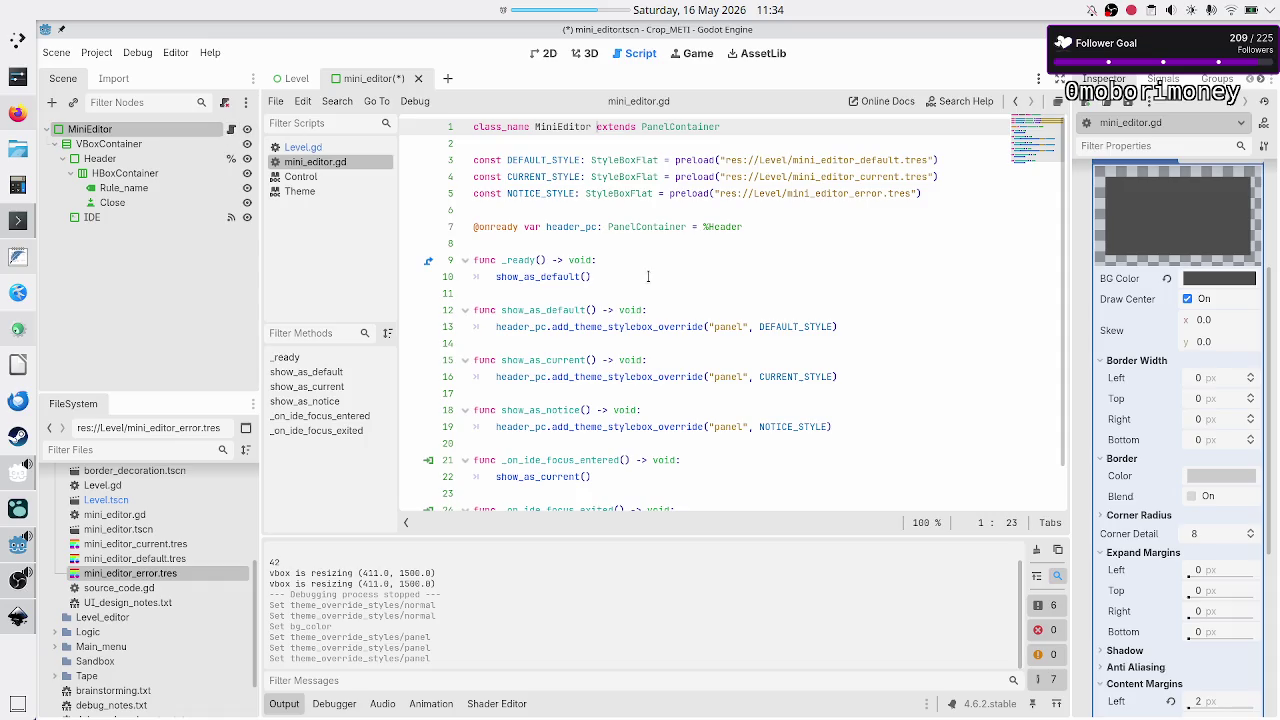
scroll(602, 360, down, 3)
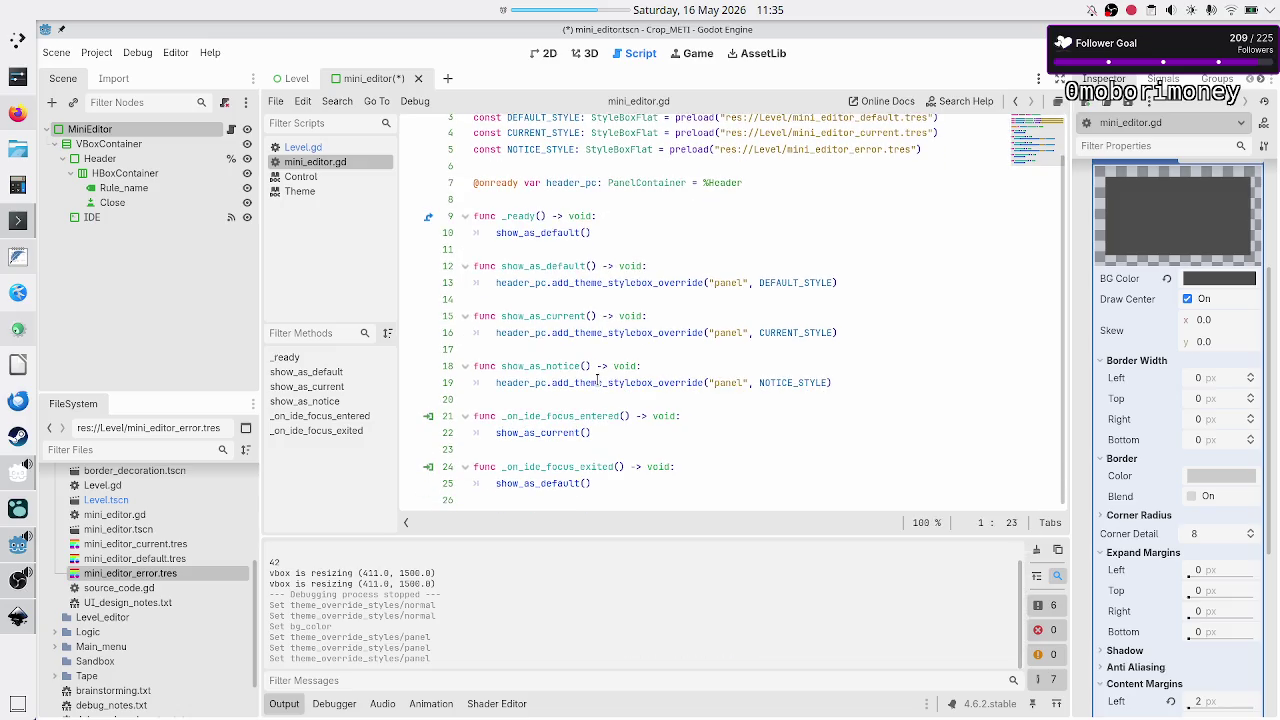
double_click(552, 367)
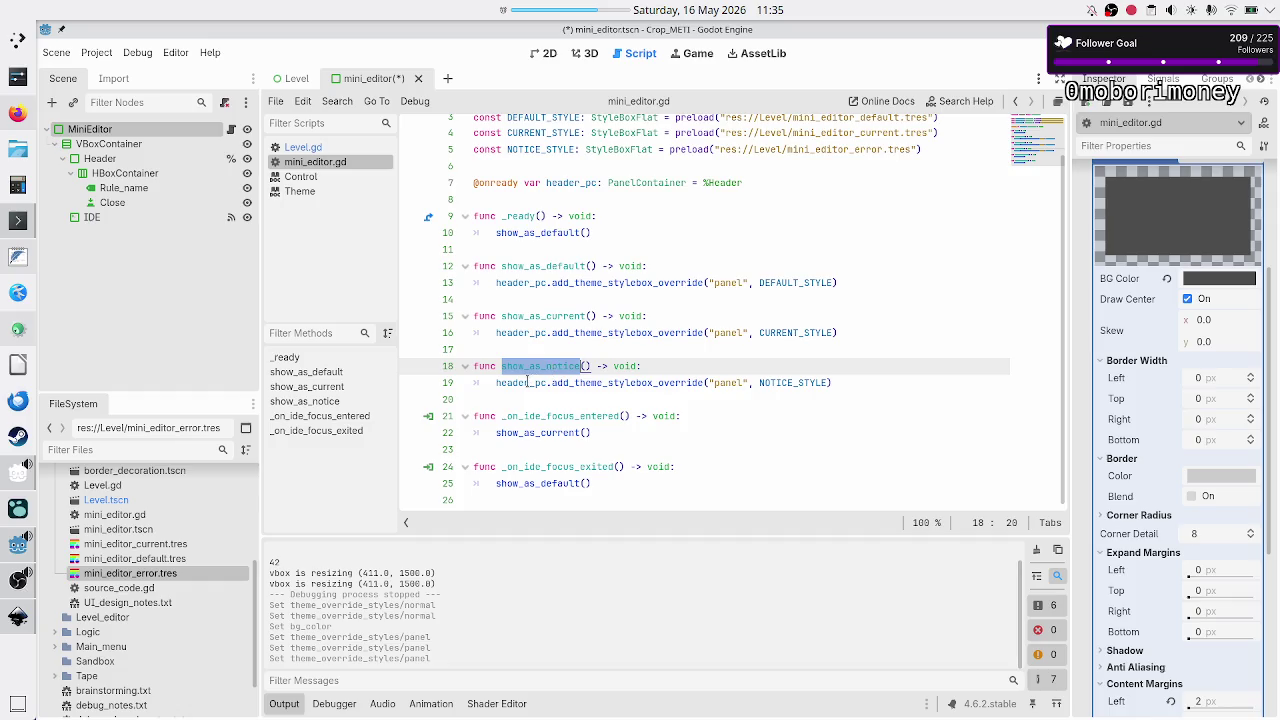
double_click(527, 382)
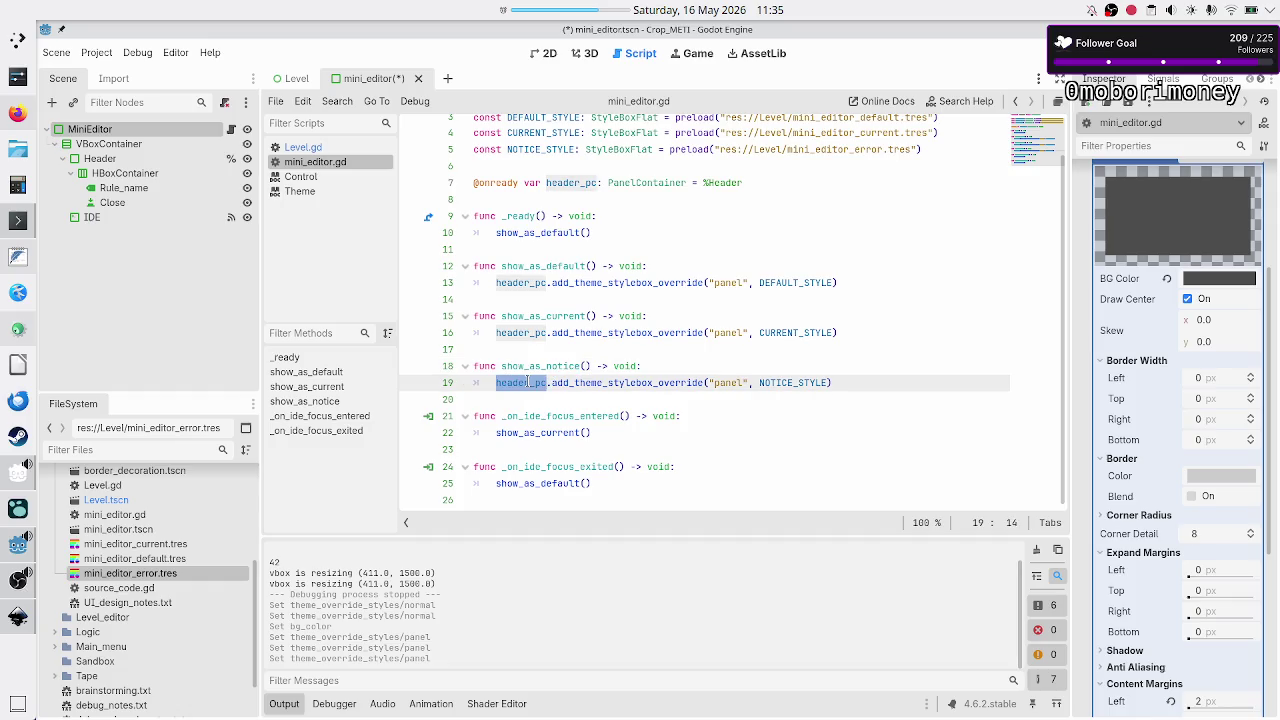
double_click(673, 382)
double_click(776, 382)
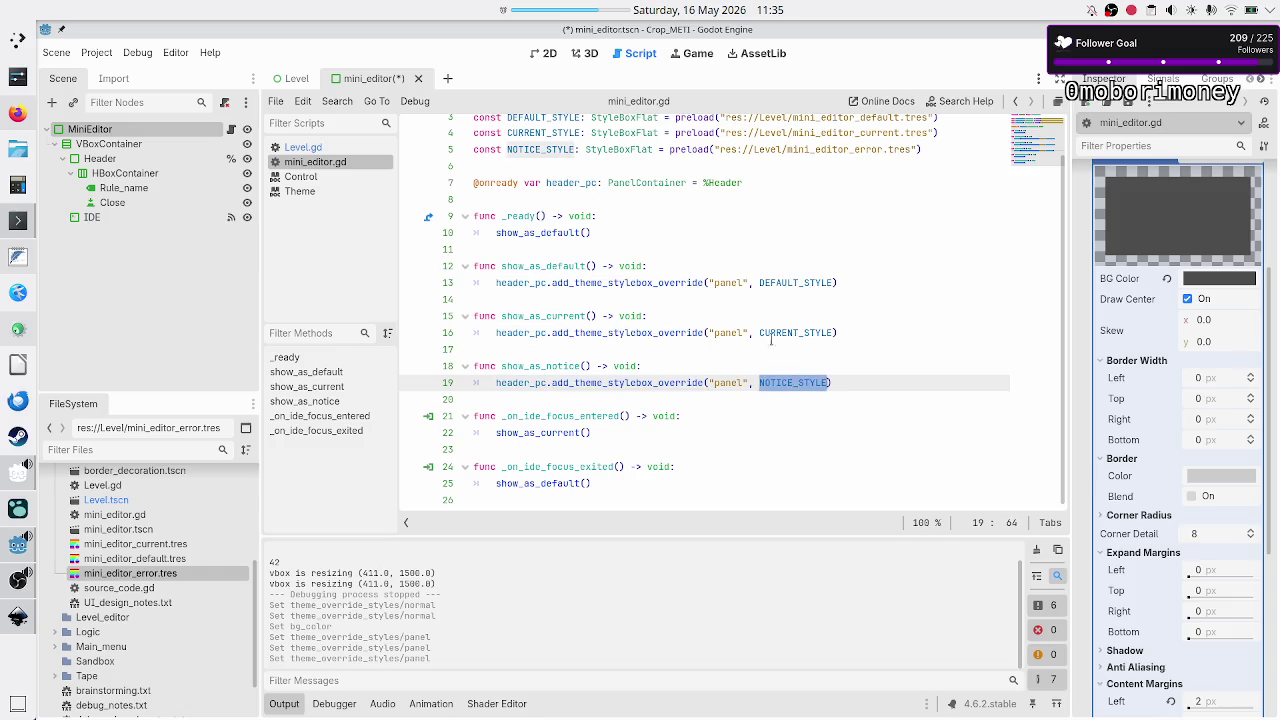
double_click(535, 149)
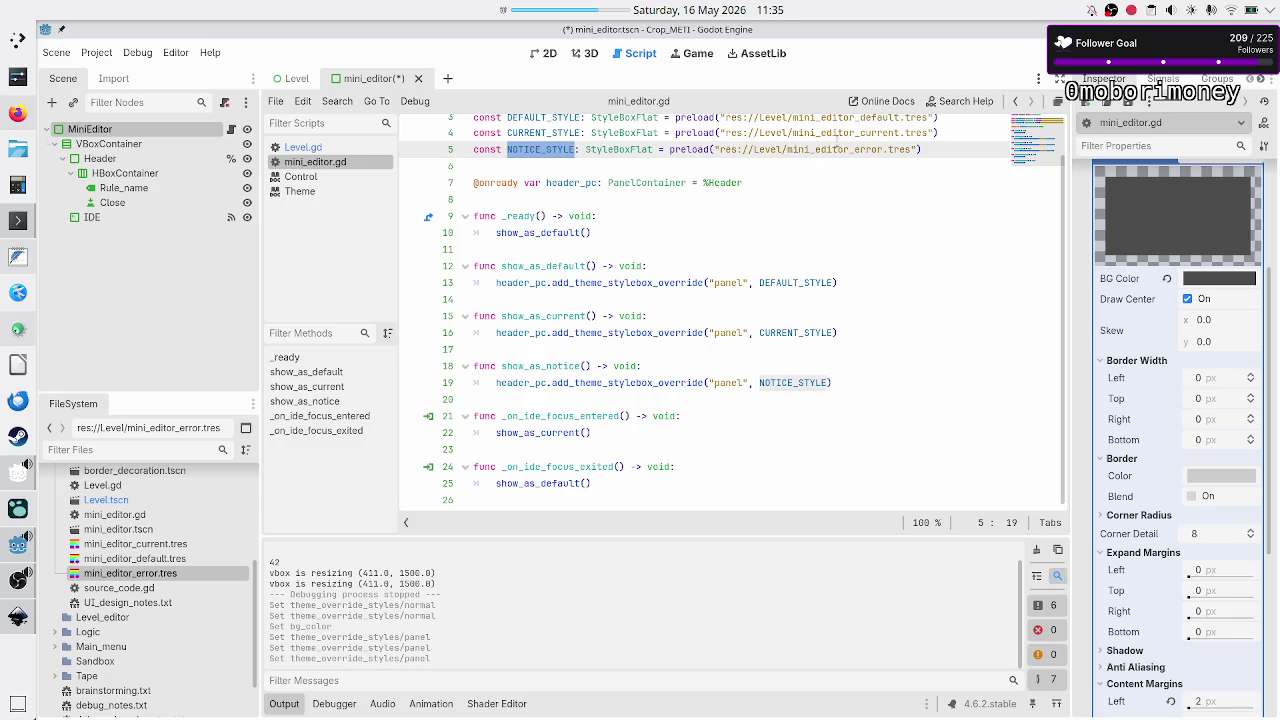
double_click(823, 149)
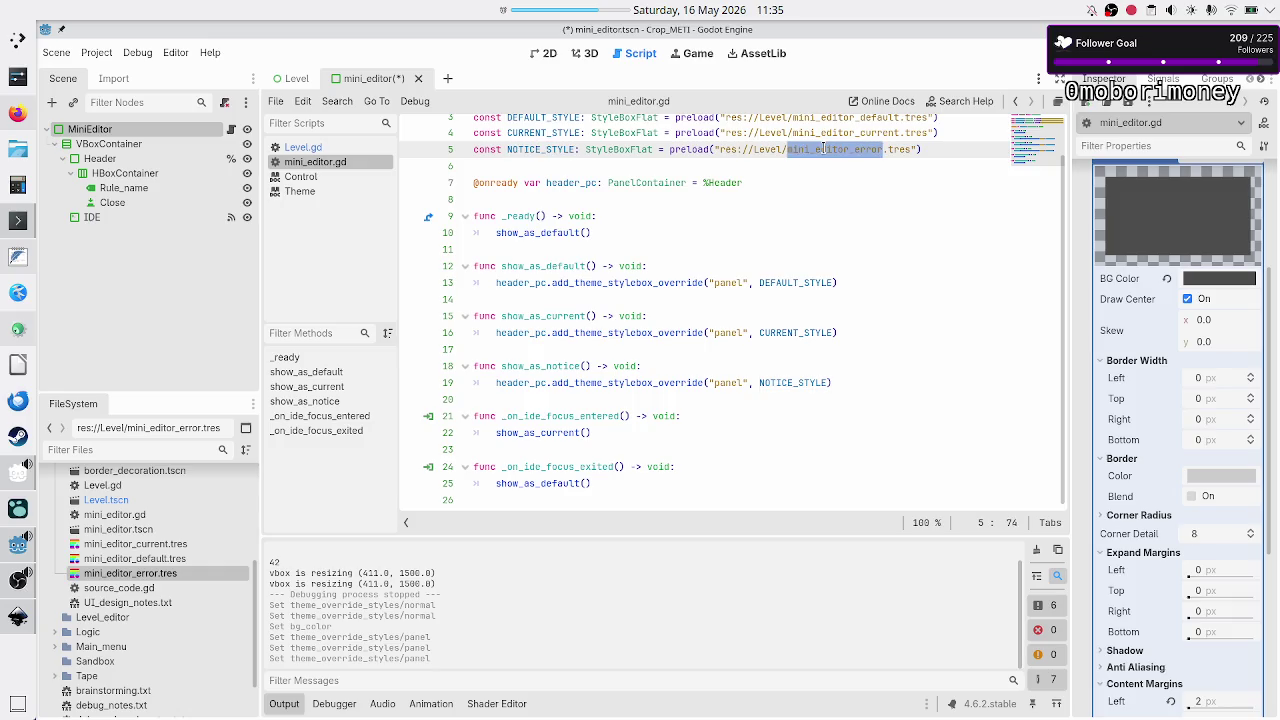
click(823, 149)
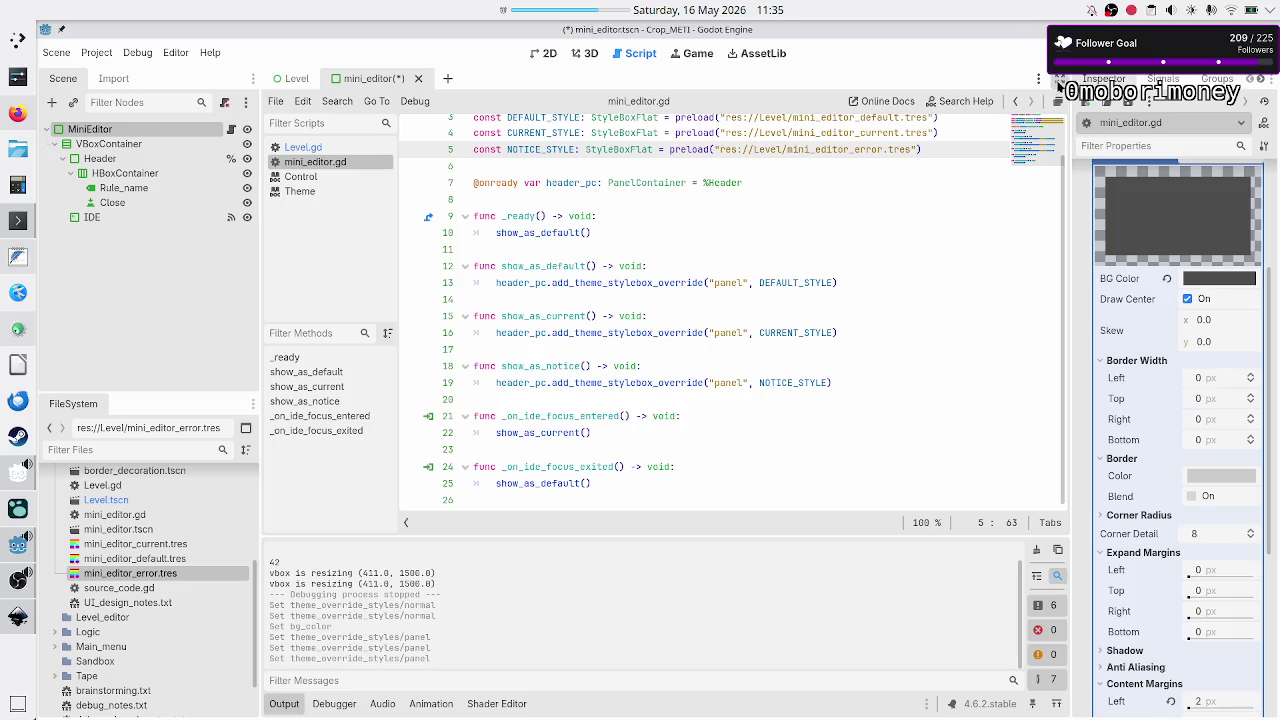
click(1070, 53)
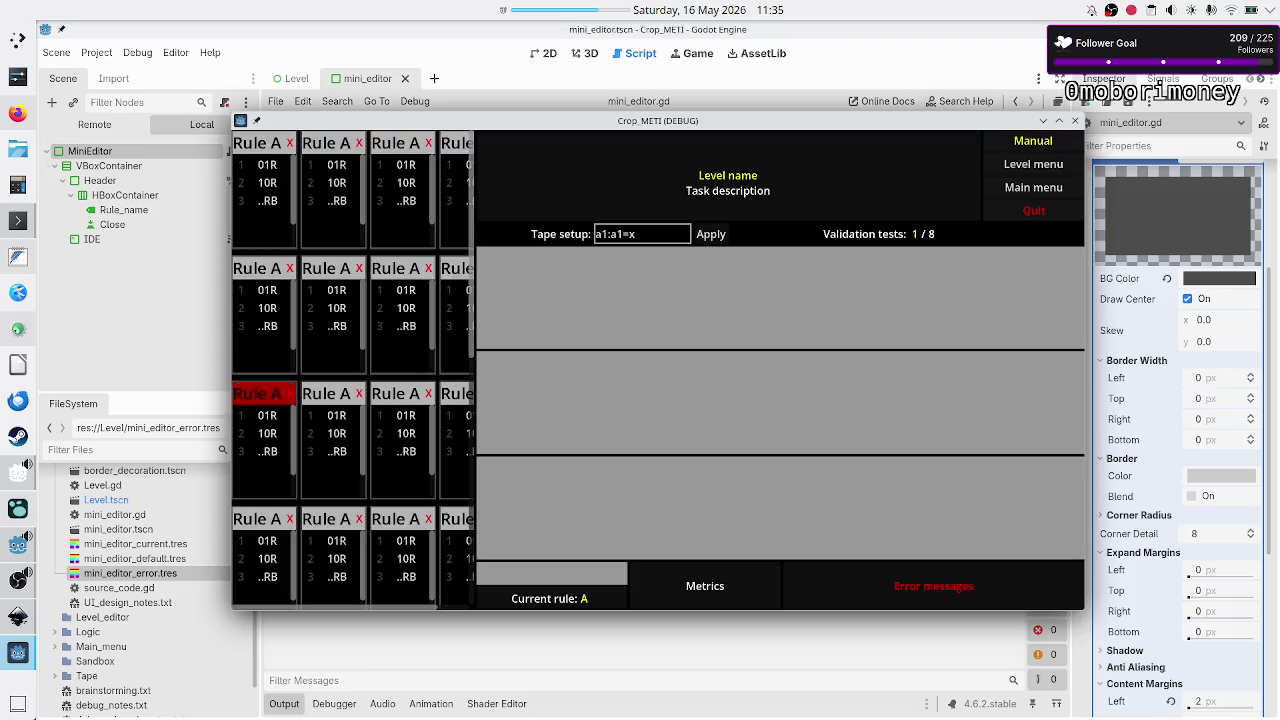
- Scroll the running game's rule grid and select two third-row rule cards, then switch to Inkscape
scroll(330, 432, down, 3)
scroll(330, 432, up, 3)
click(271, 455)
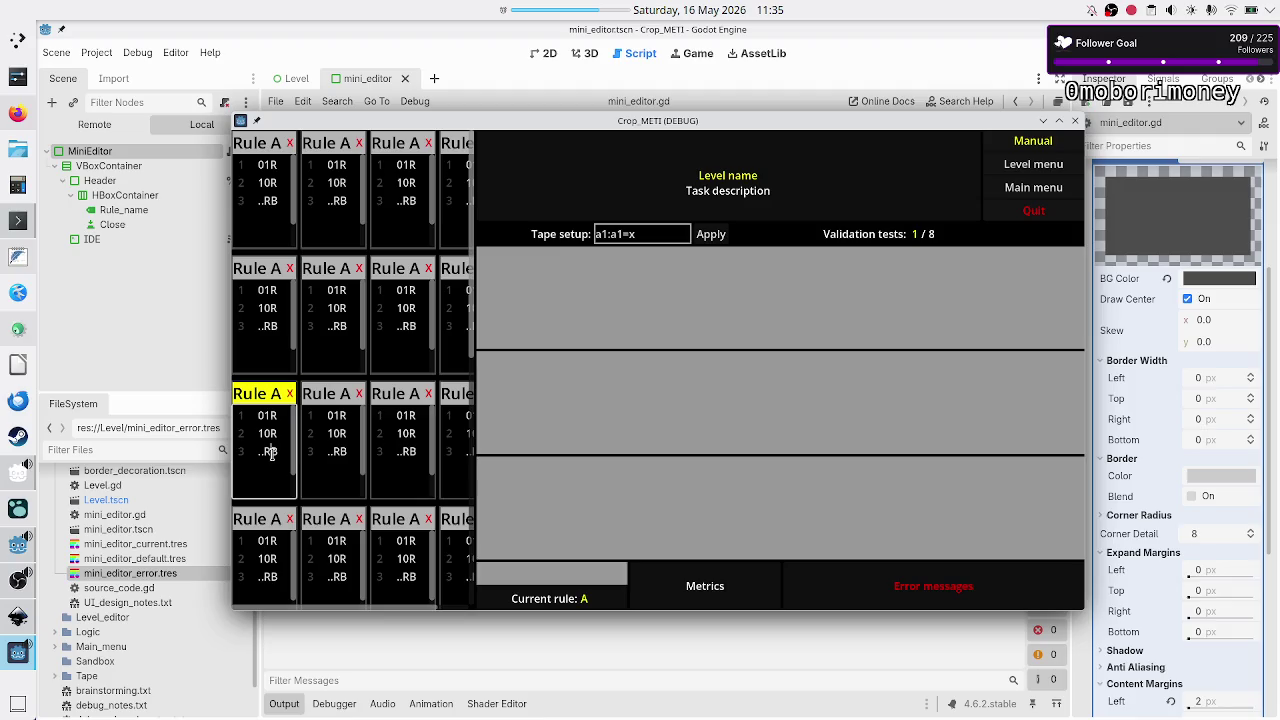
click(333, 477)
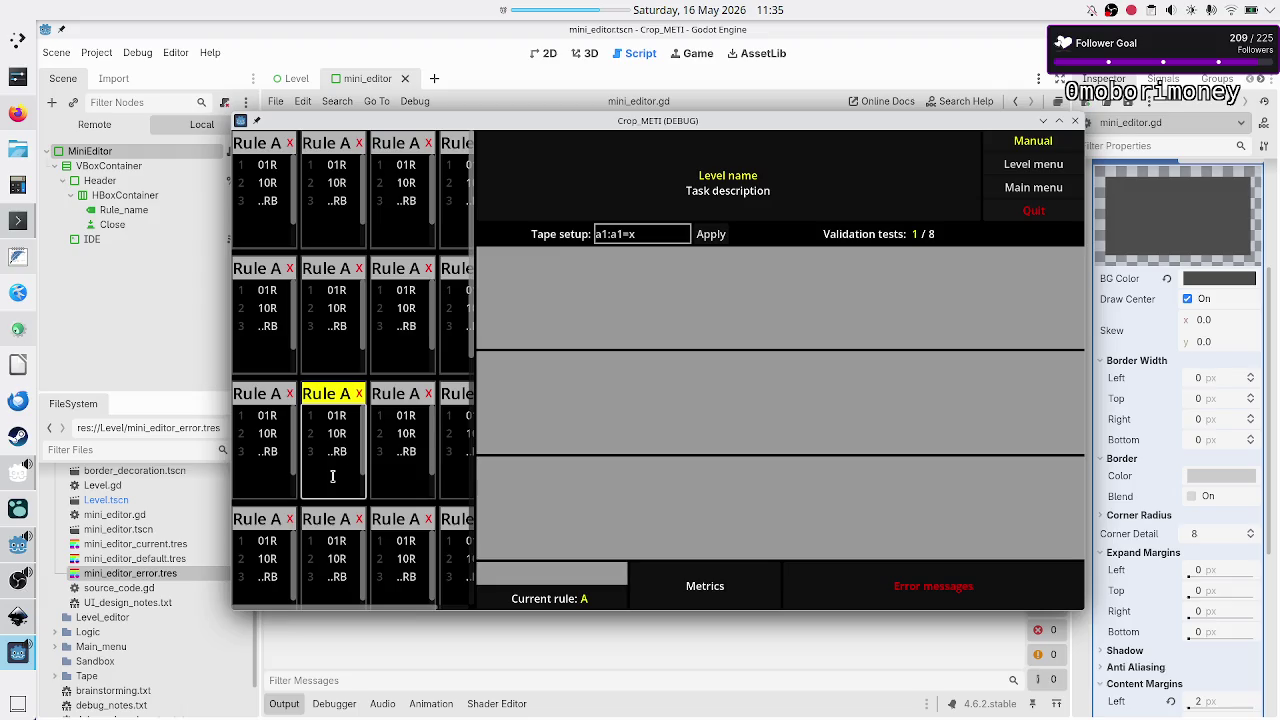
click(14, 628)
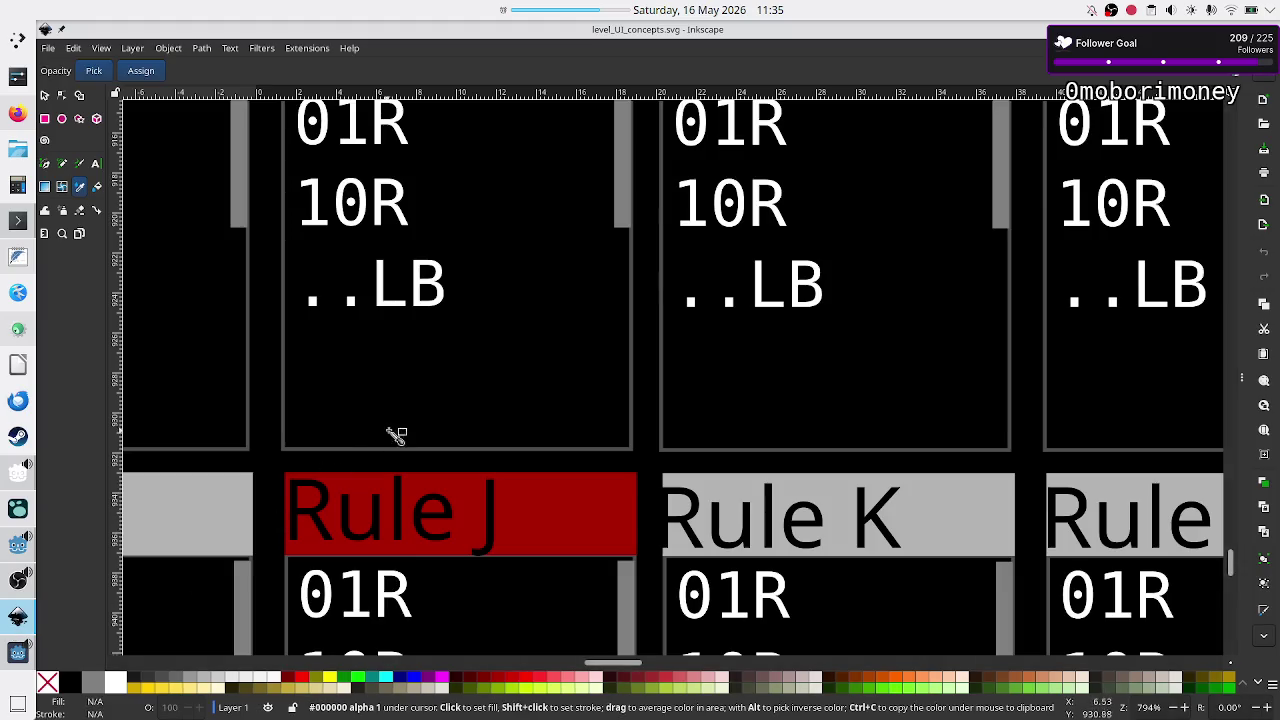
- Scroll around the level_UI_concepts.svg mockup to view its rule grid and tape panel layout
ctrl+scroll(563, 363, down, 5)
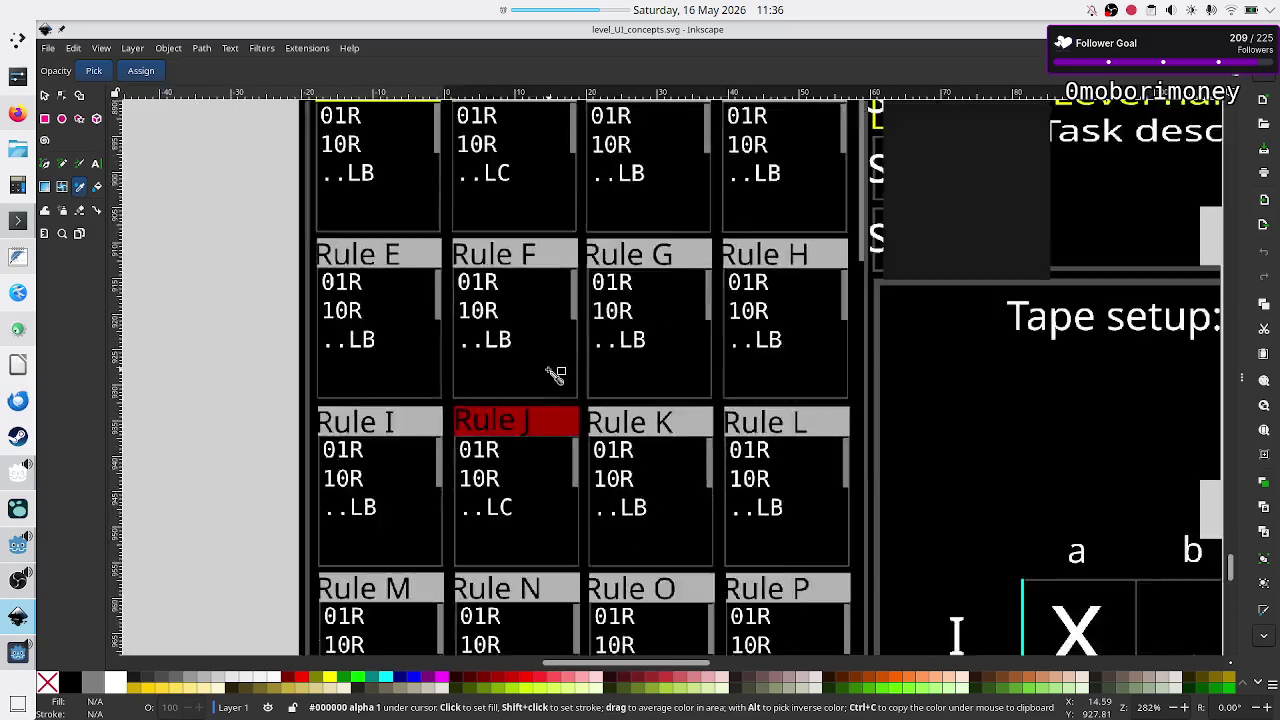
ctrl+scroll(556, 373, up, 1)
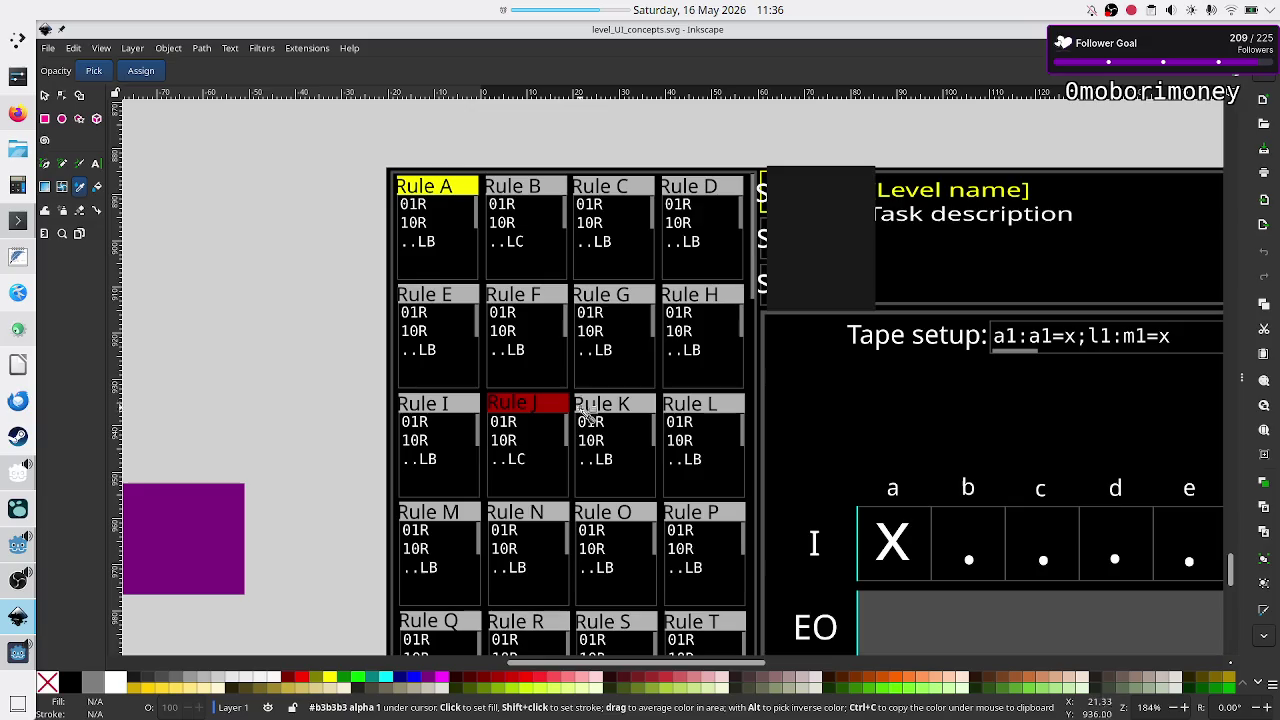
scroll(587, 414, down, 6)
scroll(587, 414, right, 5)
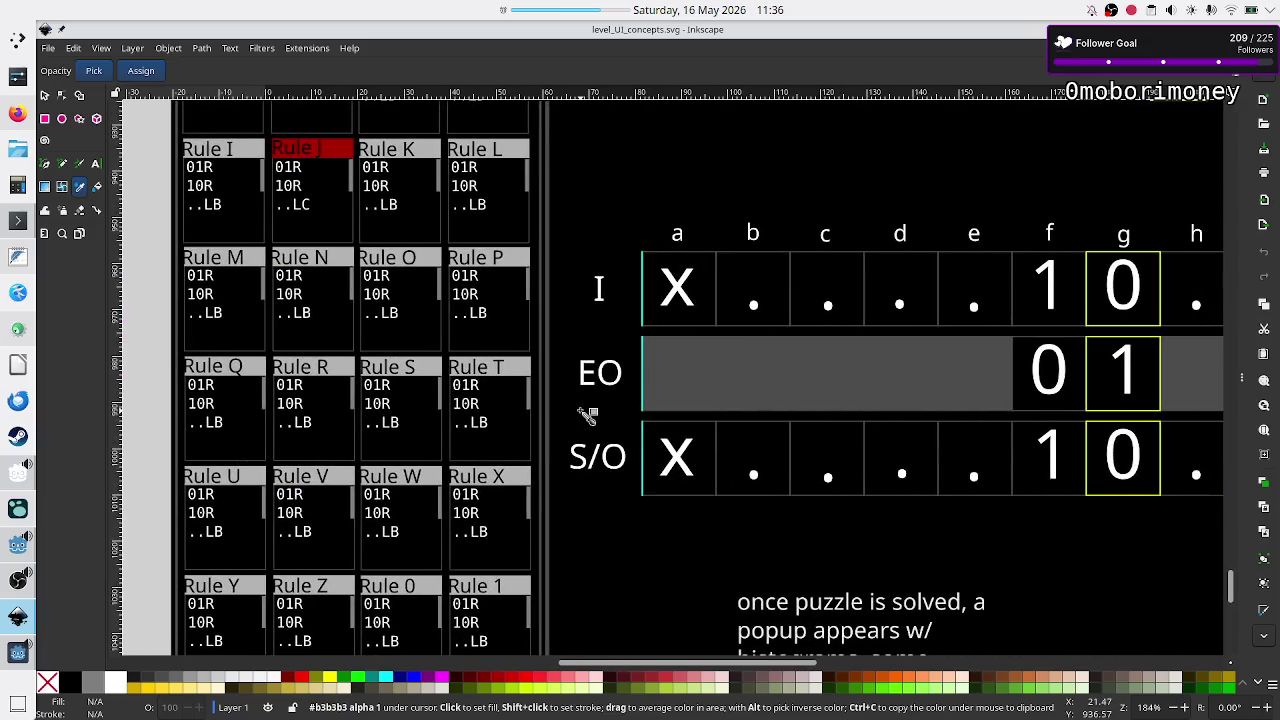
ctrl+scroll(630, 400, down, 2)
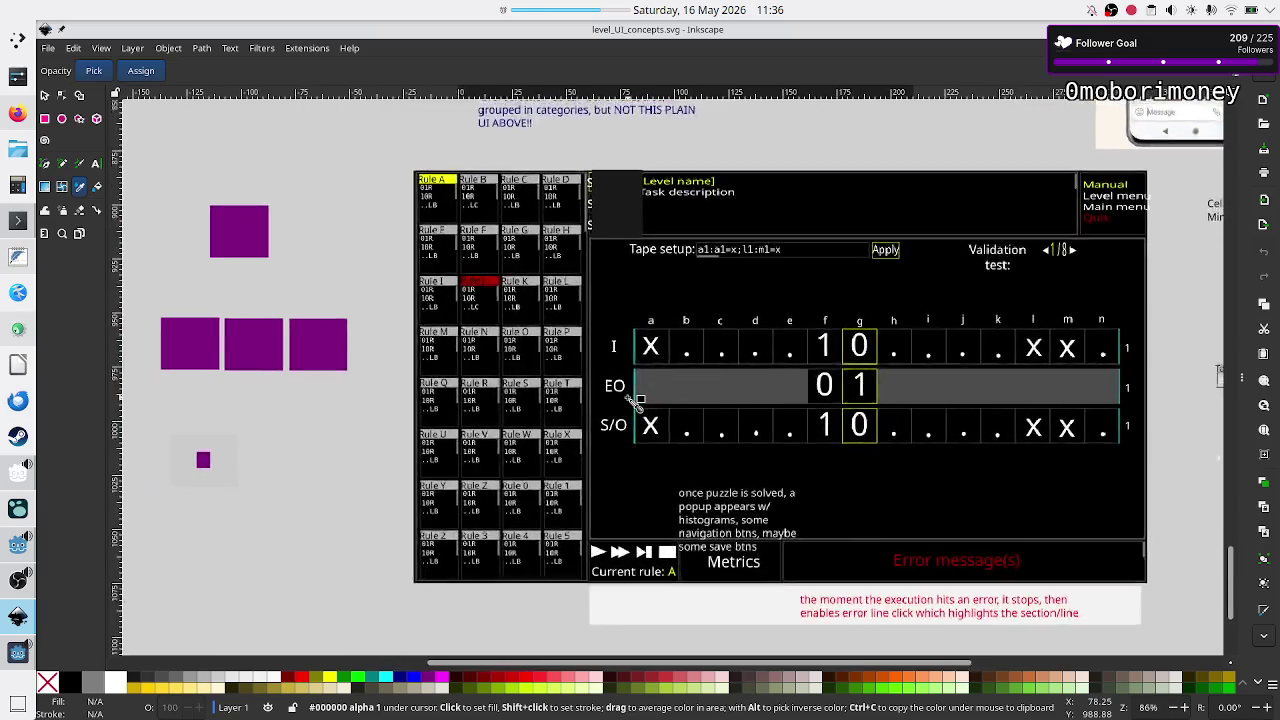
ctrl+scroll(630, 400, up, 1)
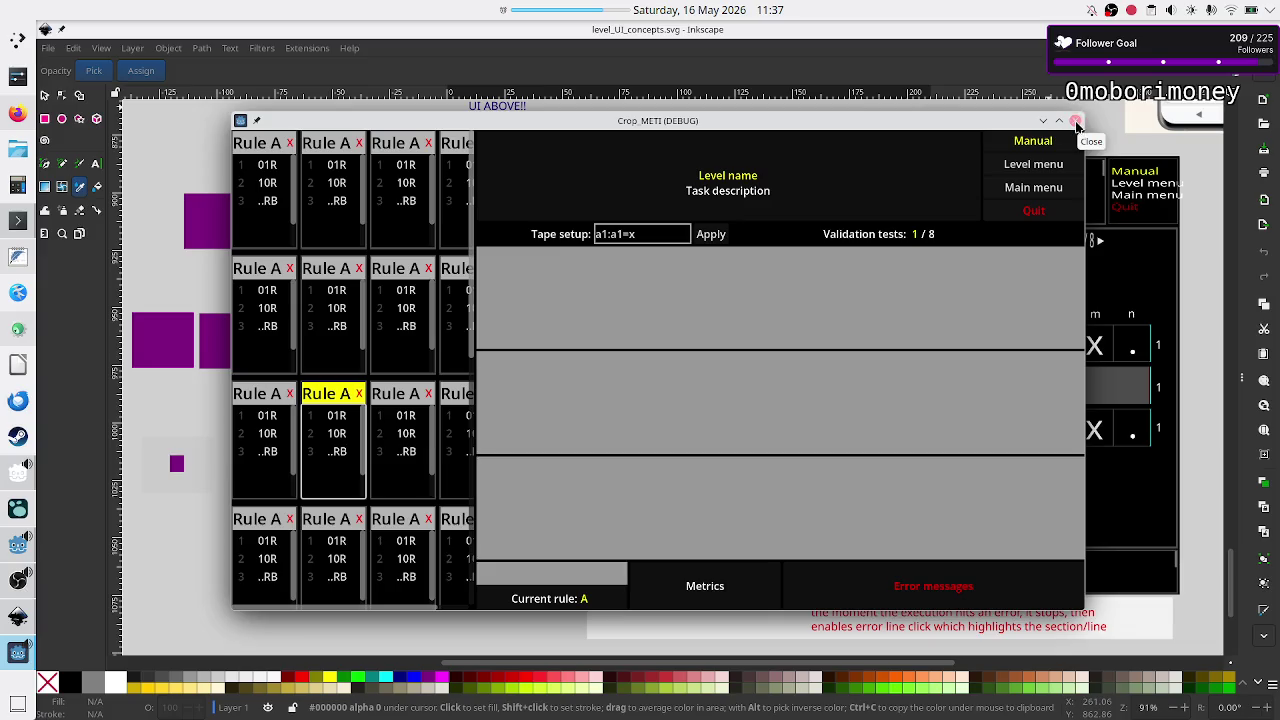
- Select and edit second- and third-row rule cards in the running game, then close it
click(331, 331)
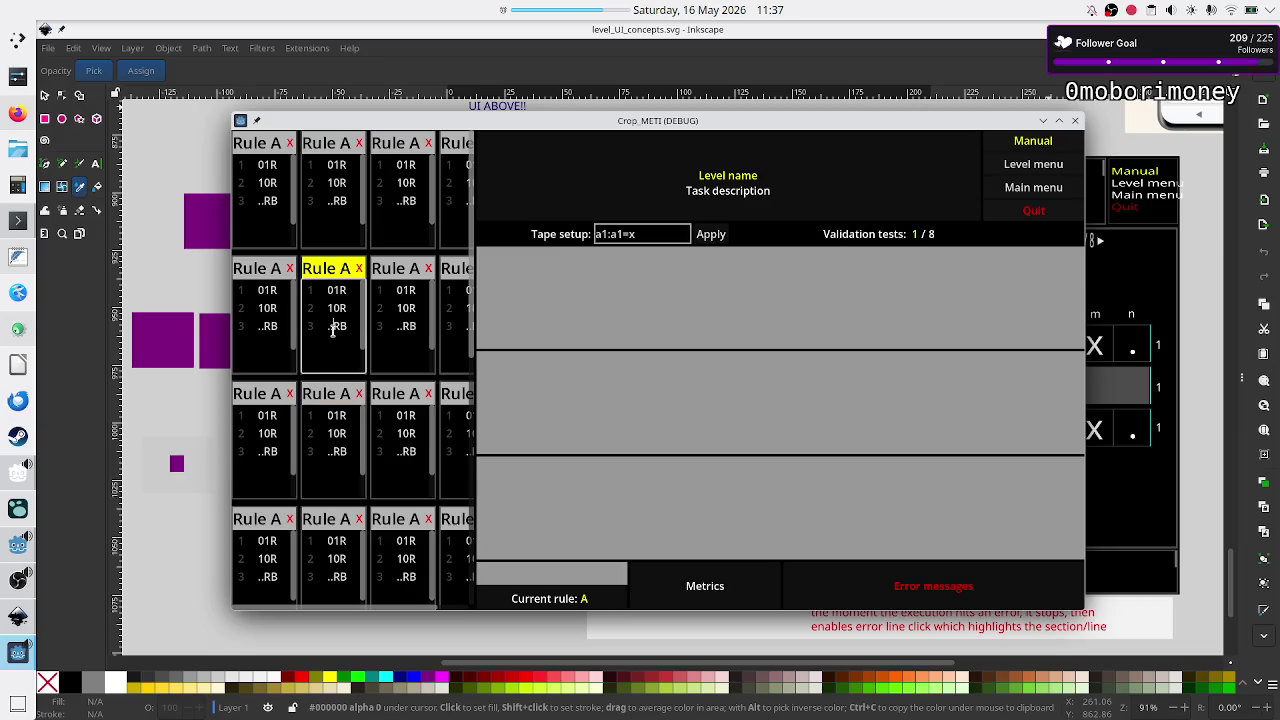
double_click(330, 451)
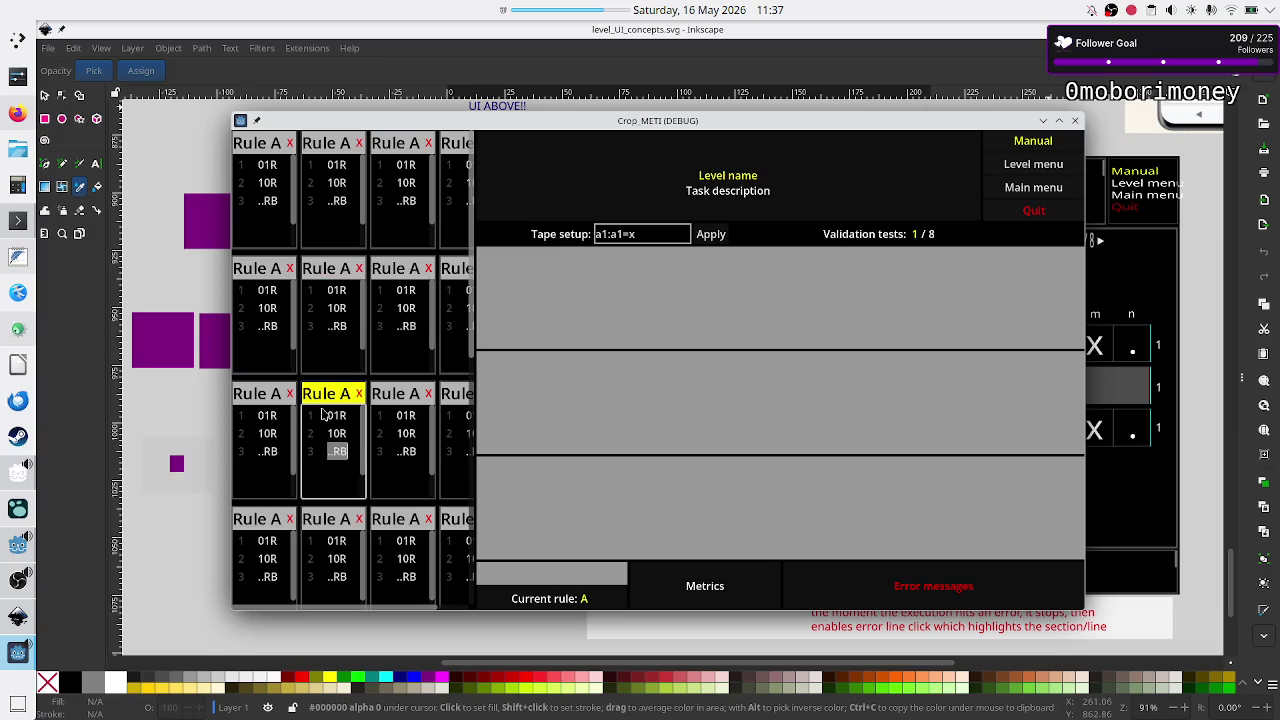
click(329, 340)
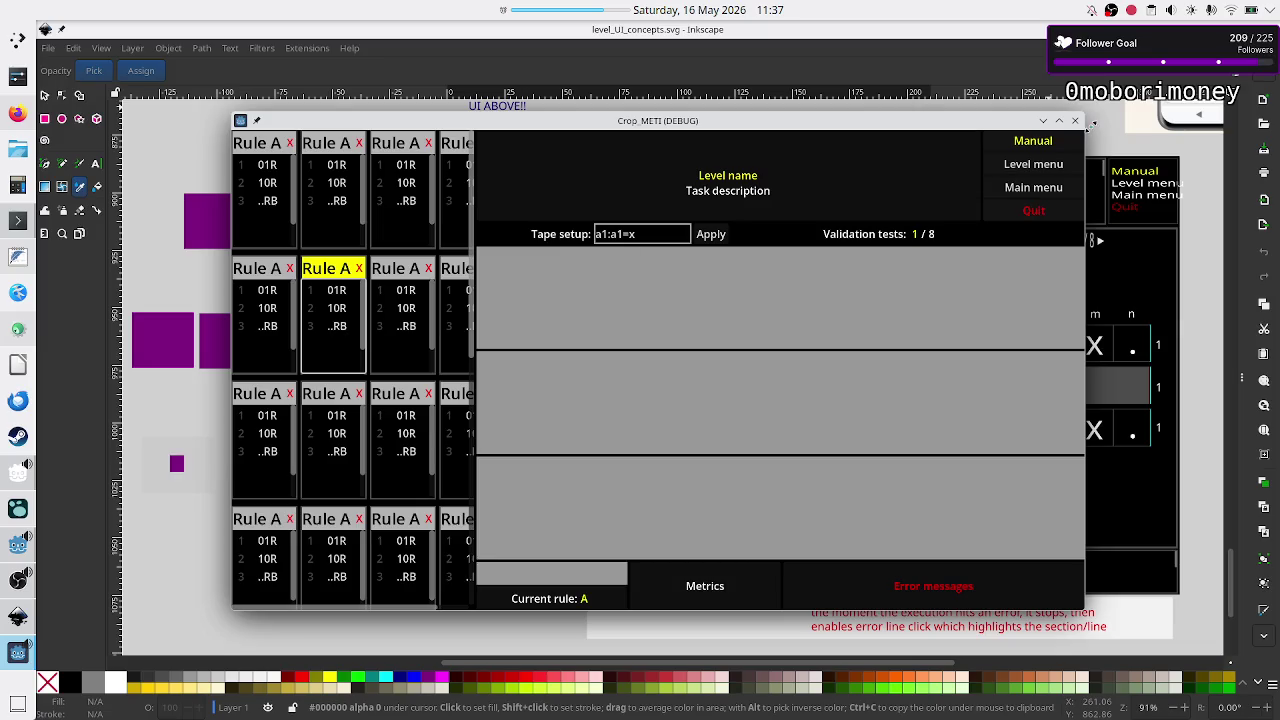
click(1075, 121)
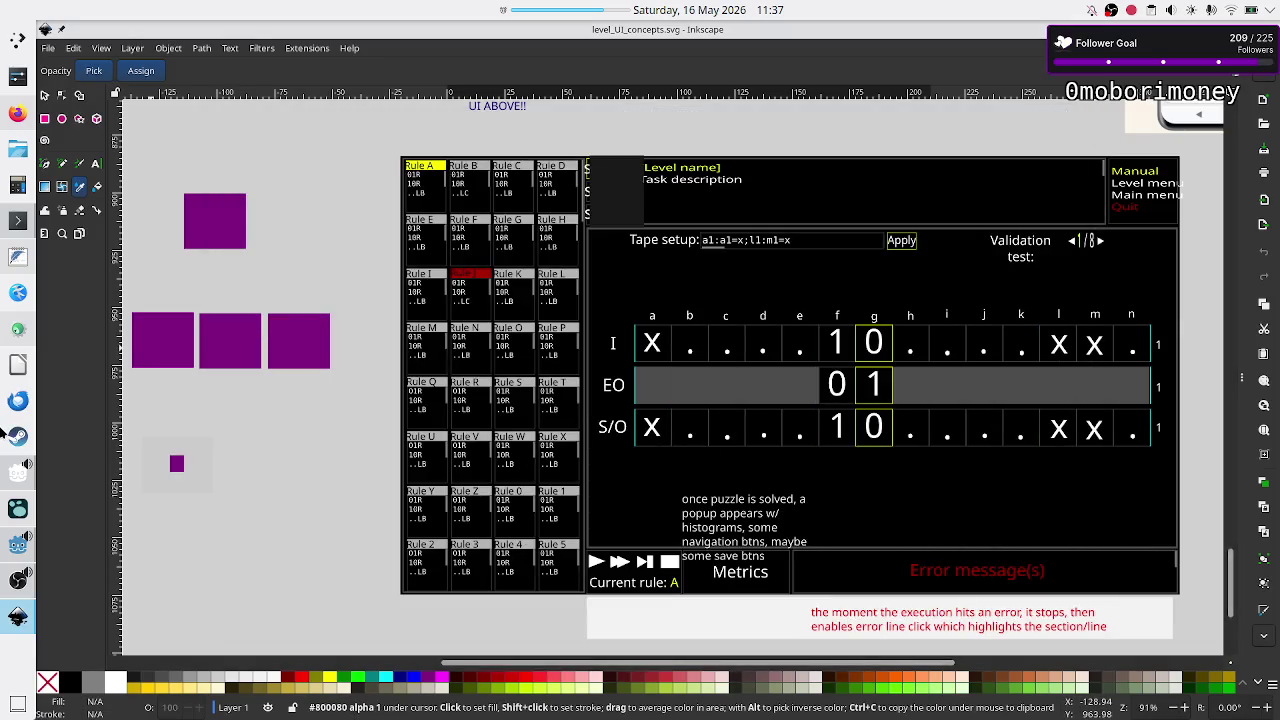
- Back in Godot, highlight NOTICE_STYLE's uses among mini_editor.gd's three style constants
click(14, 540)
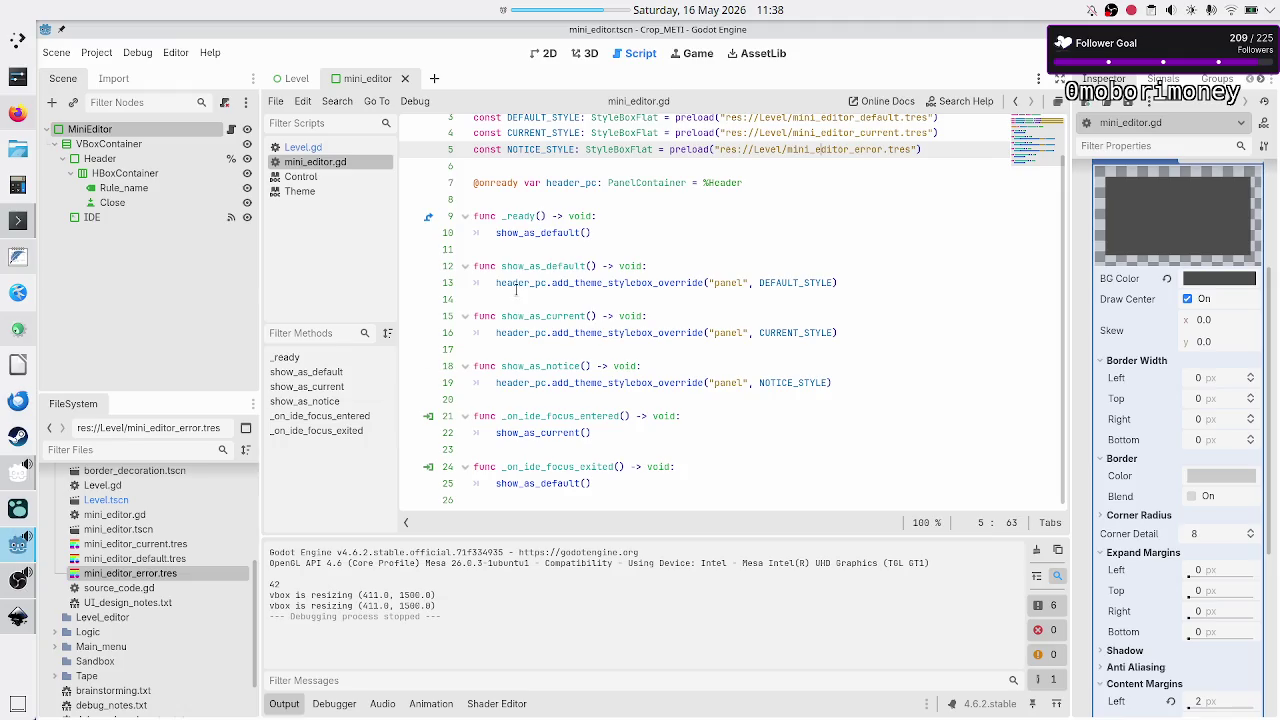
double_click(522, 148)
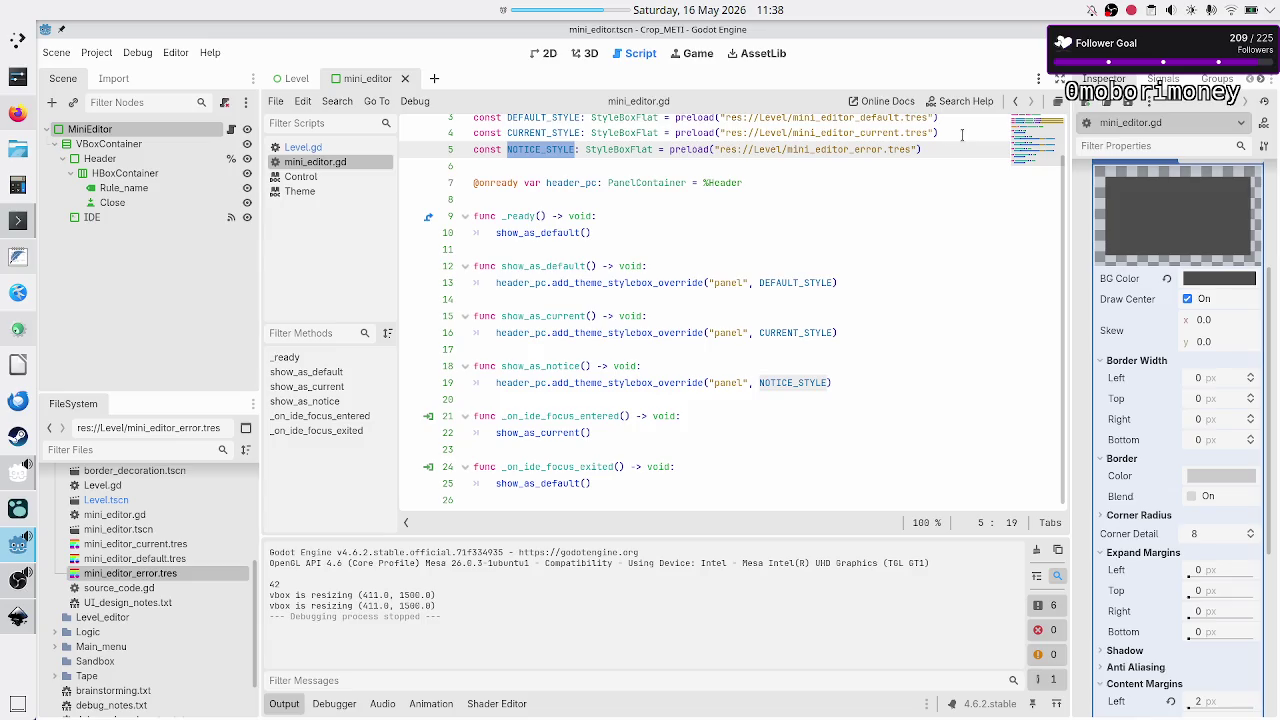
scroll(962, 133, up, 1)
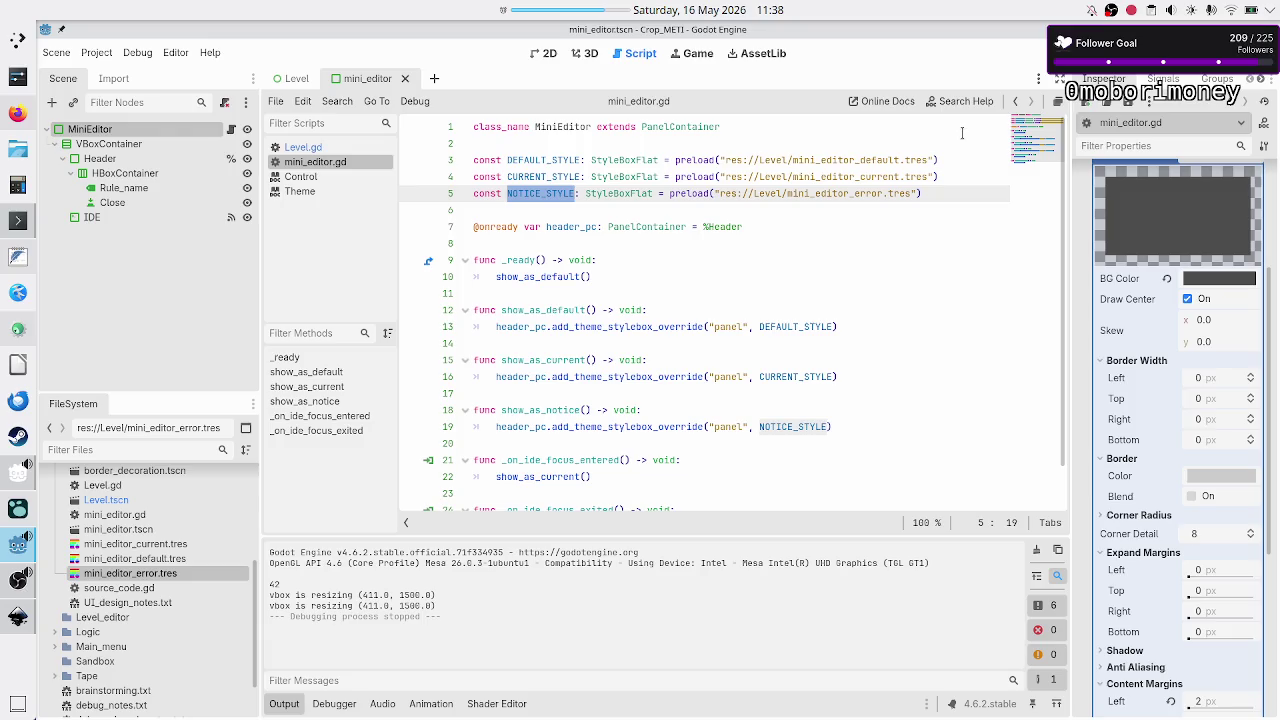
click(955, 148)
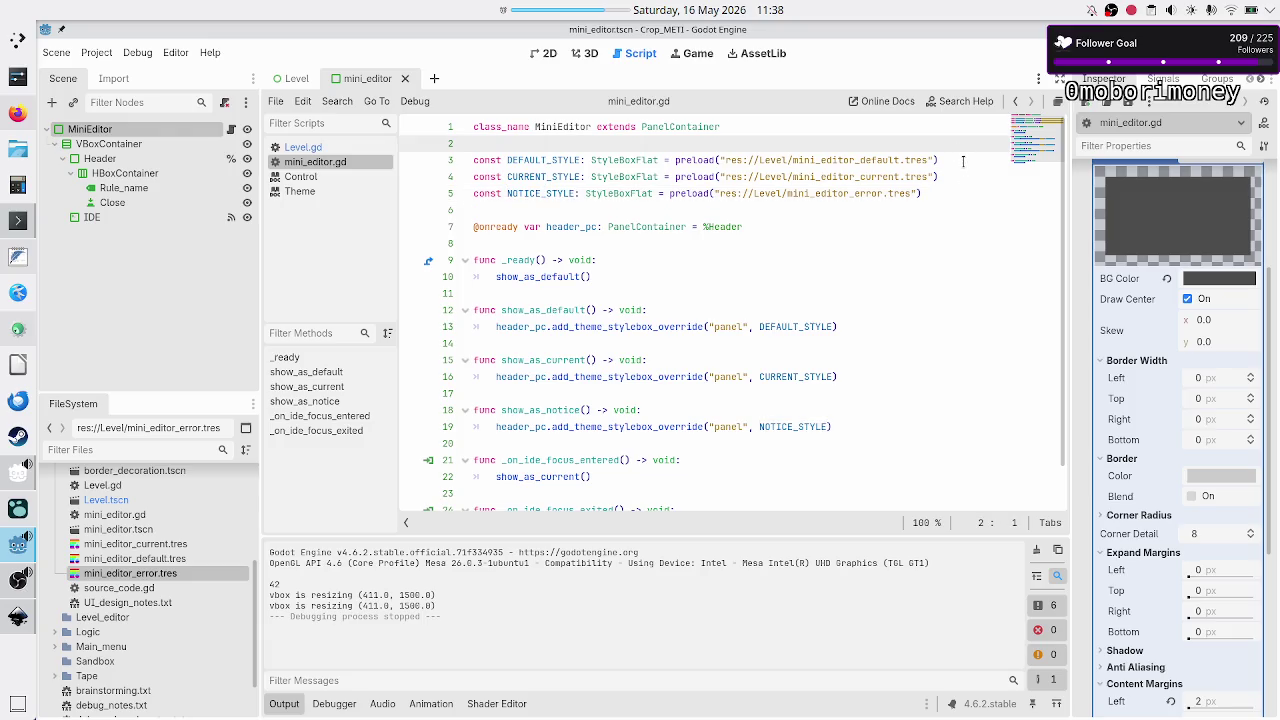
click(946, 176)
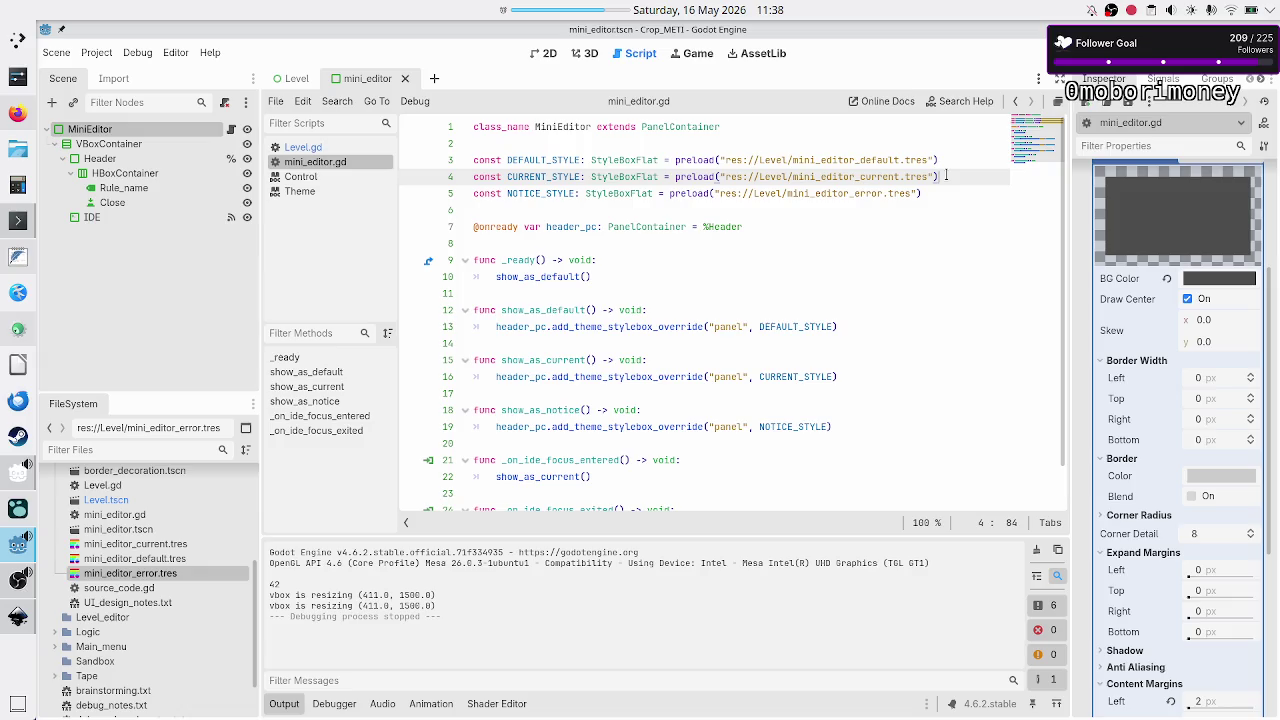
double_click(549, 191)
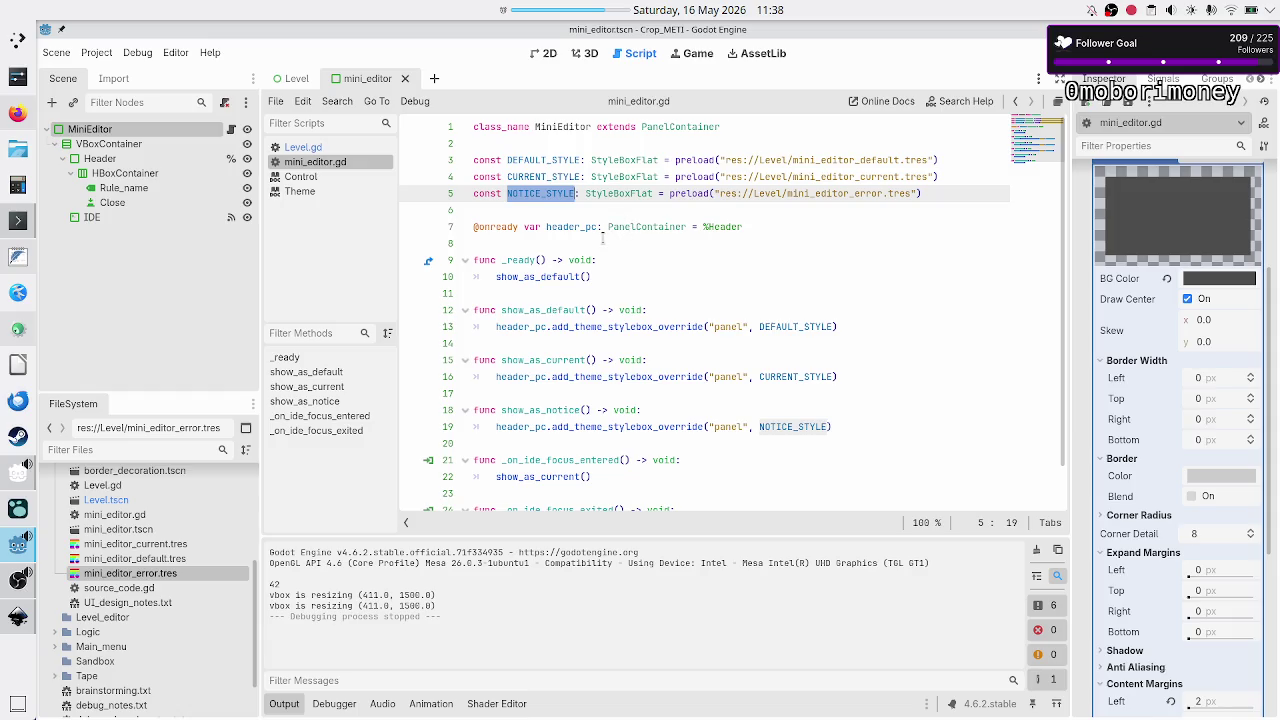
click(603, 241)
- Declare 'var in_notice: bool = false' below the style constants in mini_editor.gd
key(Up)
key(Up)
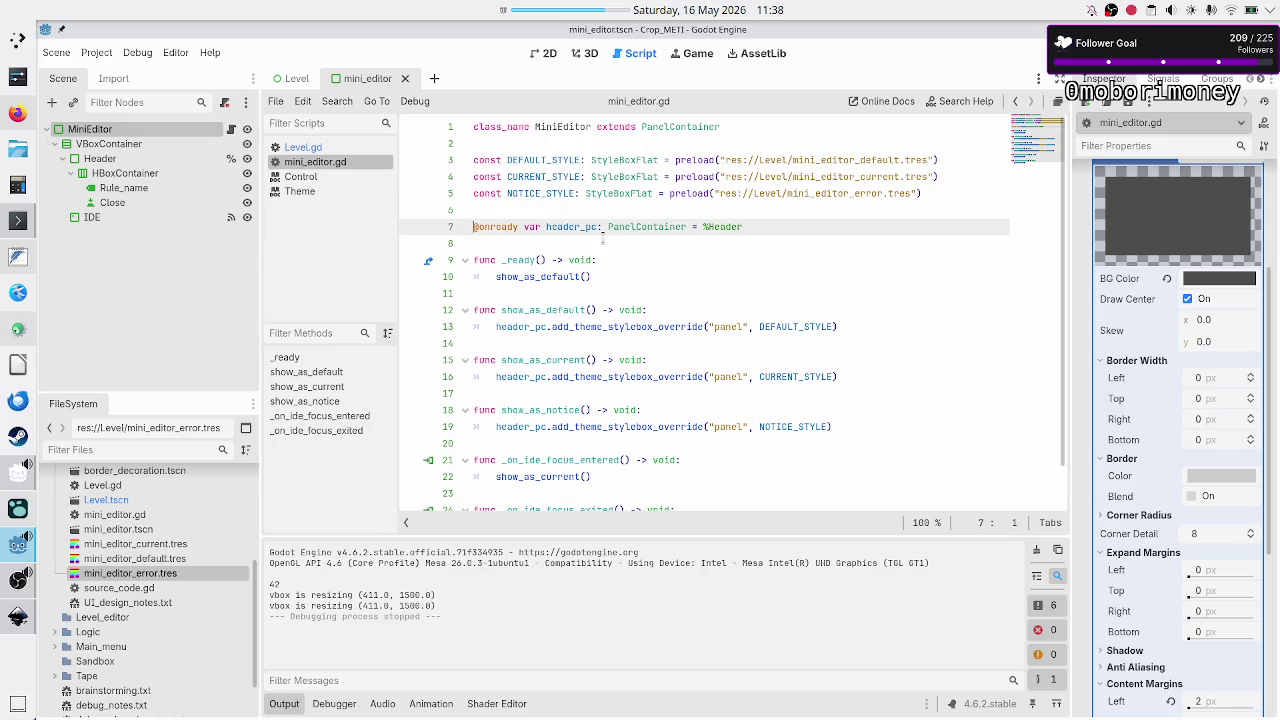
key(Up)
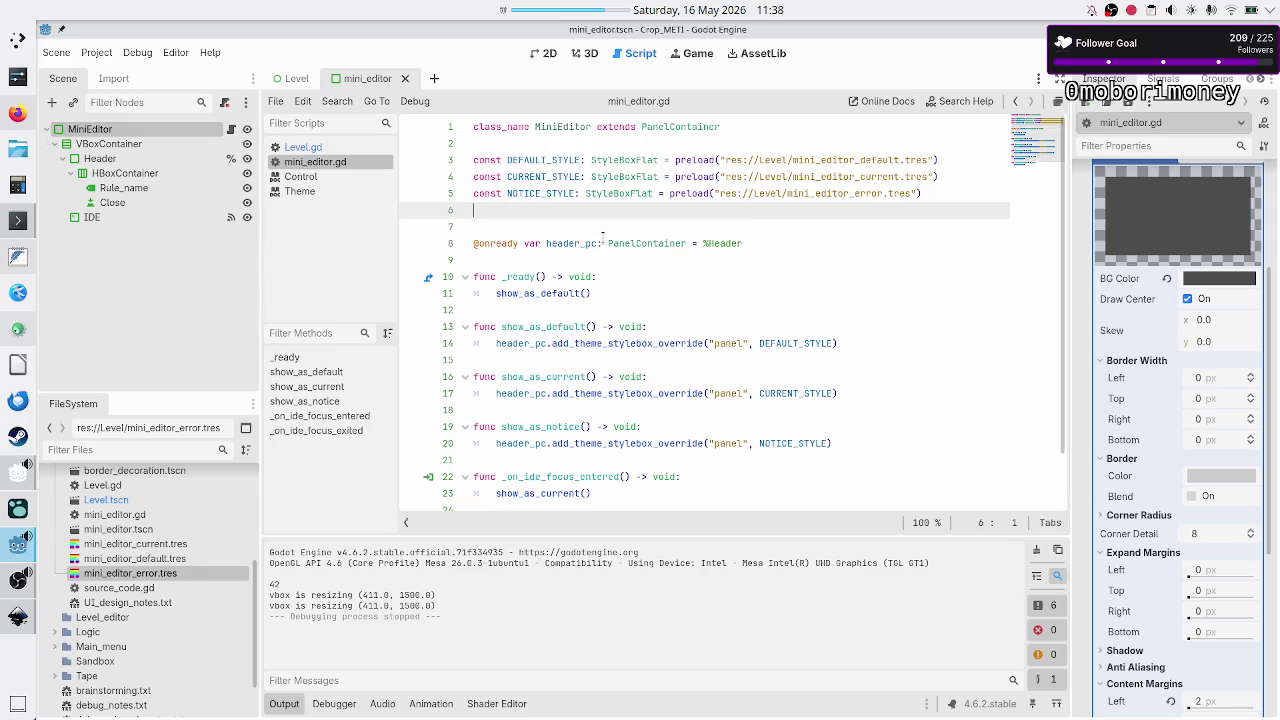
key(Return)
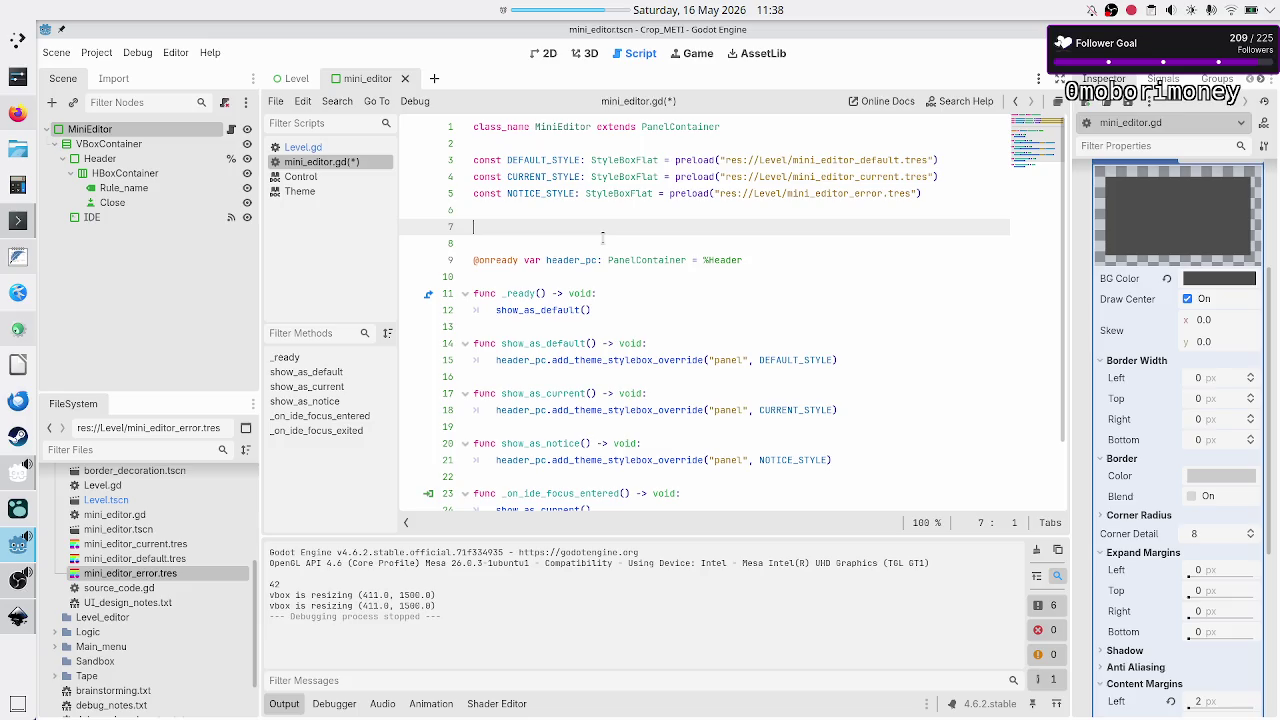
key(BackSpace)
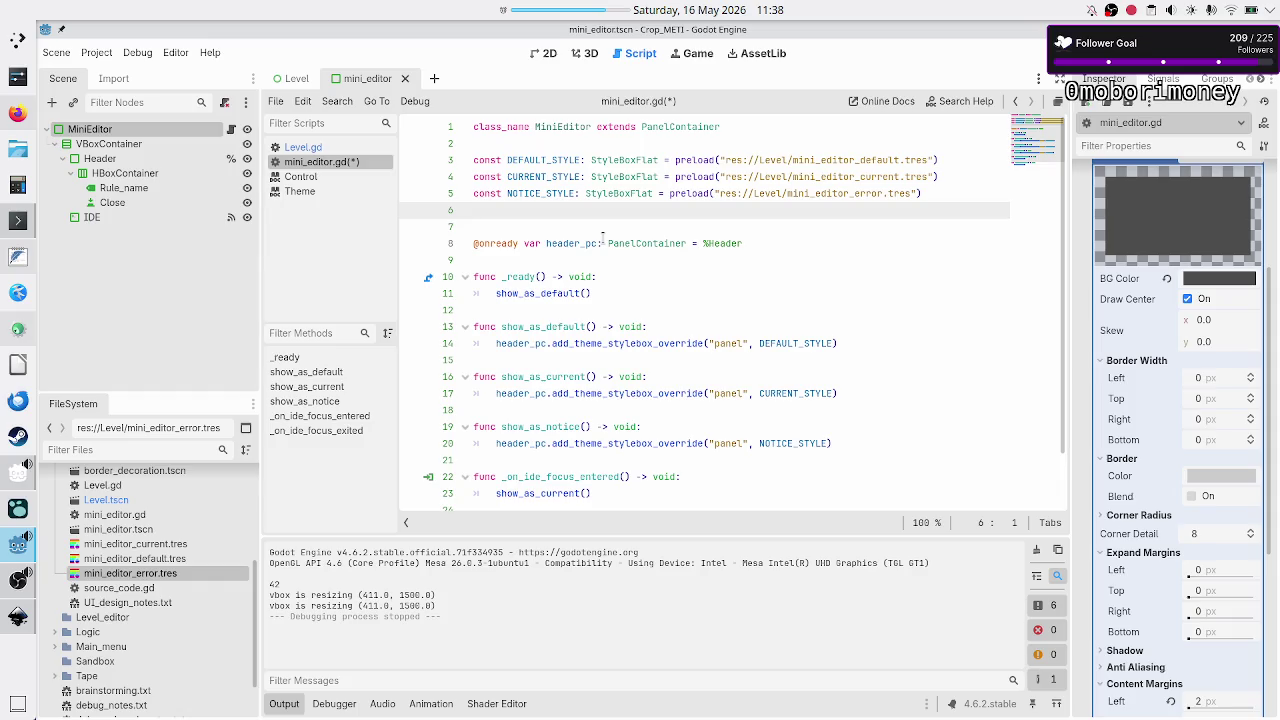
key(Return)
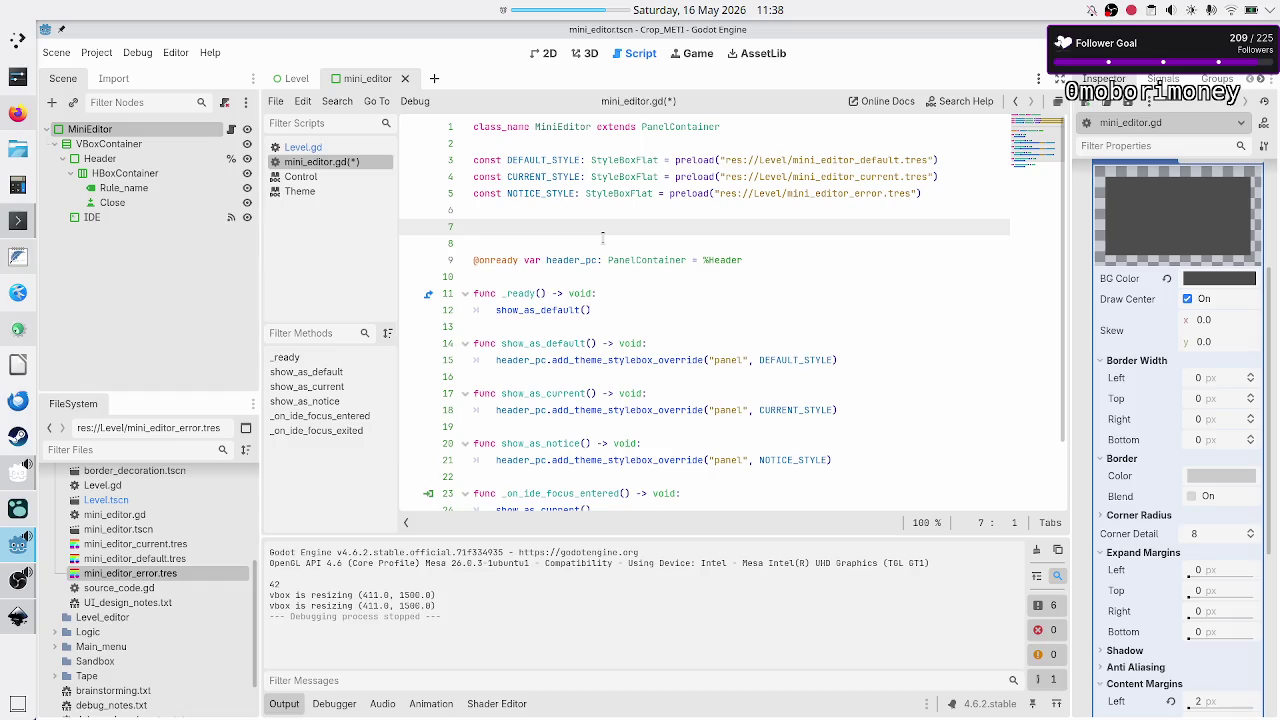
text(c)
text(n_notice)
text( bool = f)
text(alse)
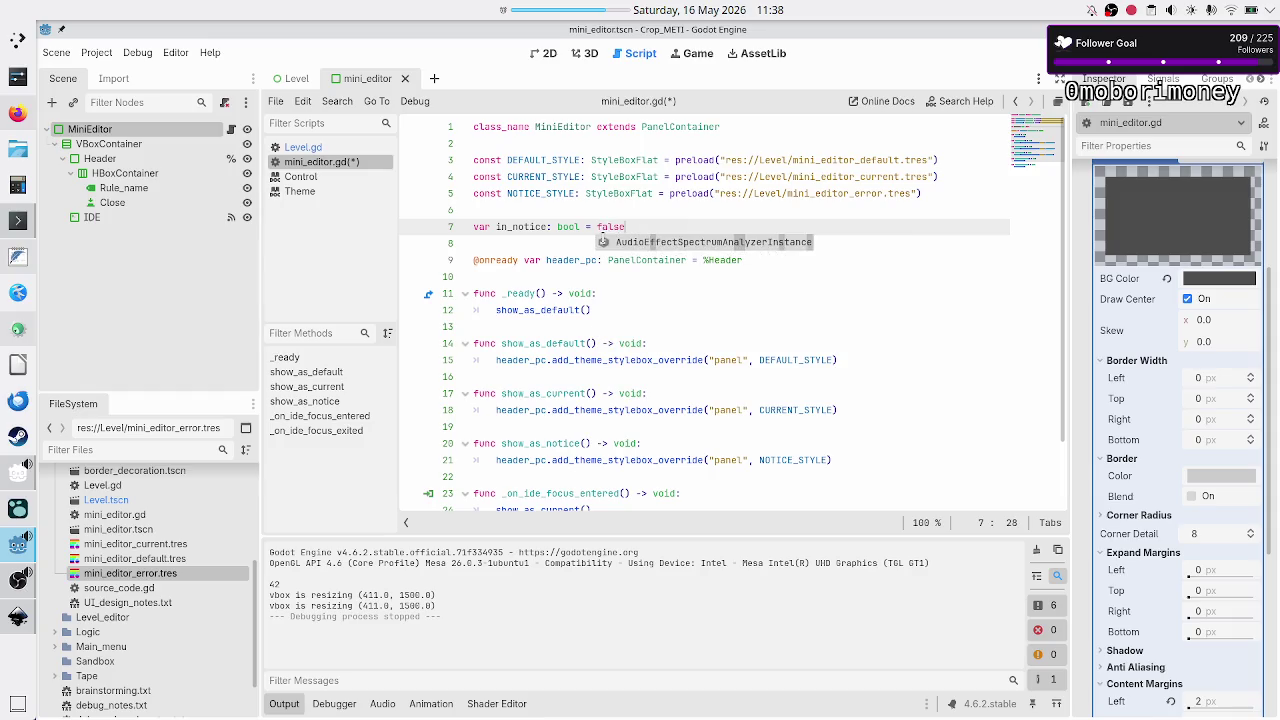
key(Down)
key(Down)
key(Down)
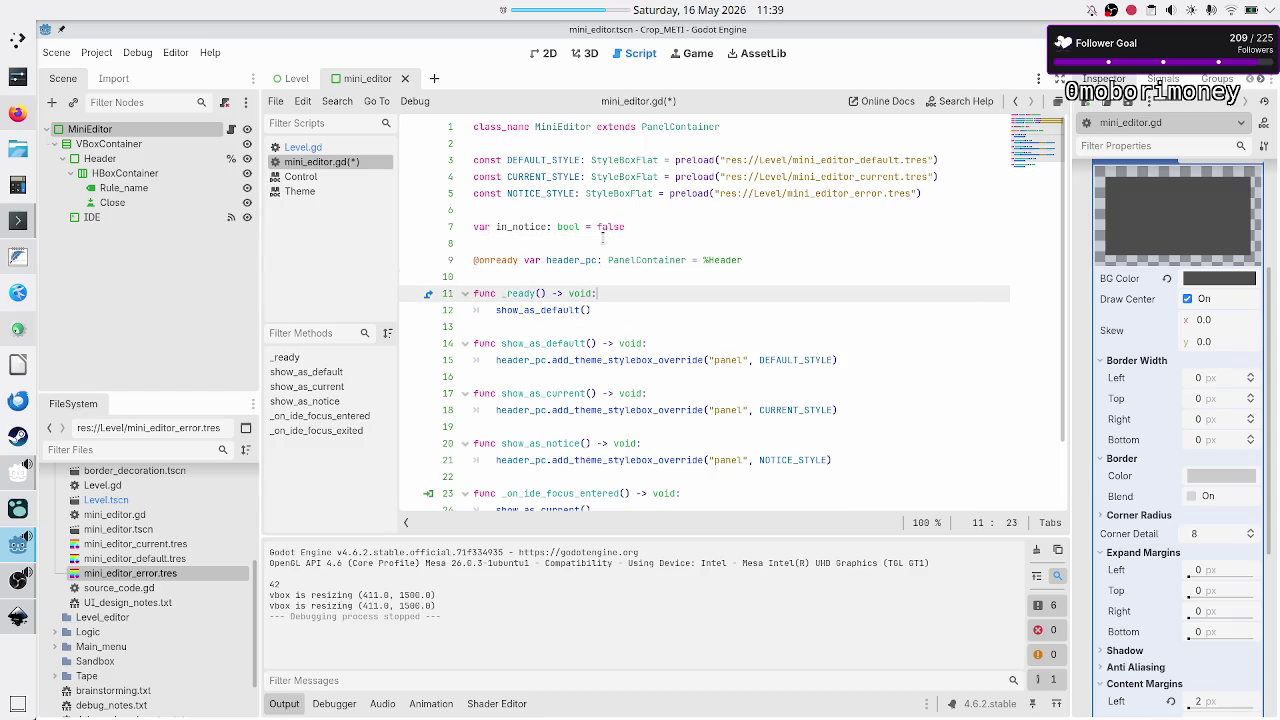
key(ctrl+shift+Return)
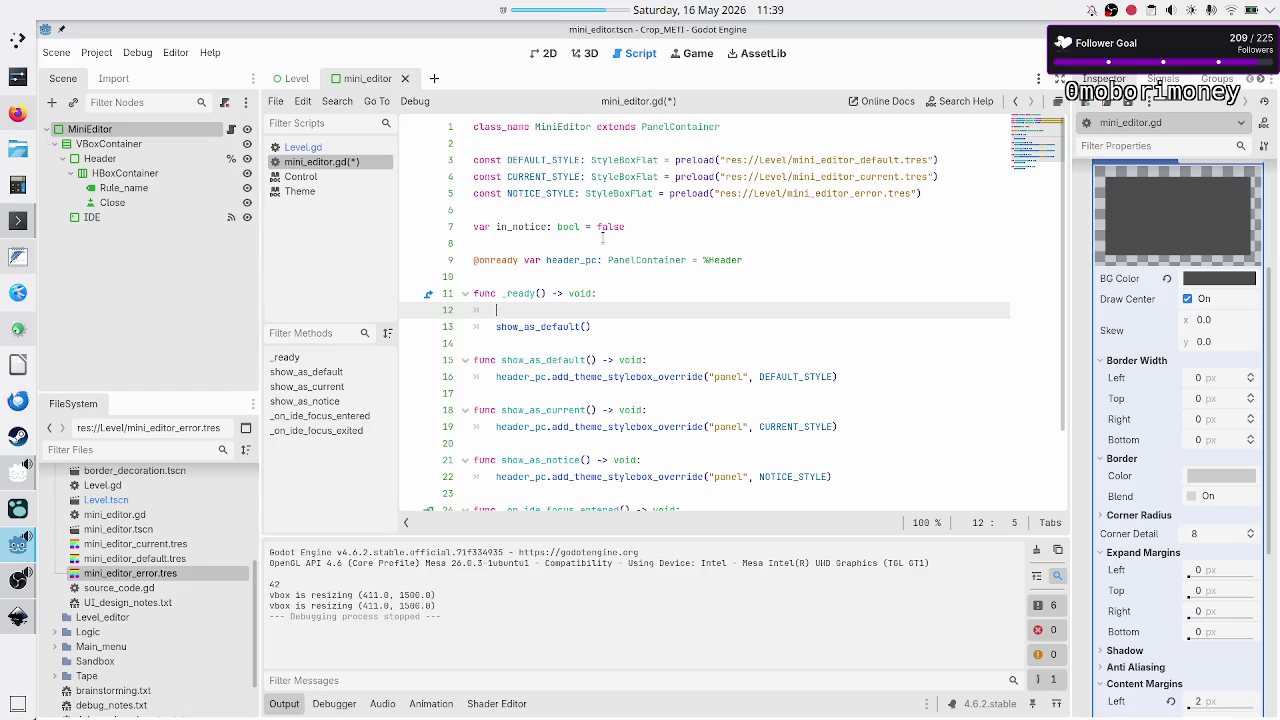
key(BackSpace)
key(BackSpace)
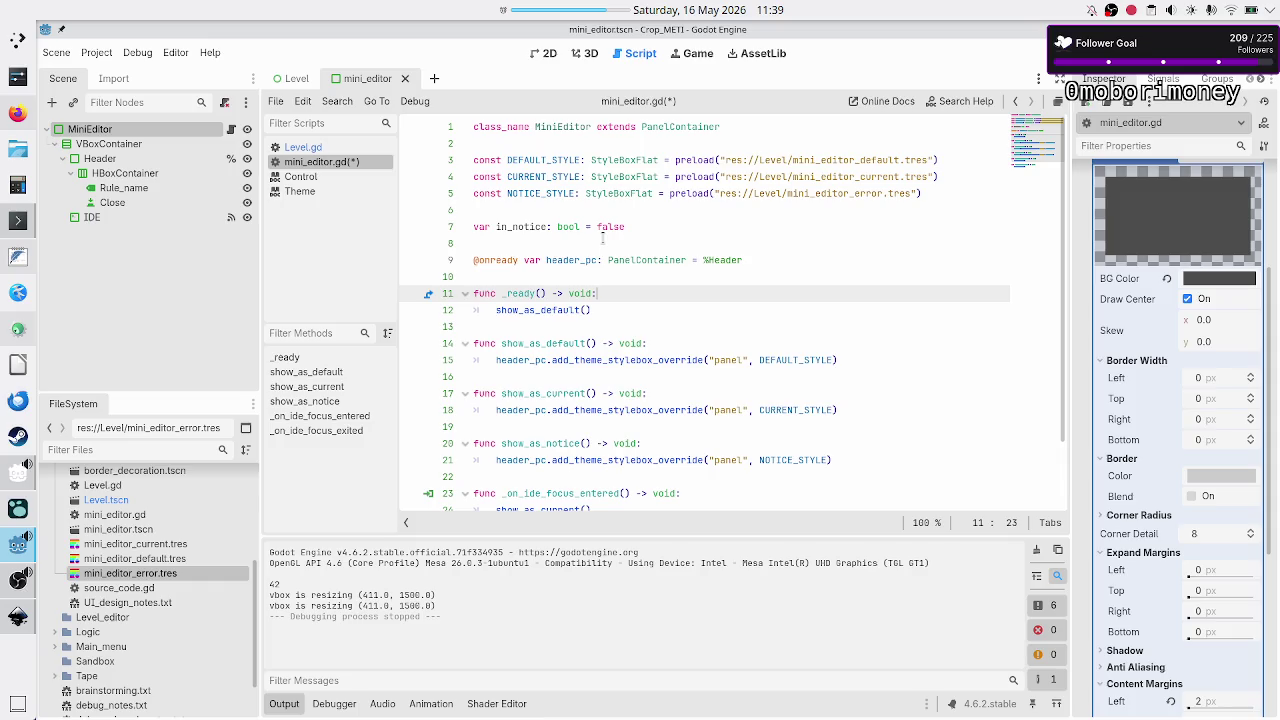
- Add 'in_notice = true' inside show_as_notice
key(Right)
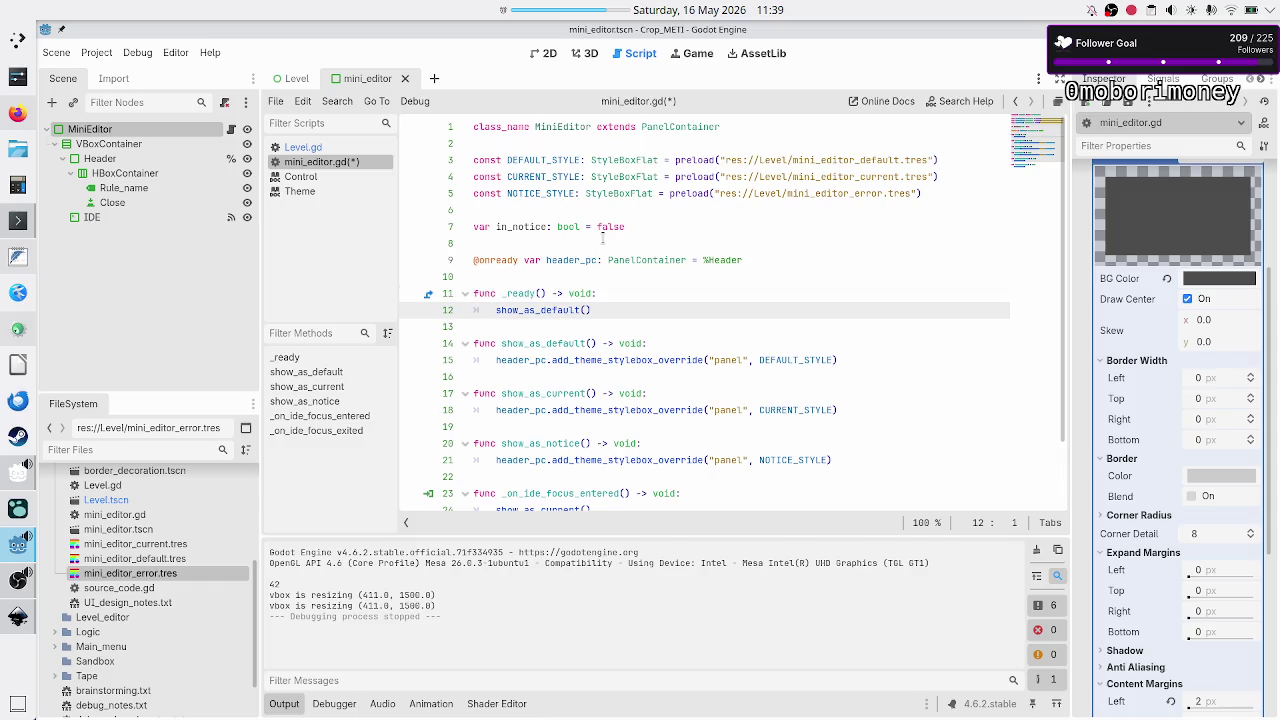
key(Down)
key(Down)
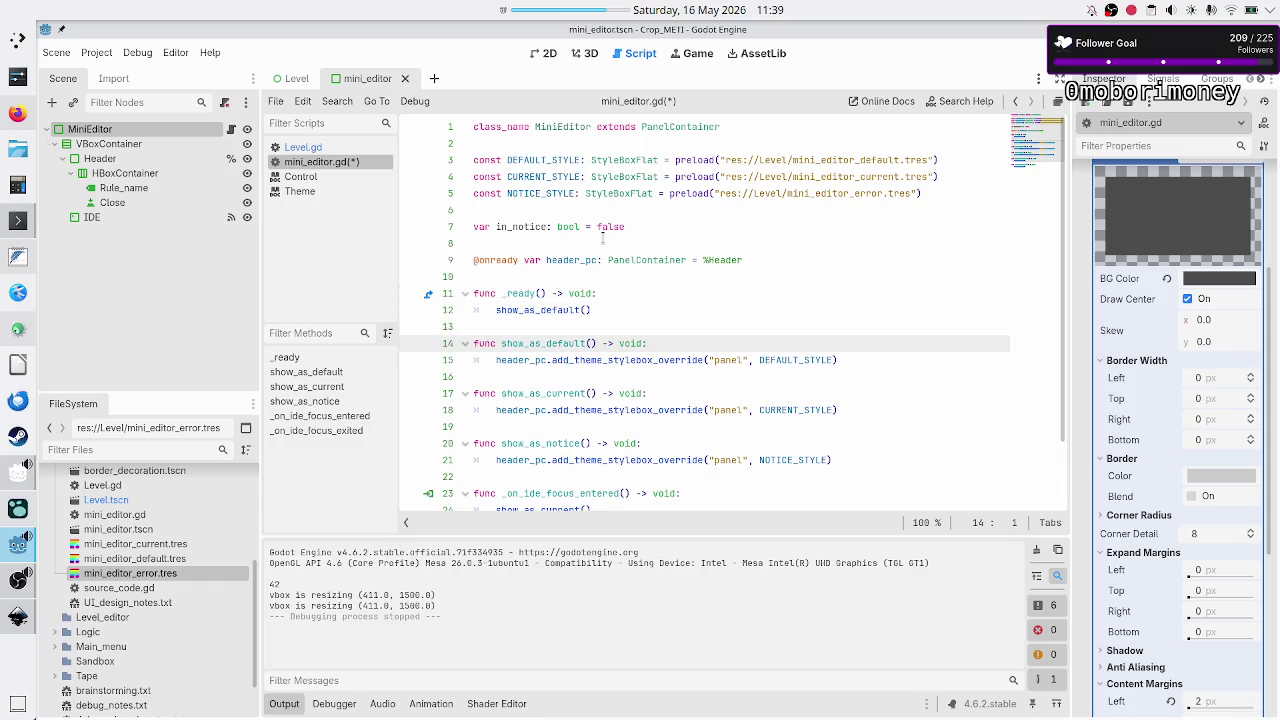
key(Down)
key(Down)
key(Down)
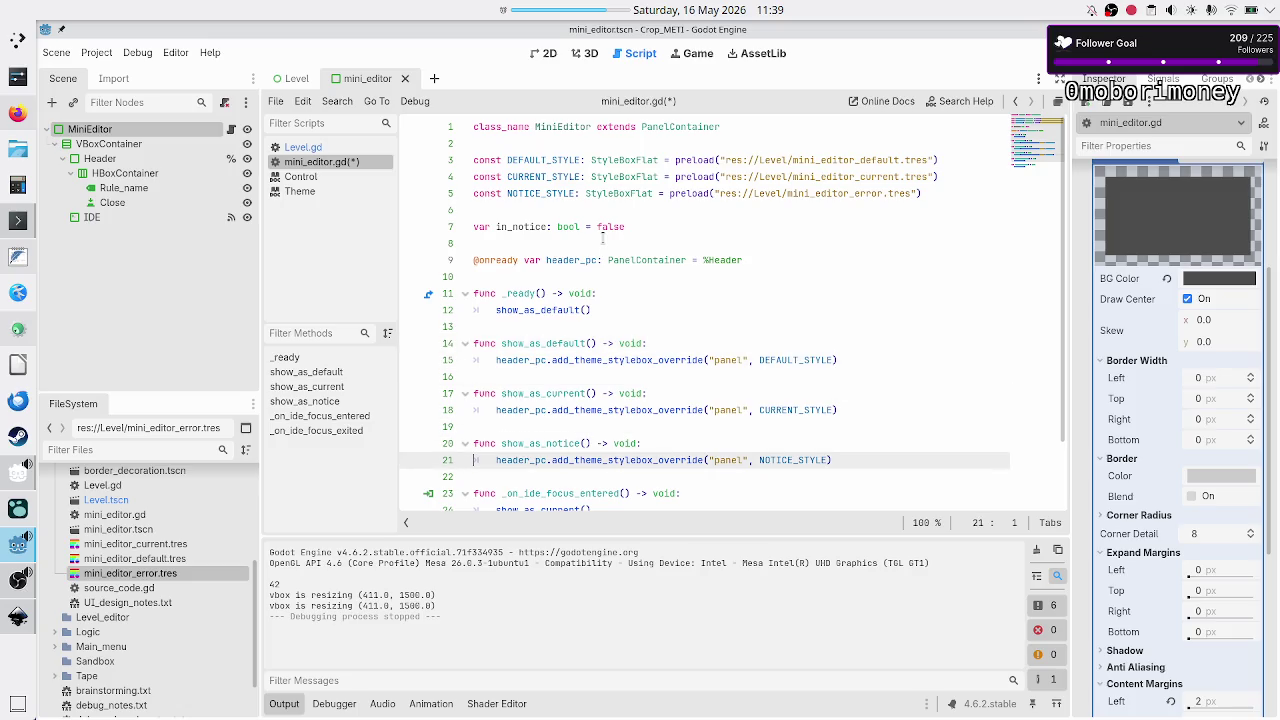
key(Up)
key(End)
key(Return)
text(in_notice)
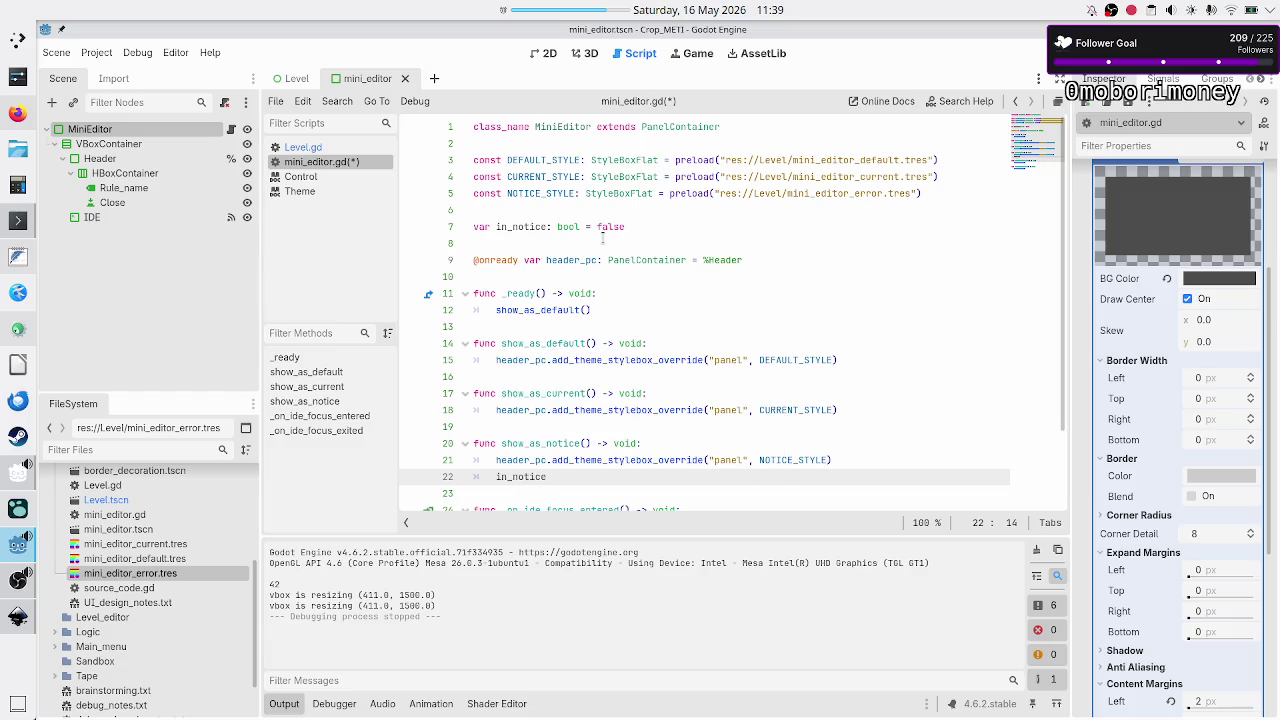
text( = true)
- Wrap show_as_current's CURRENT_STYLE override in 'if in_notice == false:'
key(Up)
key(Up)
key(Up)
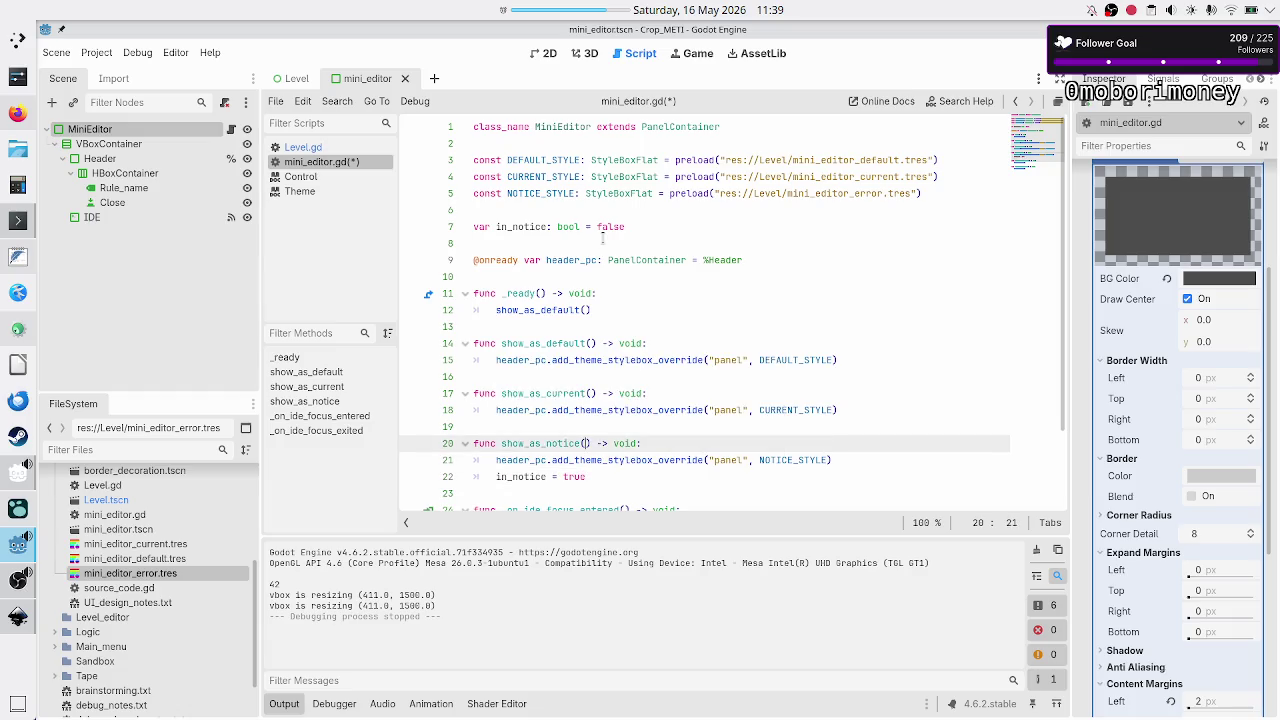
key(End)
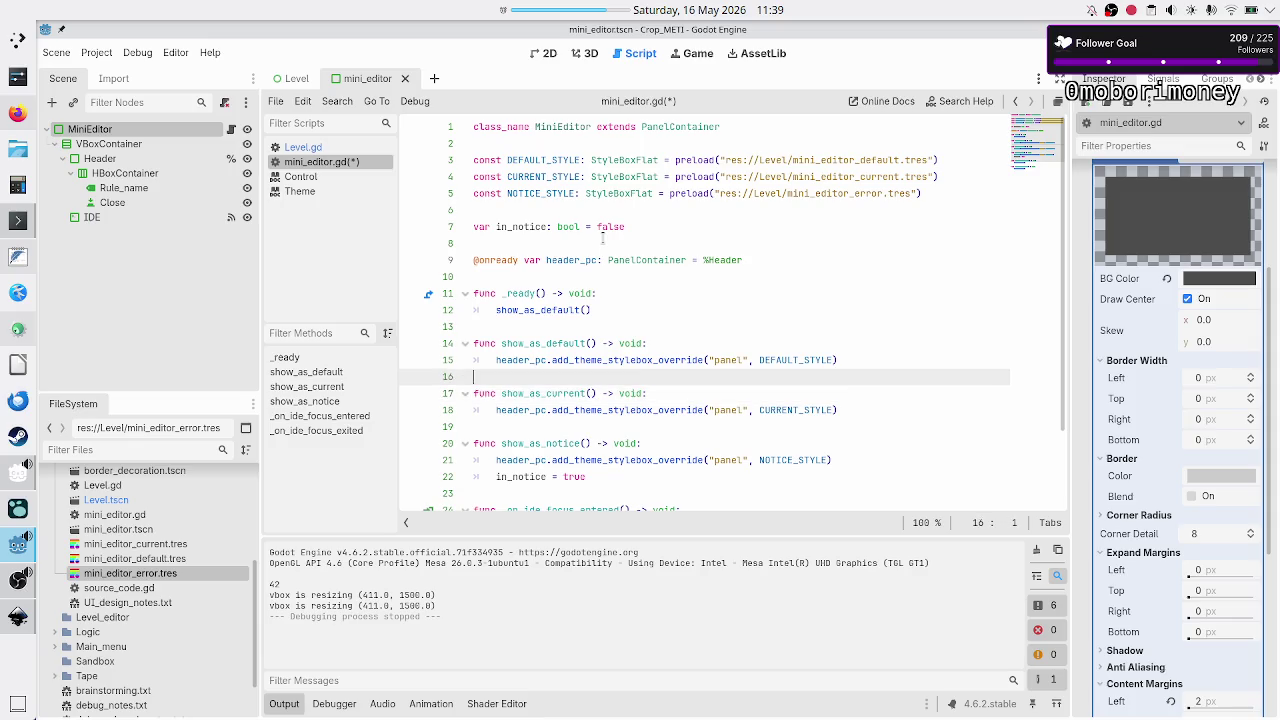
key(Return)
text(if in_)
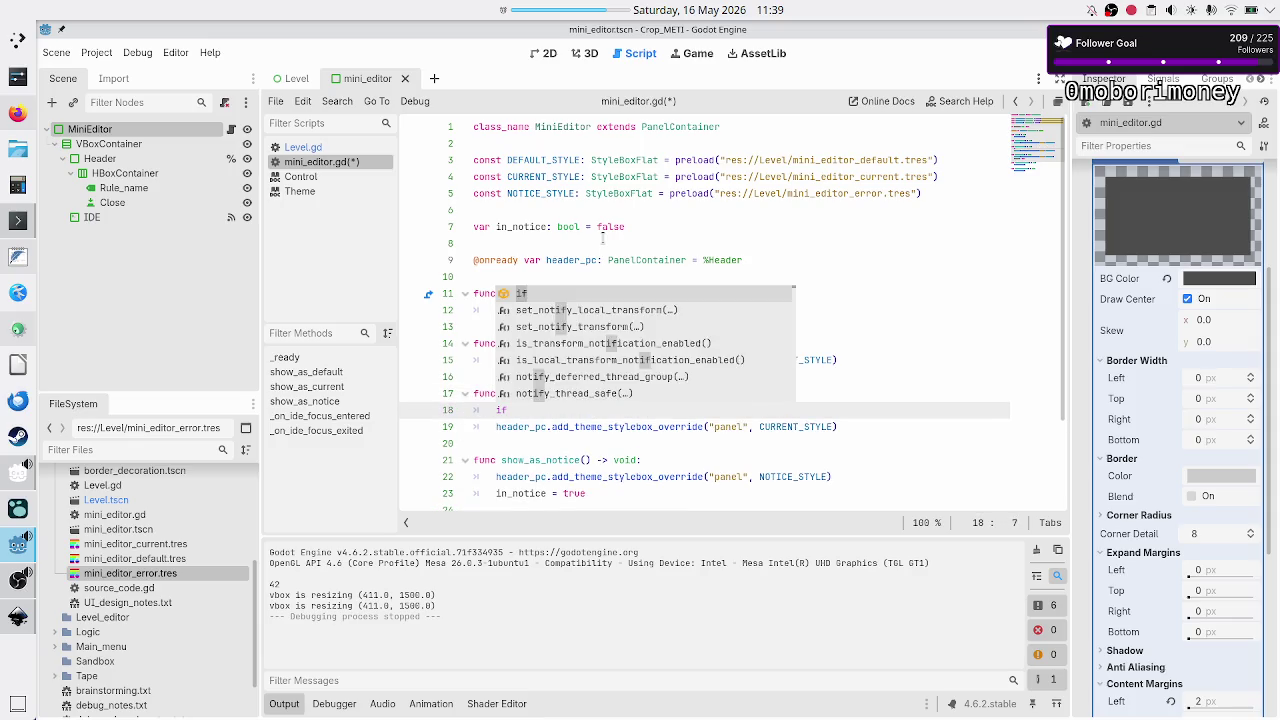
key(Return)
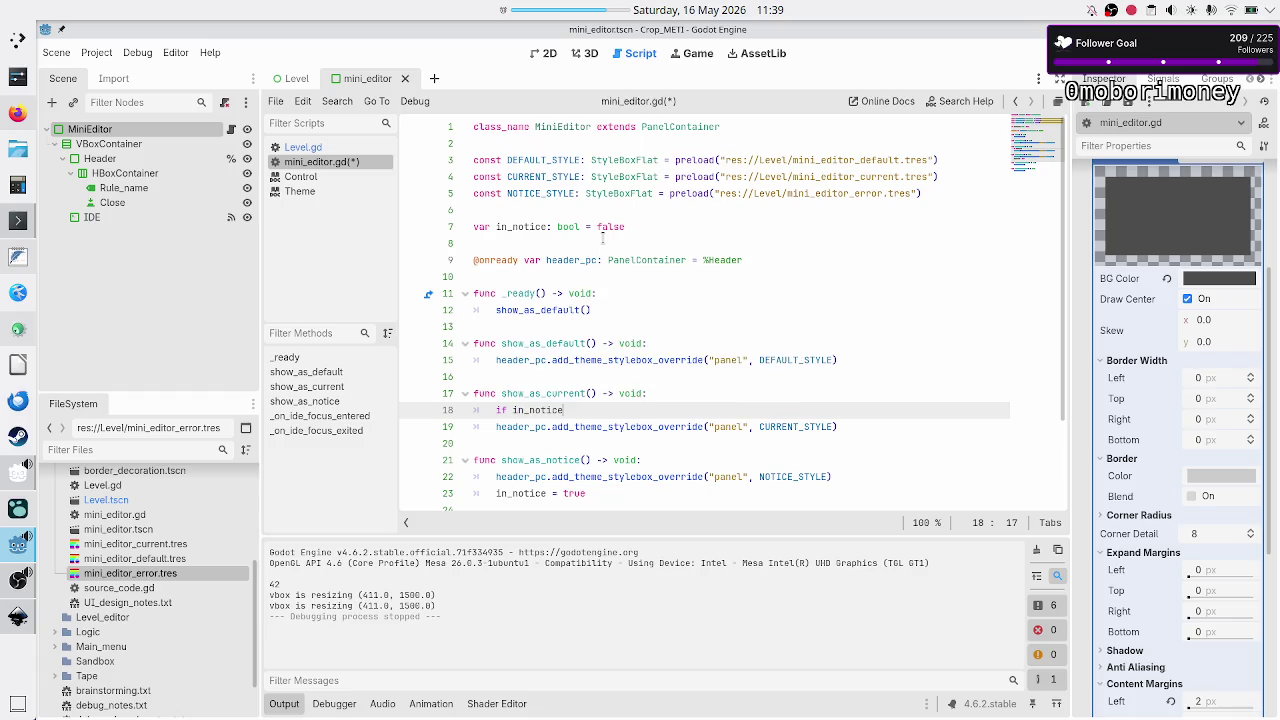
text( ==)
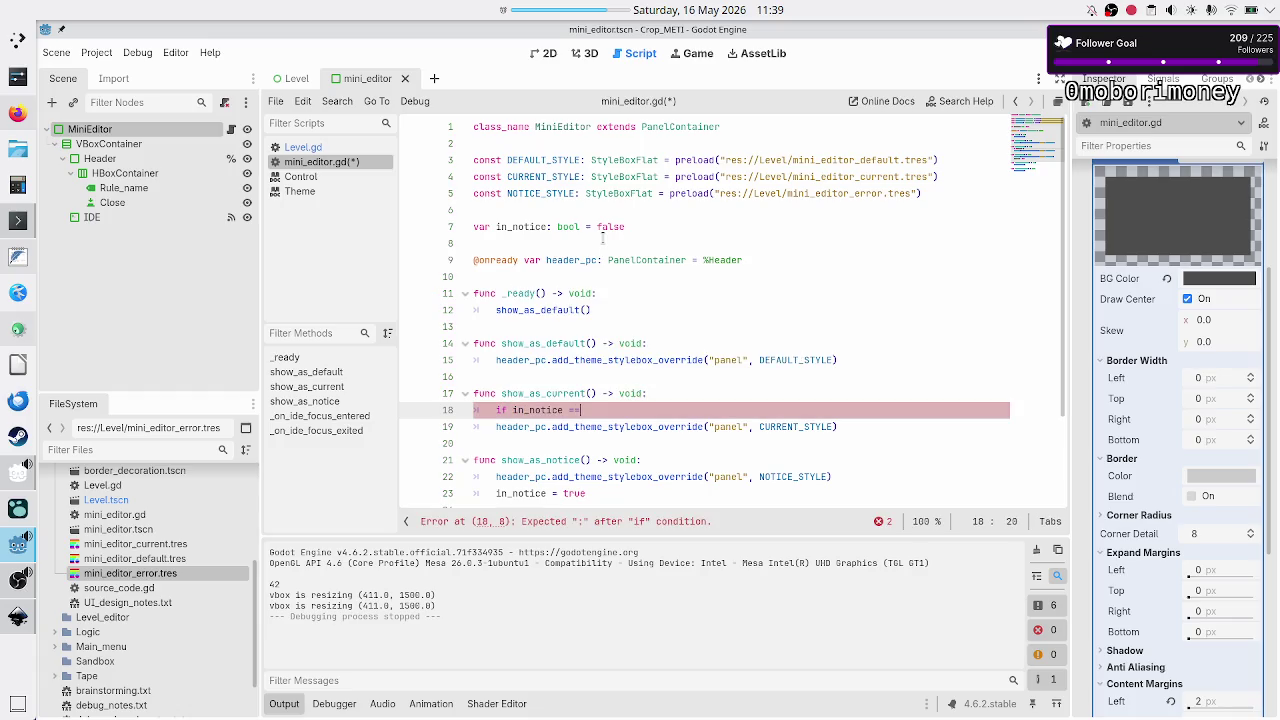
text( false:)
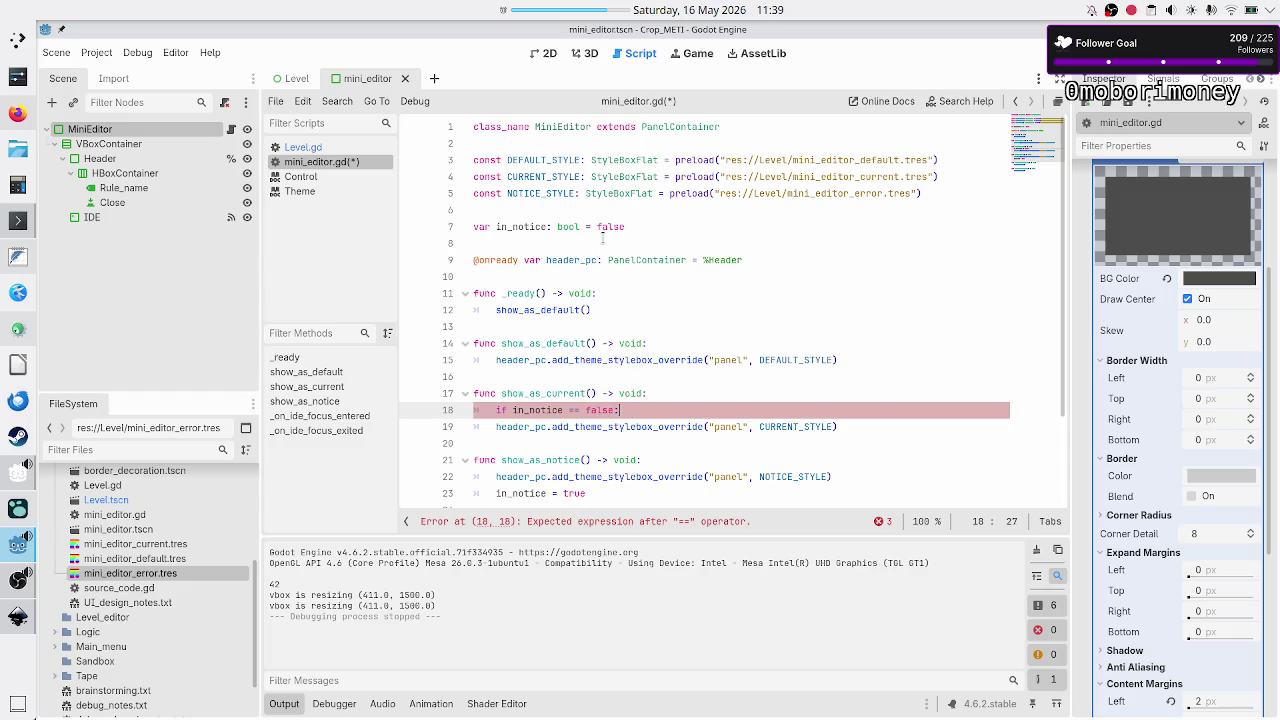
key(Down)
key(Home)
key(Tab)
key(Up)
key(Up)
key(Up)
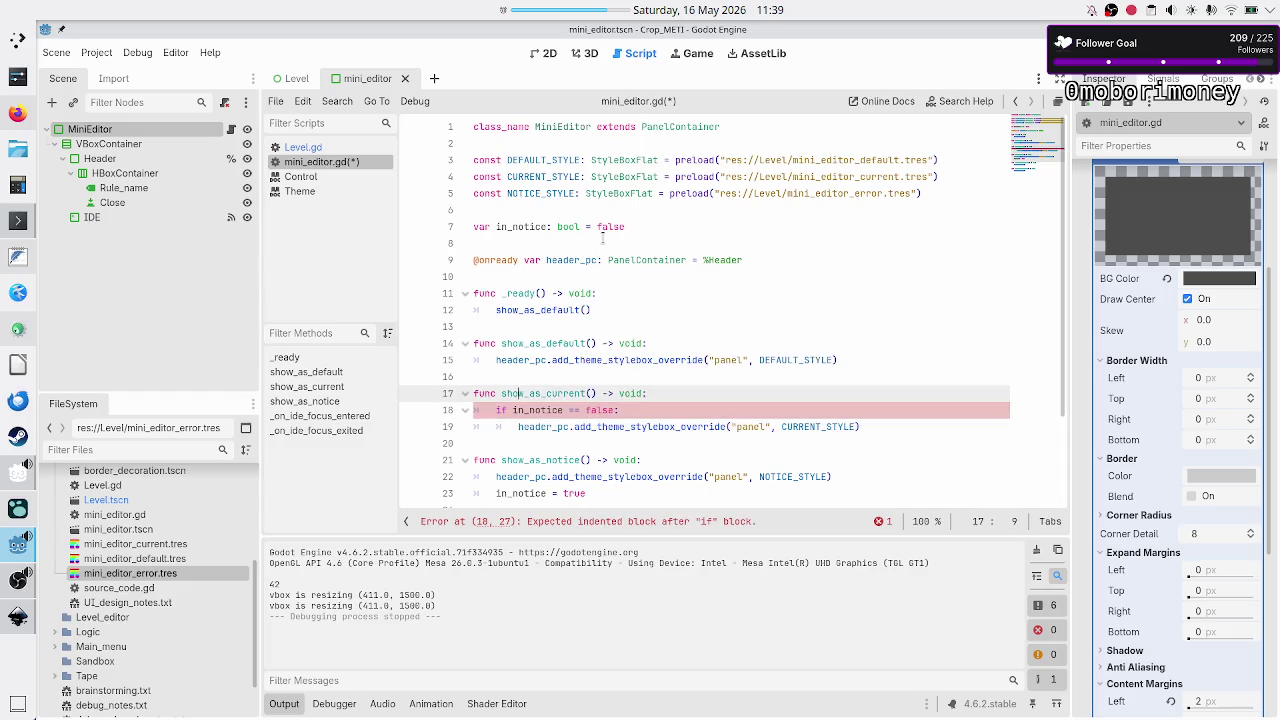
- Wrap show_as_default's DEFAULT_STYLE override in 'if in_notice == false:', save and run
key(Left)
key(Return)
key(Up)
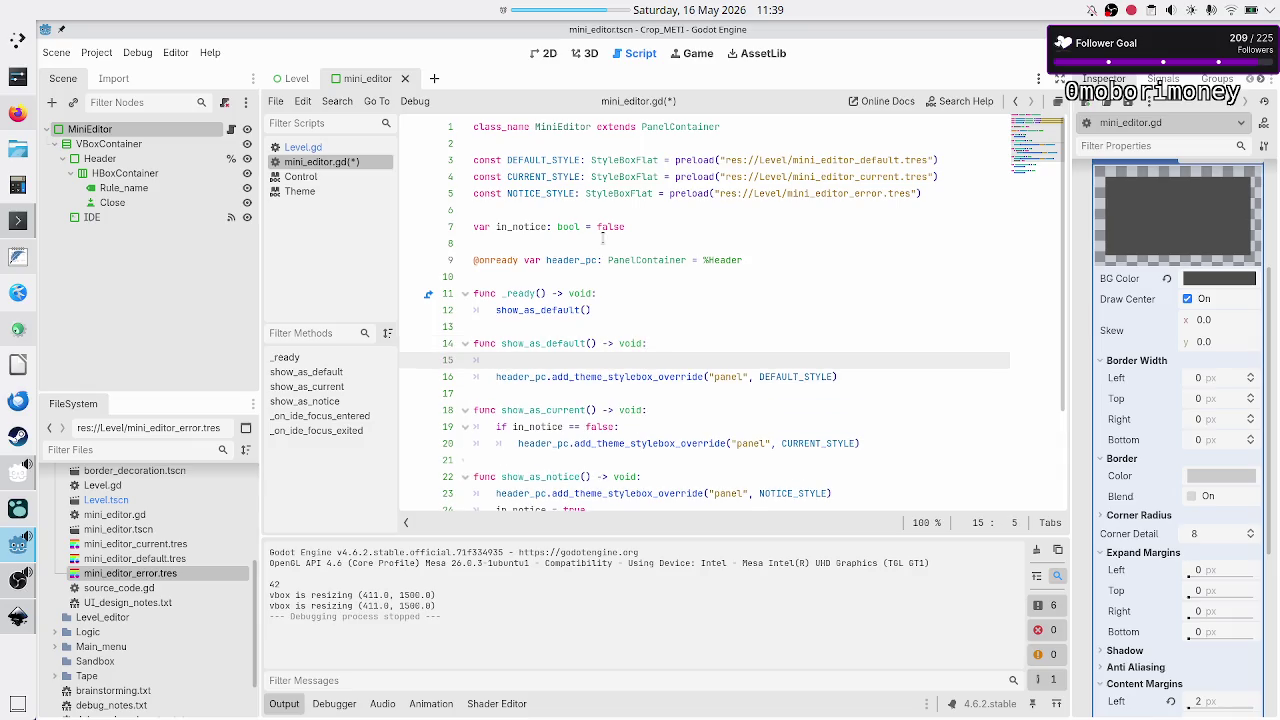
text(f_)
key(BackSpace)
text(in_notice )
text(== false:)
key(Return)
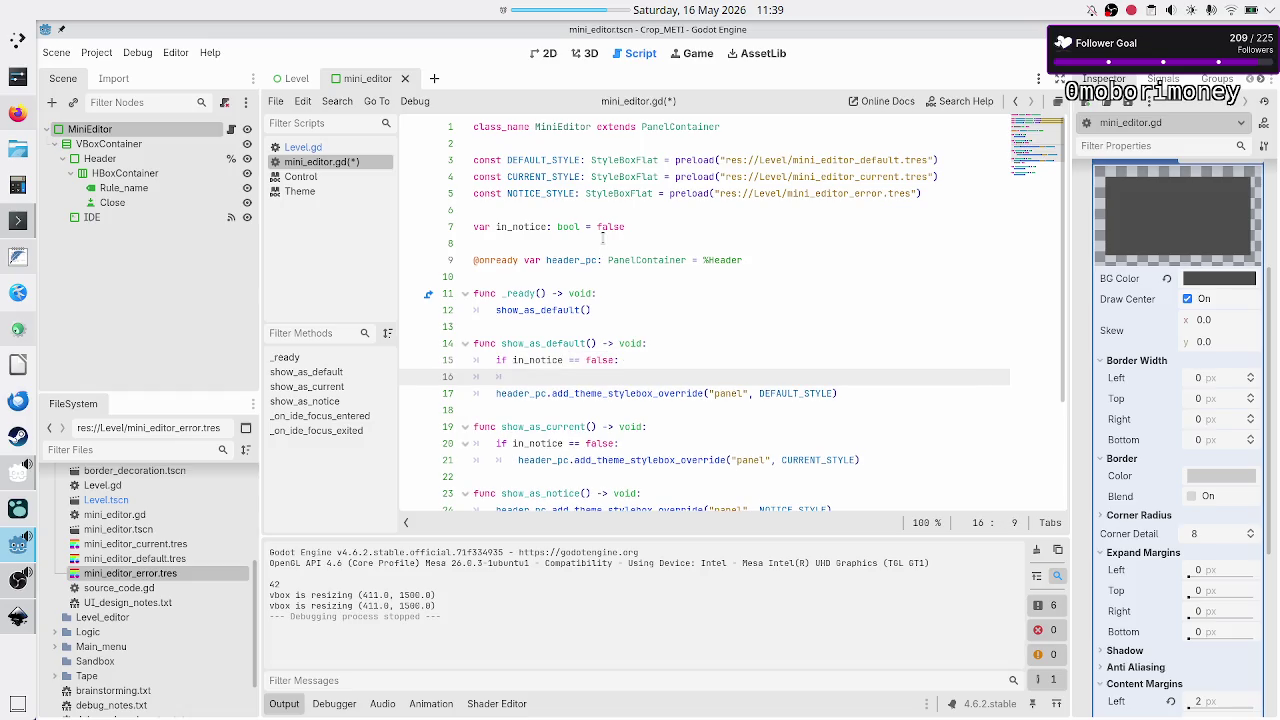
text(e)
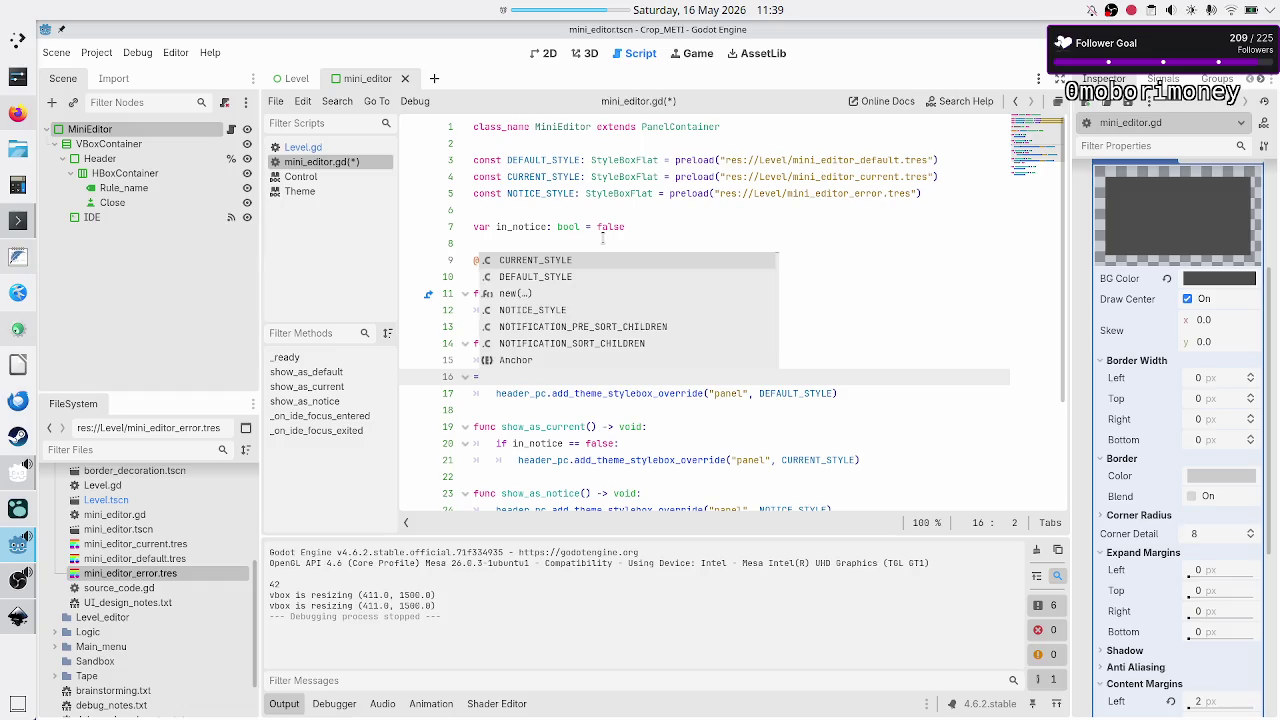
key(BackSpace)
key(Delete)
key(Tab)
key(Down)
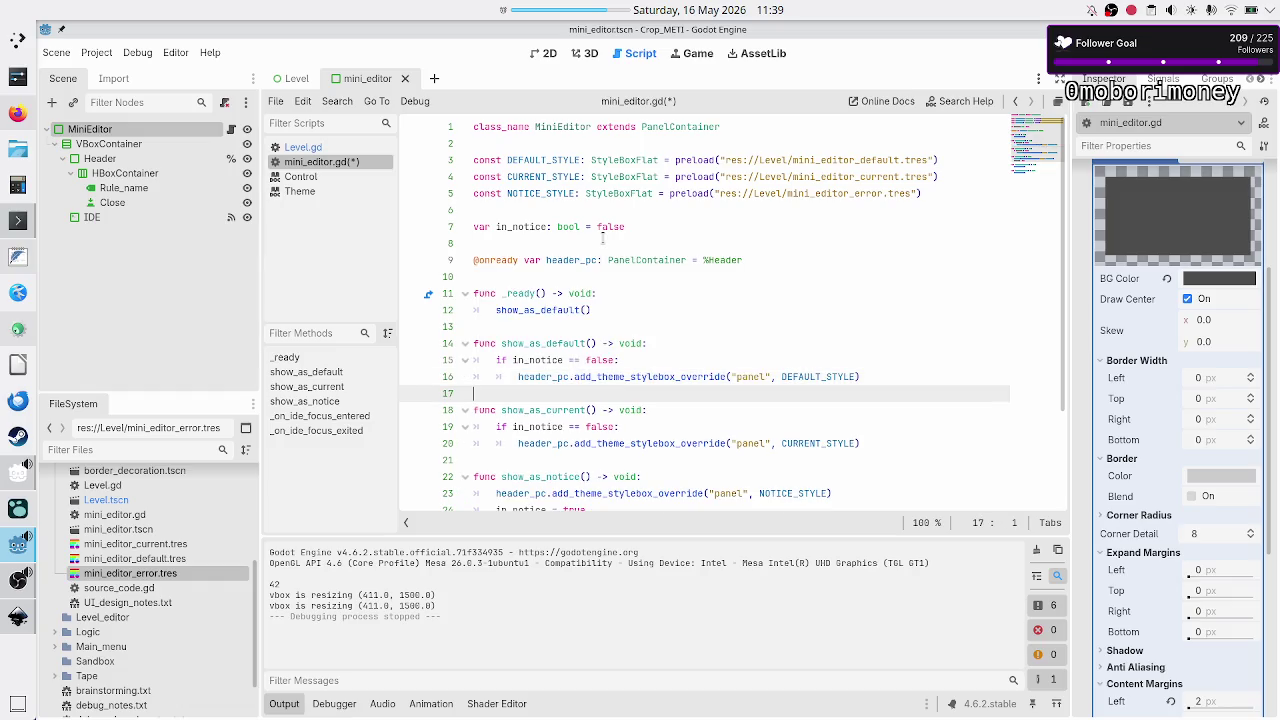
key(ctrl+s)
key(F5)
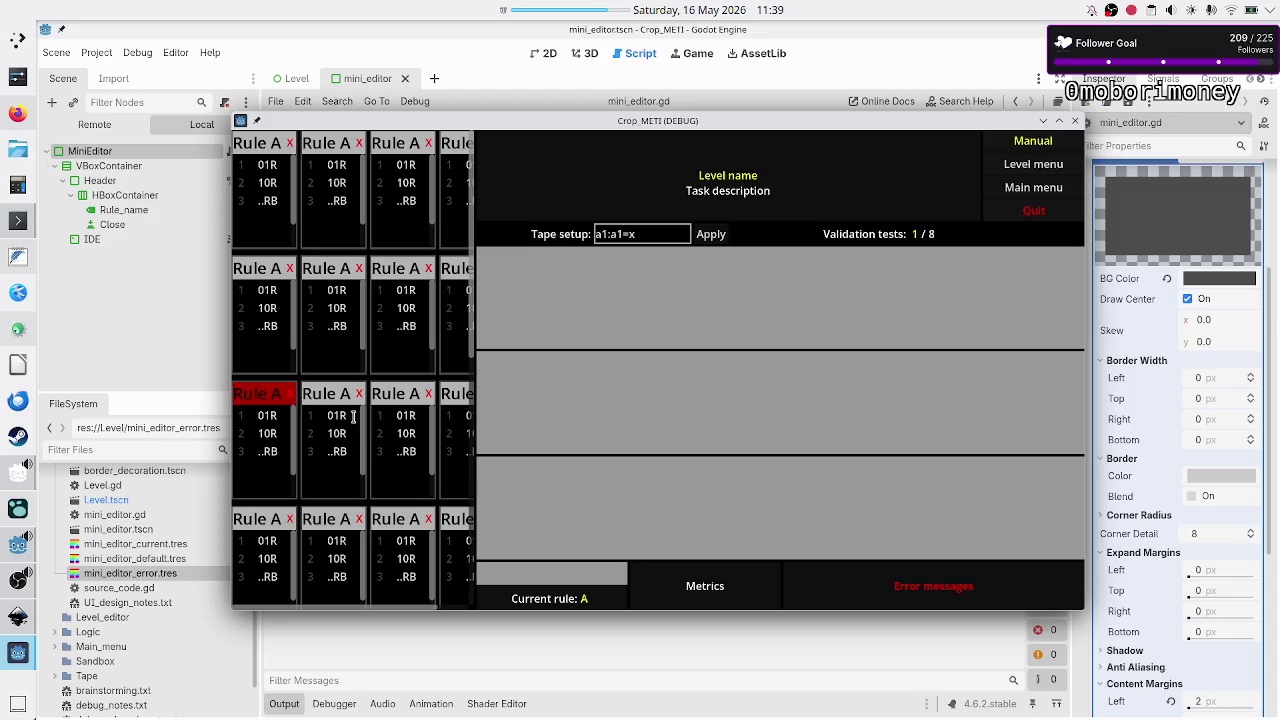
- Click rule cards in the game and select the red card's 10R word and text lines
click(347, 436)
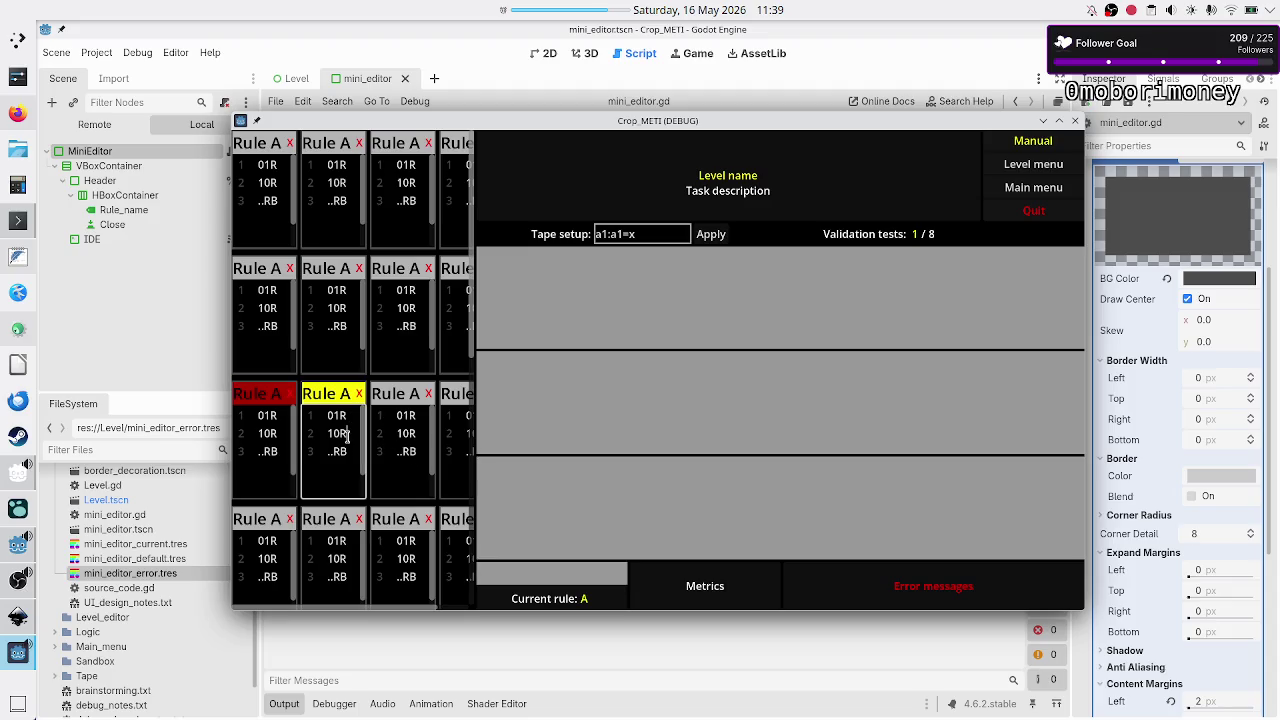
click(262, 434)
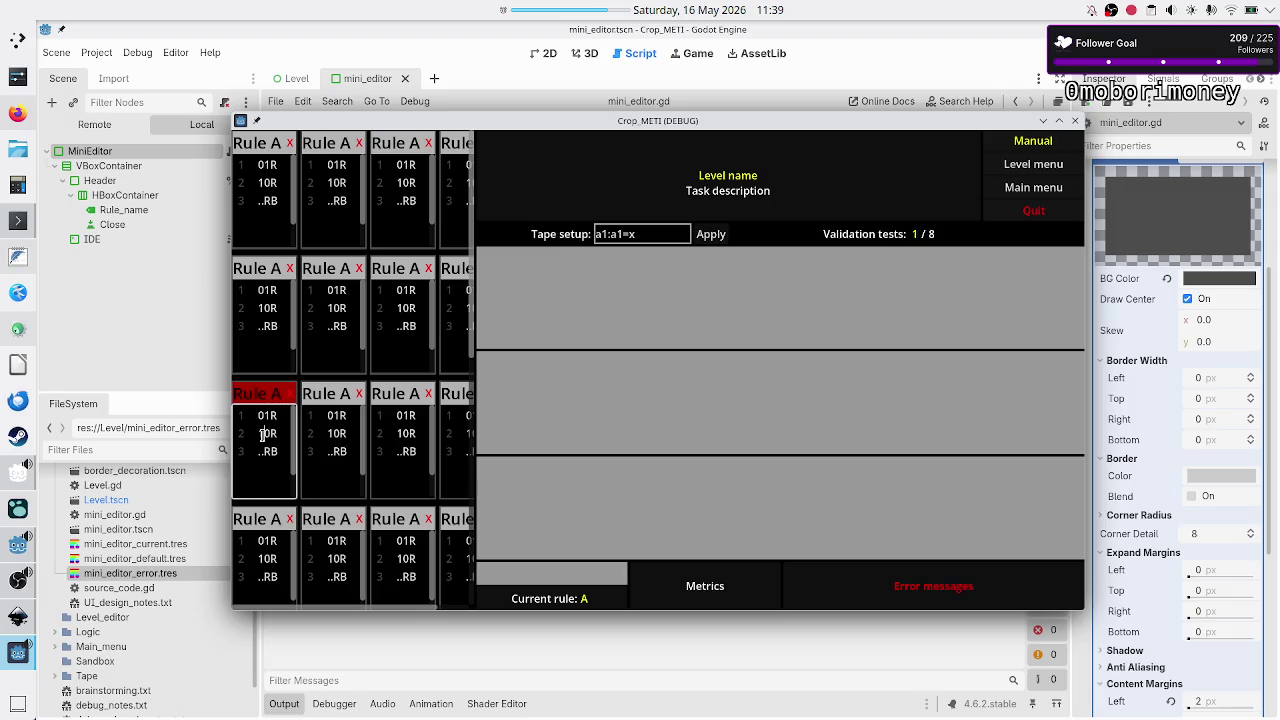
double_click(265, 436)
click(264, 327)
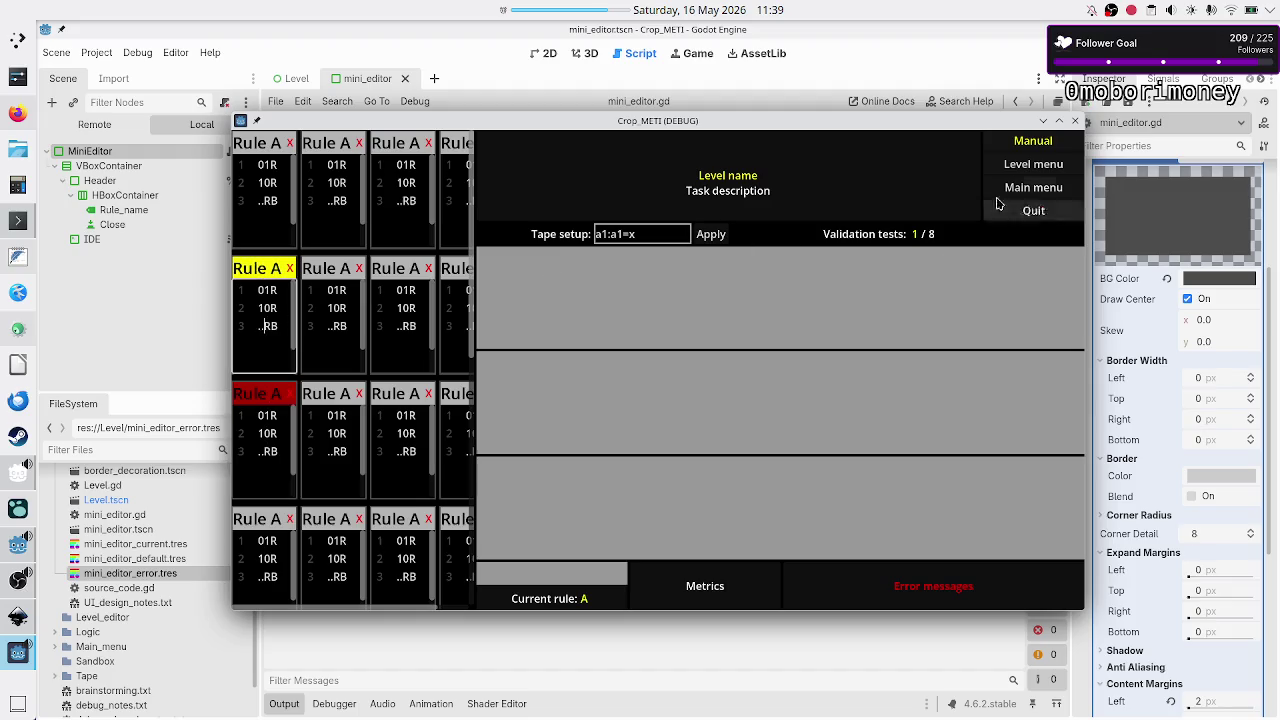
click(258, 434)
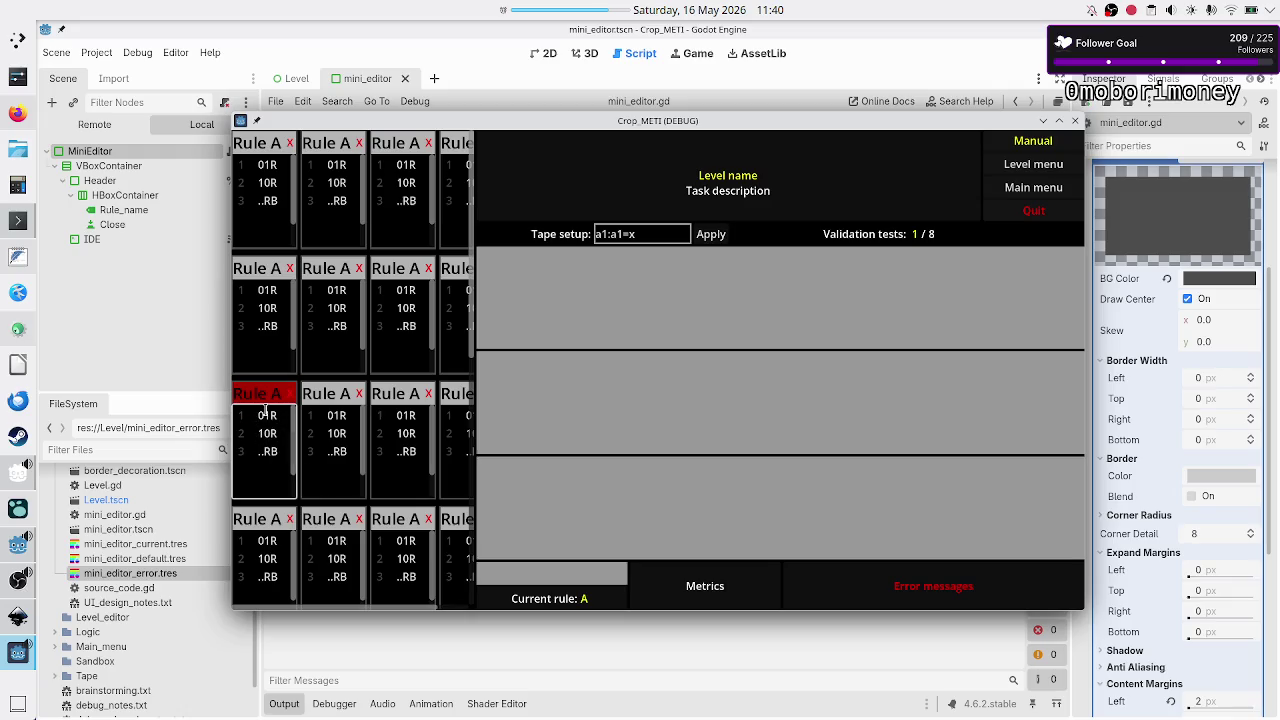
drag(280, 456, 249, 416)
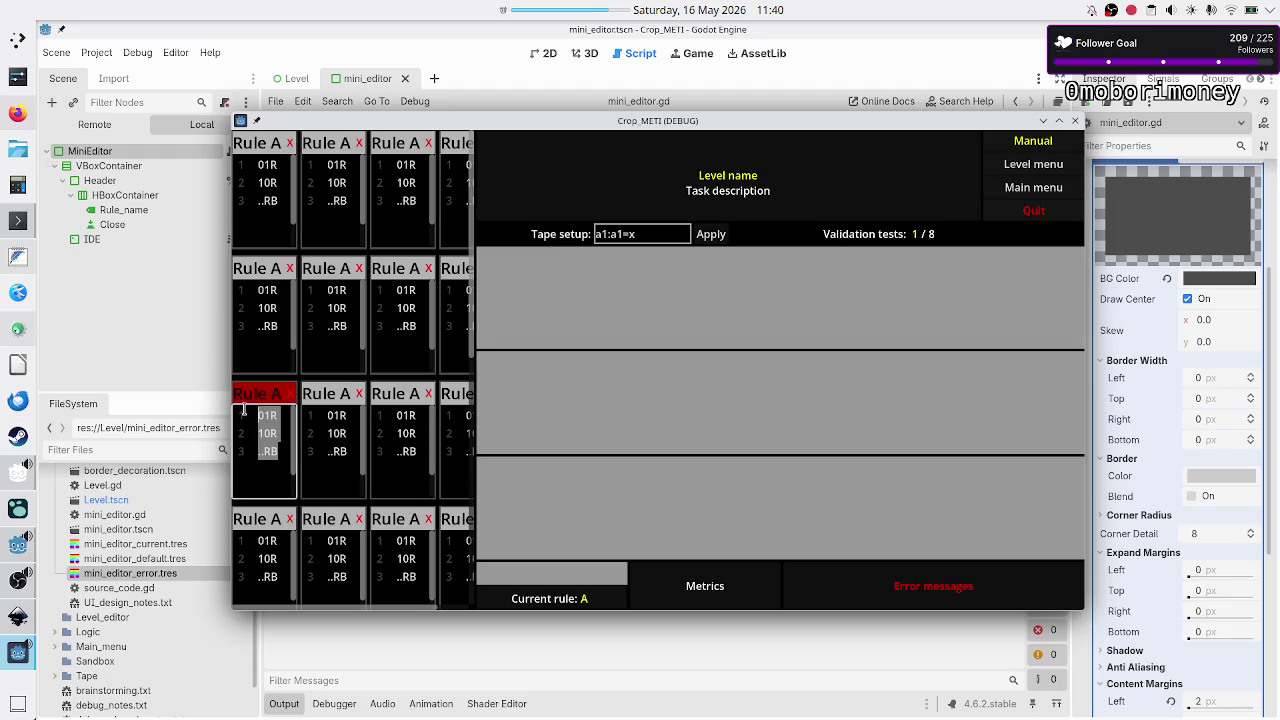
click(261, 452)
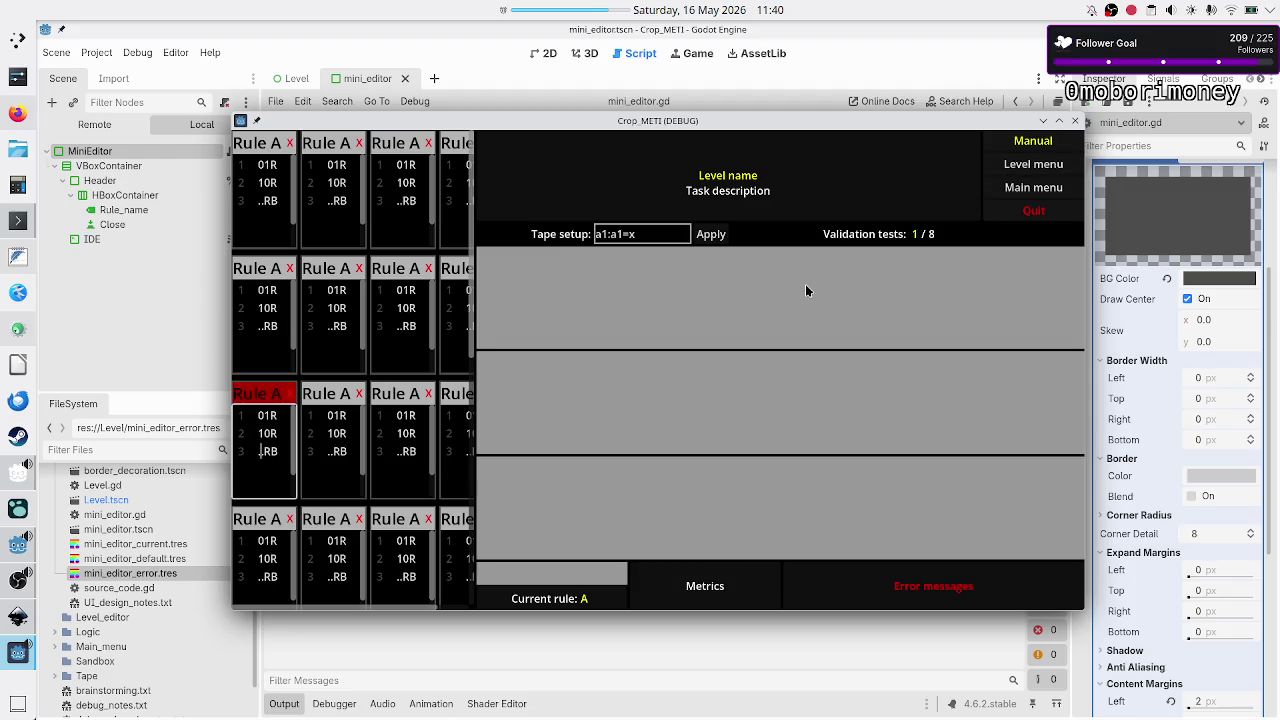
key(F8)
key(alt+Tab)
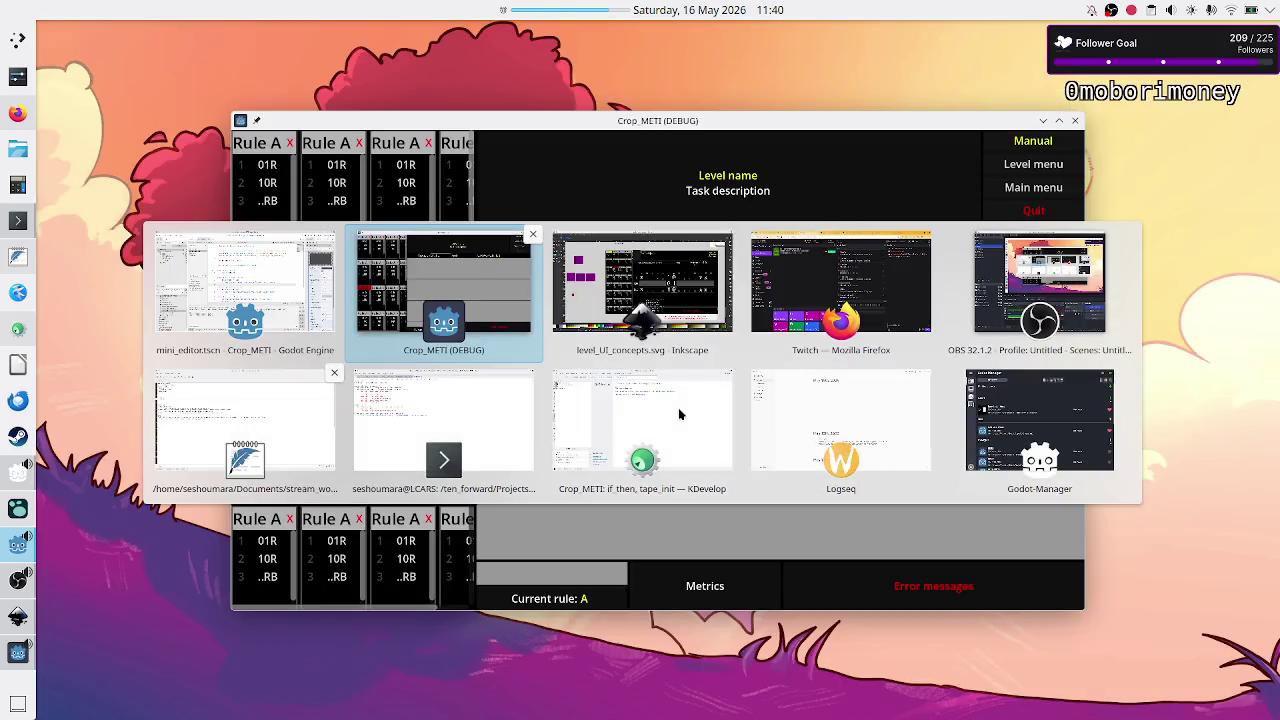
- Return to Inkscape, pick the Selector tool and zoom in on the mockup's rule cards
key(alt+Tab)
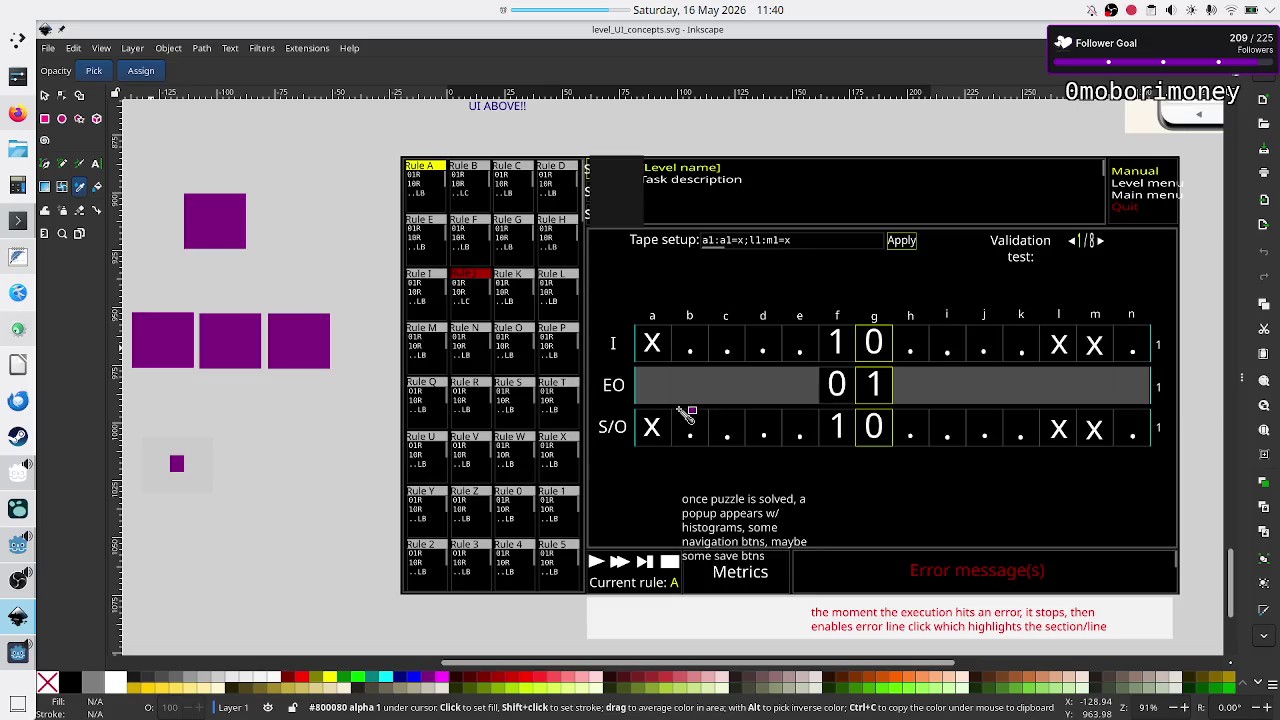
key(alt+Tab)
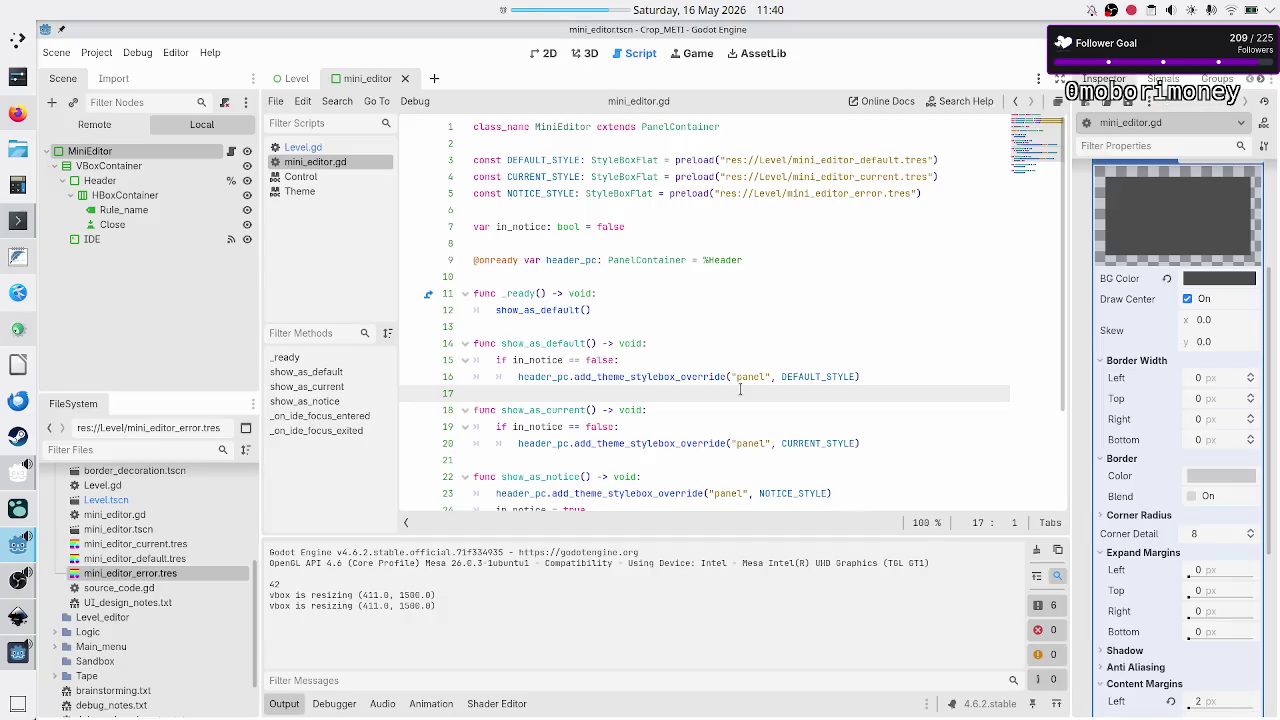
key(alt+Tab)
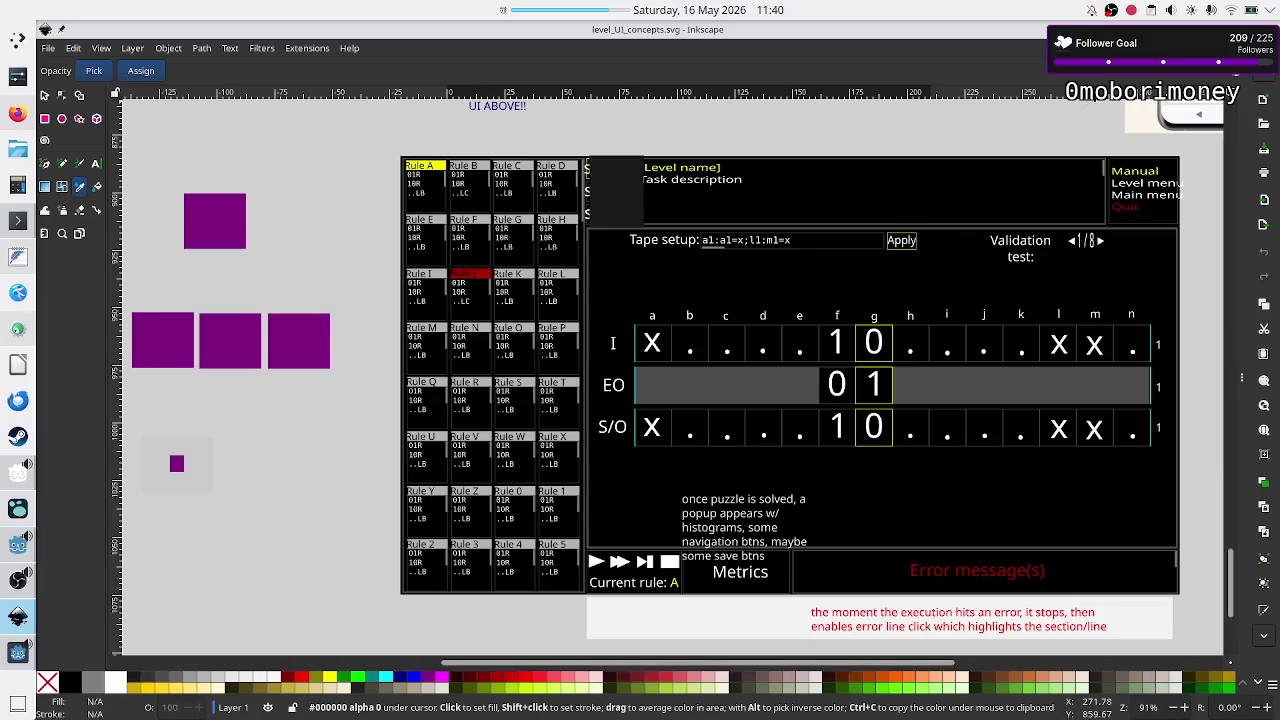
click(7, 664)
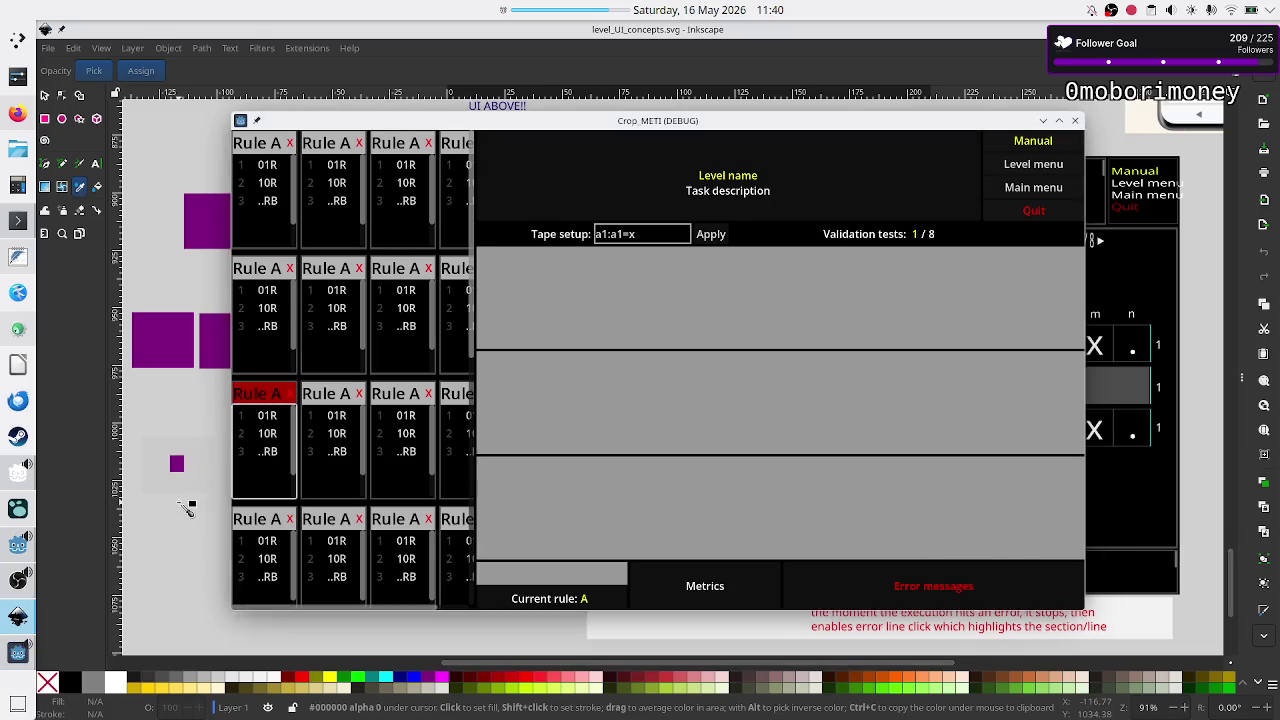
click(187, 509)
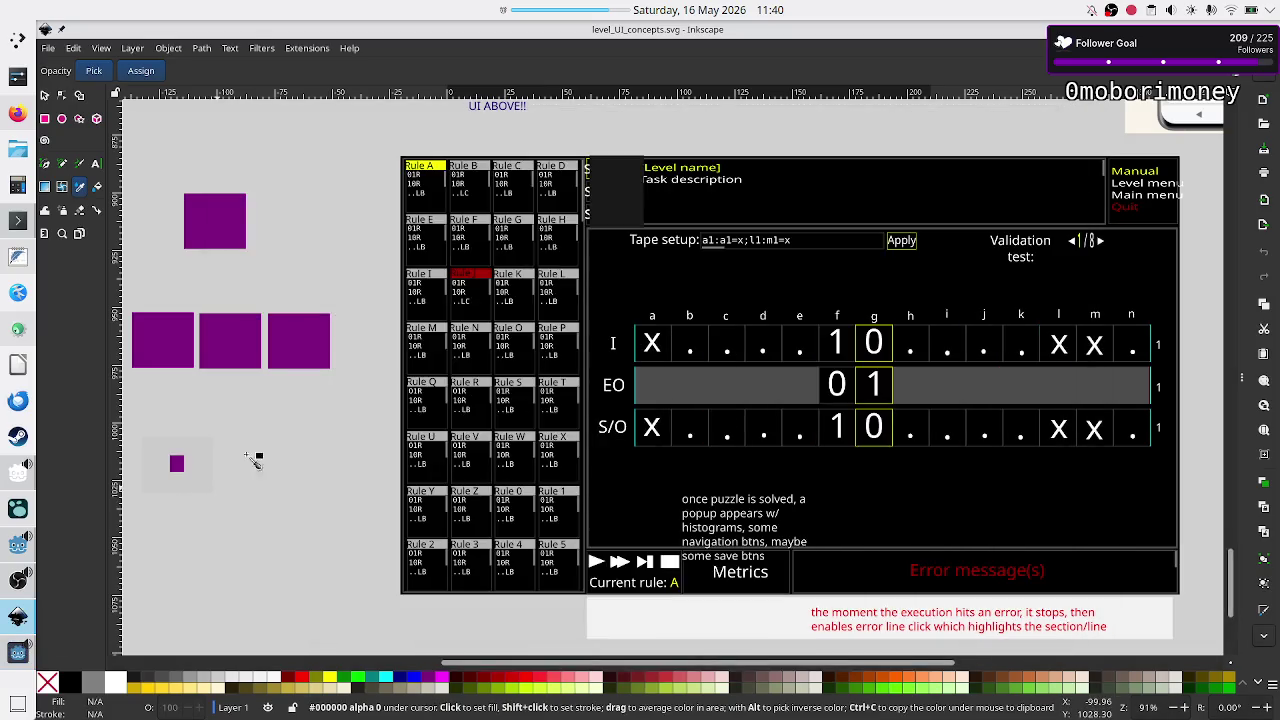
click(46, 96)
ctrl+scroll(552, 358, up, 5)
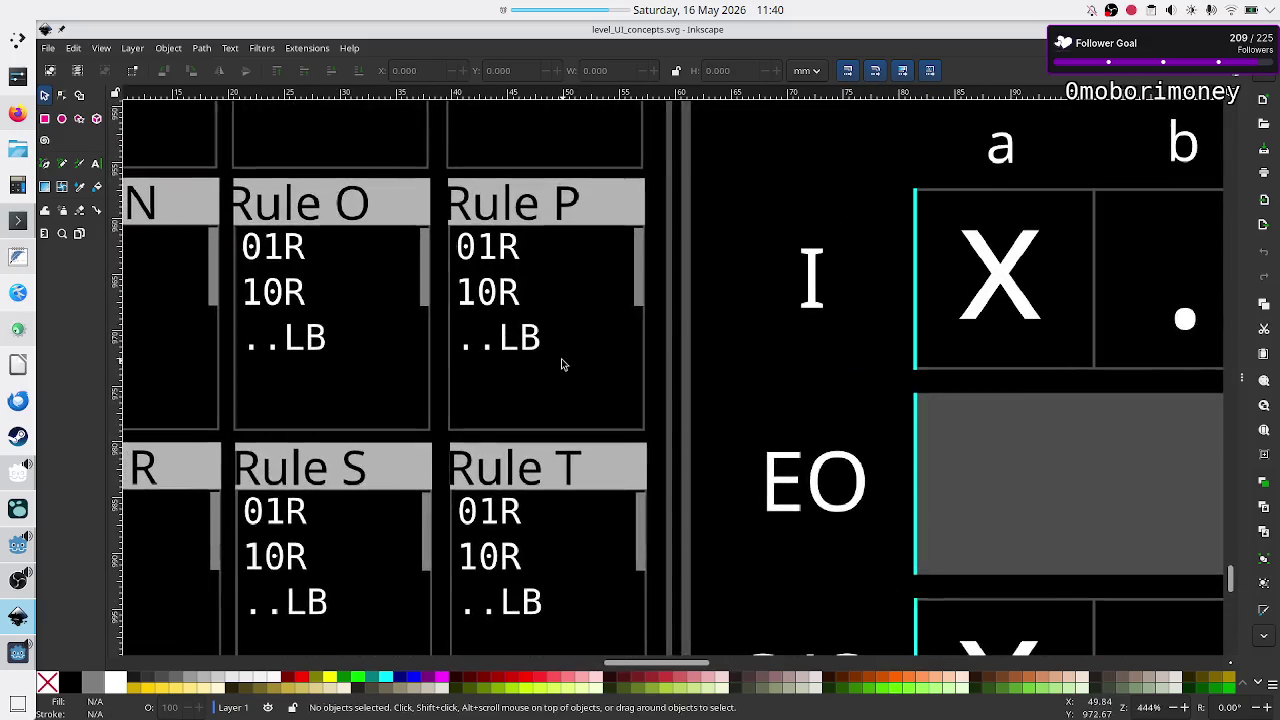
scroll(493, 357, up, 5)
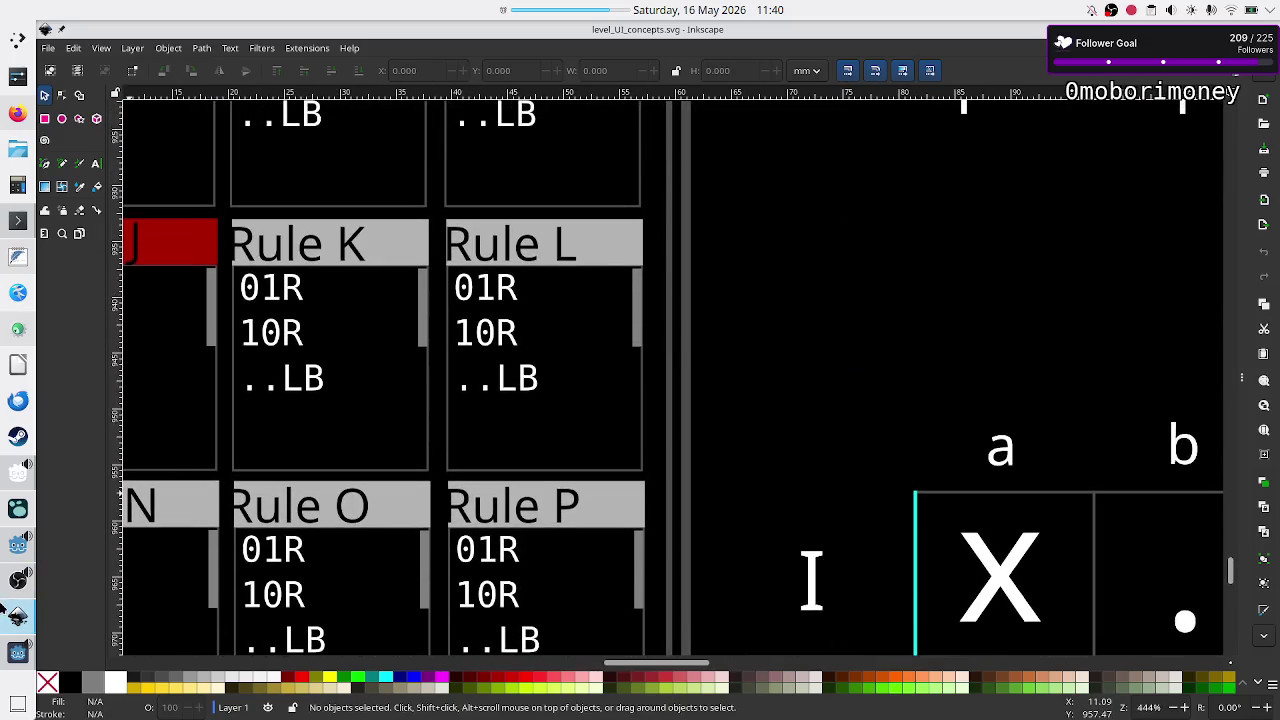
- Drag the running game window to the right, beside the mockup's rule cards
click(17, 652)
mouse_move(576, 122)
mouse_down()
mouse_move(867, 135)
mouse_move(934, 164)
mouse_up()
drag(805, 163, 878, 166)
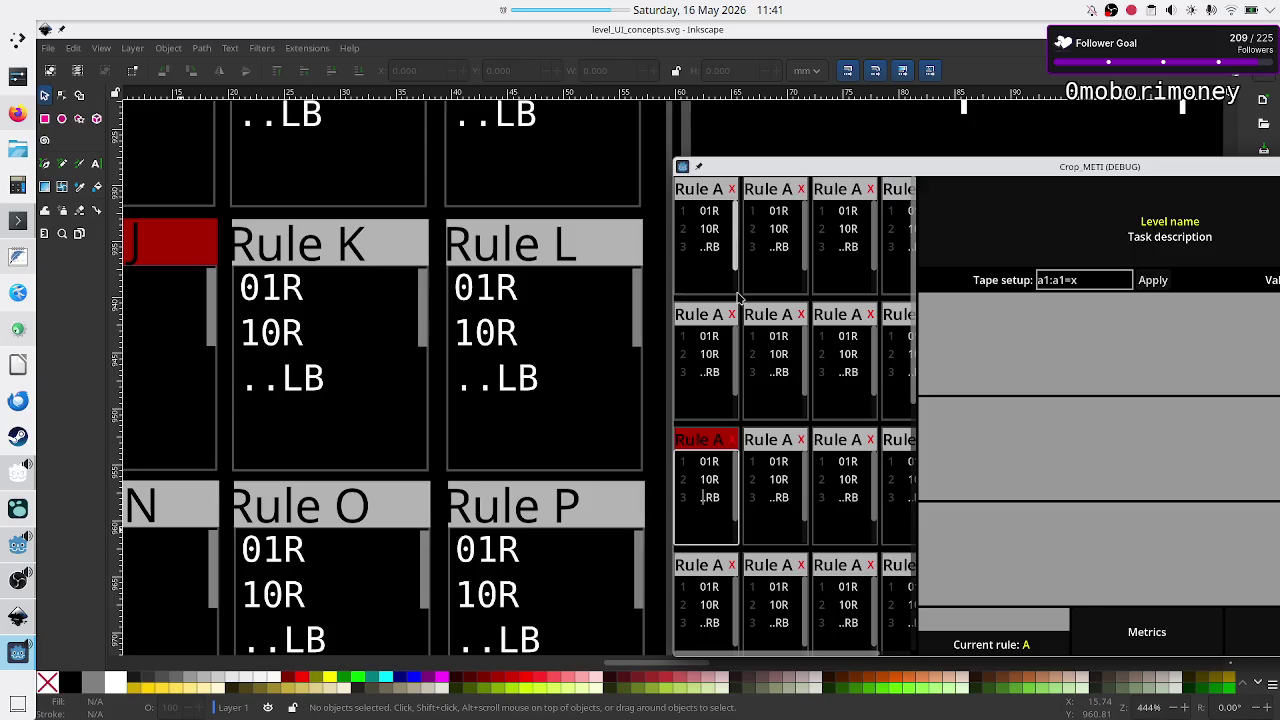
- Scroll the mockup to Rules I–N, set the game window beside Rule J, then close it and return to Godot
mouse_move(737, 242)
mouse_down()
mouse_move(739, 259)
mouse_move(732, 205)
mouse_move(733, 279)
mouse_move(736, 220)
mouse_up()
scroll(335, 437, left, 10)
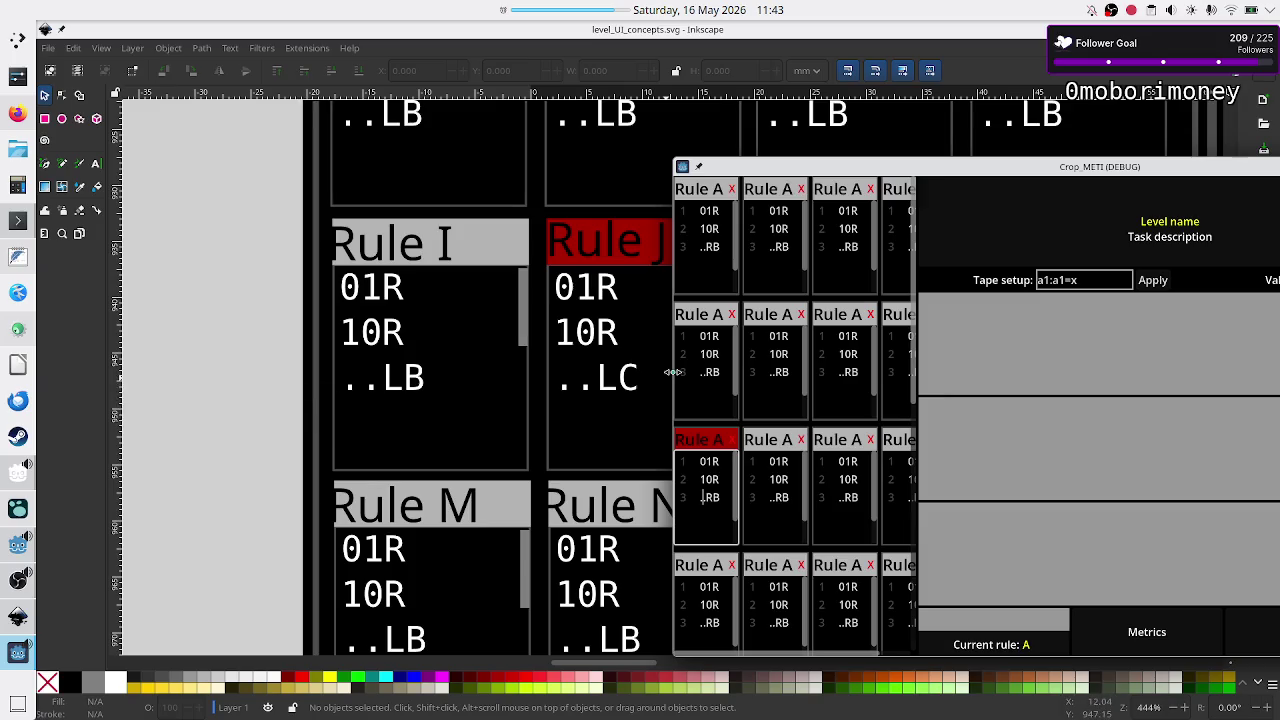
drag(1092, 167, 896, 200)
drag(1222, 204, 1035, 204)
click(1133, 200)
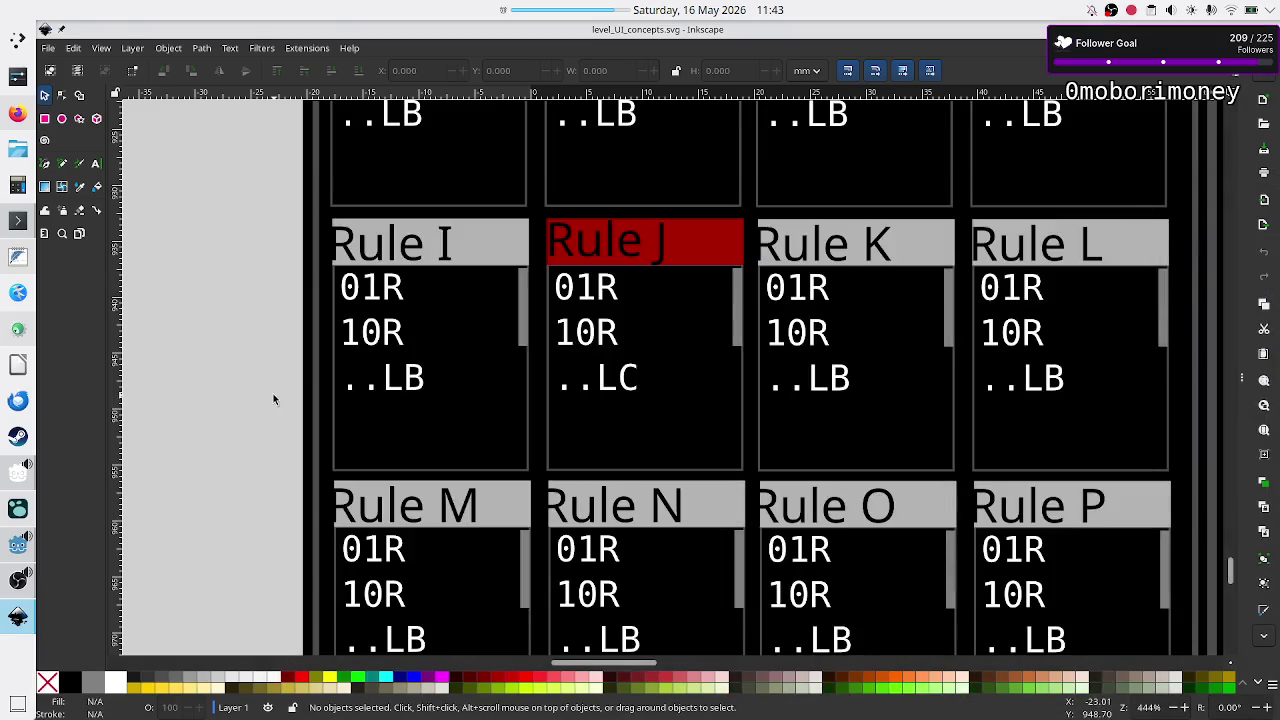
click(20, 550)
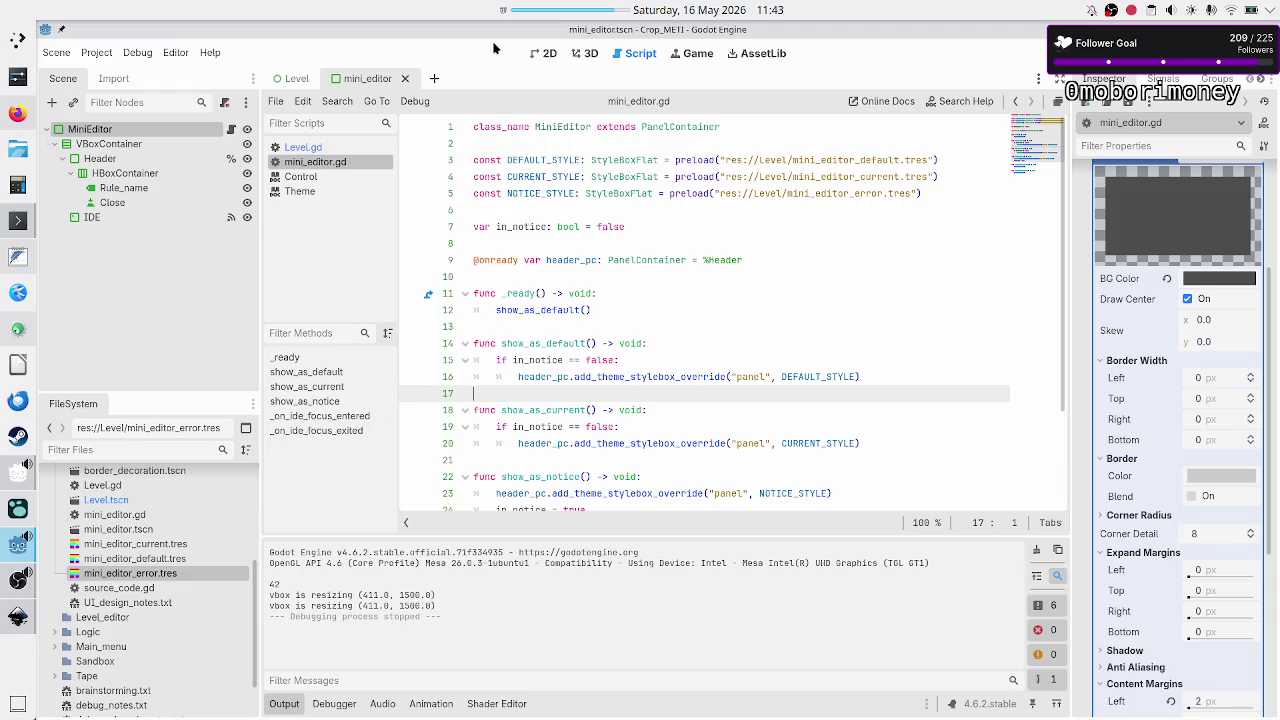
click(541, 51)
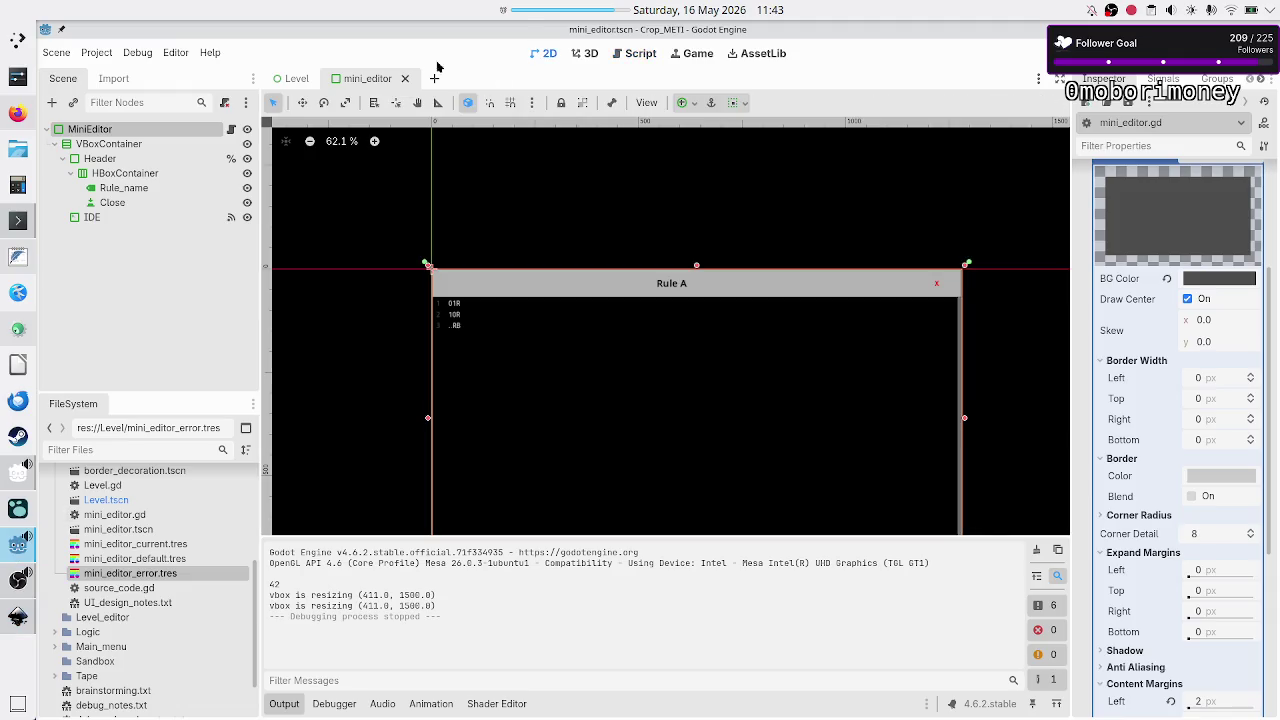
click(295, 78)
scroll(436, 254, up, 5)
scroll(436, 254, up, 3)
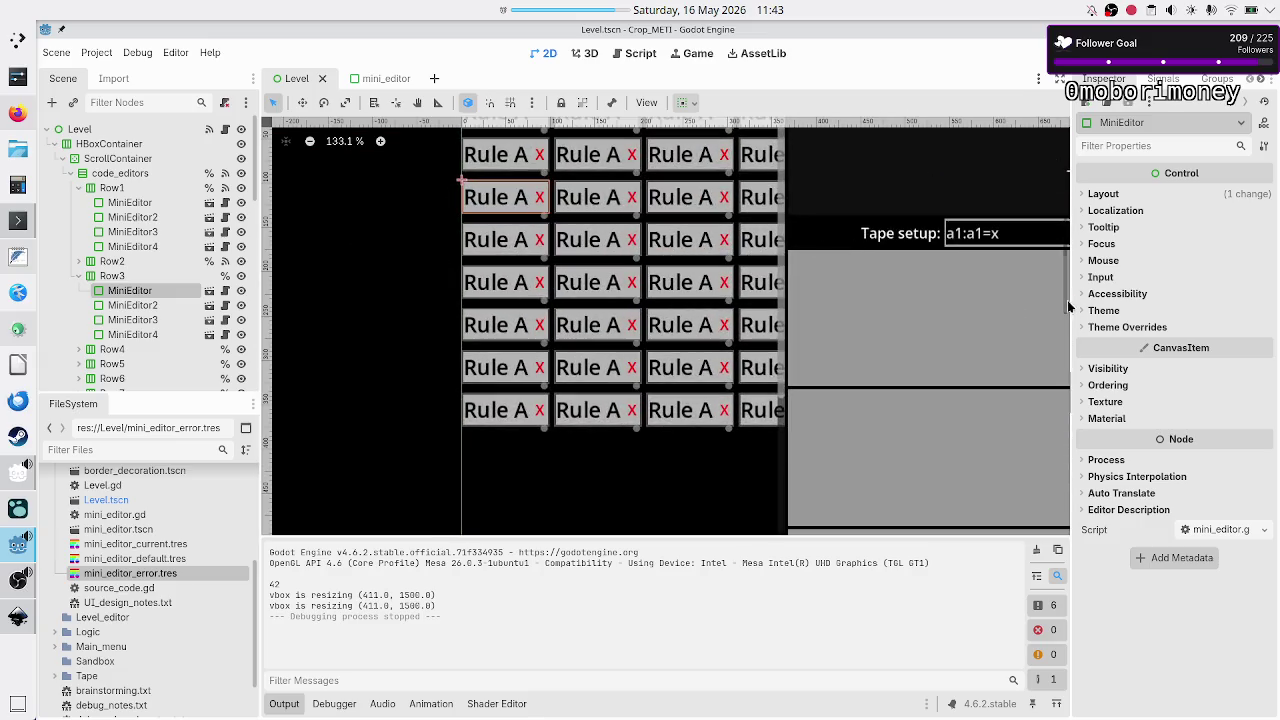
scroll(1066, 280, up, 5)
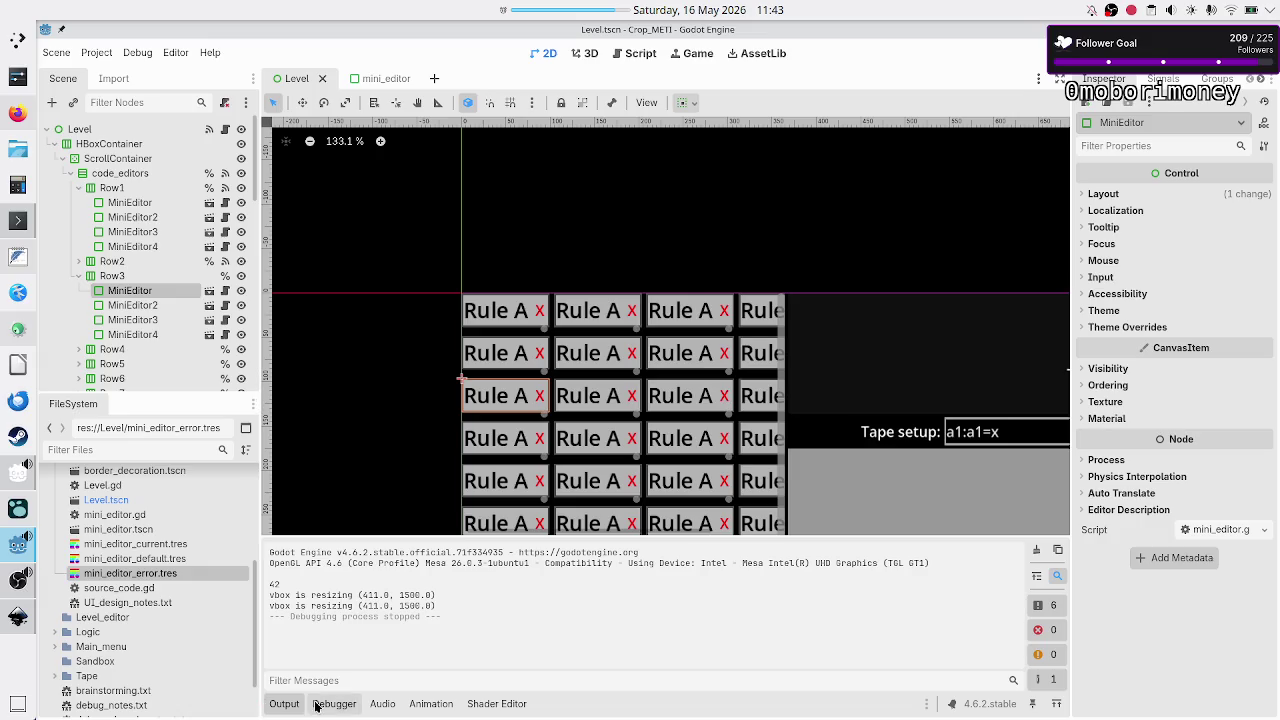
click(287, 706)
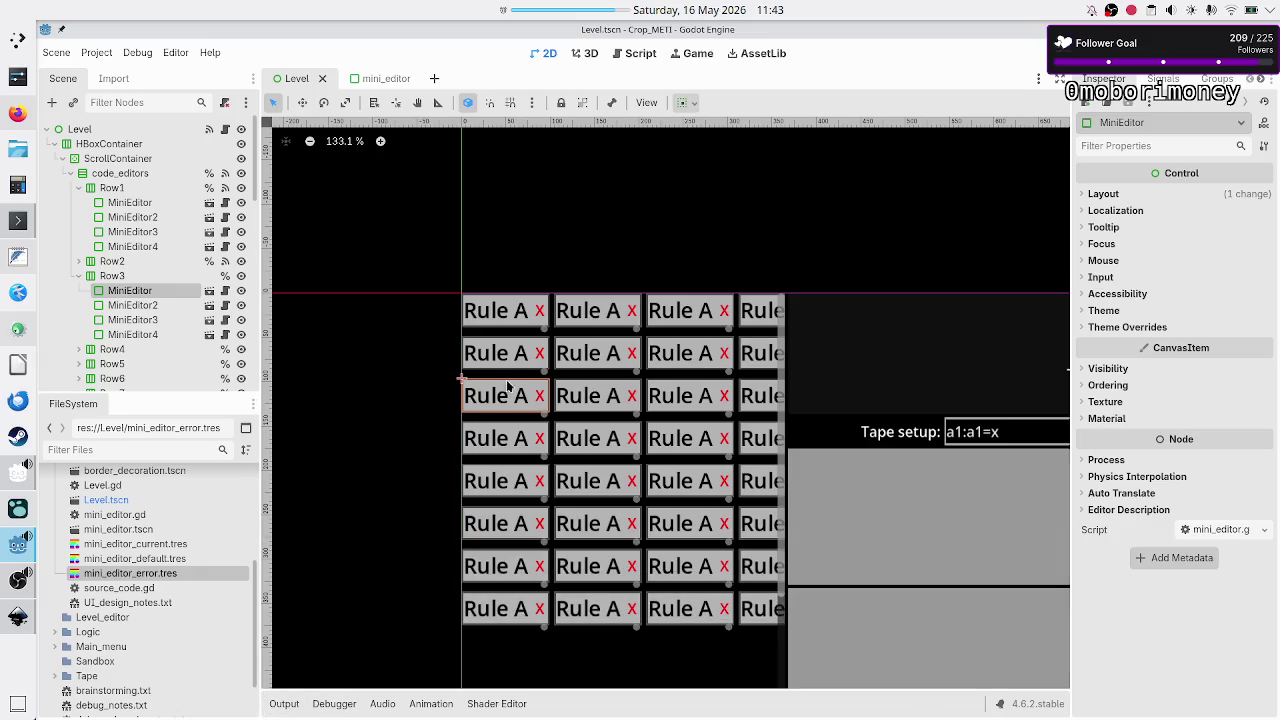
scroll(460, 382, up, 1)
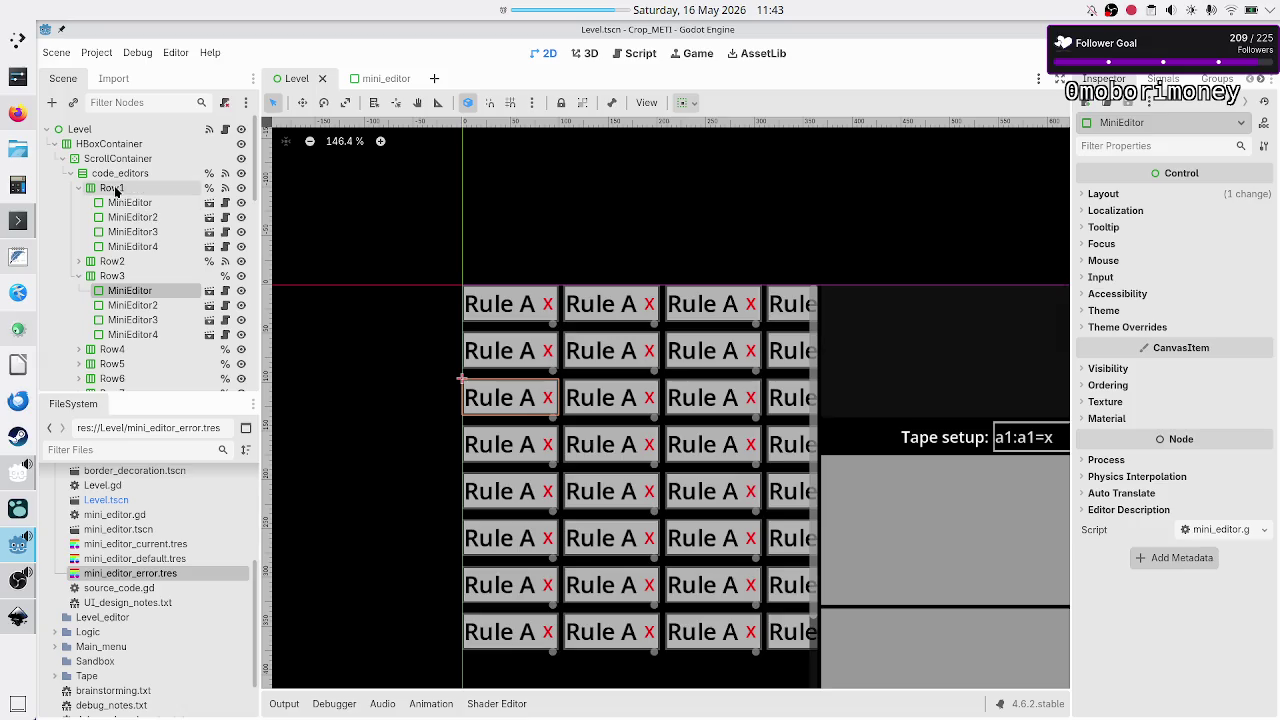
click(113, 188)
click(106, 175)
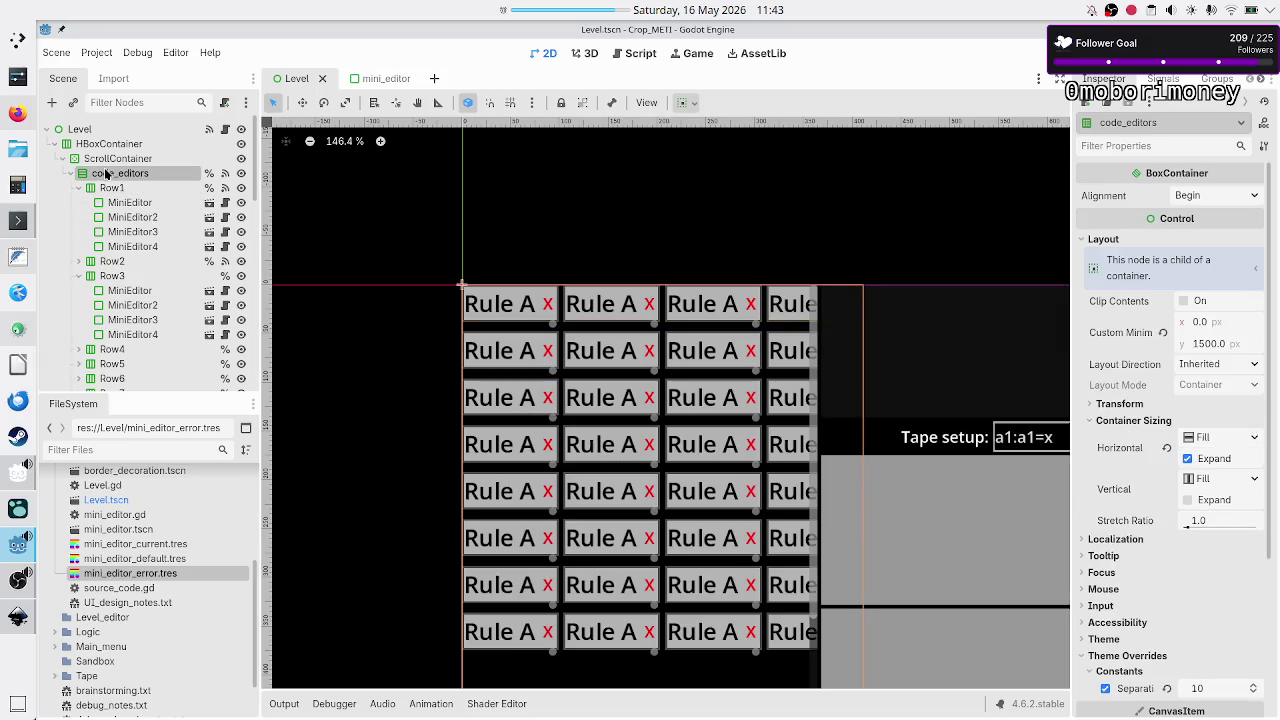
click(70, 174)
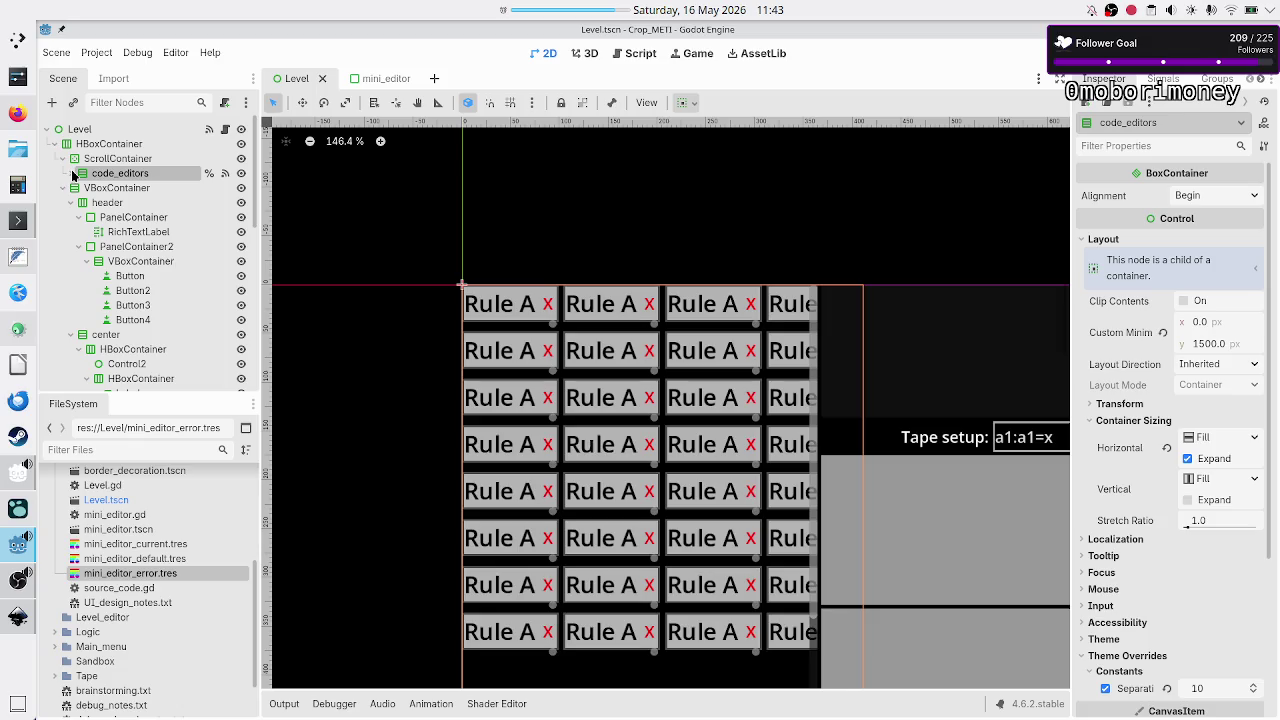
click(70, 188)
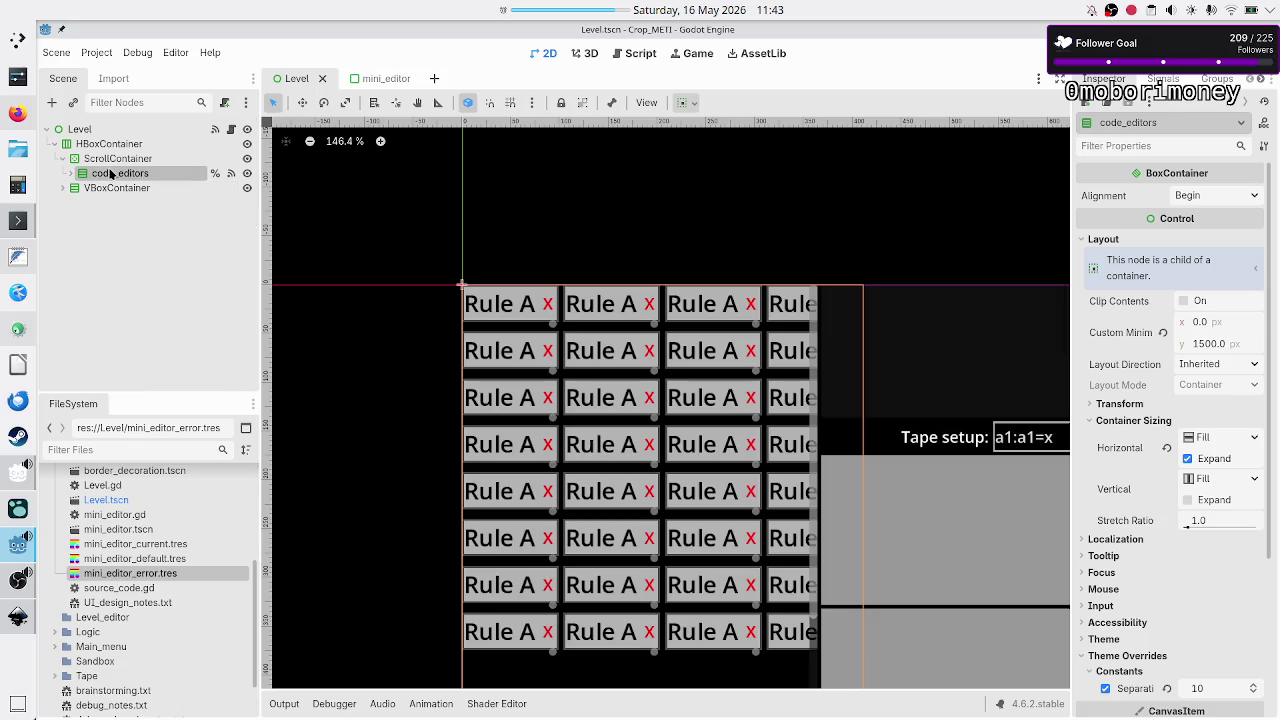
click(104, 186)
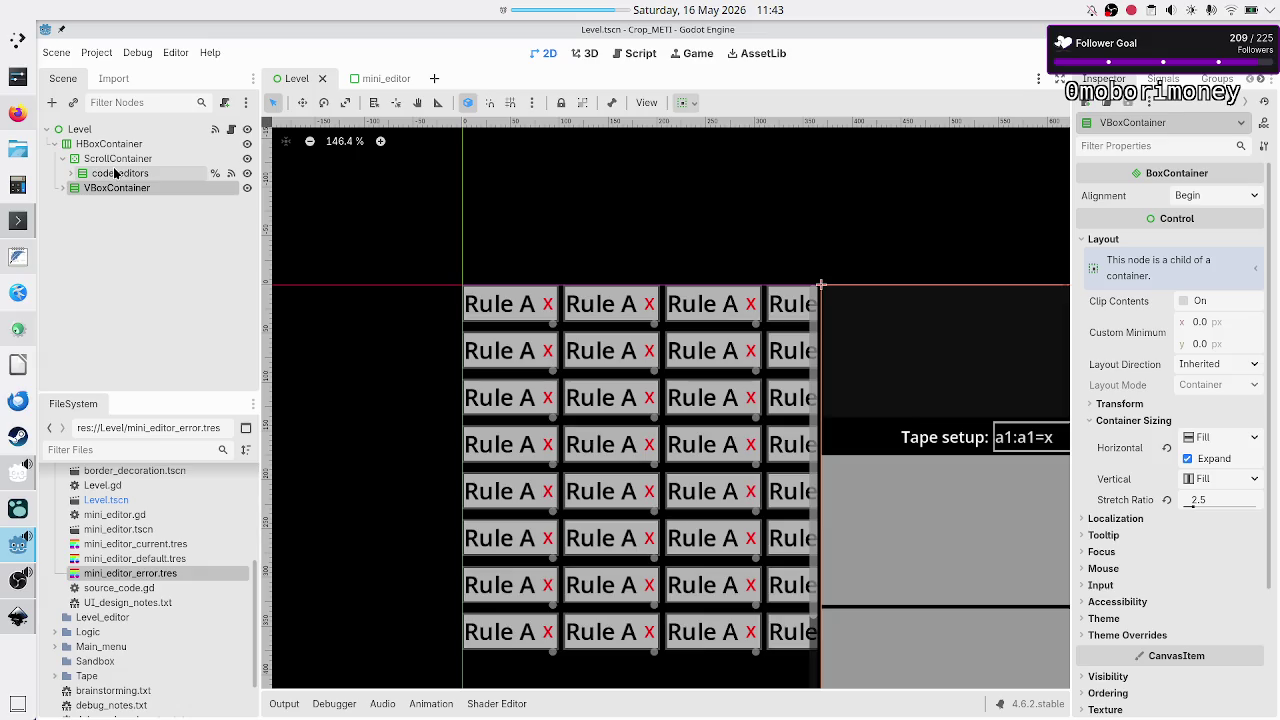
click(123, 174)
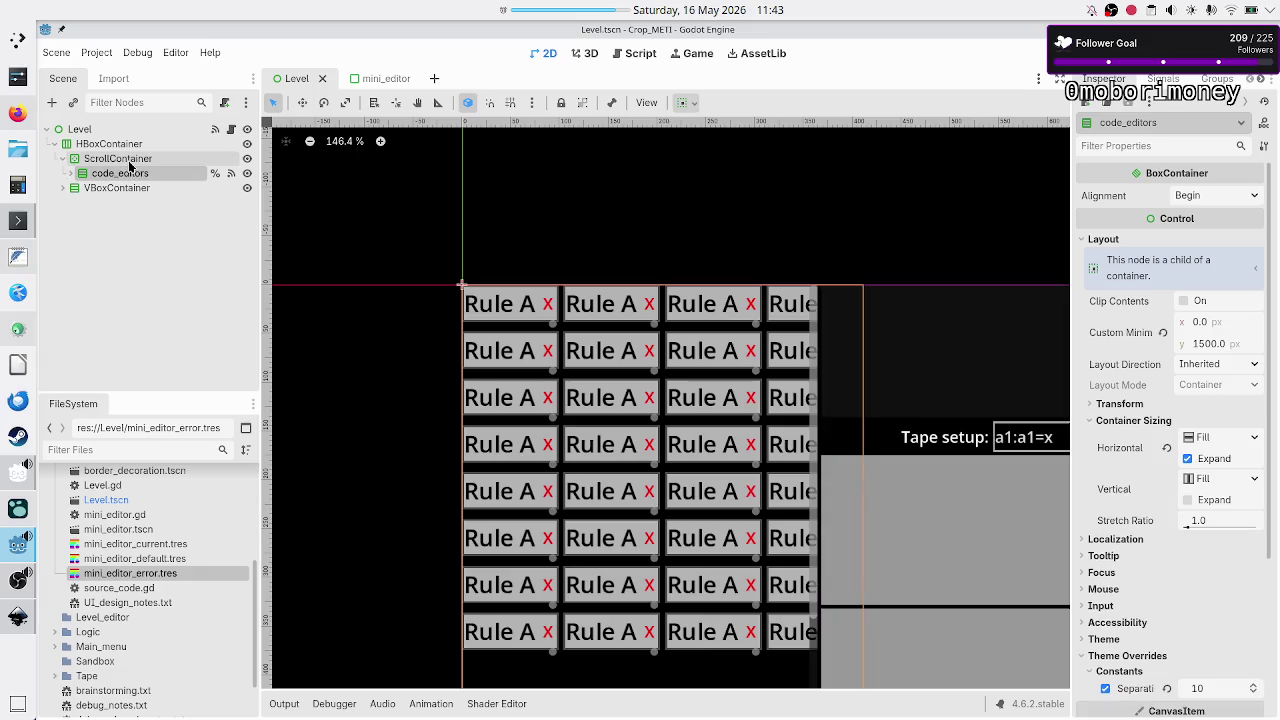
click(127, 161)
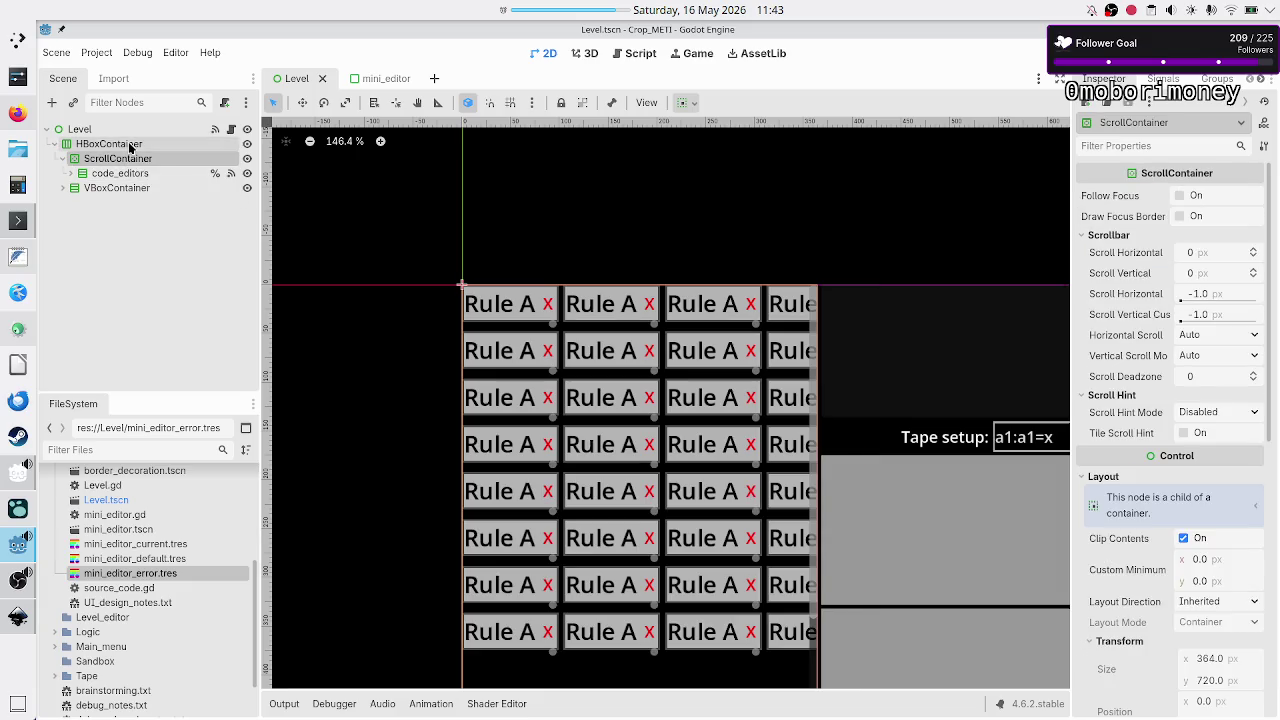
click(129, 144)
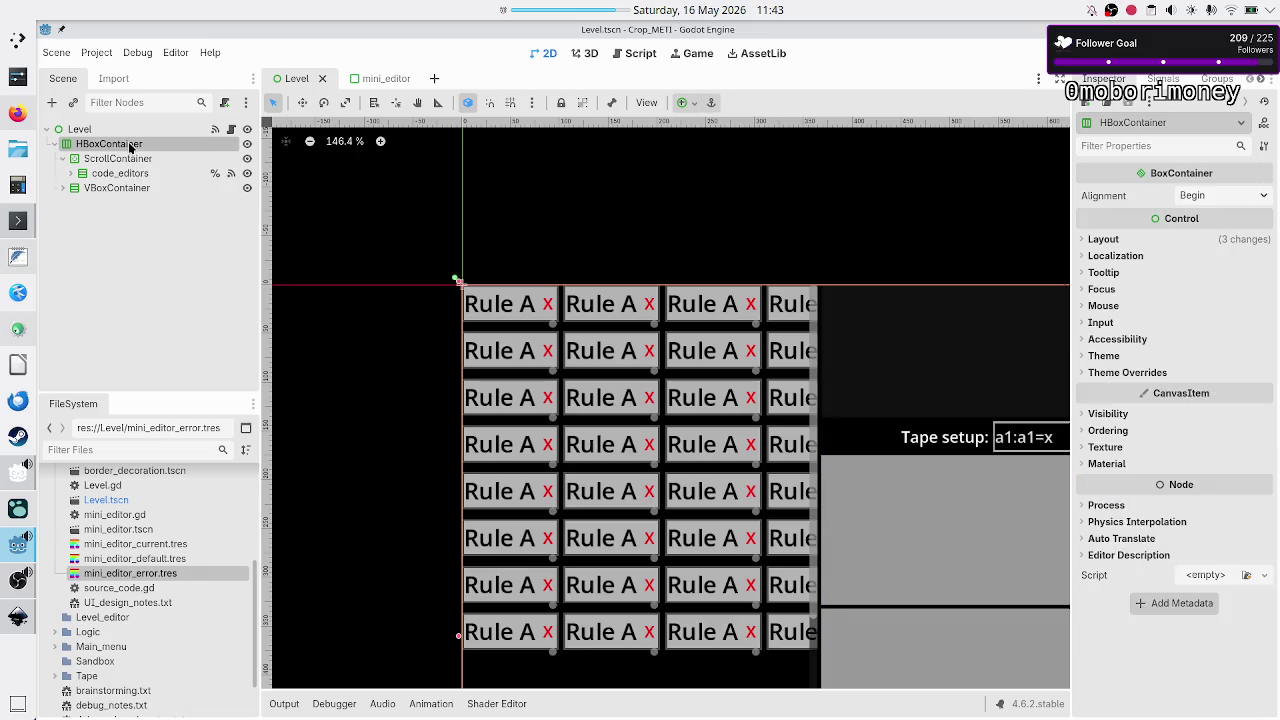
click(116, 161)
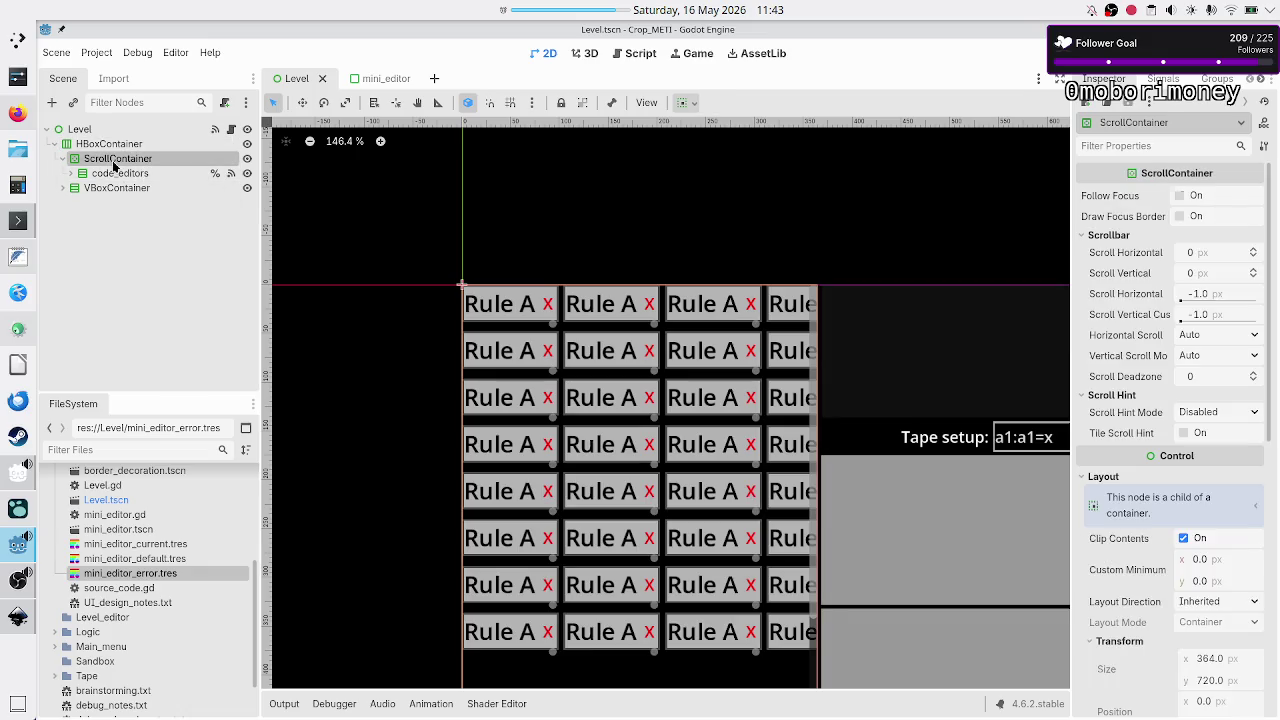
click(126, 189)
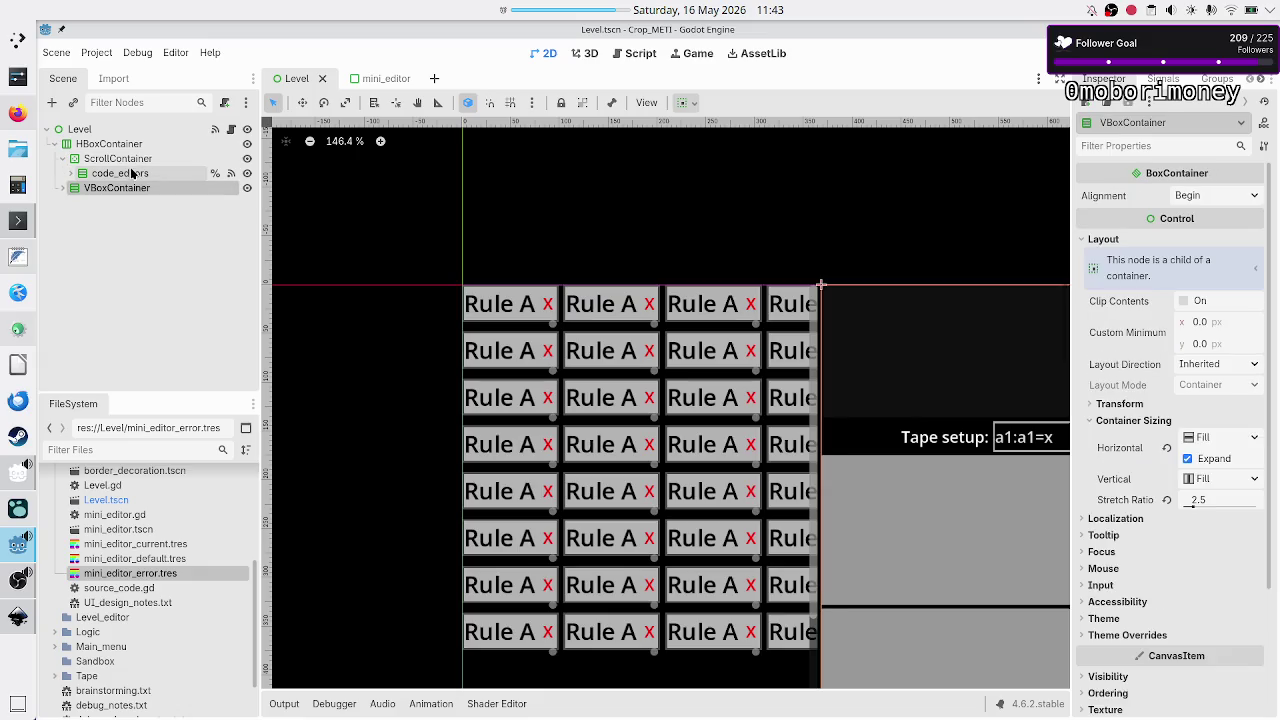
click(130, 162)
- Rename the ScrollContainer to left_side and the VBoxContainer to right_side
text(lefl_side)
key(Return)
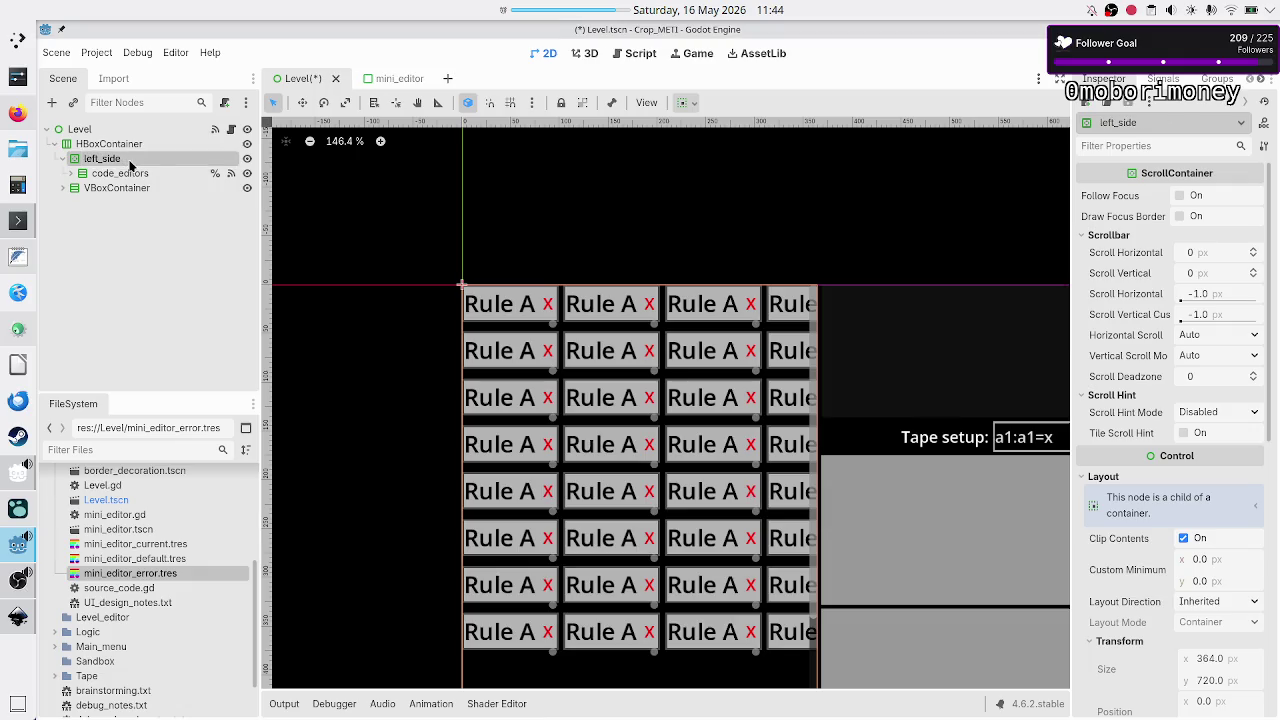
double_click(116, 188)
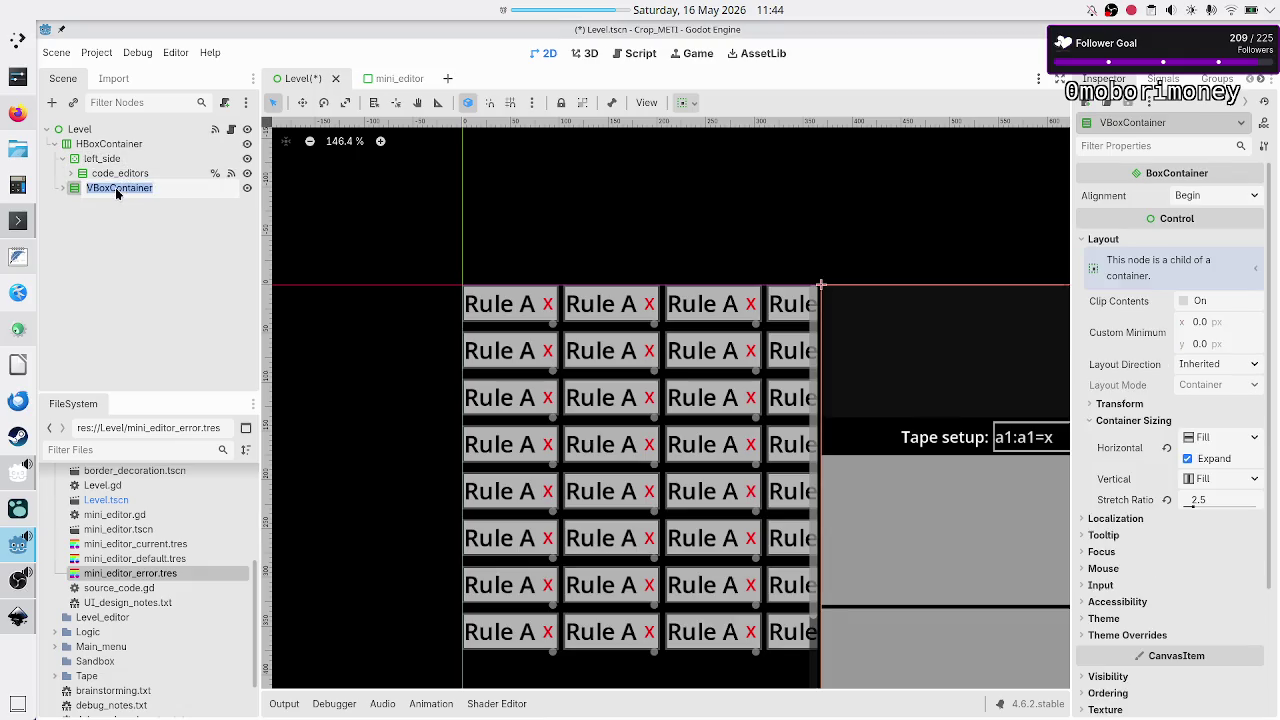
text(right_side)
key(Return)
- Add a MarginContainer under Level and move the HBoxContainer inside it
click(104, 160)
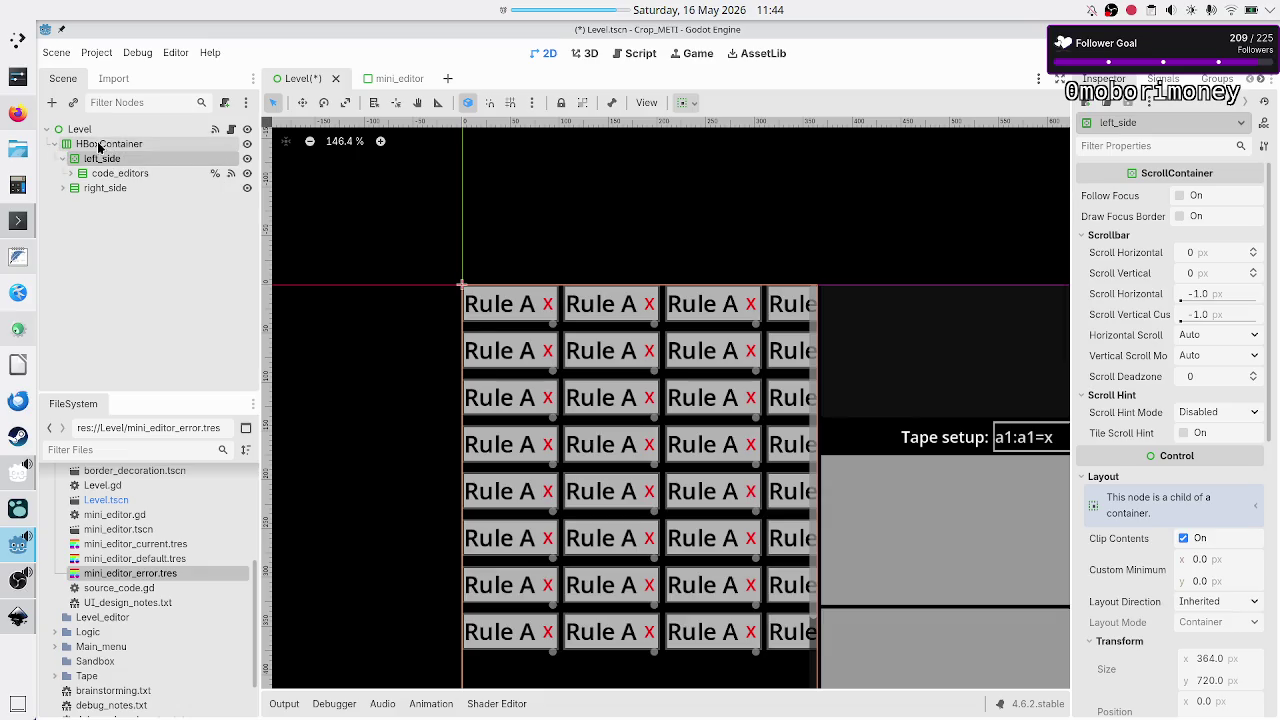
click(92, 145)
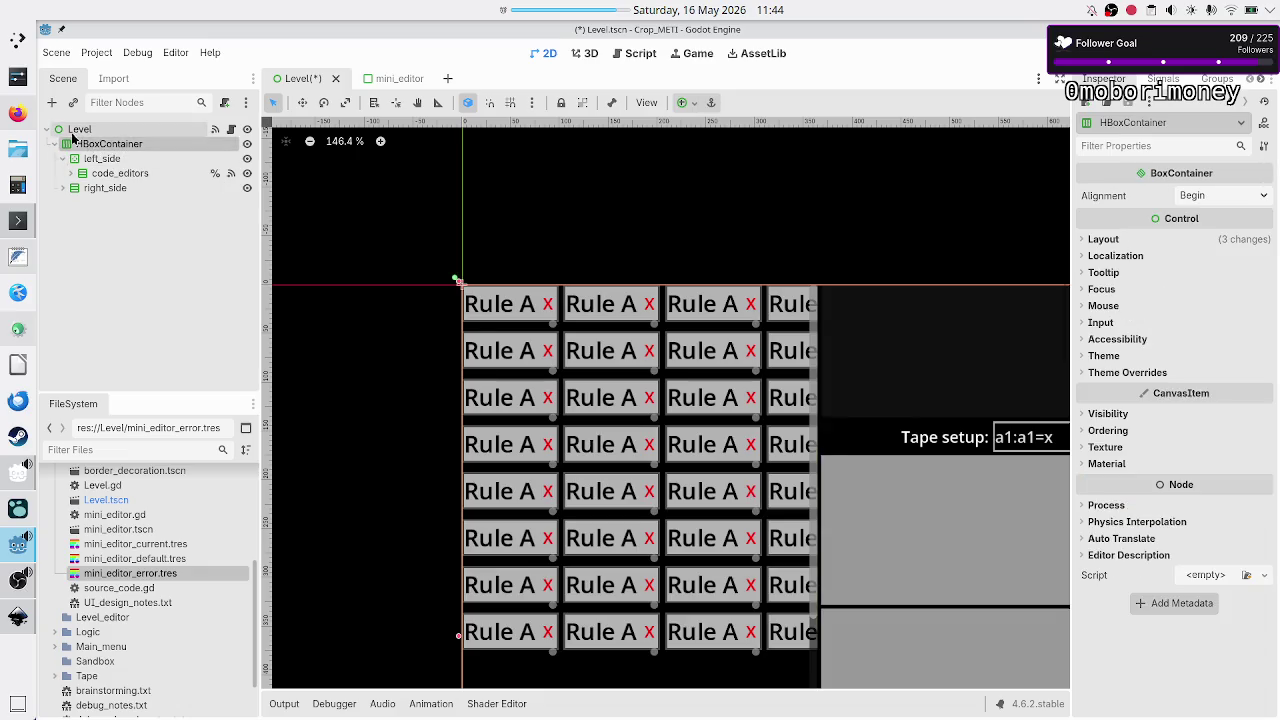
click(54, 144)
click(77, 131)
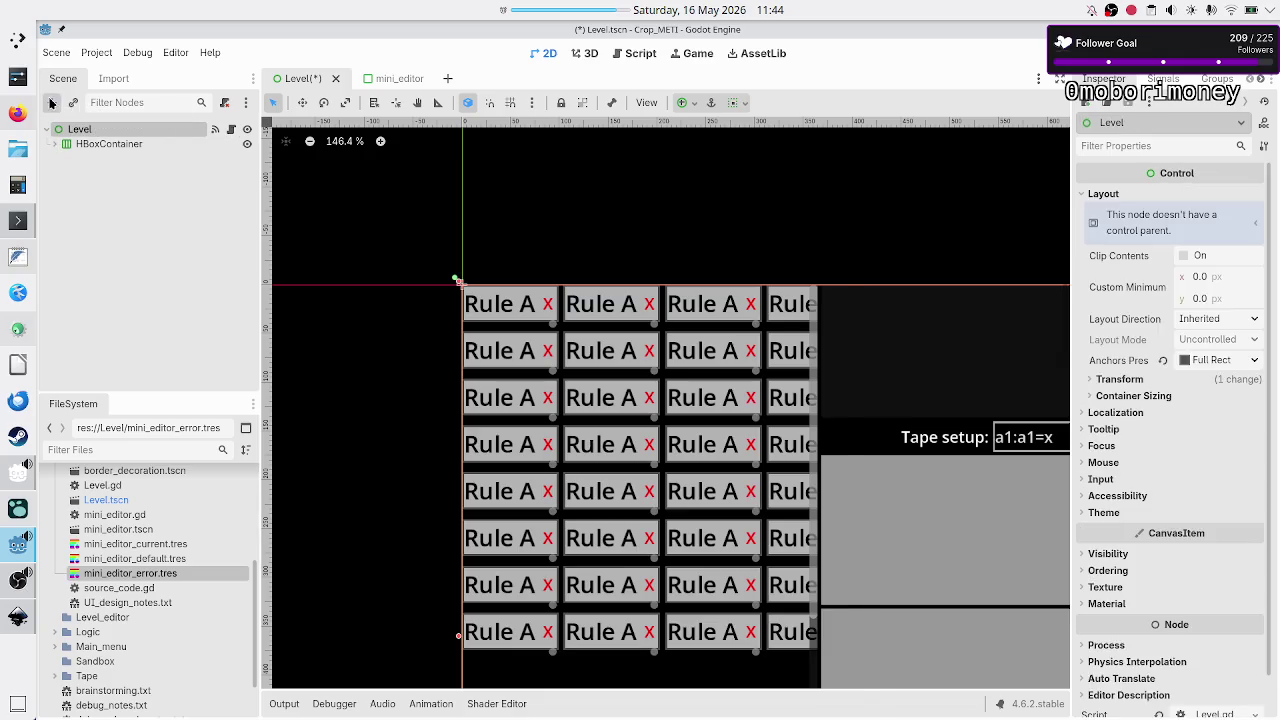
click(52, 103)
text(marginco)
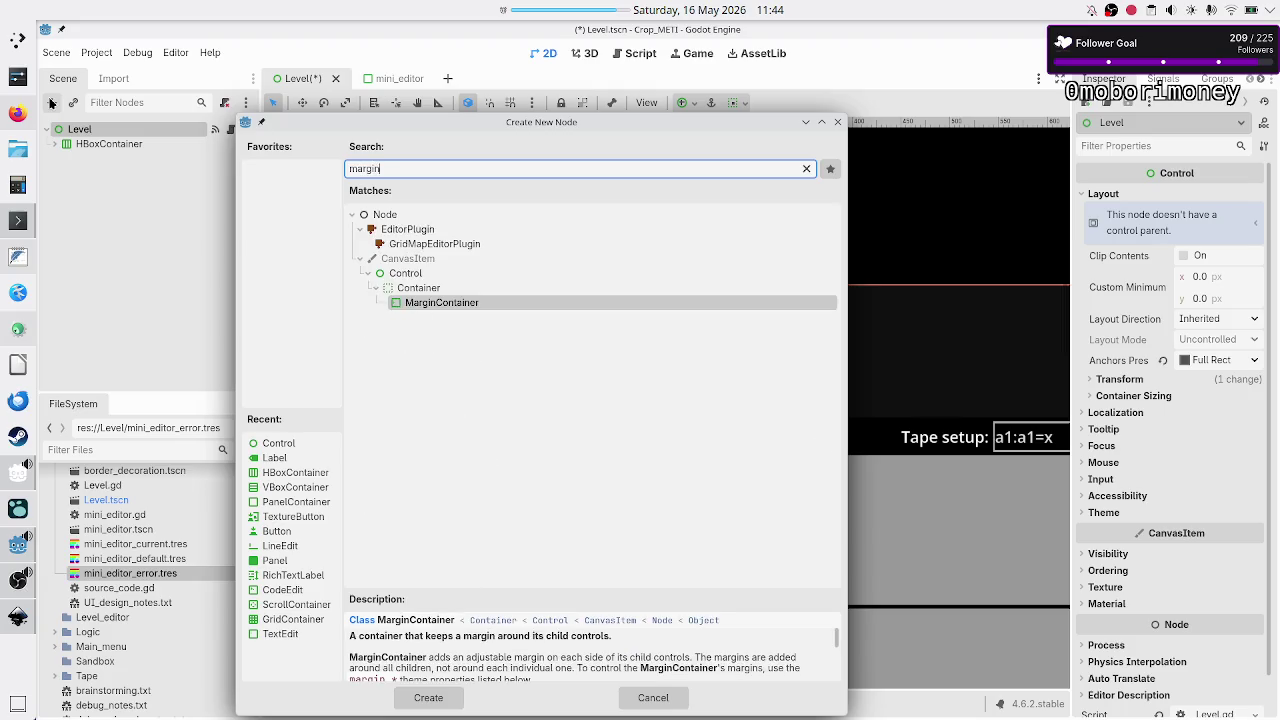
key(Return)
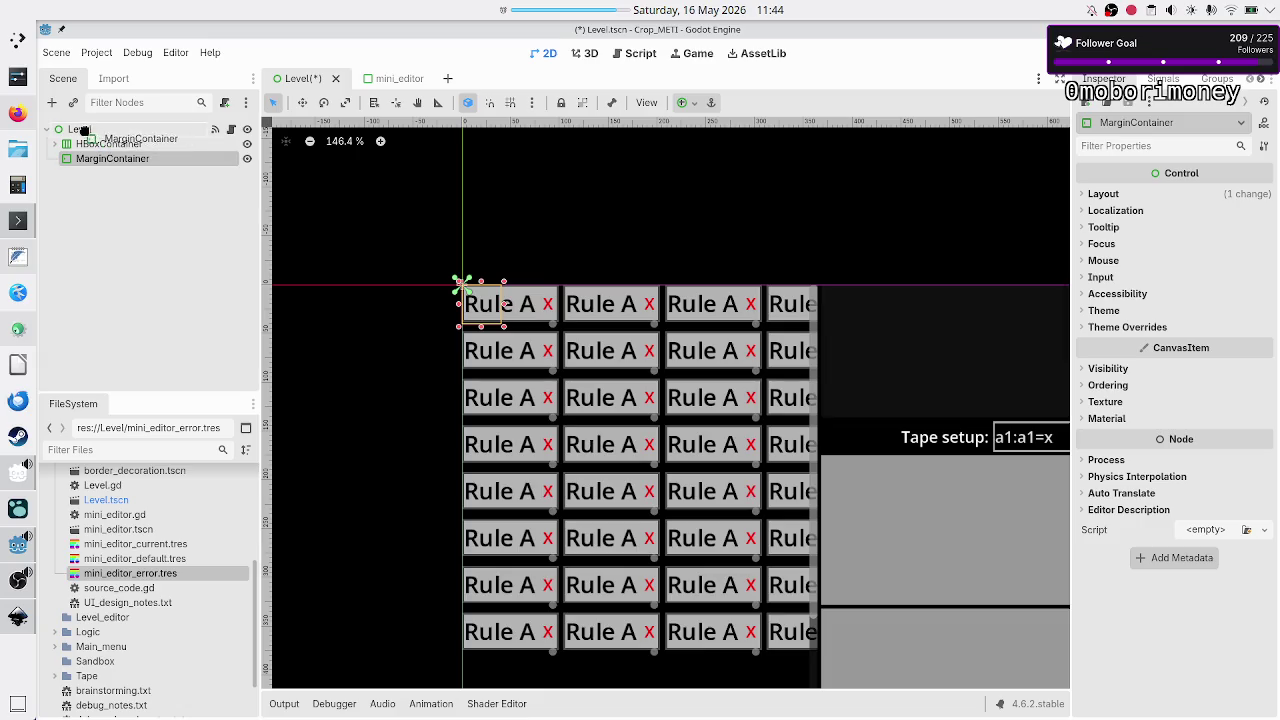
drag(100, 144, 110, 157)
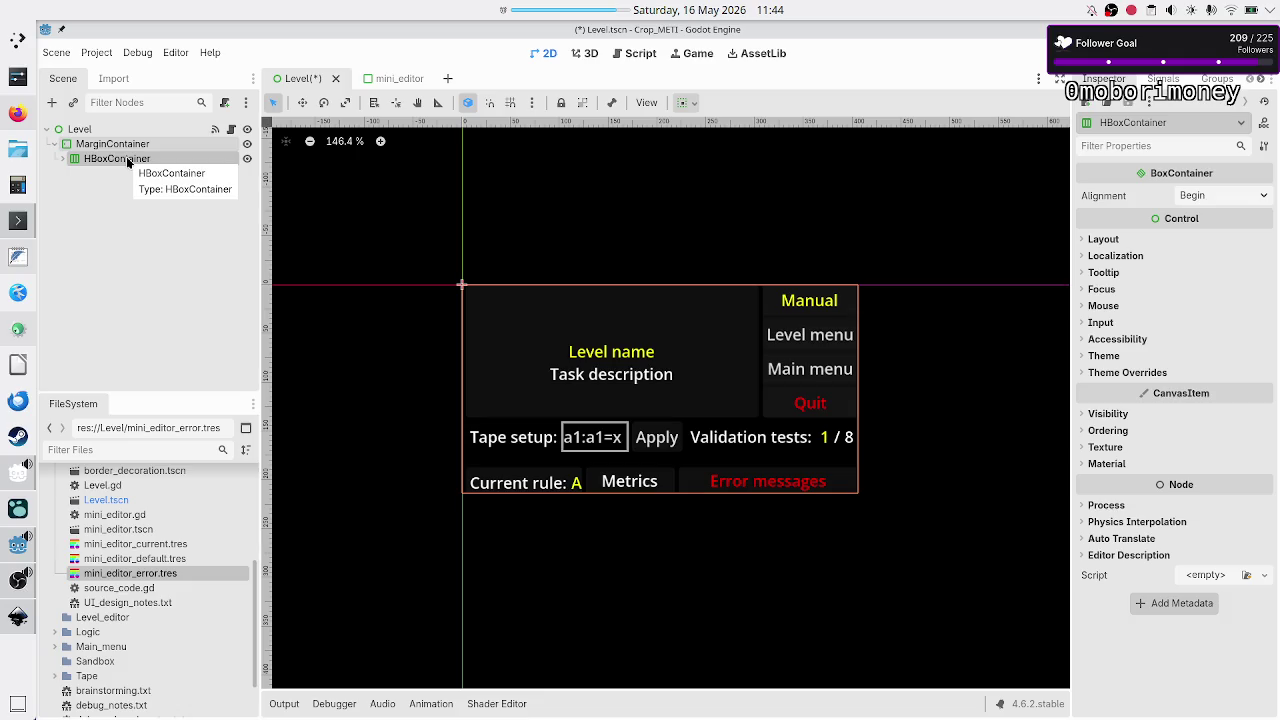
- Apply the Full Rect anchor preset to the MarginContainer
click(110, 144)
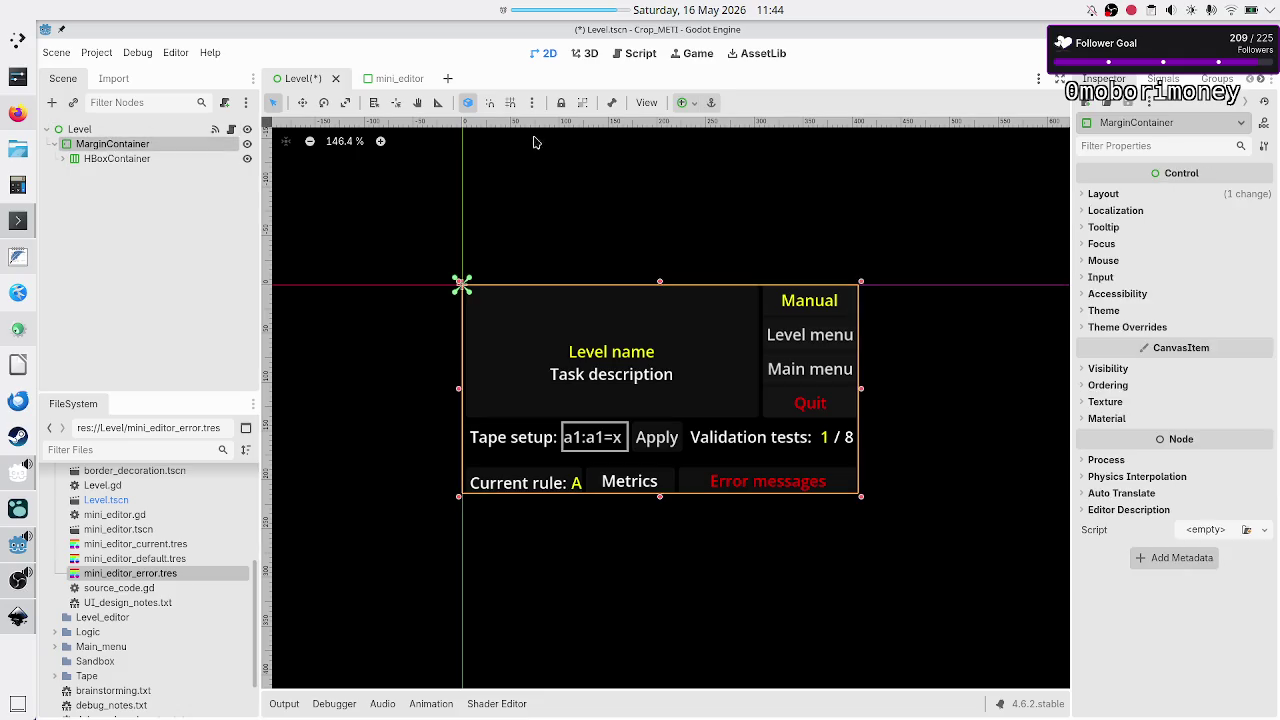
click(683, 103)
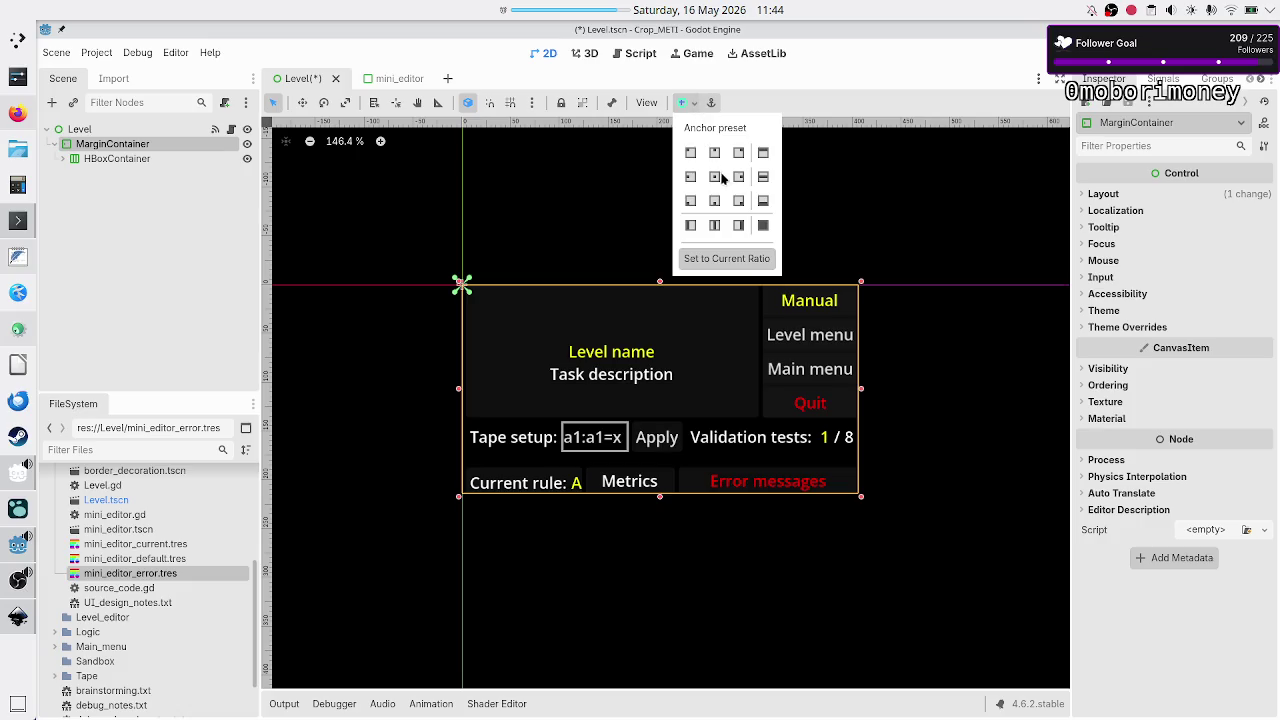
click(763, 225)
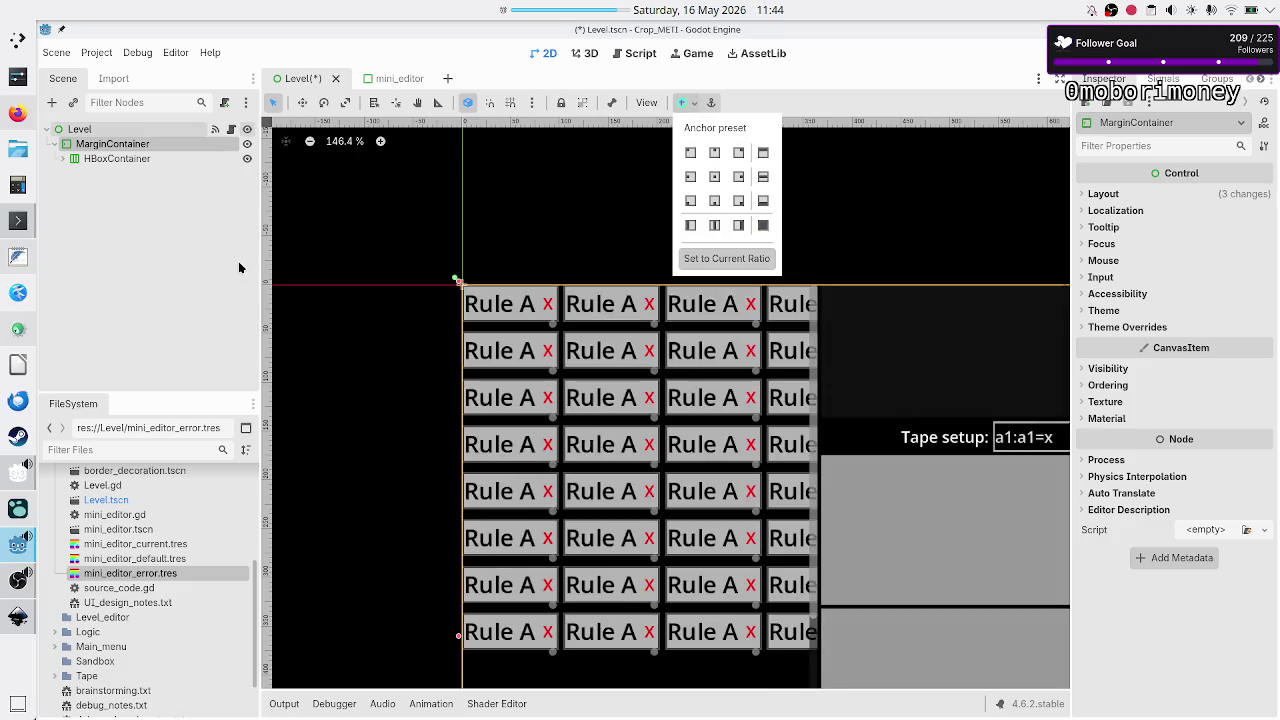
click(117, 157)
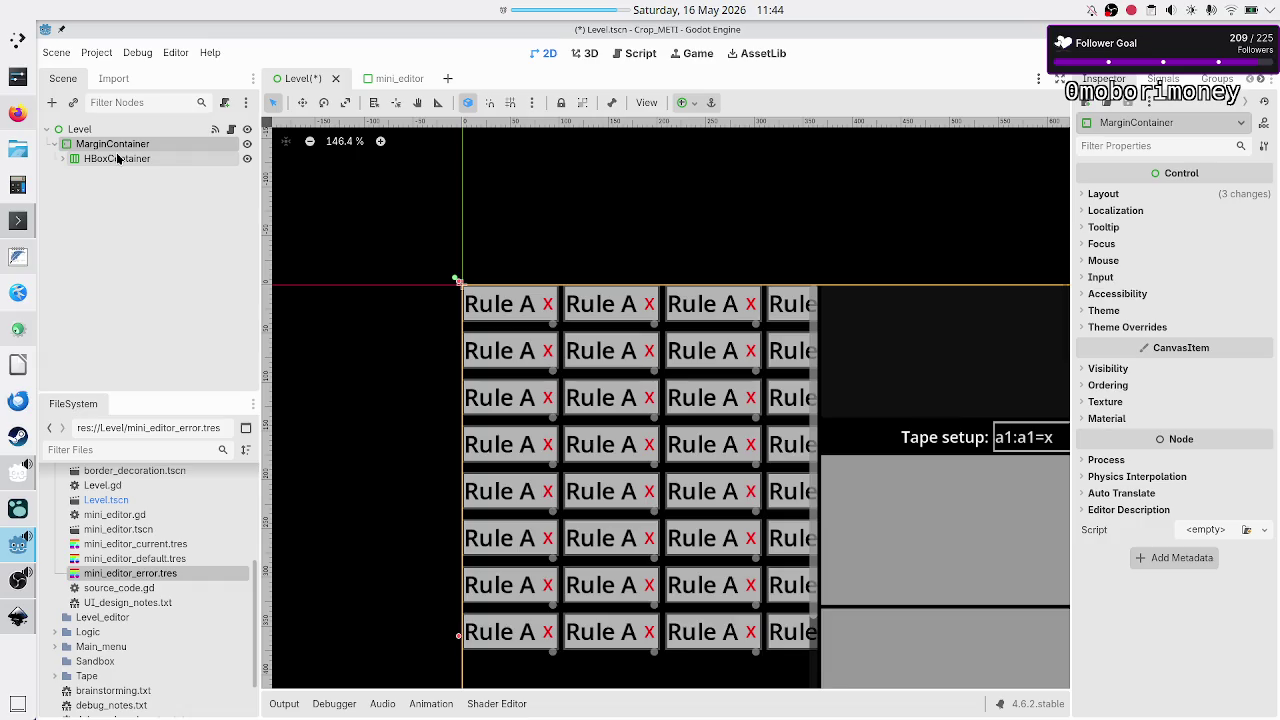
- Check that the HBoxContainer's Container Sizing is set to Fill
click(117, 159)
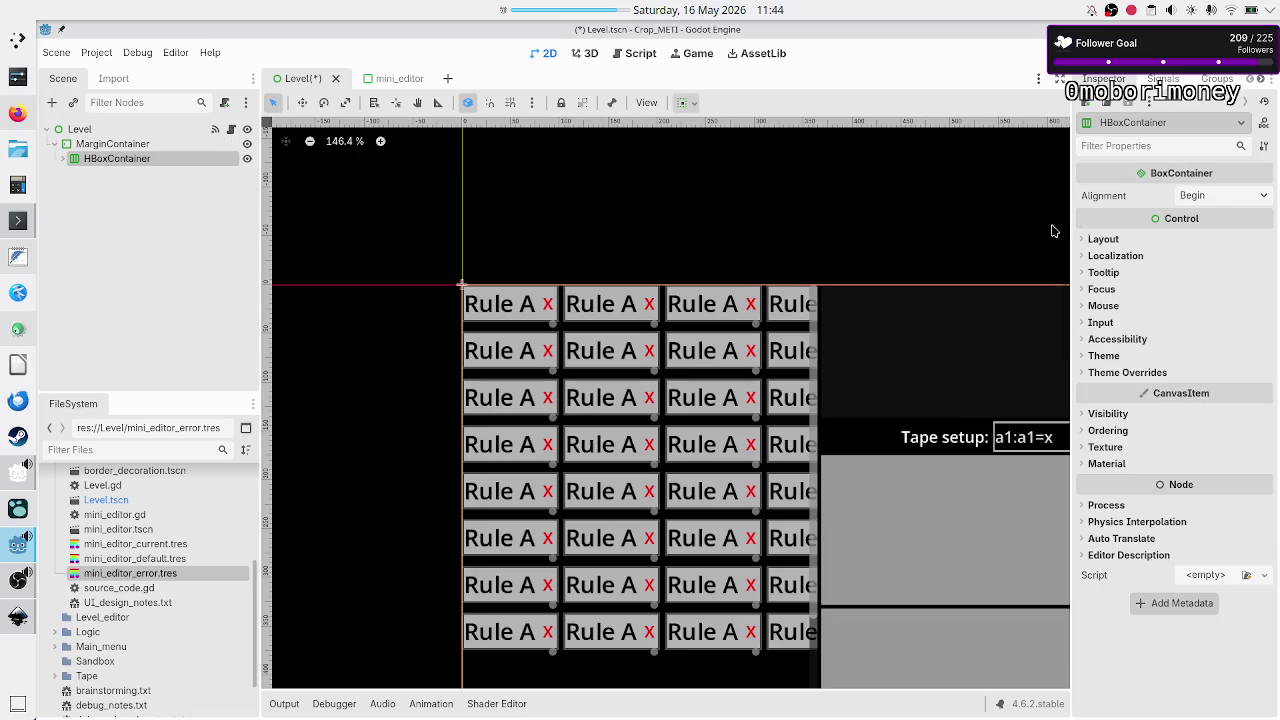
click(1117, 242)
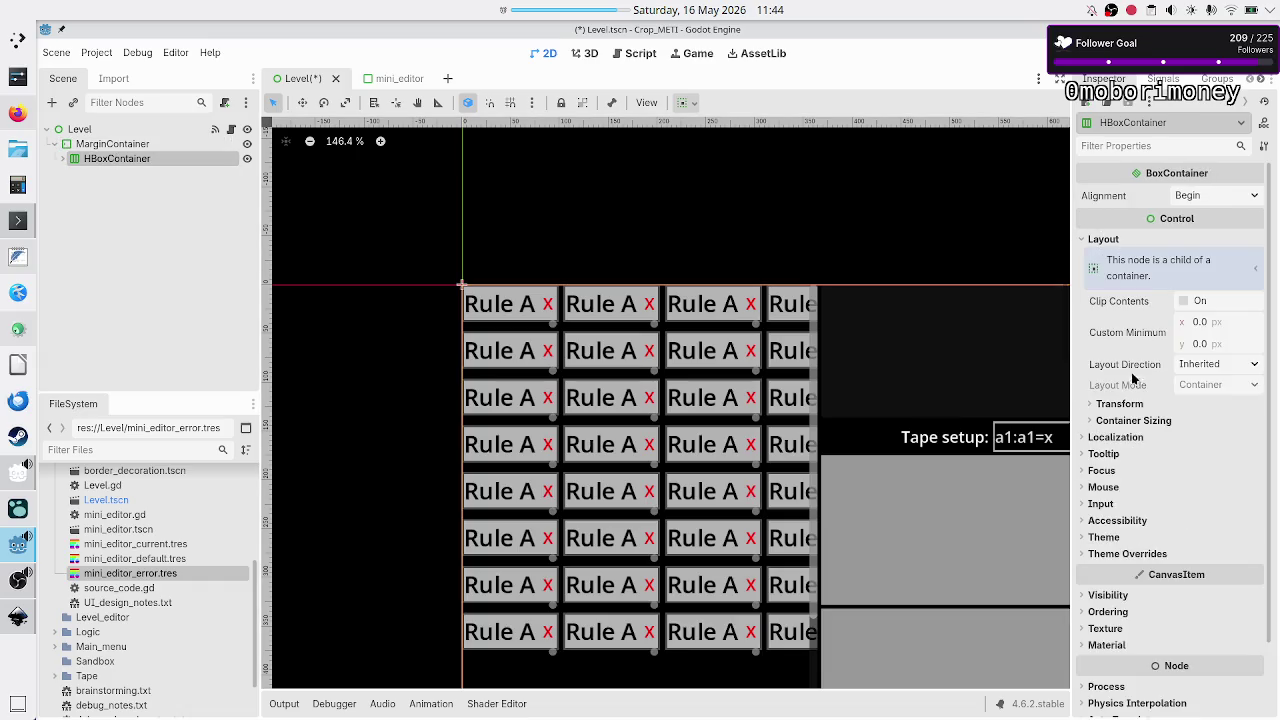
click(1135, 421)
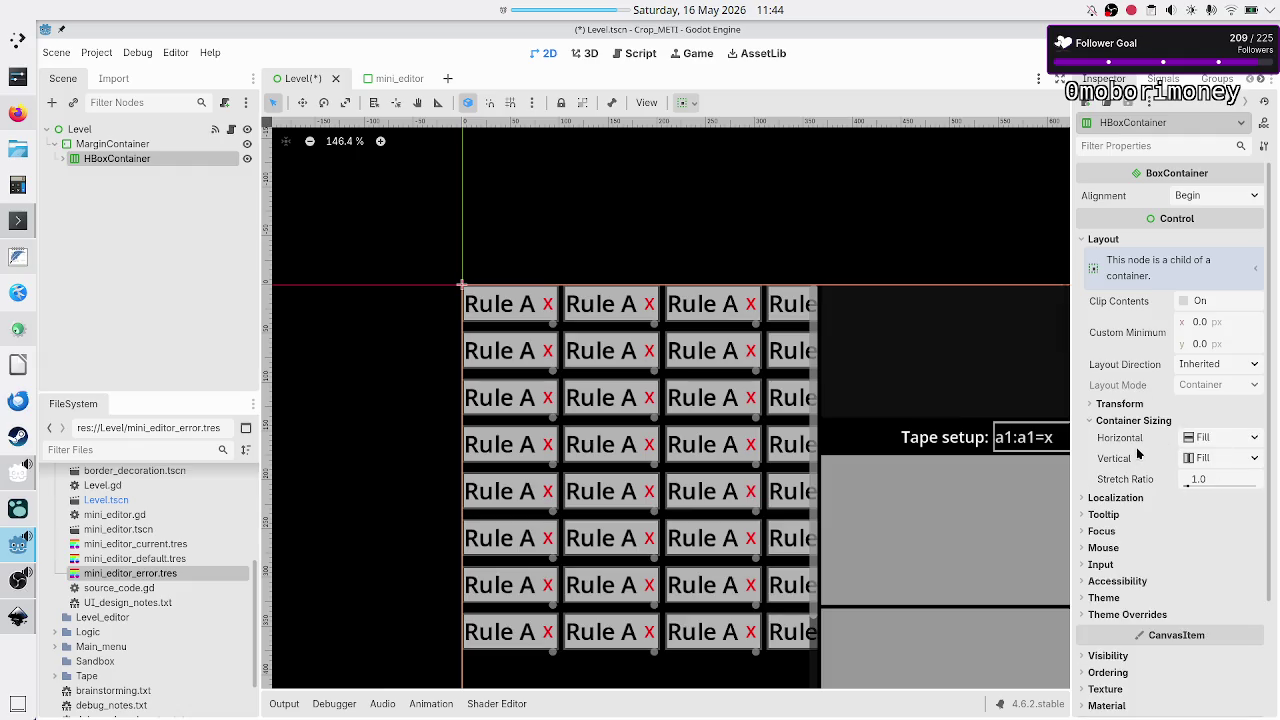
scroll(470, 420, up, 1)
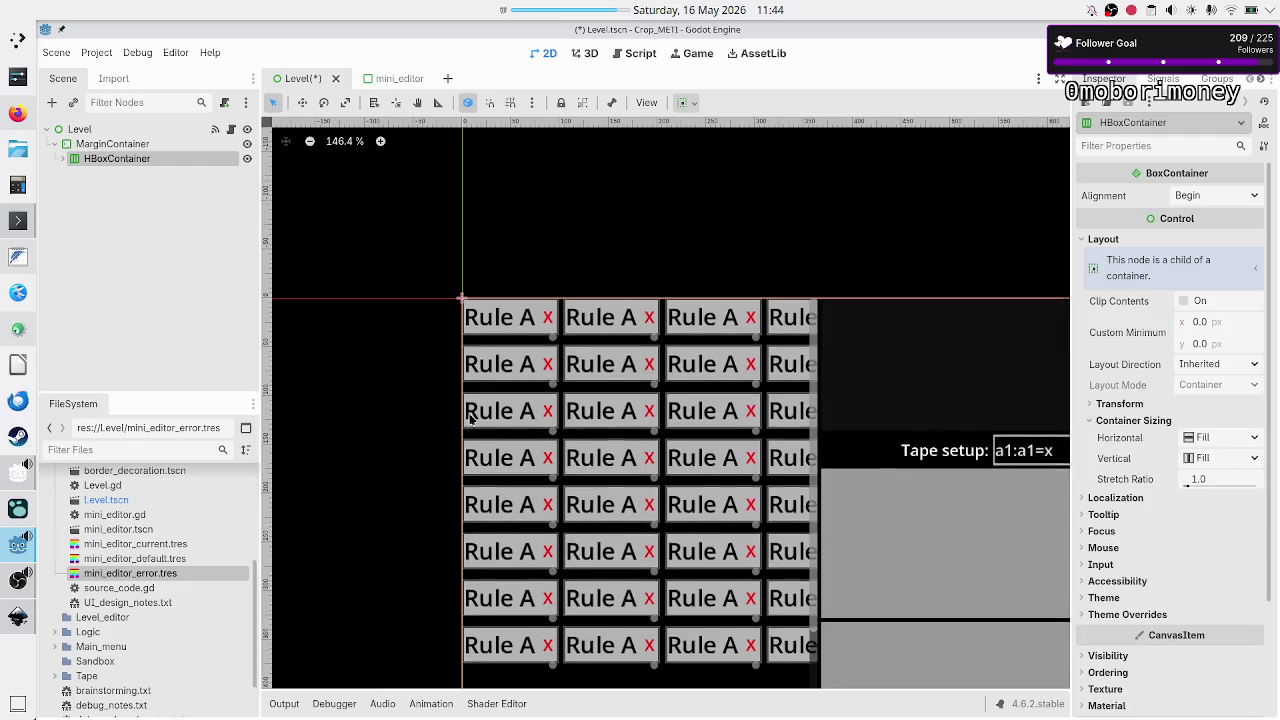
scroll(470, 420, up, 2)
scroll(449, 455, up, 8)
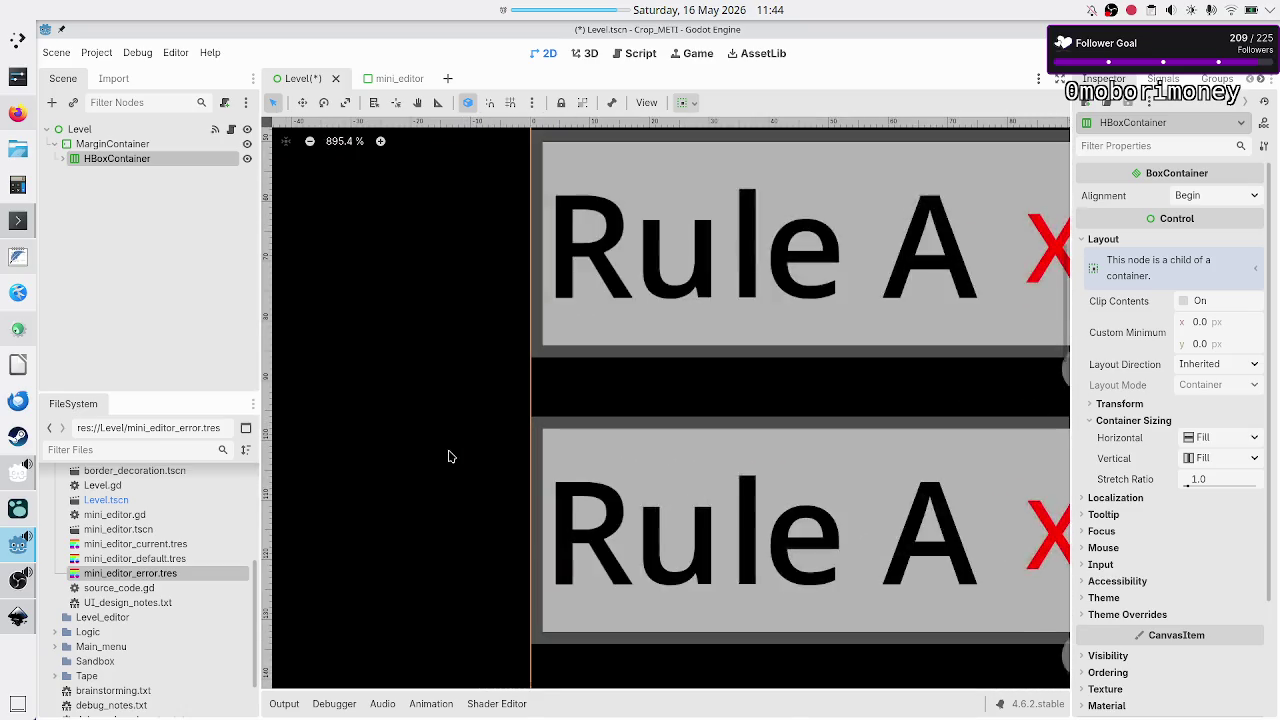
scroll(448, 456, up, 1)
- Set the MarginContainer's Theme Override margin constants Left, Top, Right and Bottom to 5
click(138, 146)
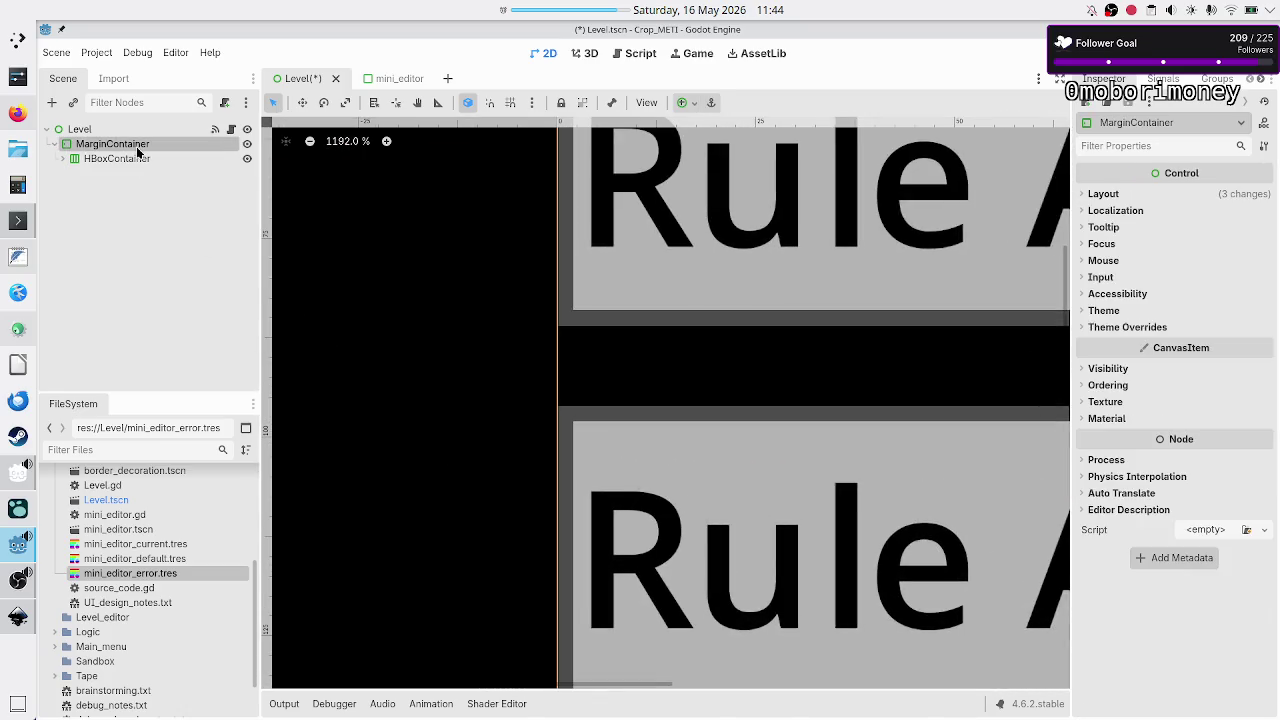
click(1131, 327)
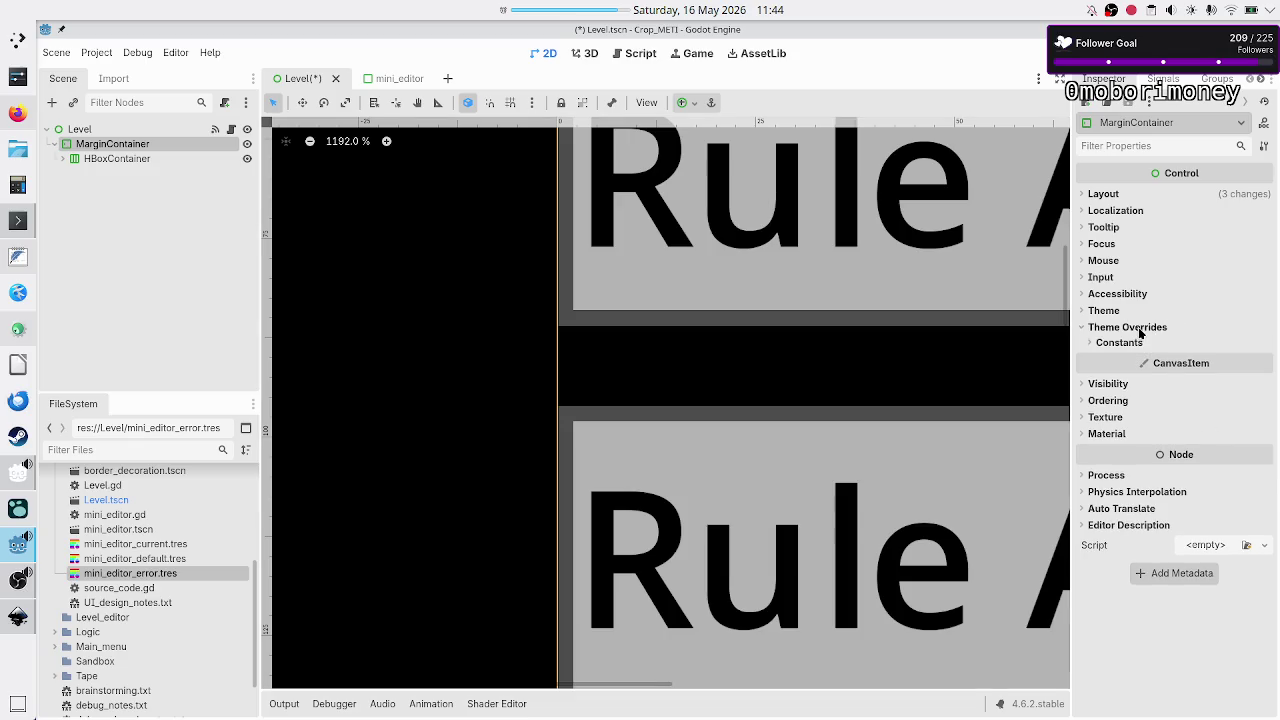
click(1120, 344)
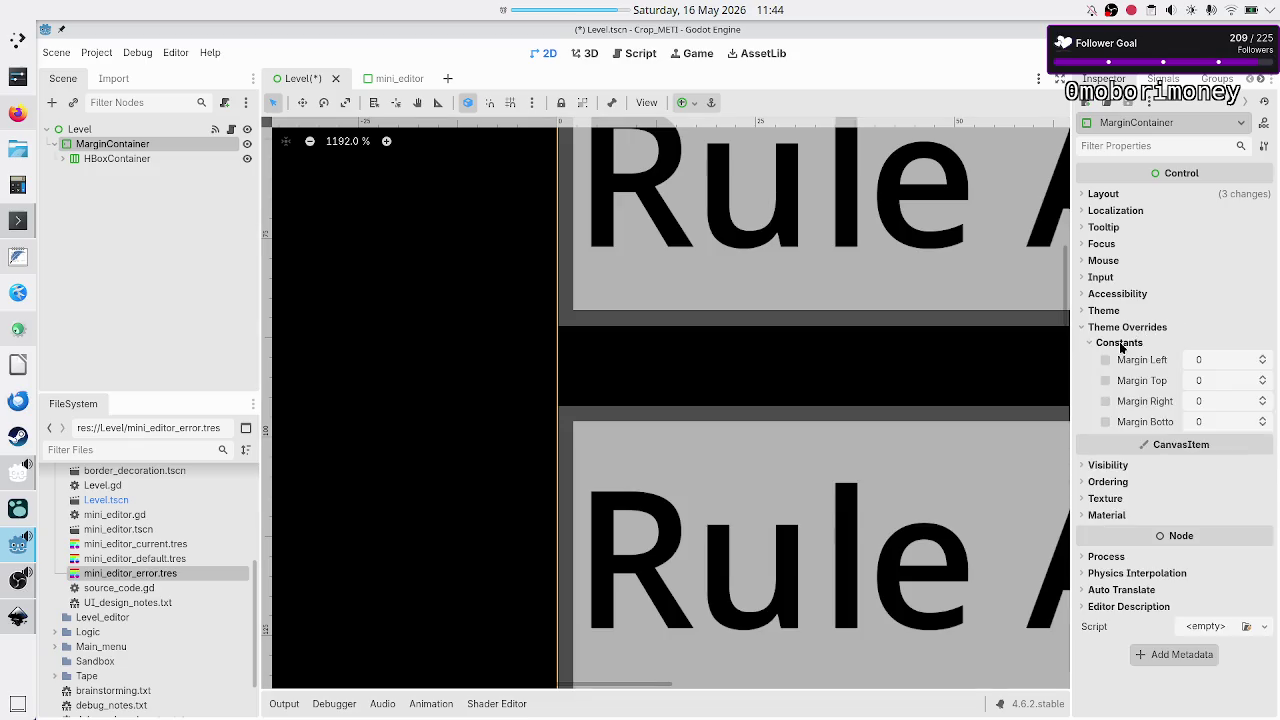
click(1205, 362)
text(5)
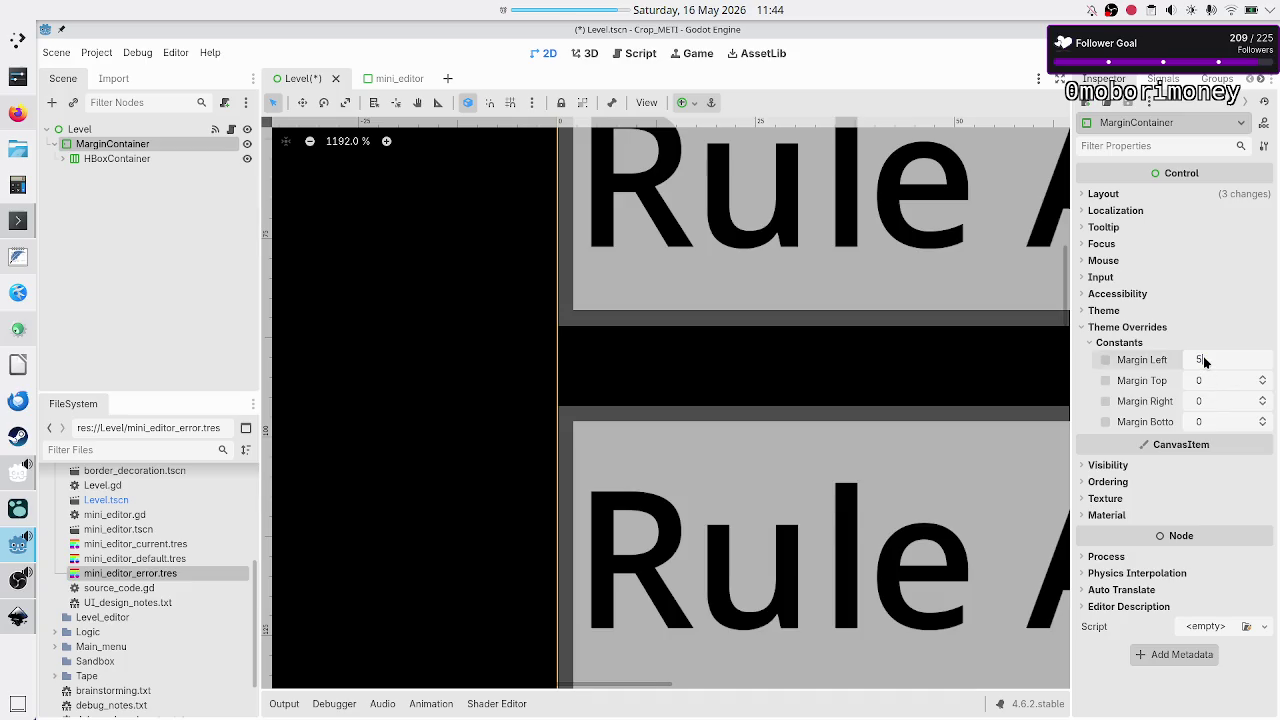
key(Return)
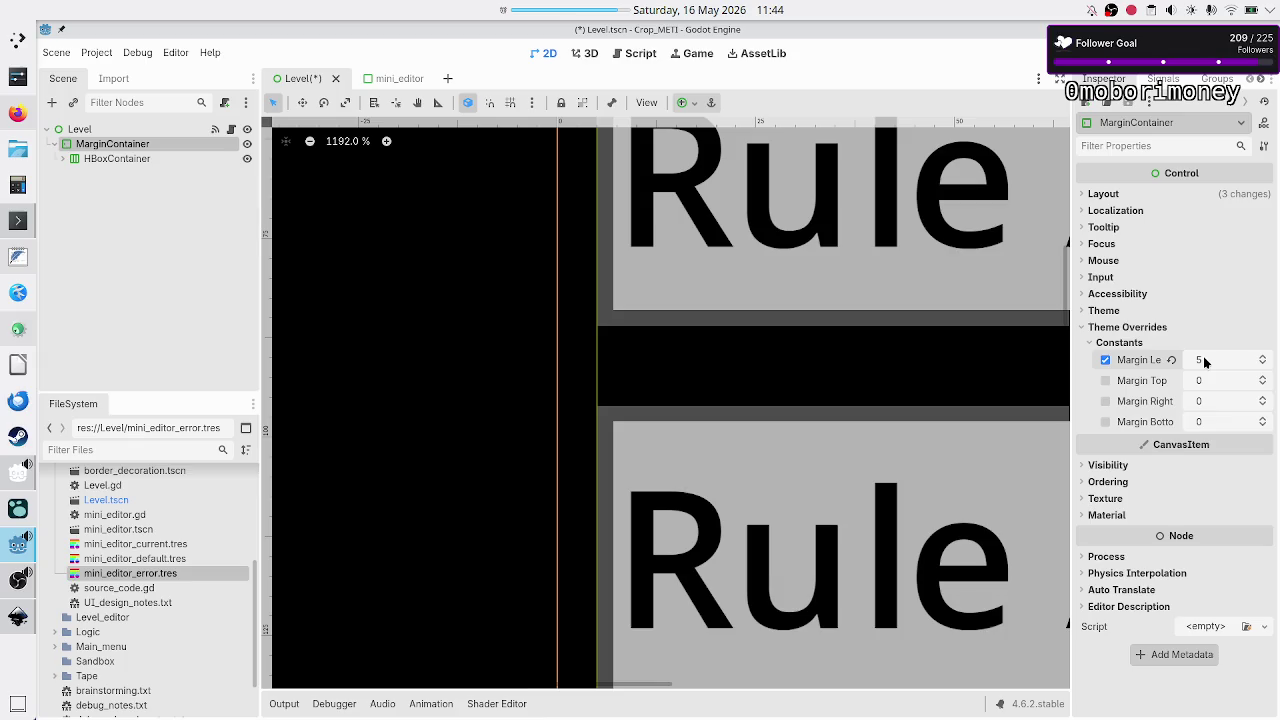
key(alt+Tab)
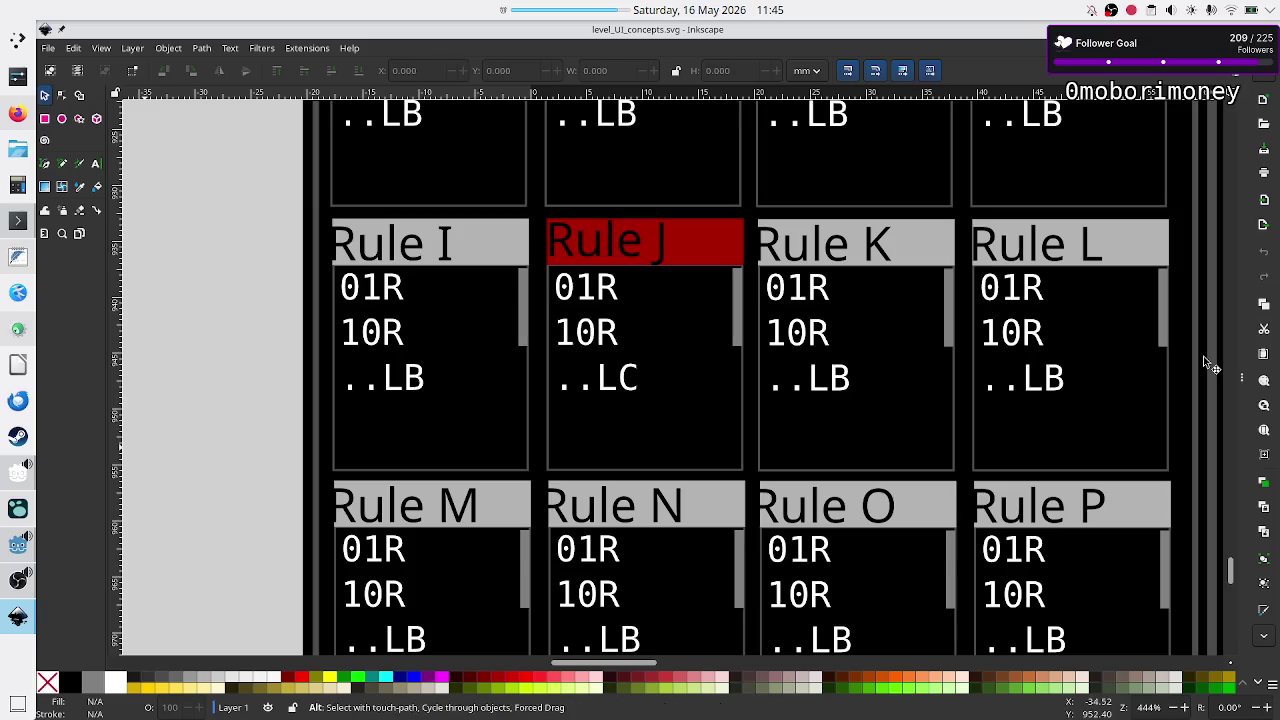
key(alt+Tab)
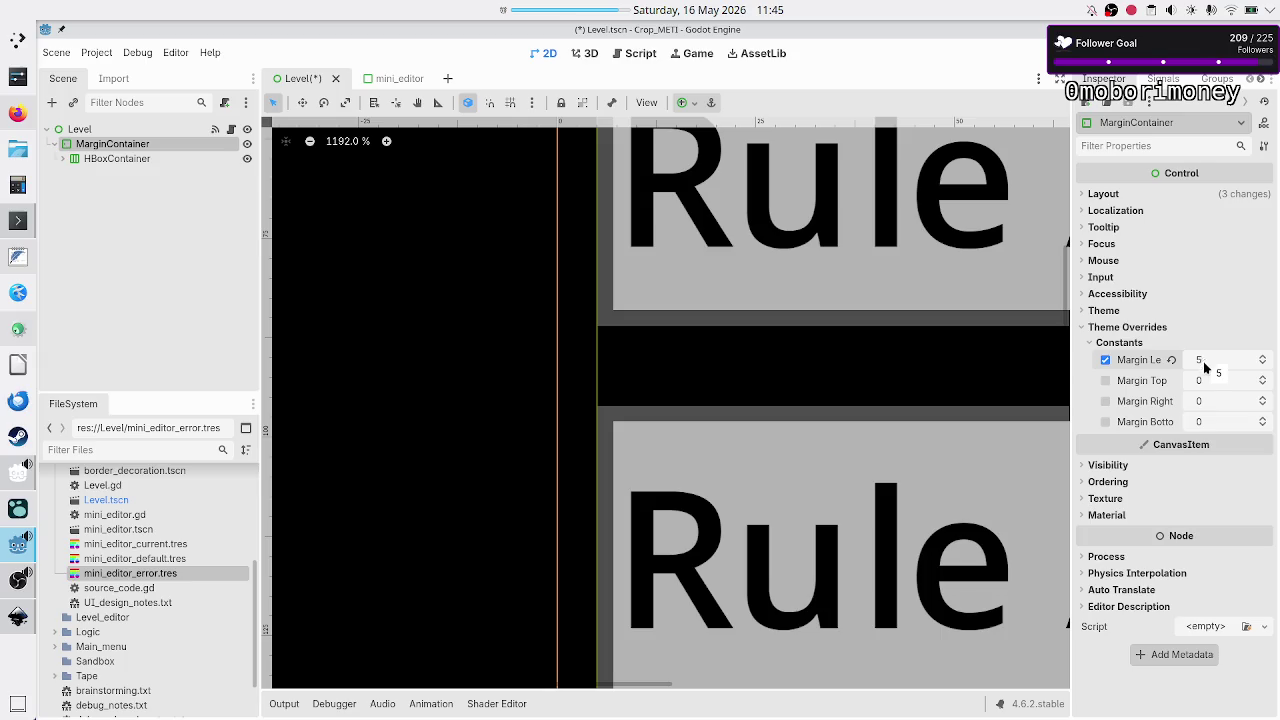
click(1209, 380)
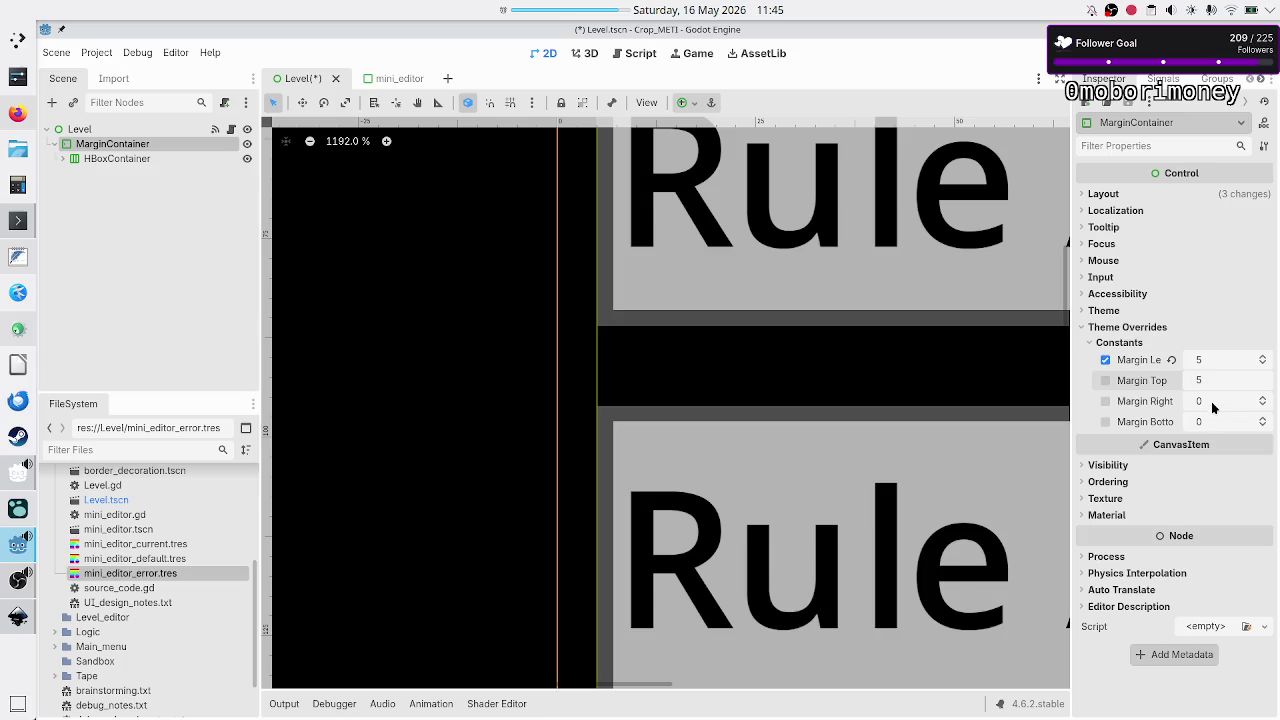
click(1211, 401)
text(5)
click(1209, 421)
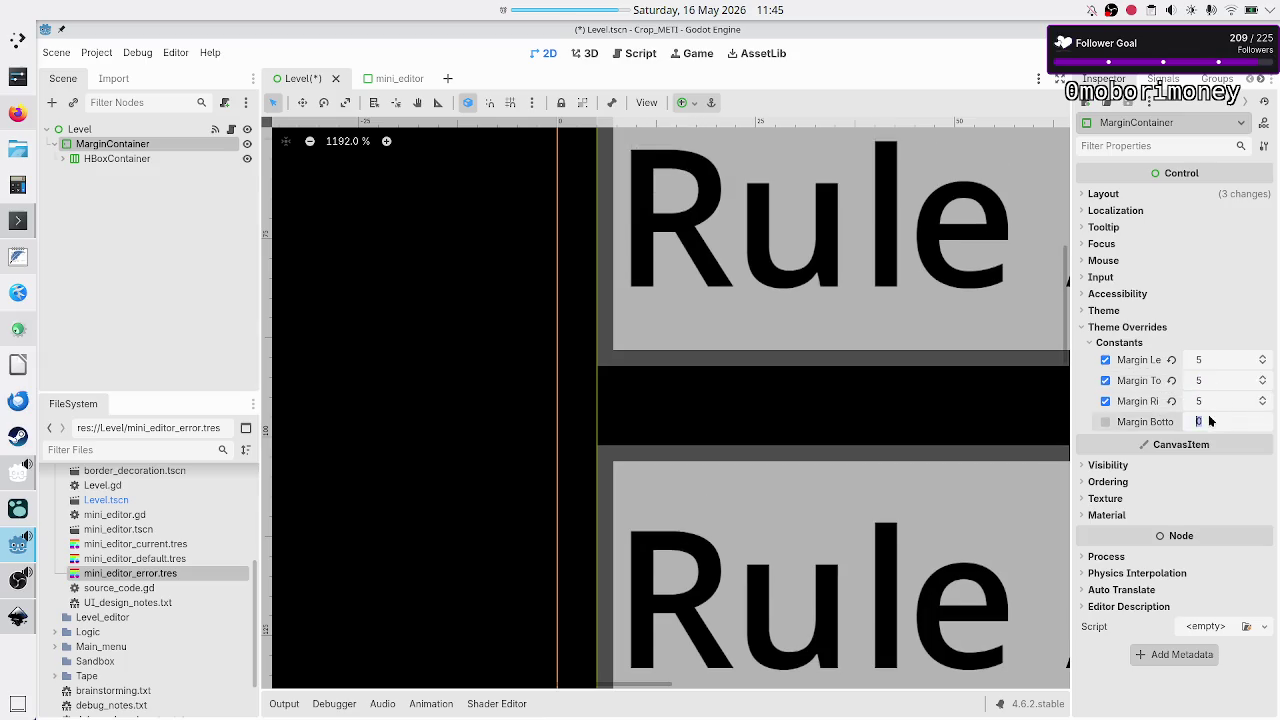
text(5)
key(Return)
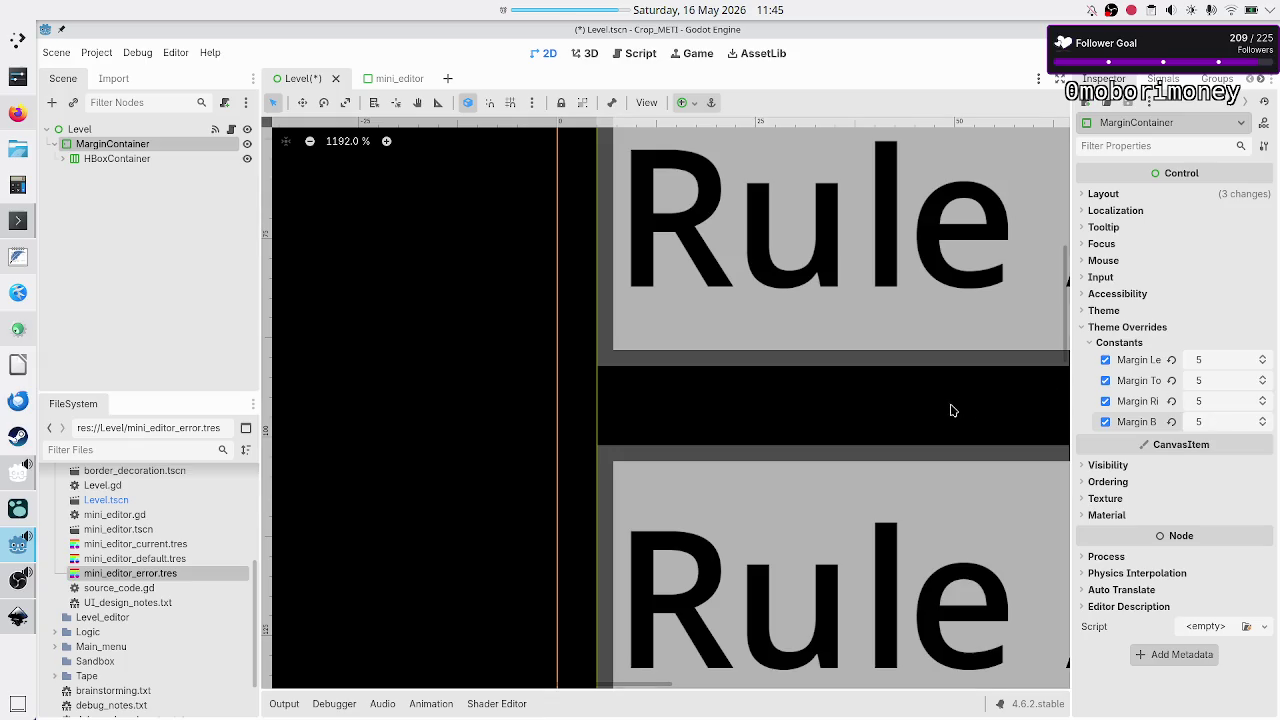
- Save and test-run the Level scene with F6, then stop the game with F8
scroll(714, 403, down, 5)
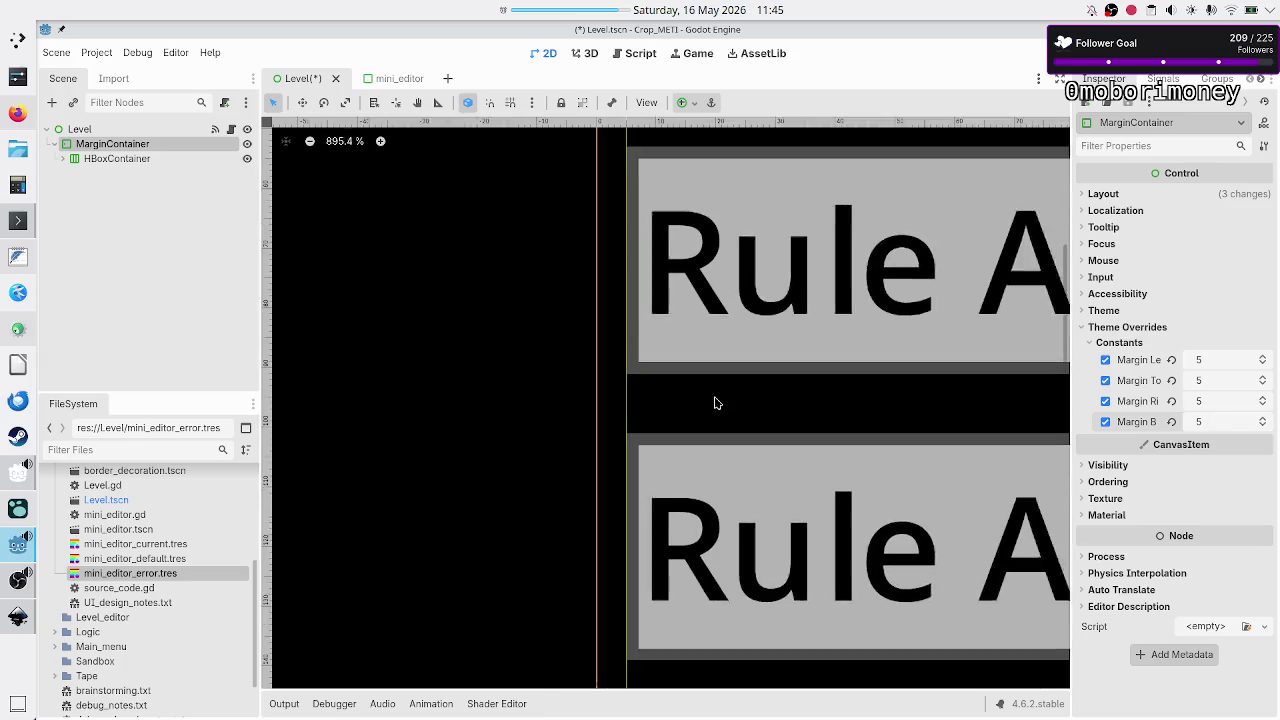
scroll(714, 403, down, 2)
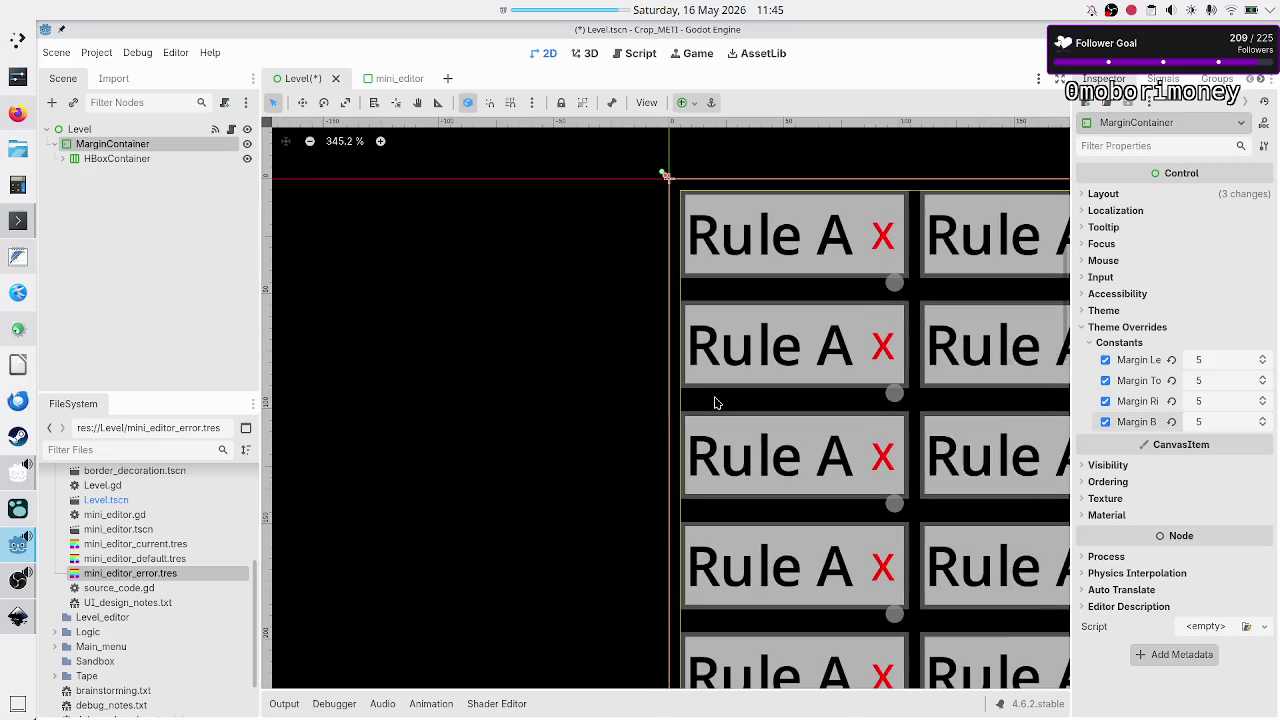
scroll(714, 403, up, 1)
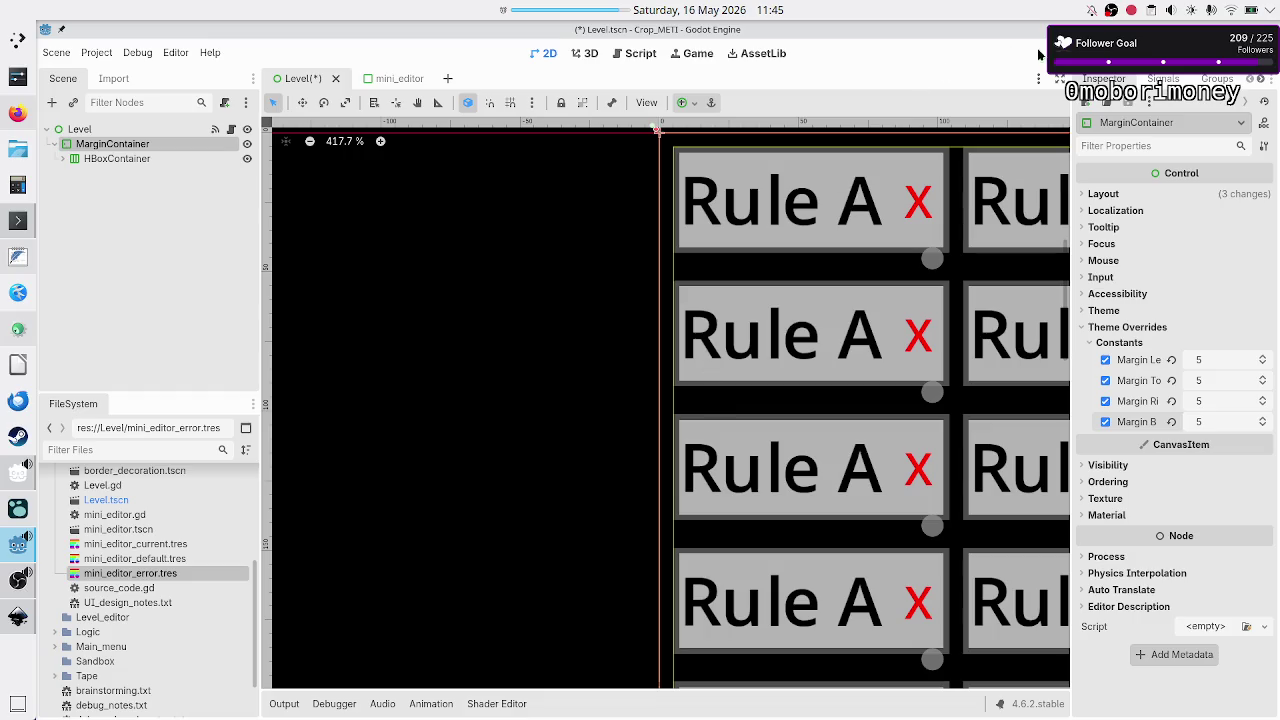
key(F6)
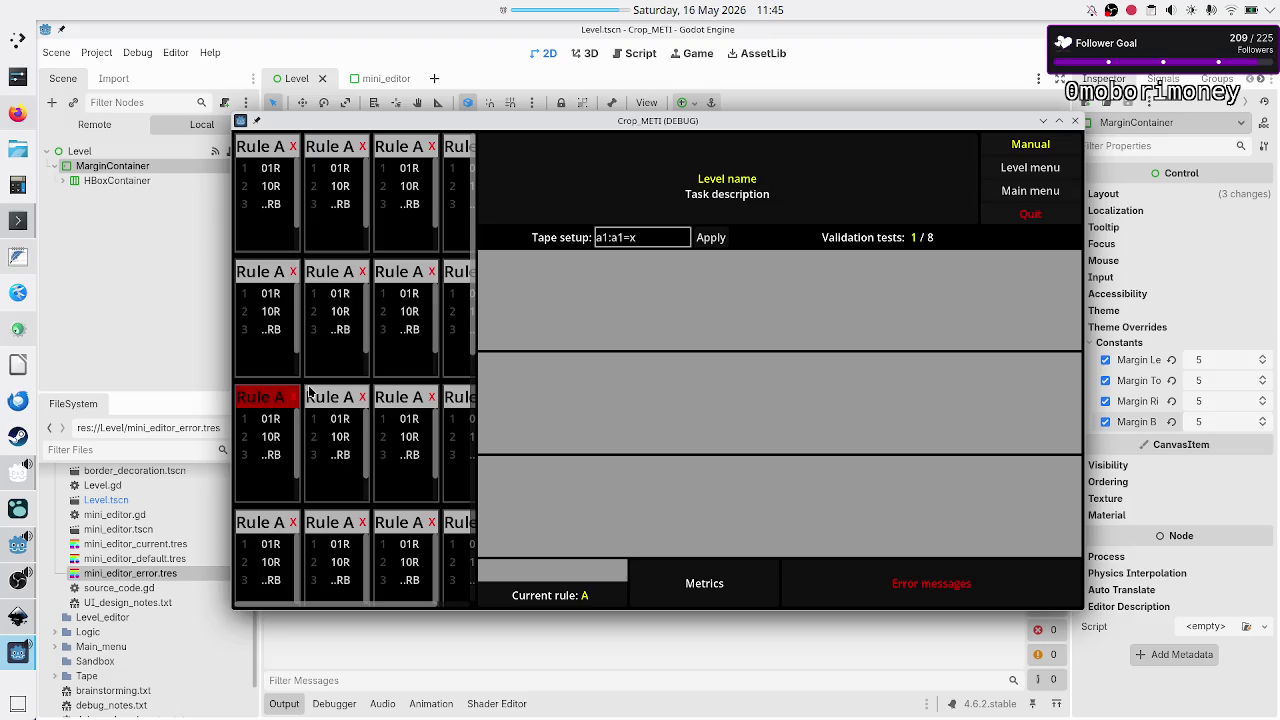
key(F8)
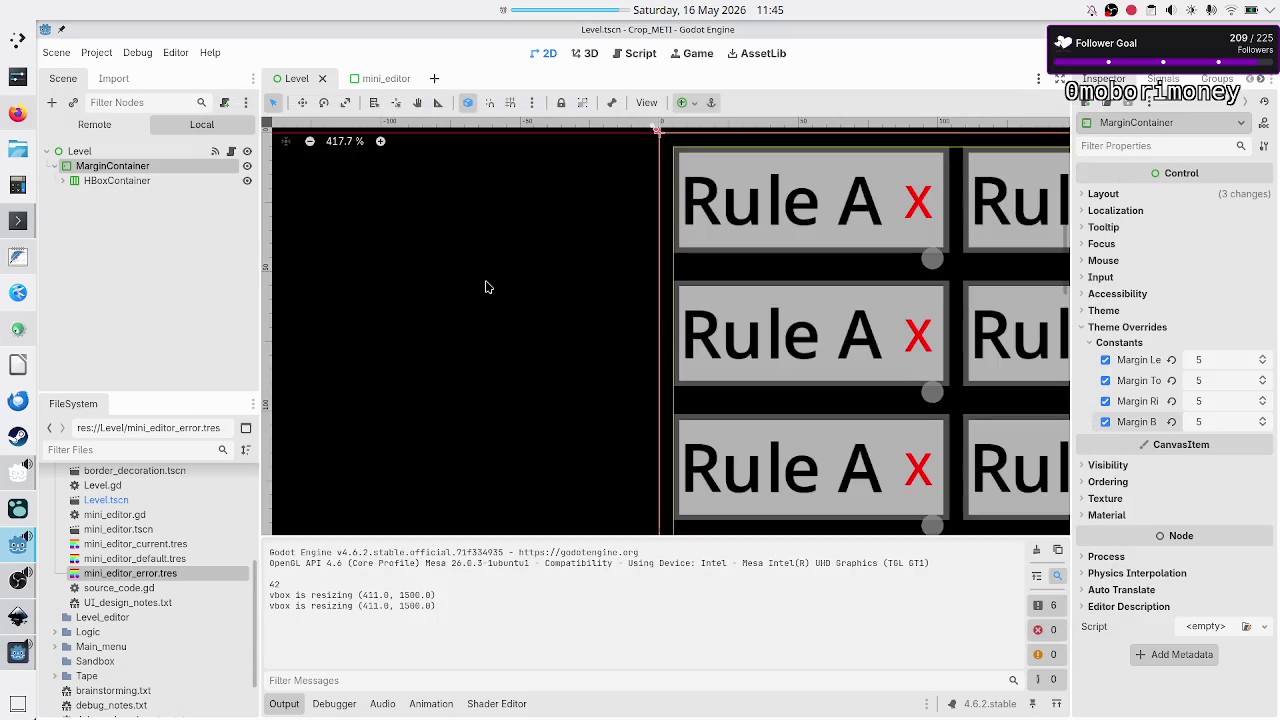
key(alt+Tab)
key(alt+Tab)
key(alt+Tab)
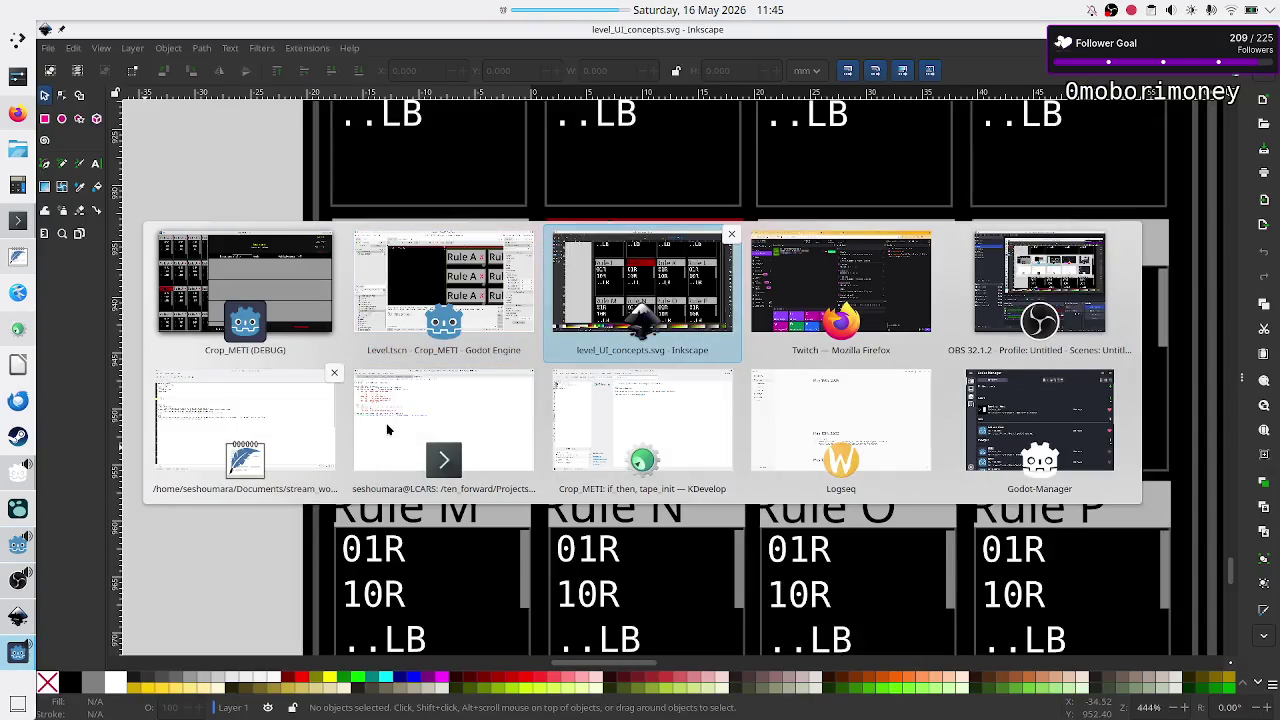
- Scroll through the Inkscape rule-card grid mockup to compare it with the game
scroll(509, 357, down, 5)
scroll(508, 358, up, 4)
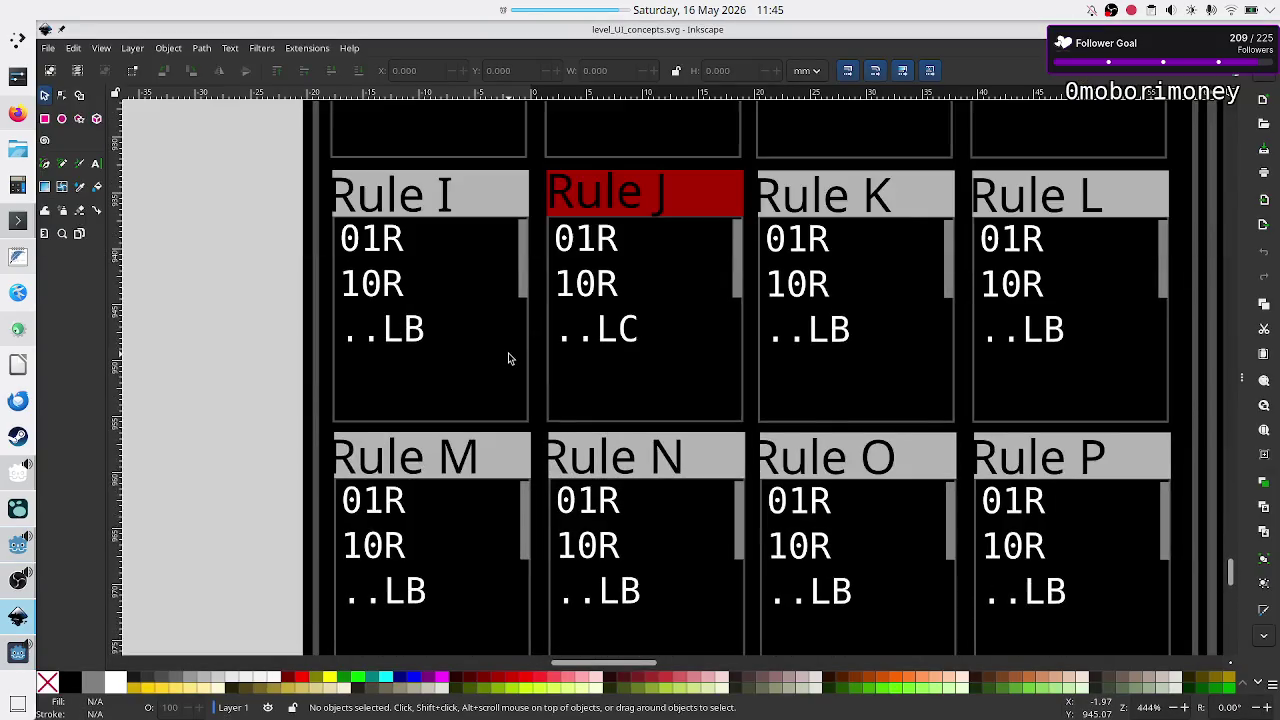
ctrl+scroll(508, 358, down, 6)
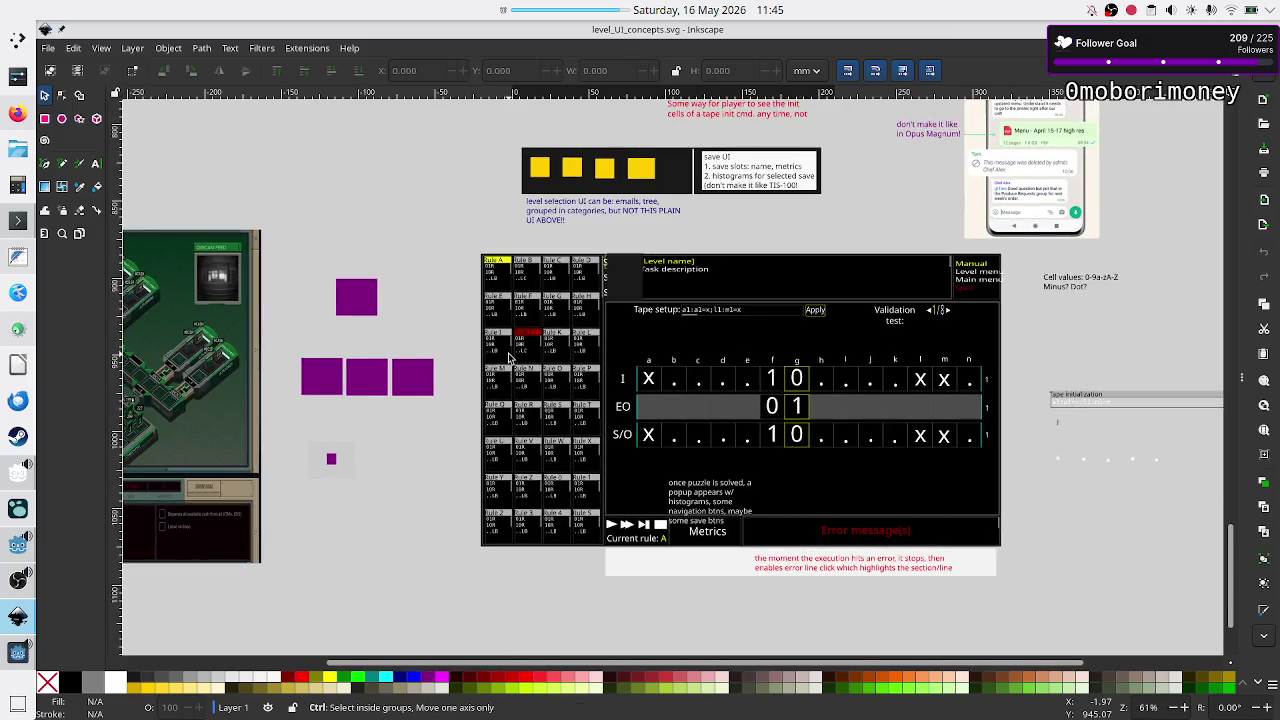
ctrl+scroll(508, 358, up, 1)
scroll(508, 358, up, 8)
scroll(508, 358, down, 5)
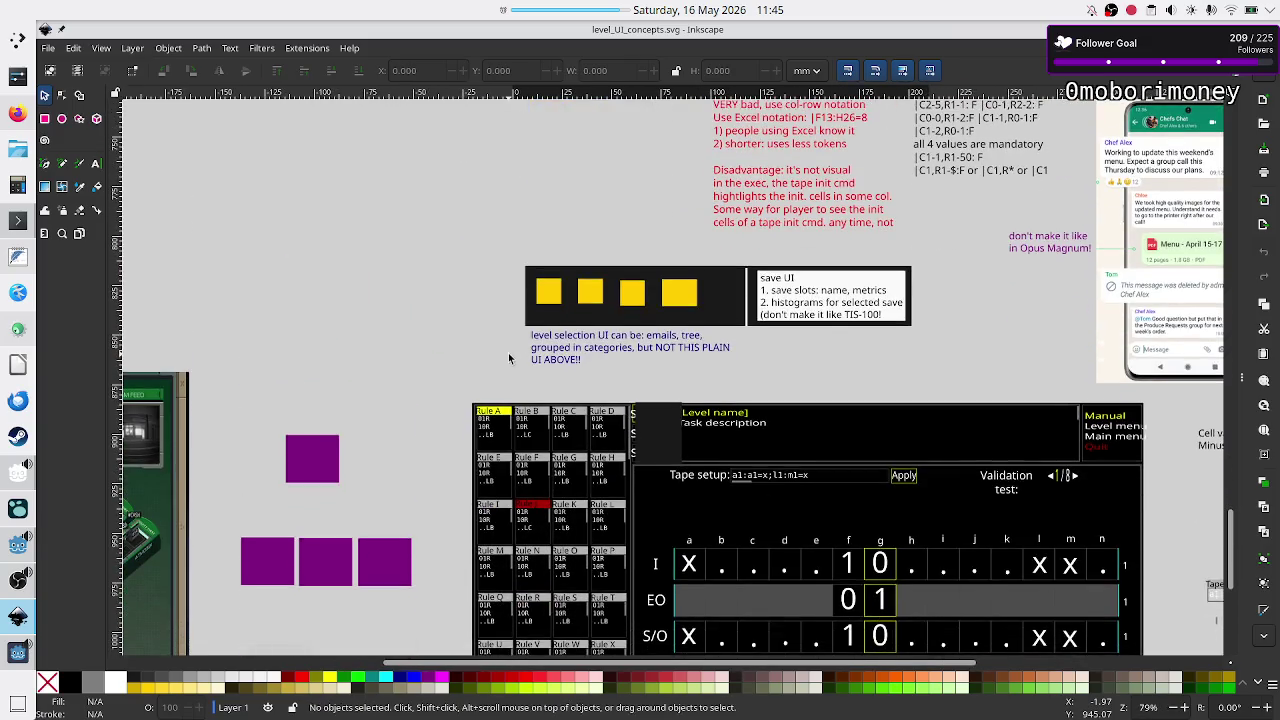
ctrl+scroll(508, 358, up, 4)
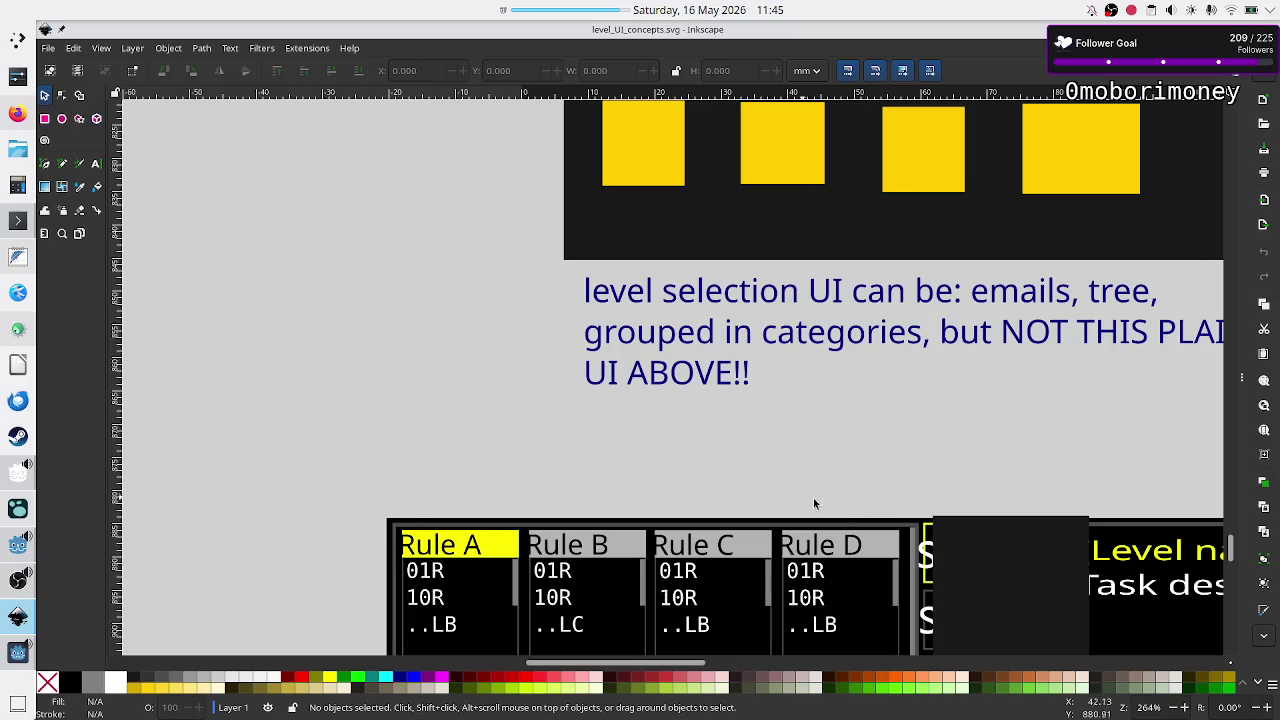
scroll(813, 503, down, 5)
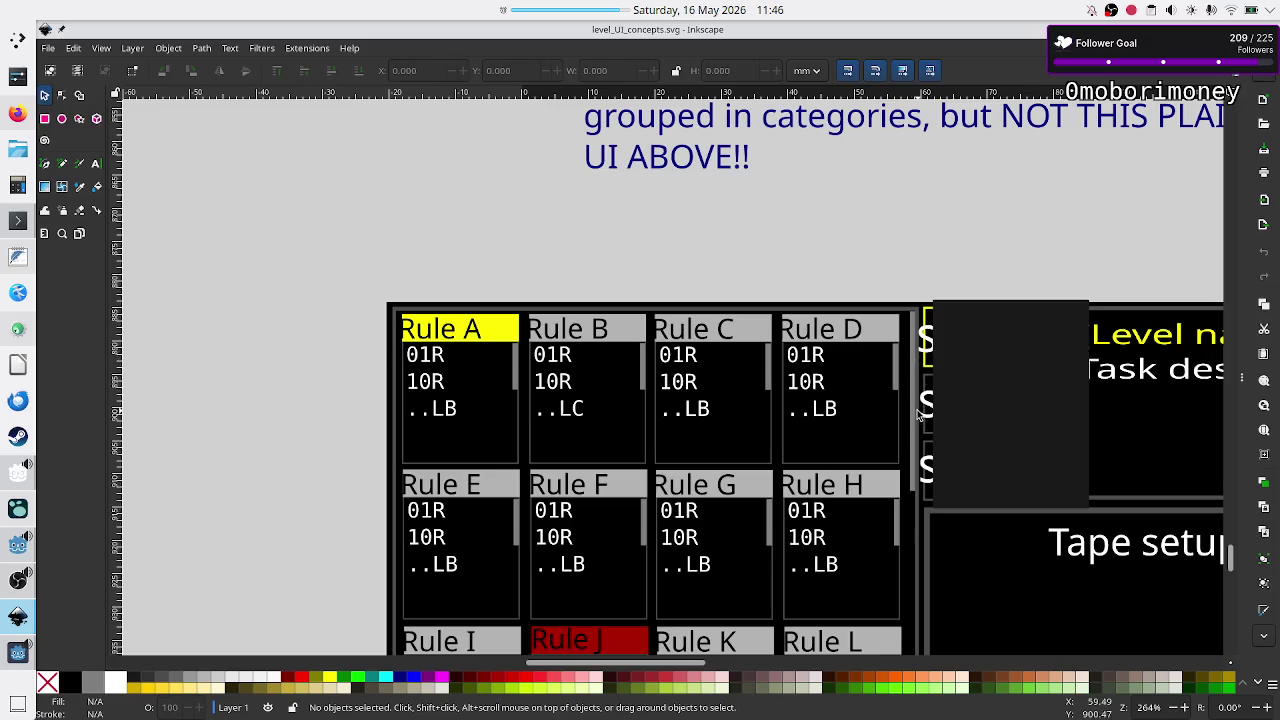
scroll(859, 474, down, 10)
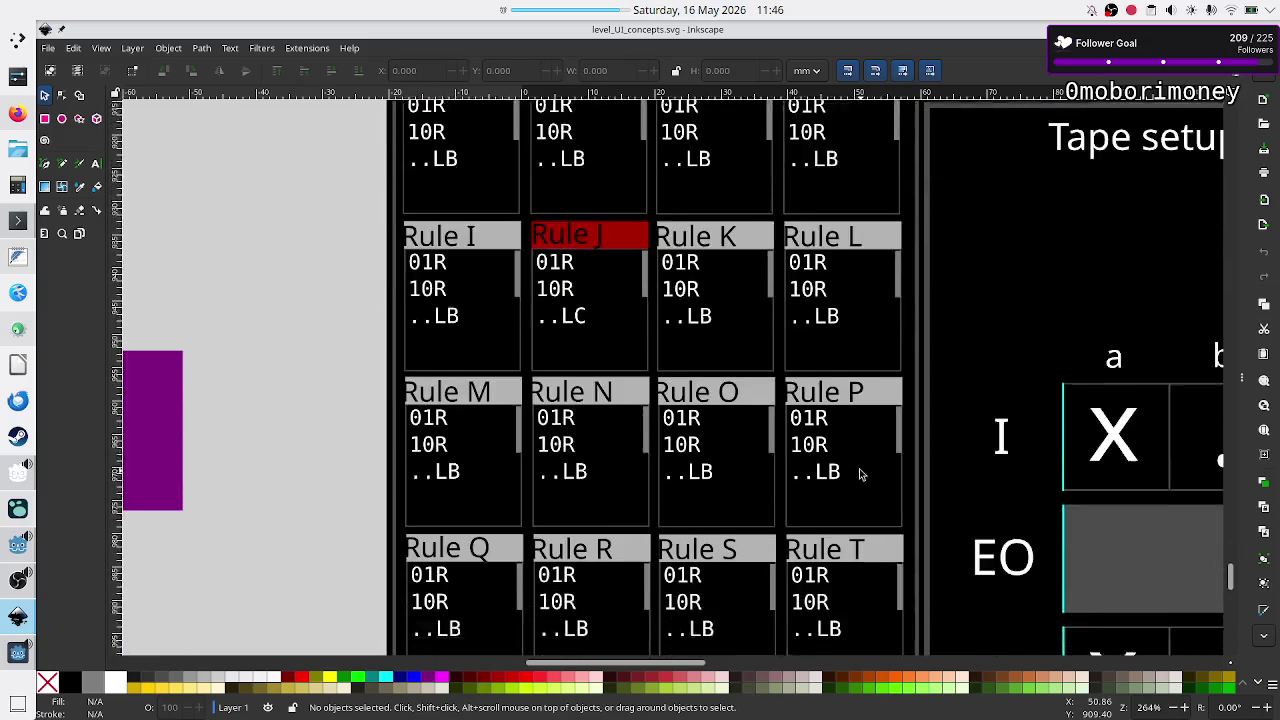
scroll(858, 475, down, 2)
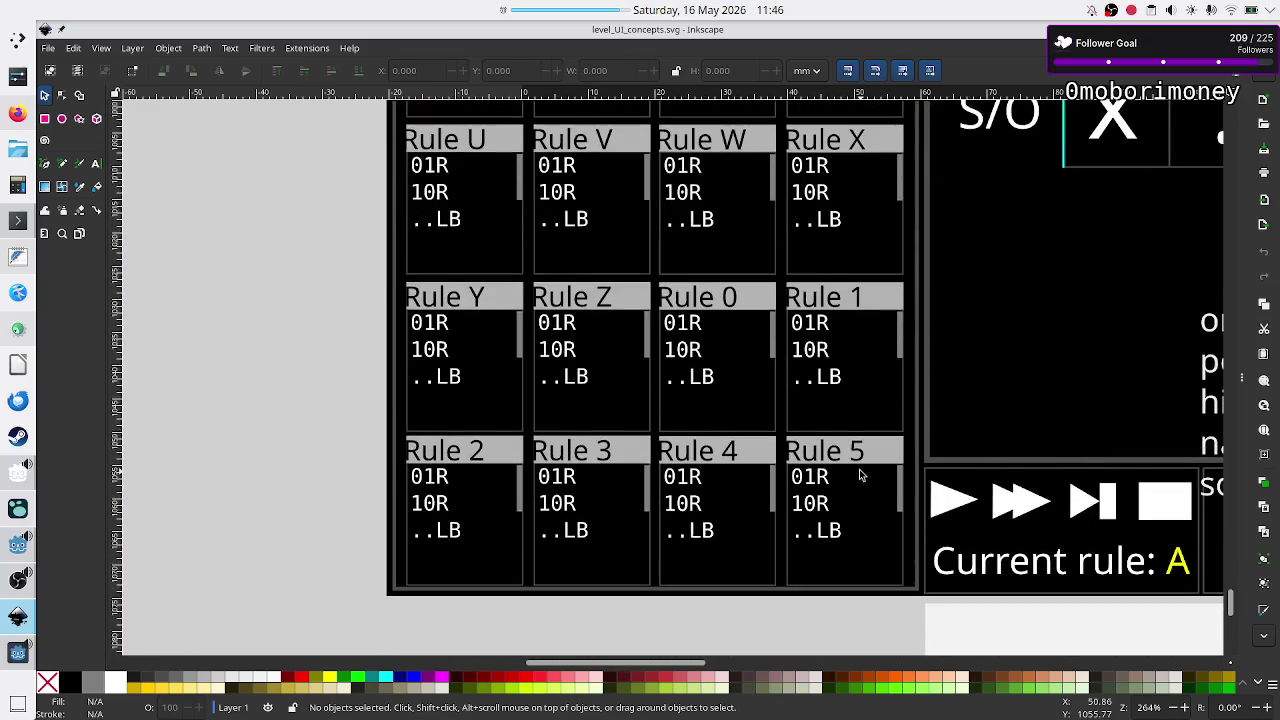
- Close the running game window and bring the Godot editor back
key(alt+Tab)
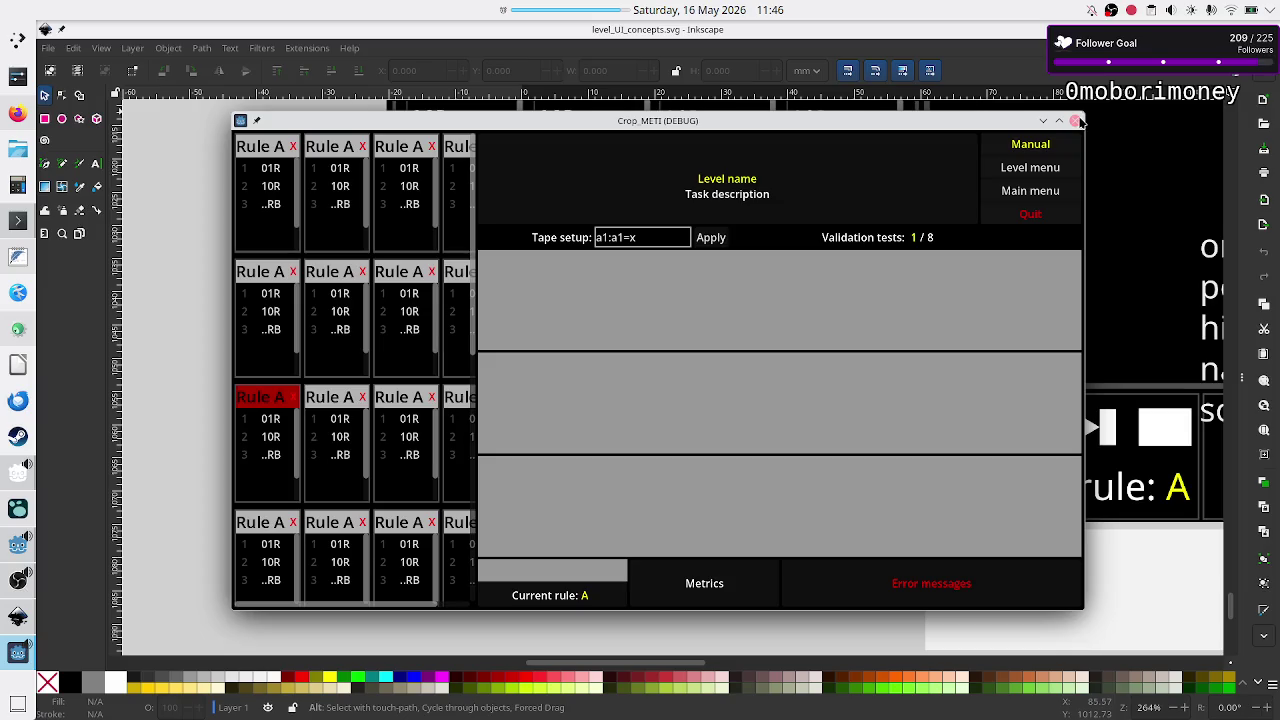
click(1076, 121)
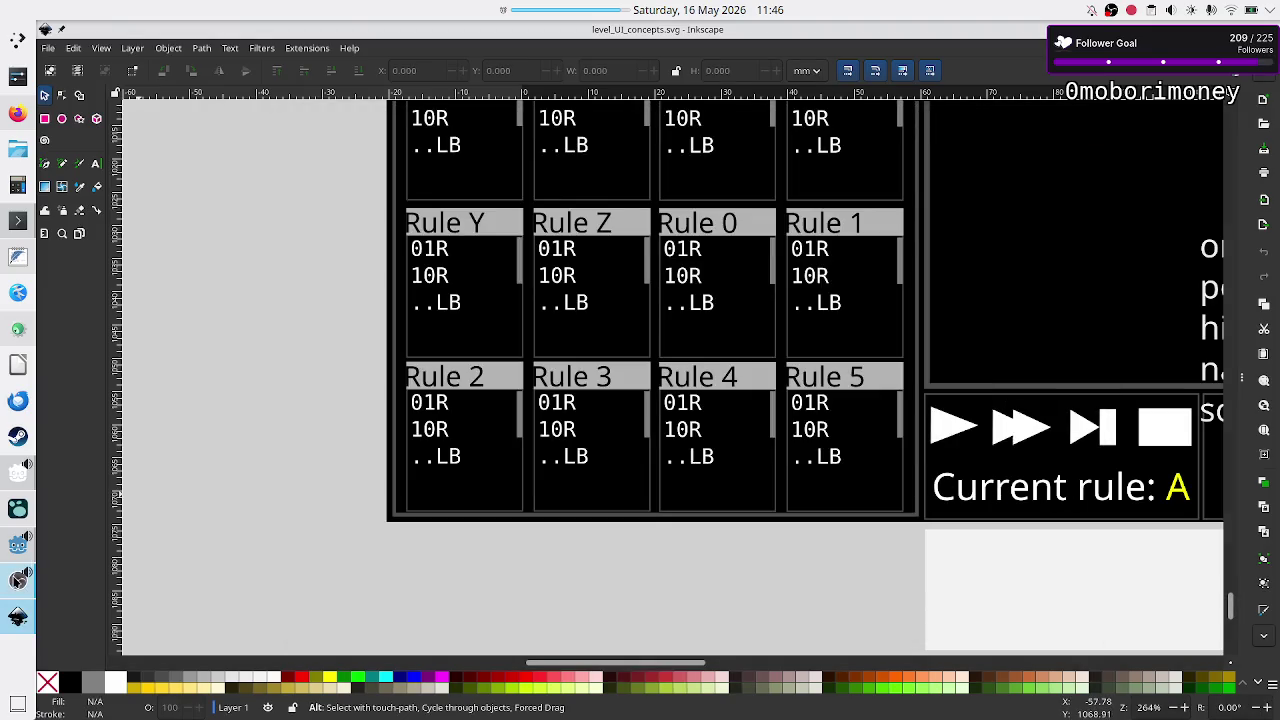
click(13, 549)
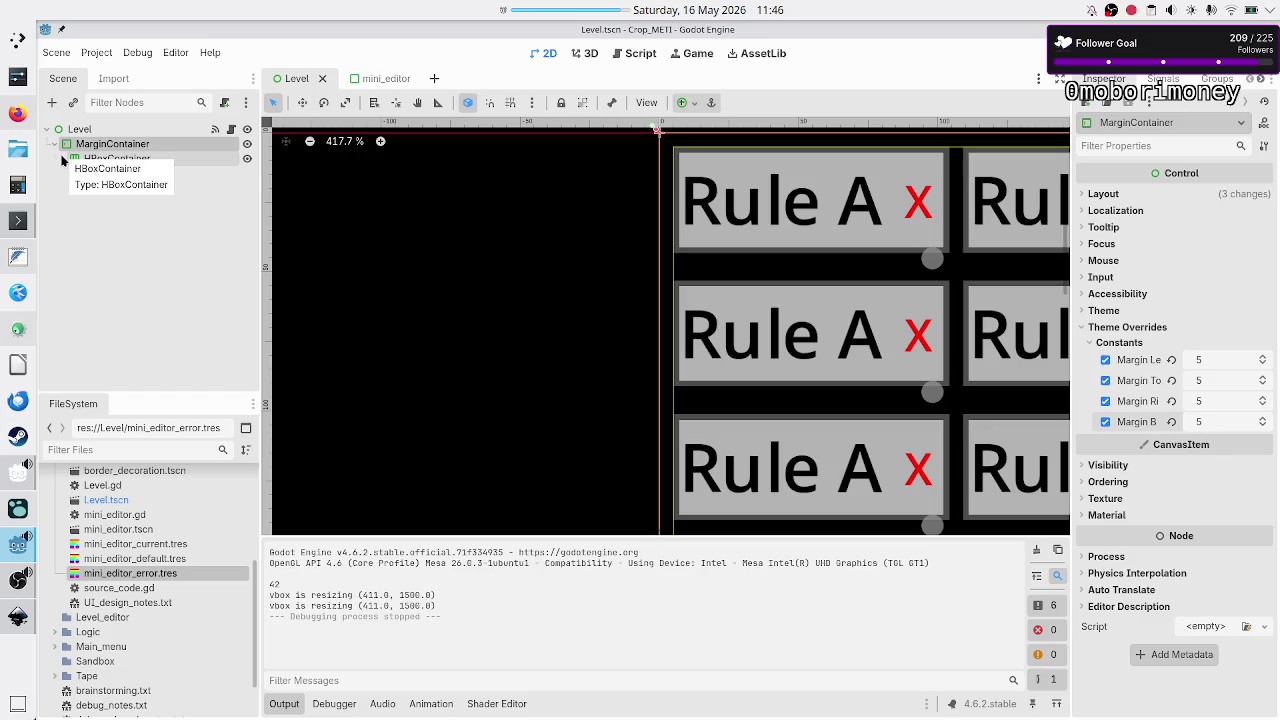
- Select left_side under the expanded HBoxContainer, hide the Output panel, and run the scene again
click(103, 160)
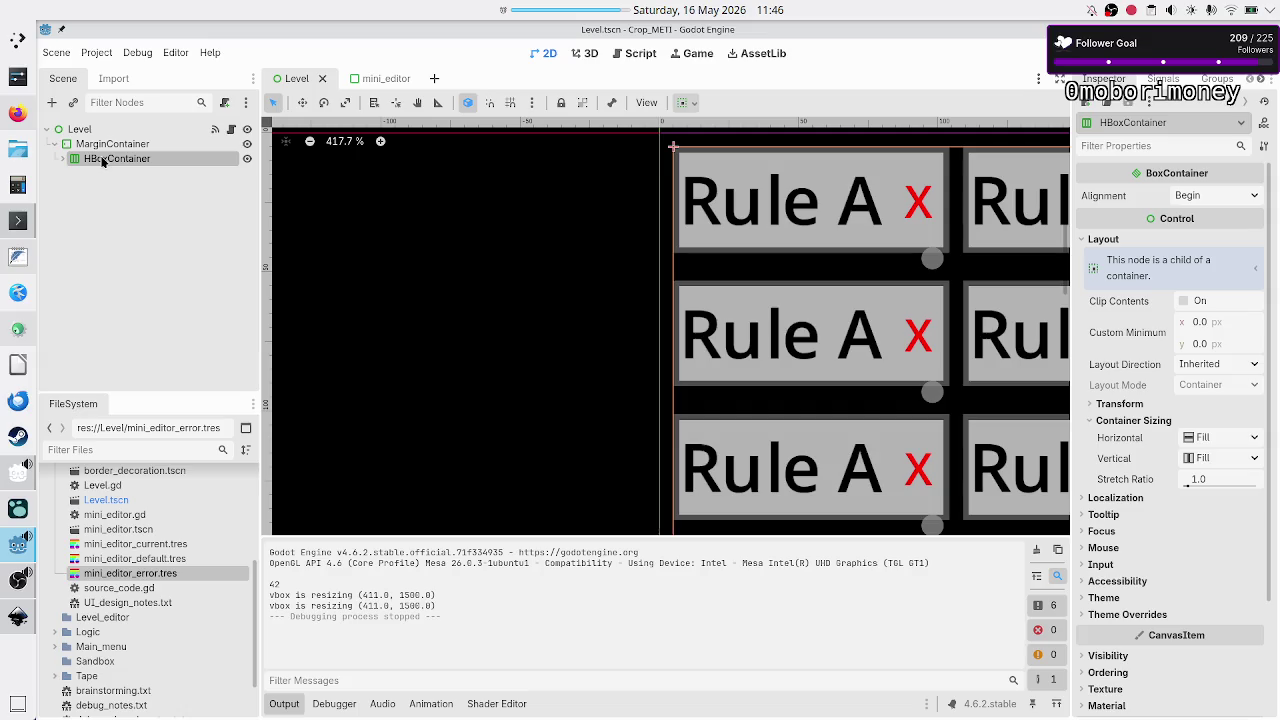
click(63, 158)
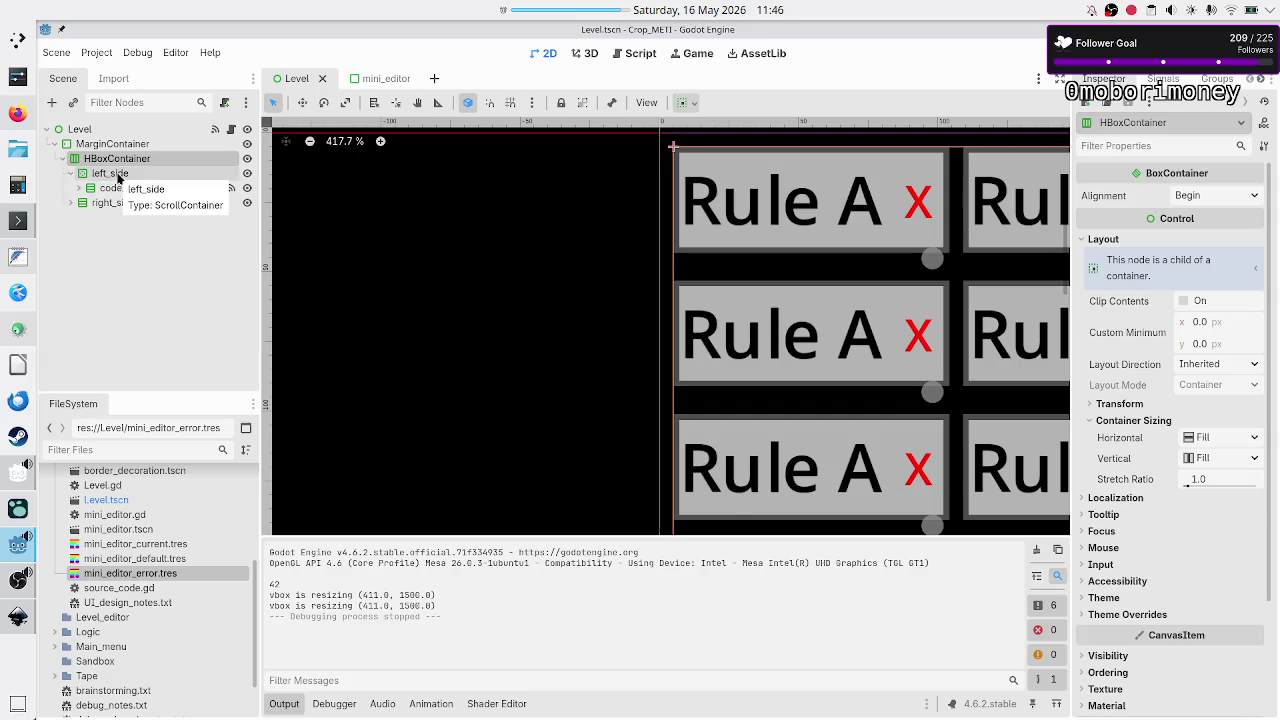
click(110, 173)
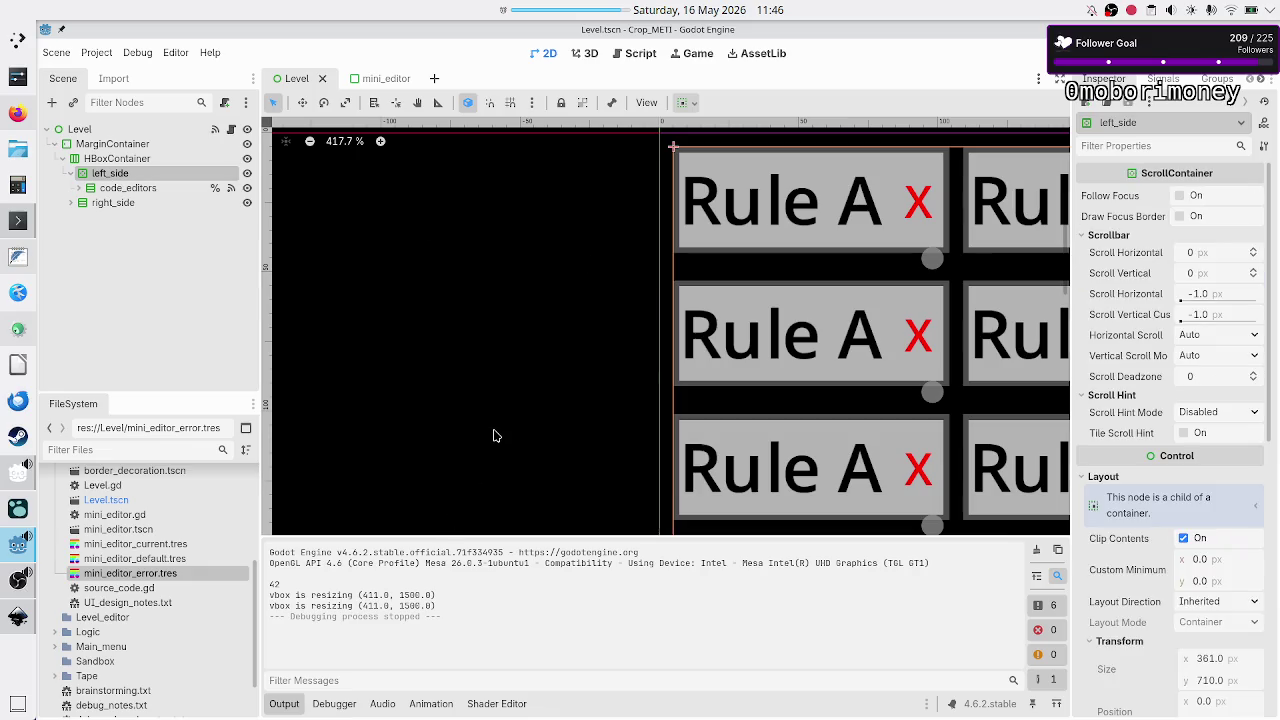
click(283, 704)
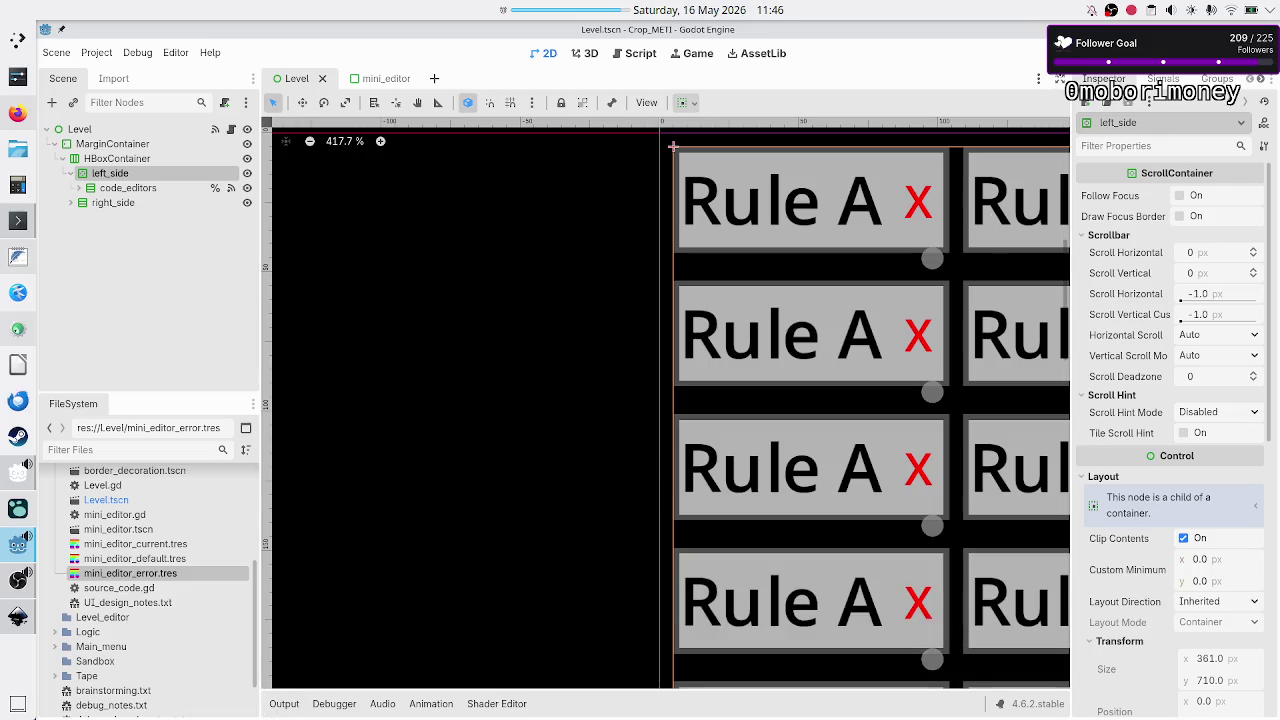
key(F6)
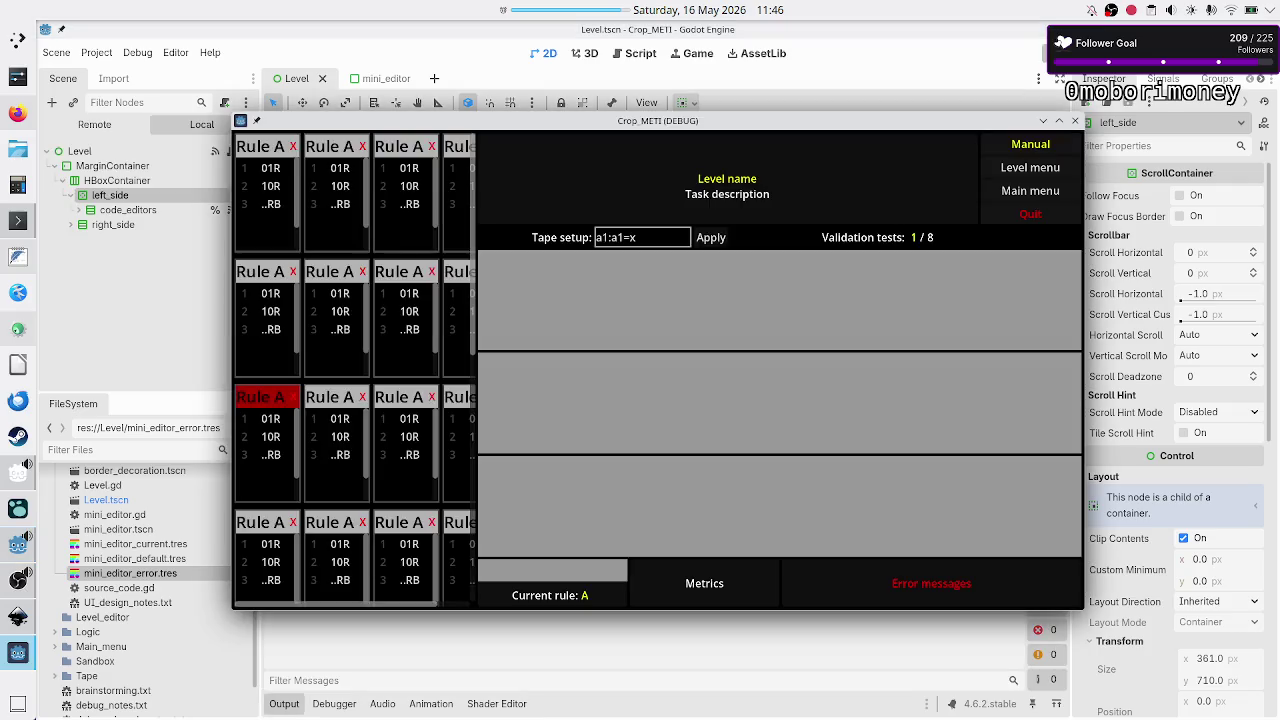
- Maximize the game window and drag the rule-grid scrollbar down and back up to test scrolling
scroll(476, 293, down, 2)
mouse_move(476, 293)
mouse_down()
mouse_move(483, 229)
mouse_move(483, 331)
mouse_move(480, 229)
mouse_move(488, 322)
mouse_move(495, 165)
mouse_up()
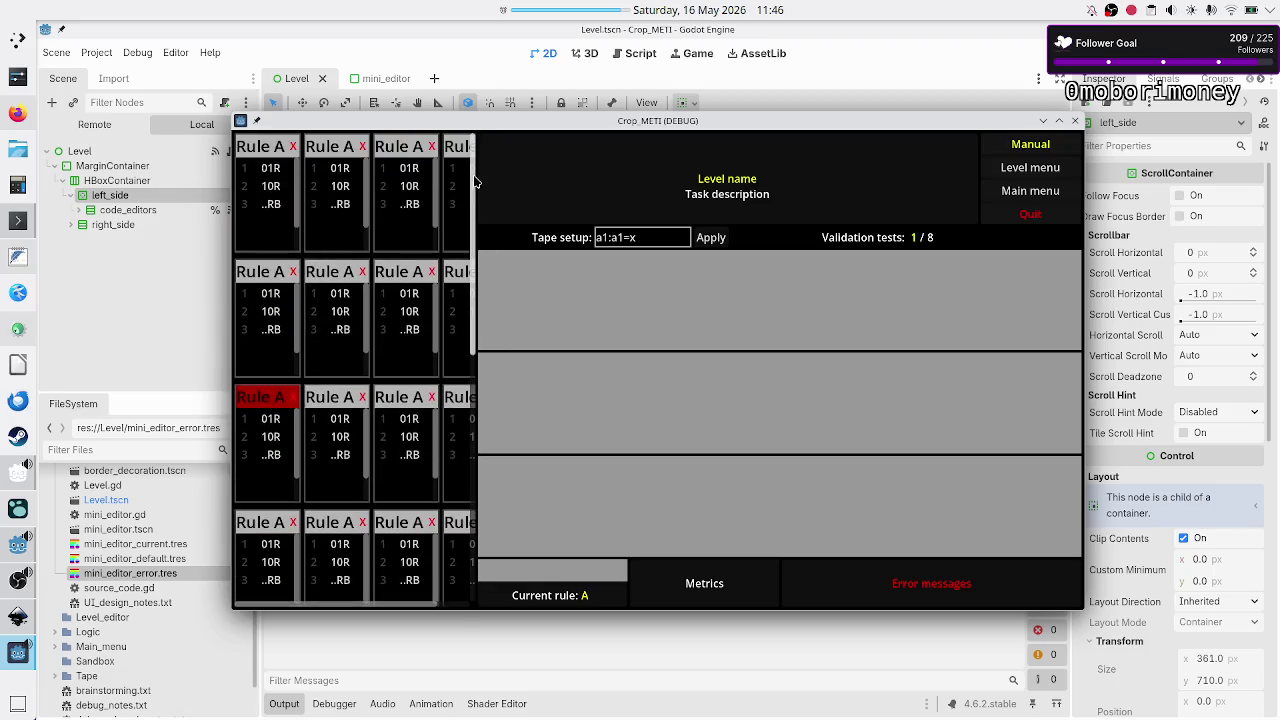
double_click(546, 126)
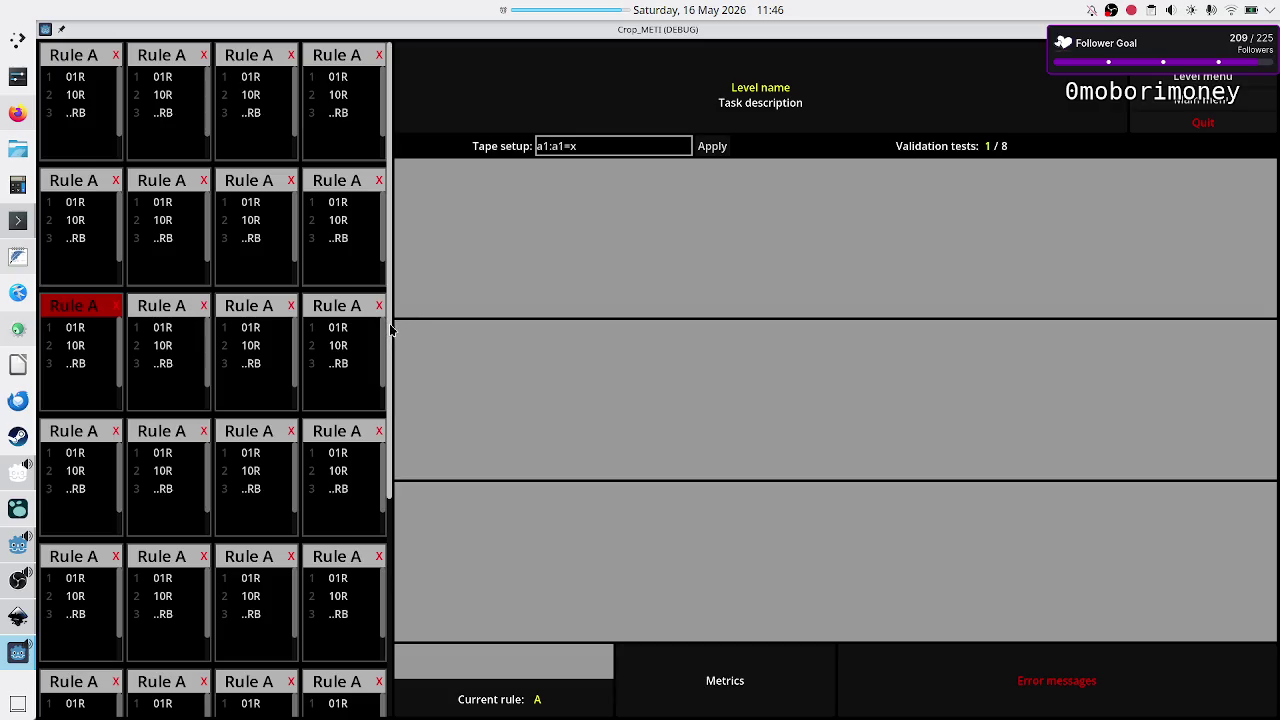
mouse_move(390, 329)
mouse_down()
mouse_move(408, 563)
mouse_move(394, 506)
mouse_move(413, 577)
mouse_up()
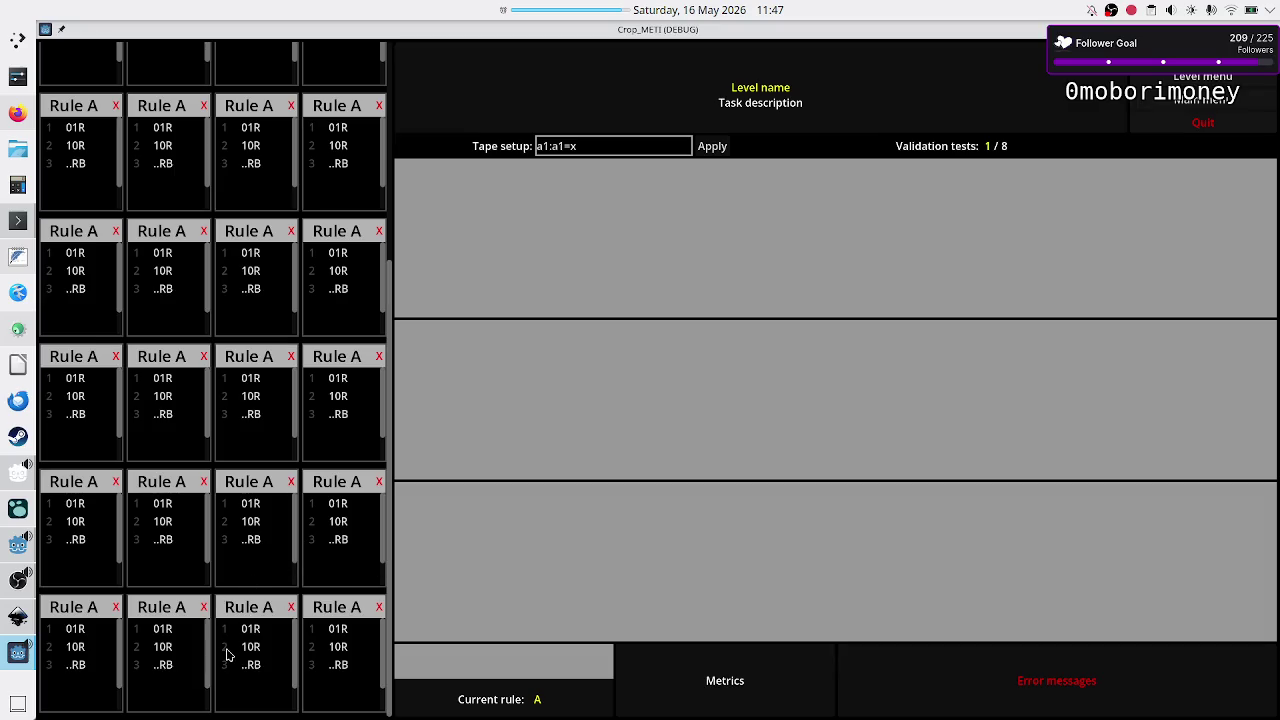
mouse_move(392, 596)
mouse_down()
mouse_move(410, 382)
mouse_move(394, 420)
mouse_move(396, 285)
mouse_up()
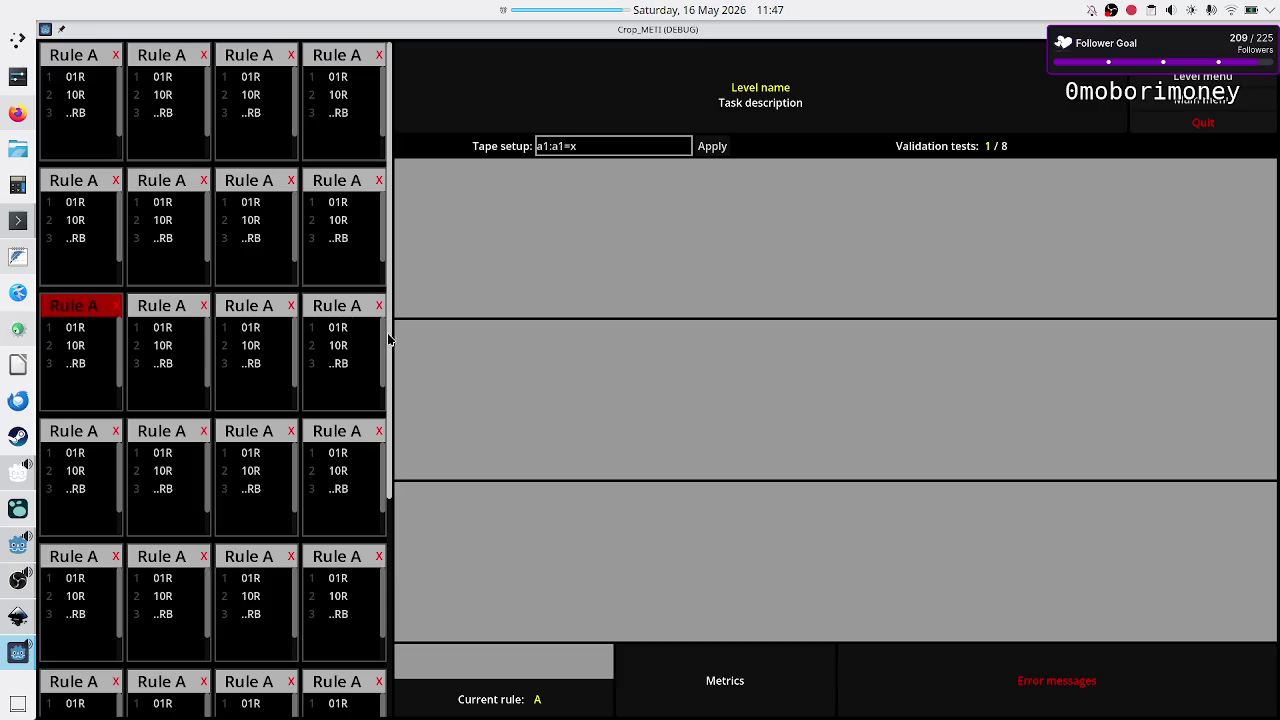
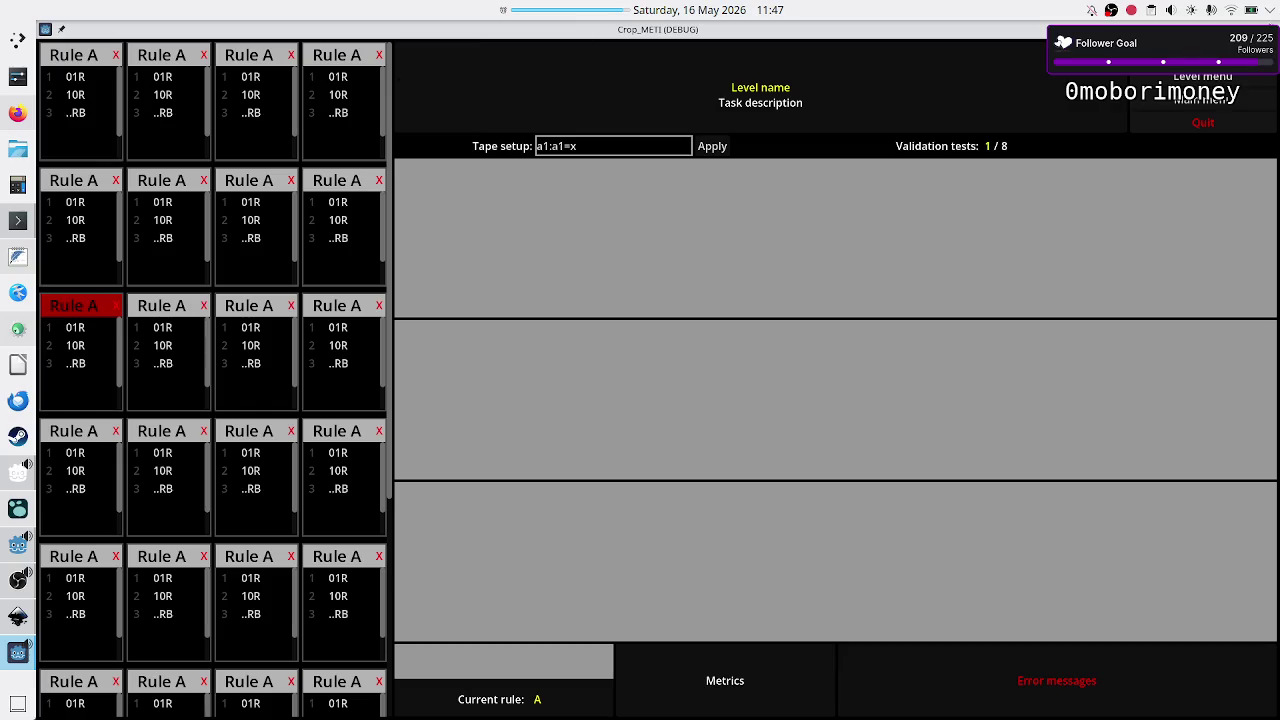
- Stop the game, collapse left_side, and expand its Theme Overrides > Styles in the Inspector
key(alt+F4)
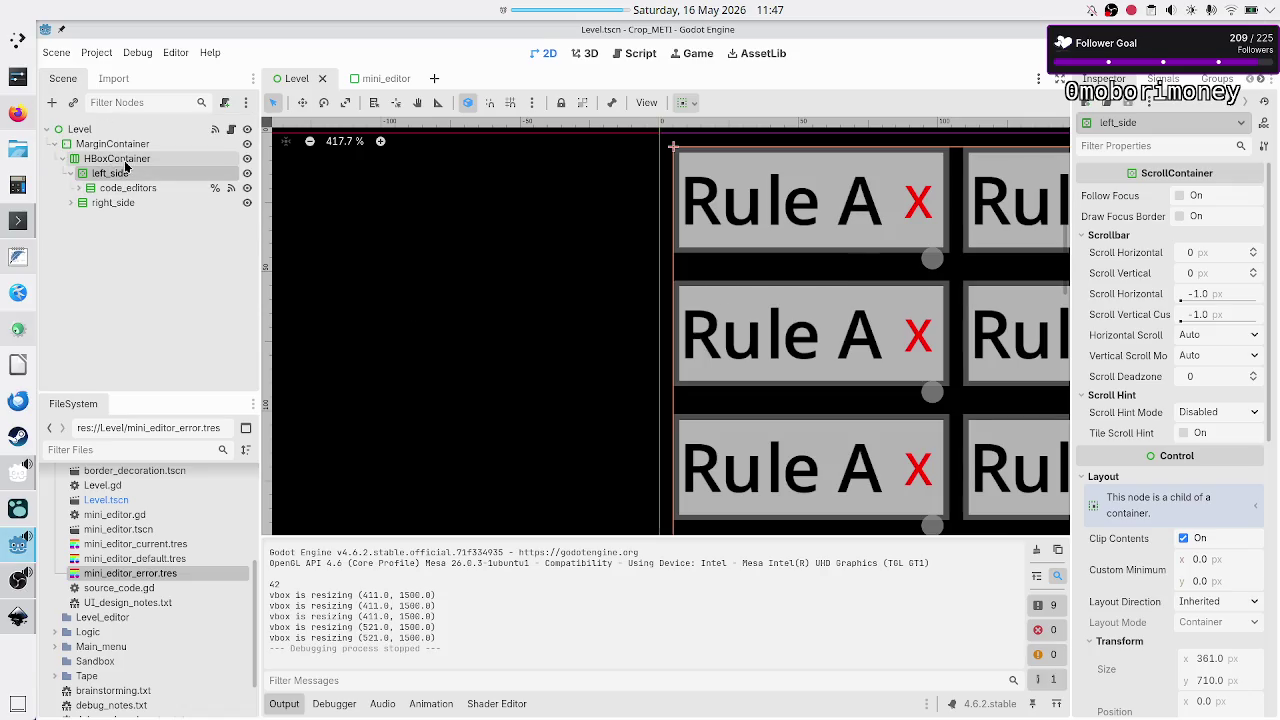
click(70, 174)
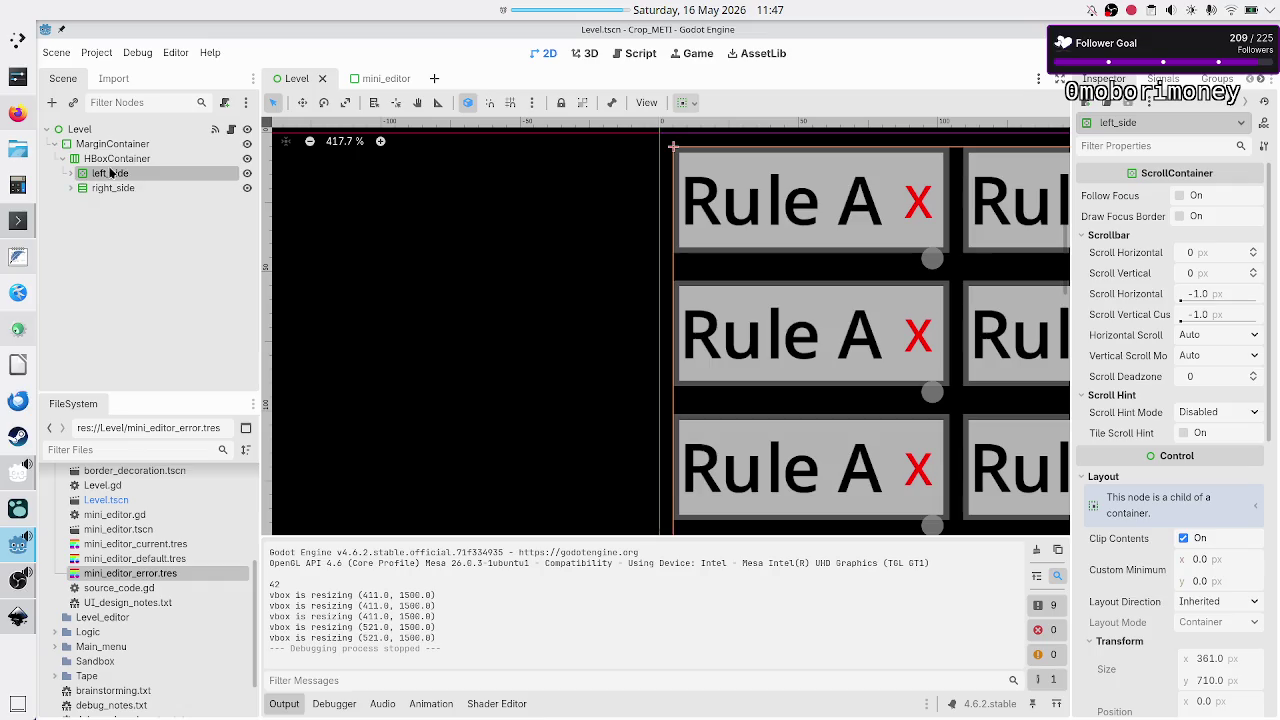
scroll(1145, 462, down, 5)
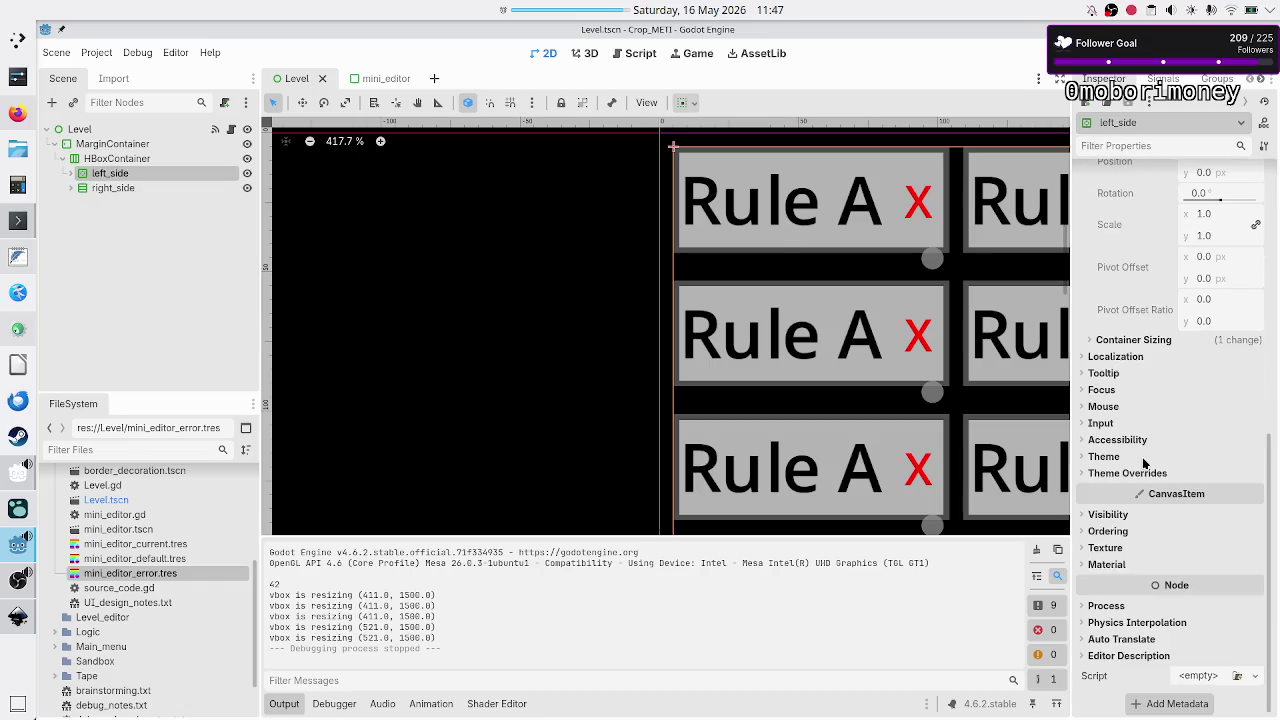
click(1140, 473)
click(1110, 540)
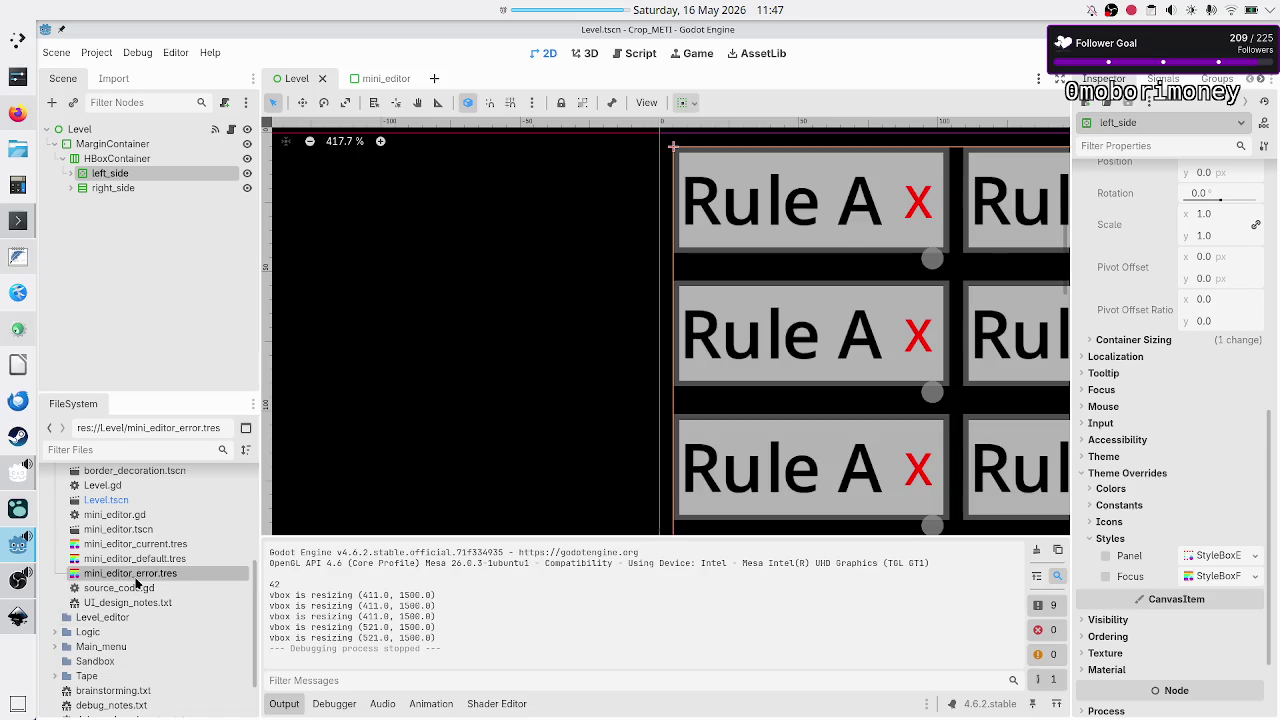
- Select border_decoration.tres in FileSystem and open the Panel style override options
scroll(137, 573, up, 2)
scroll(137, 575, up, 2)
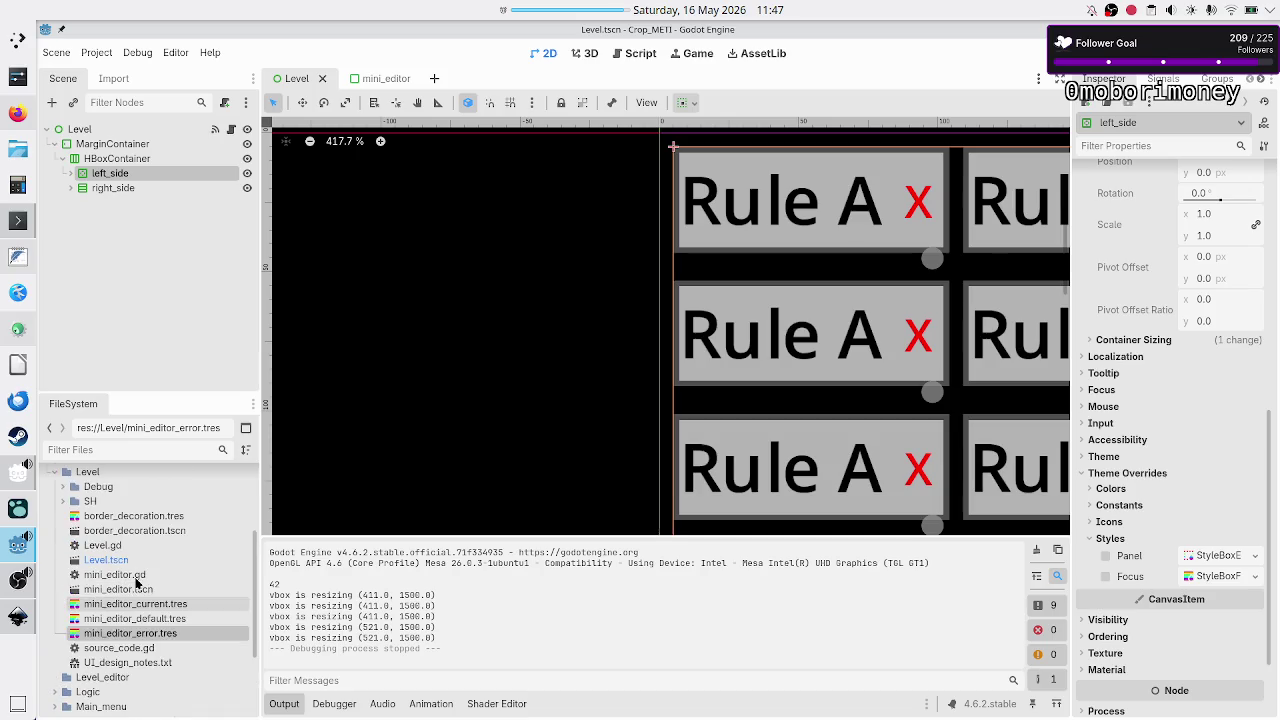
click(146, 515)
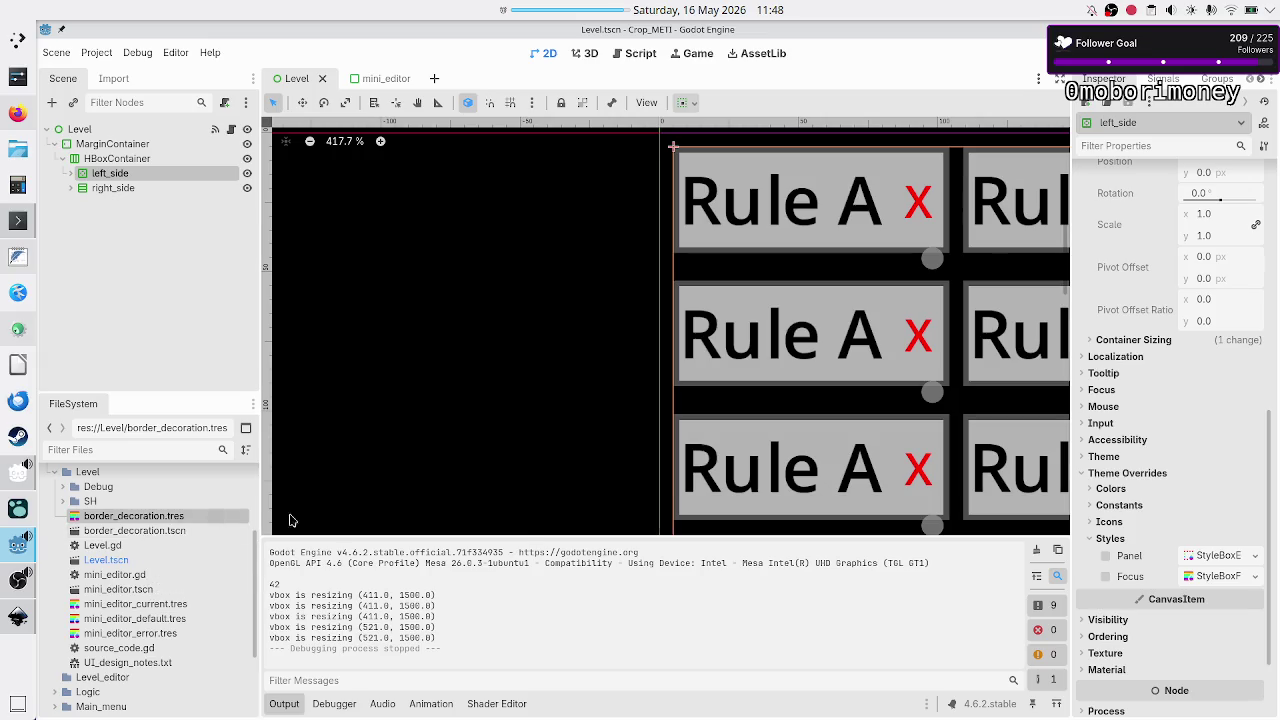
click(1255, 556)
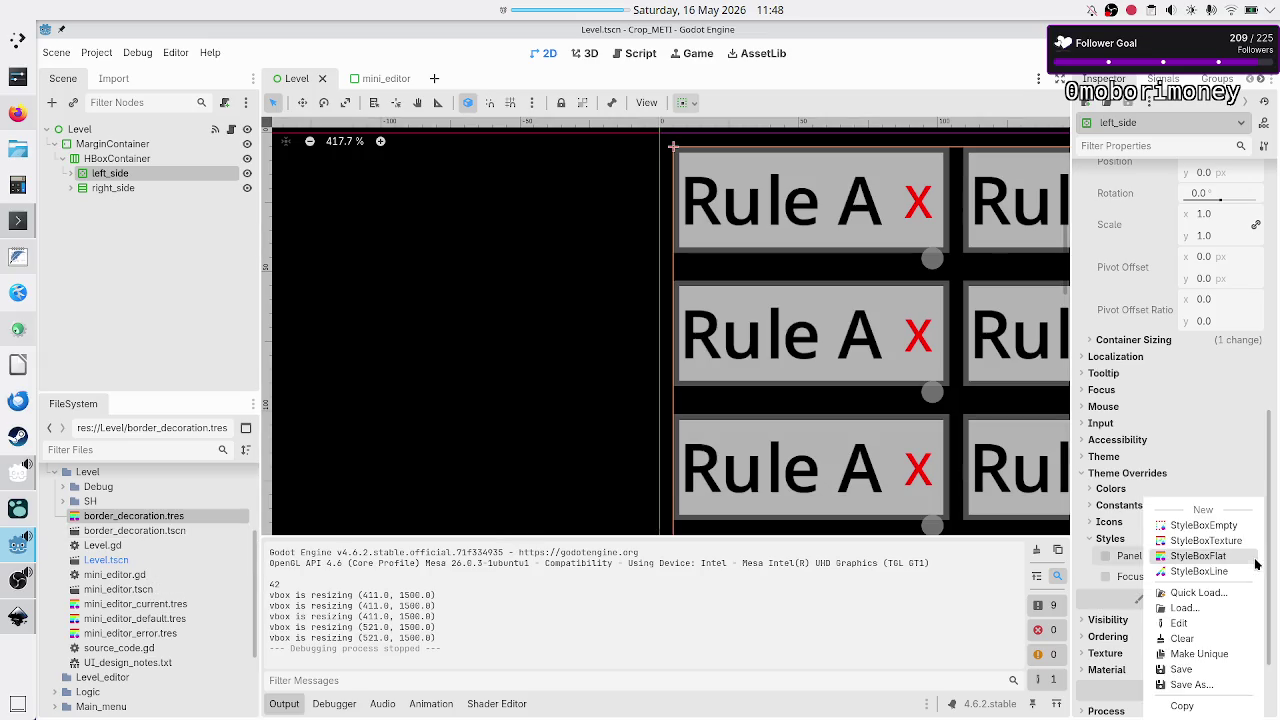
- Quick-load border_decoration.tres as left_side's Panel style and expand it
click(1196, 593)
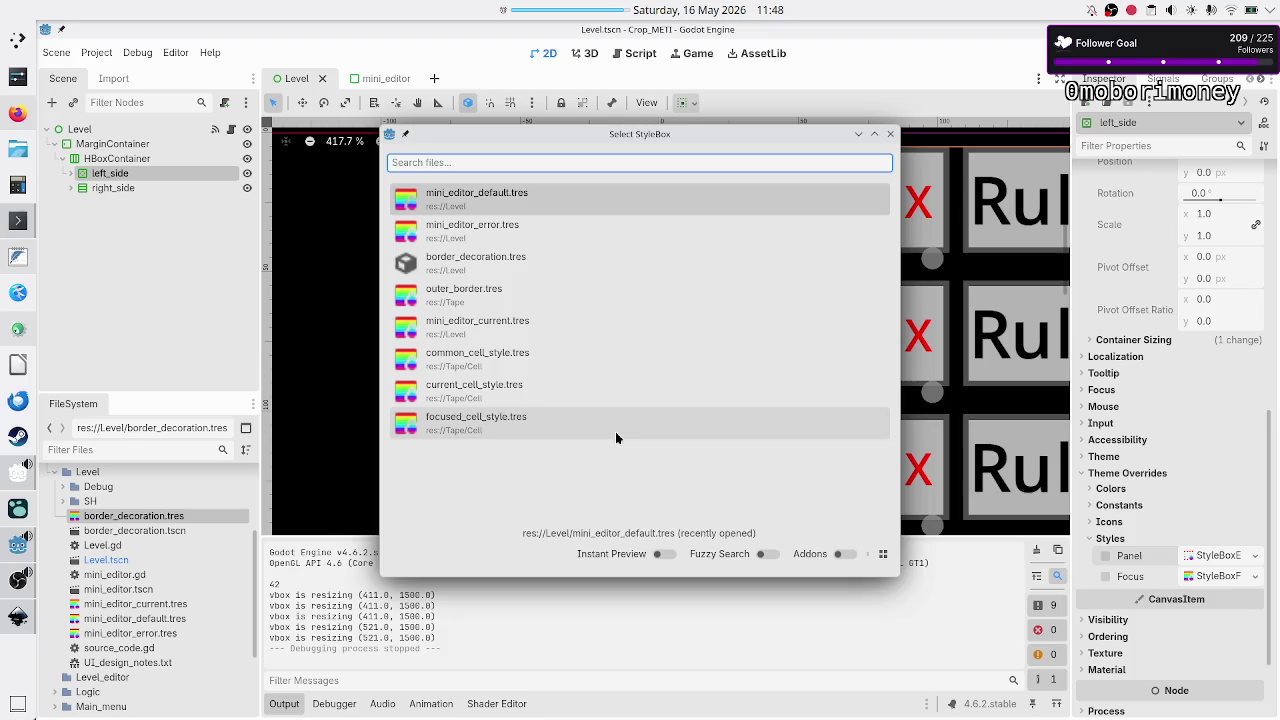
click(521, 272)
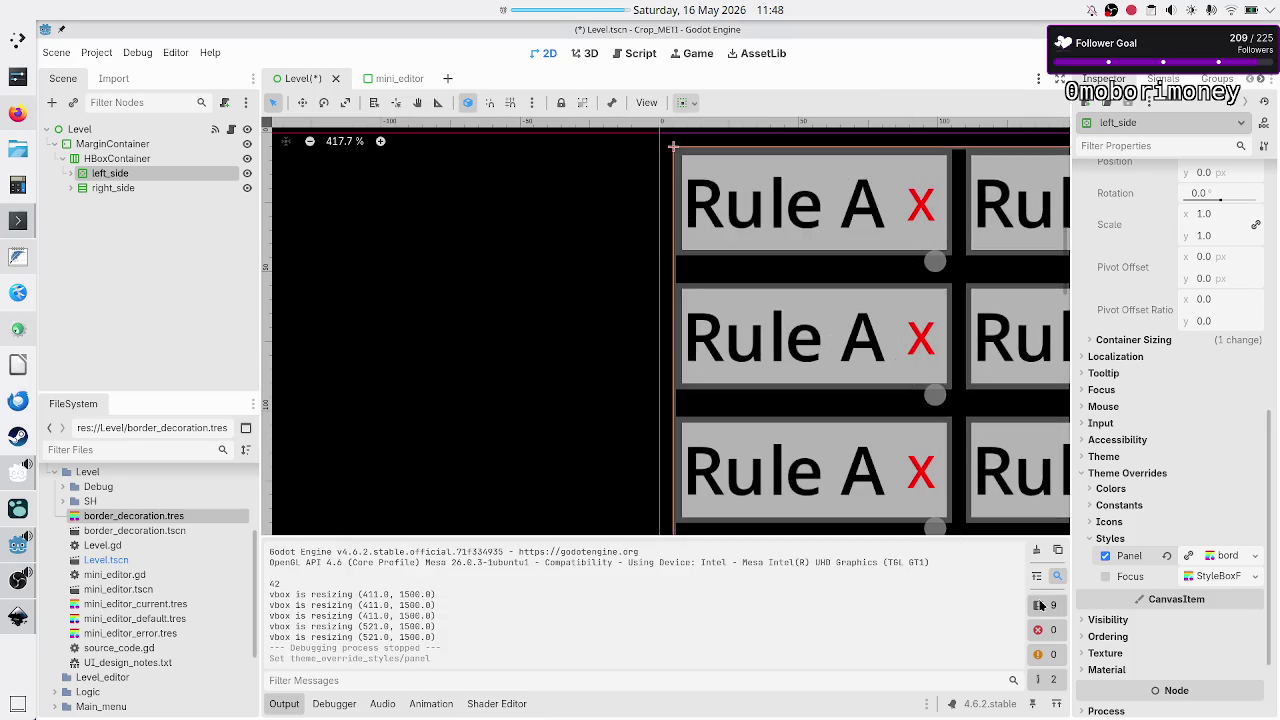
click(1230, 555)
- Review the style's border settings, then save the scene and run the game
scroll(1164, 628, down, 3)
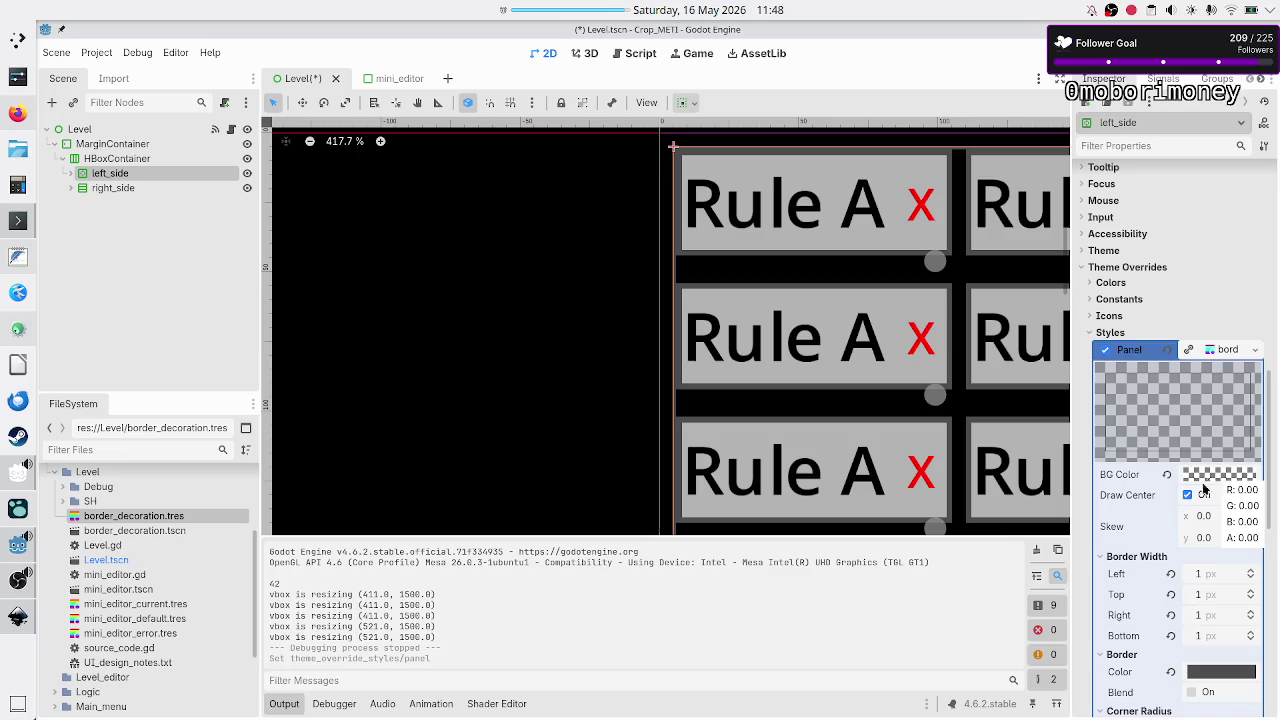
scroll(1210, 470, down, 3)
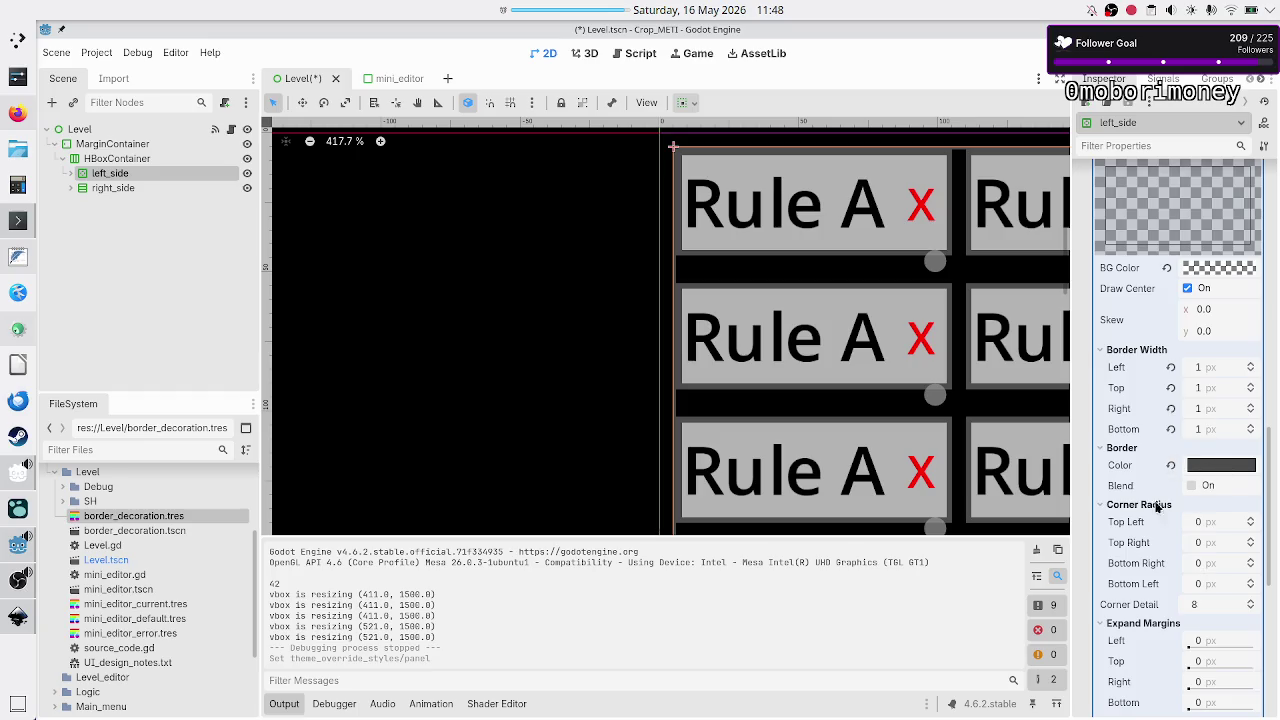
scroll(1135, 508, down, 5)
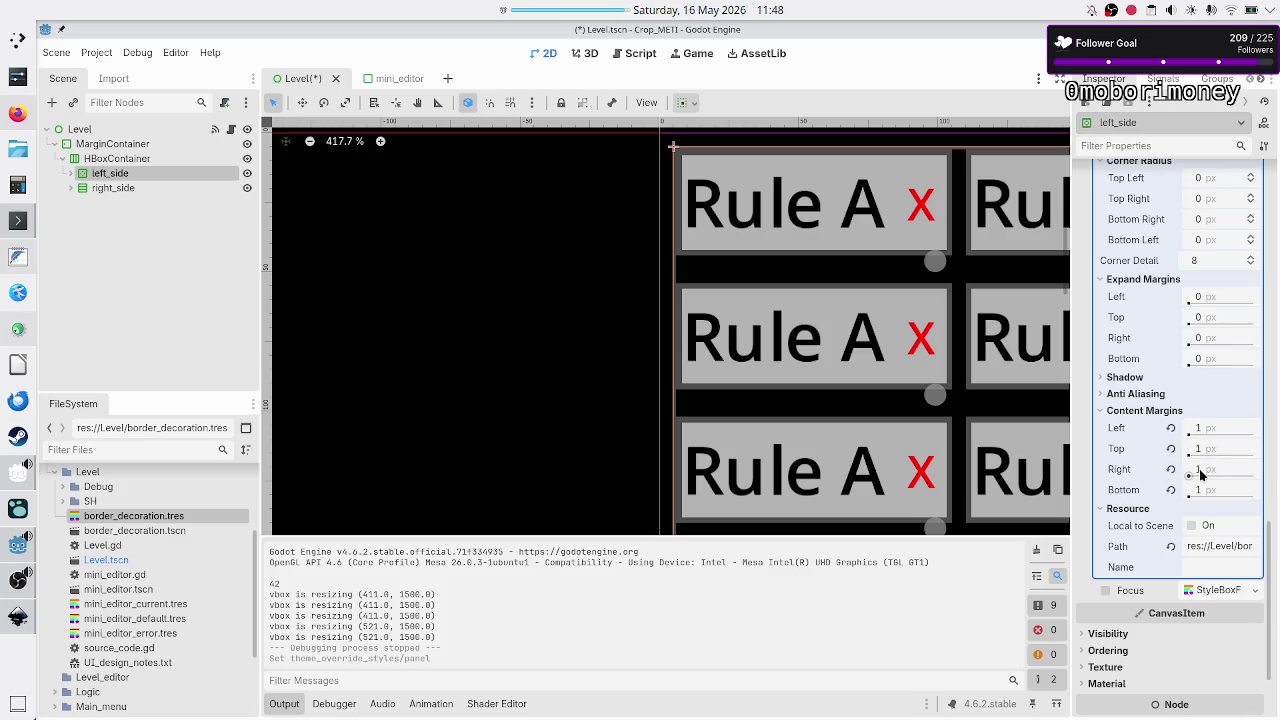
scroll(1140, 427, up, 4)
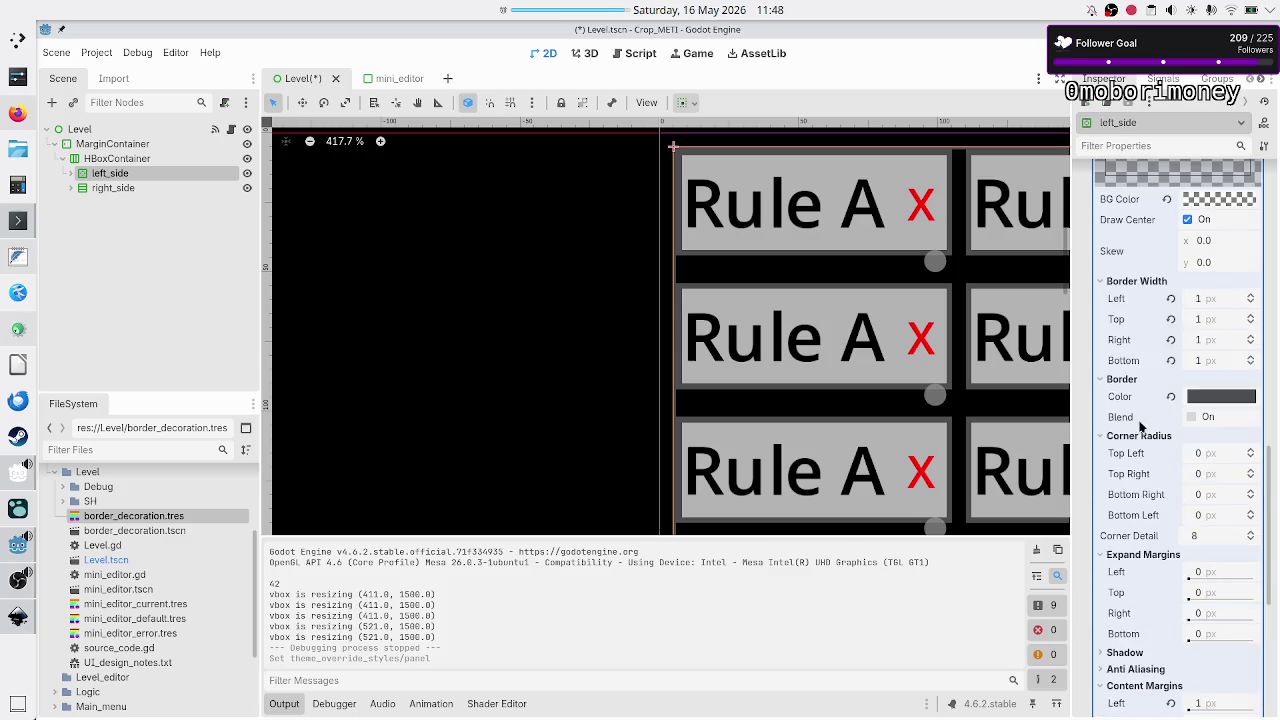
key(F6)
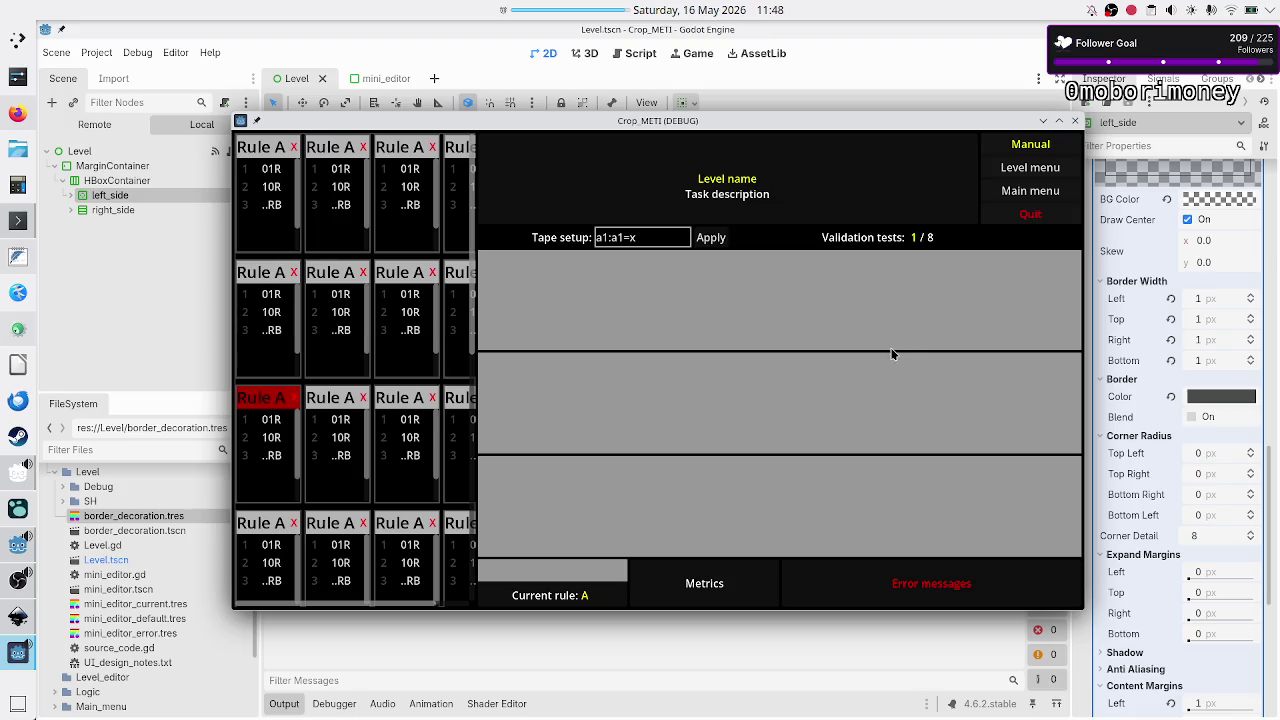
- Maximize the game window to check the bordered rule editors, close it, and switch to Inkscape
double_click(676, 121)
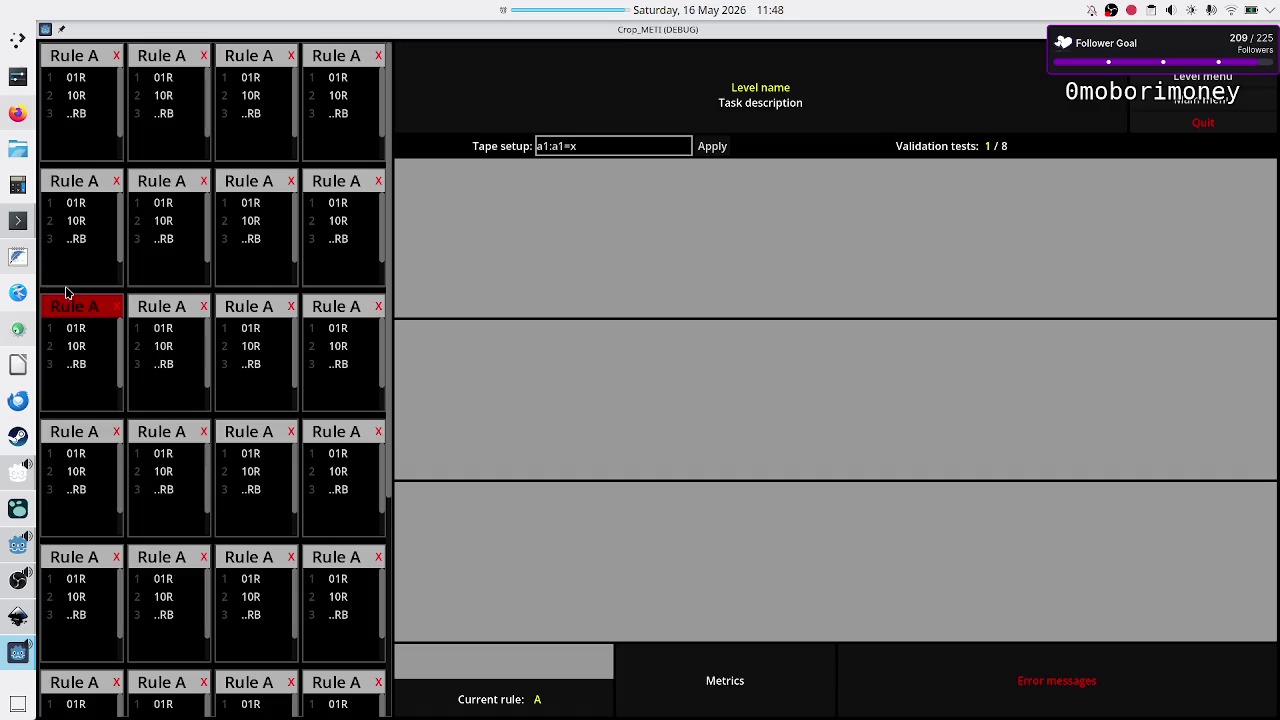
key(alt+F4)
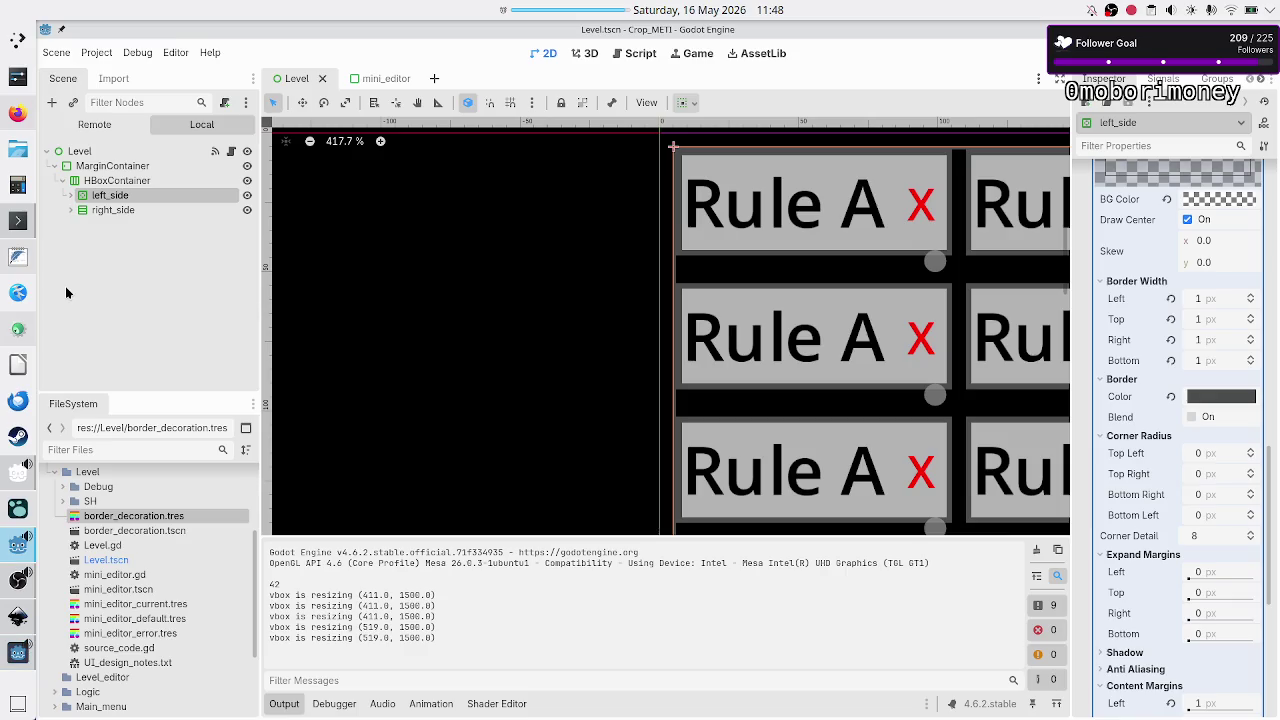
key(alt+Tab)
key(alt+Tab)
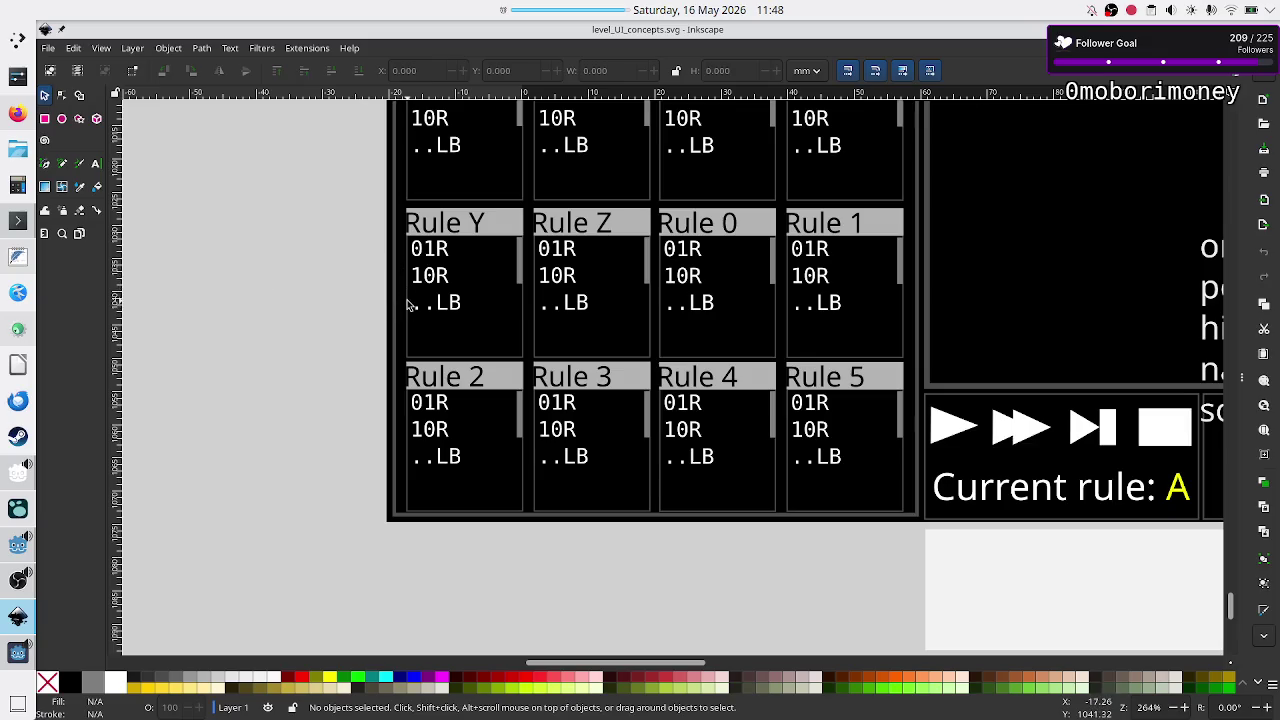
key(alt+Tab)
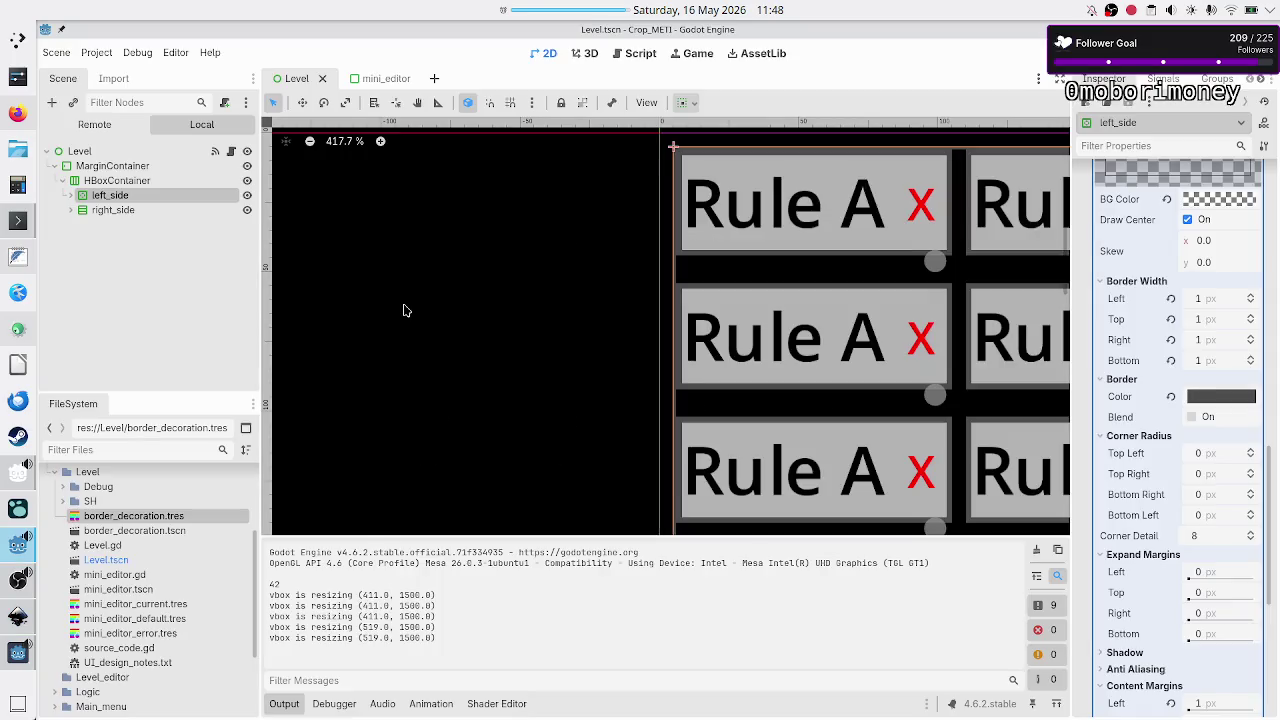
key(alt+Tab)
key(alt+Tab)
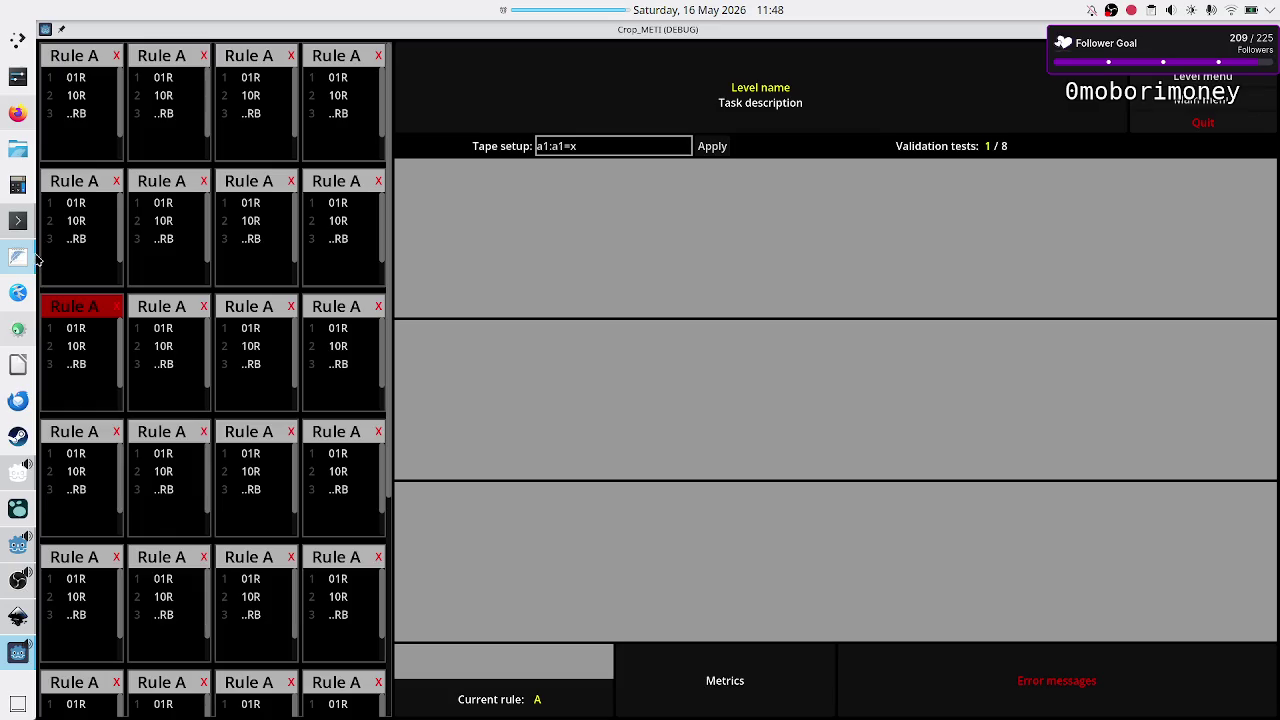
key(alt+Tab)
key(alt+Tab)
key(alt+Tab)
key(alt+Tab)
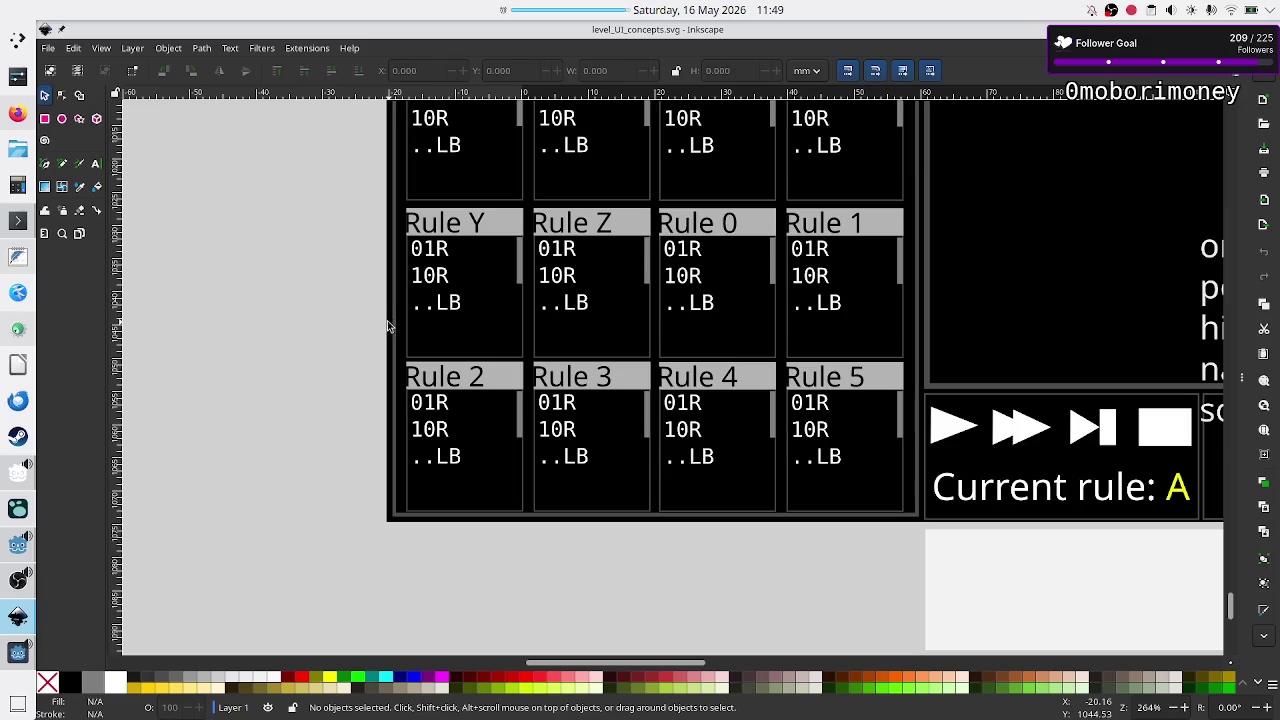
scroll(390, 323, up, 20)
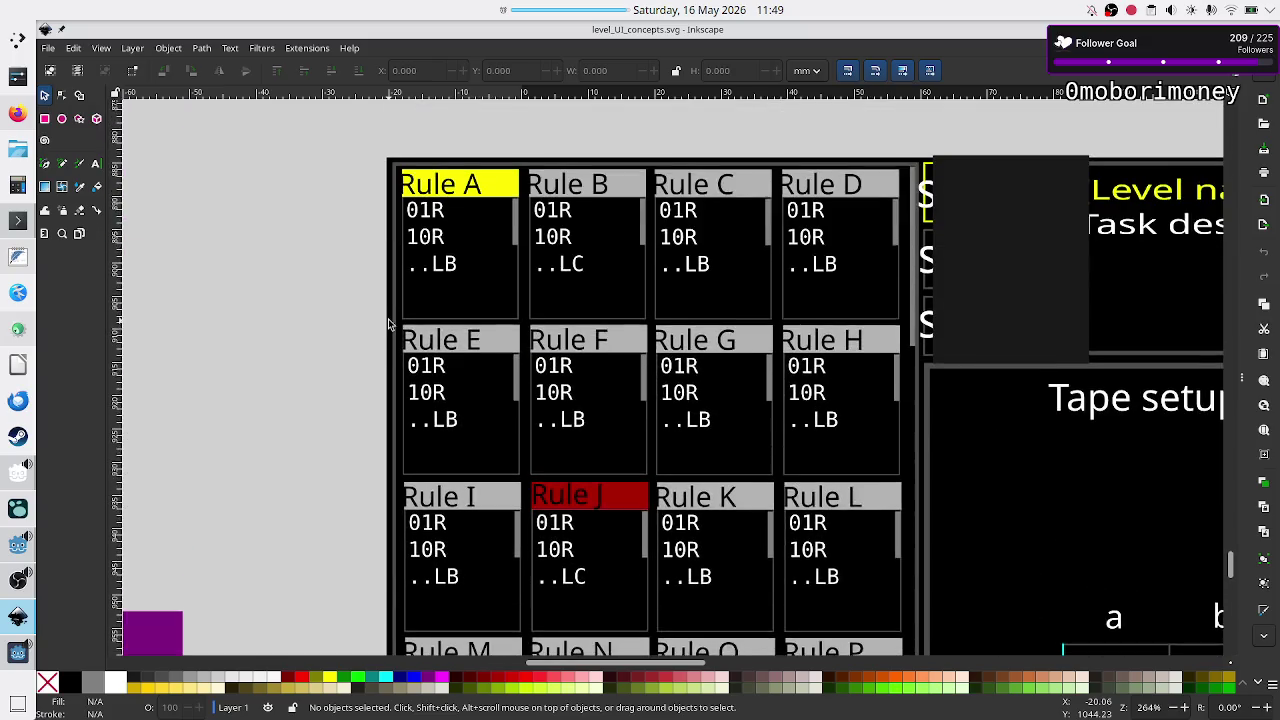
scroll(389, 323, down, 3)
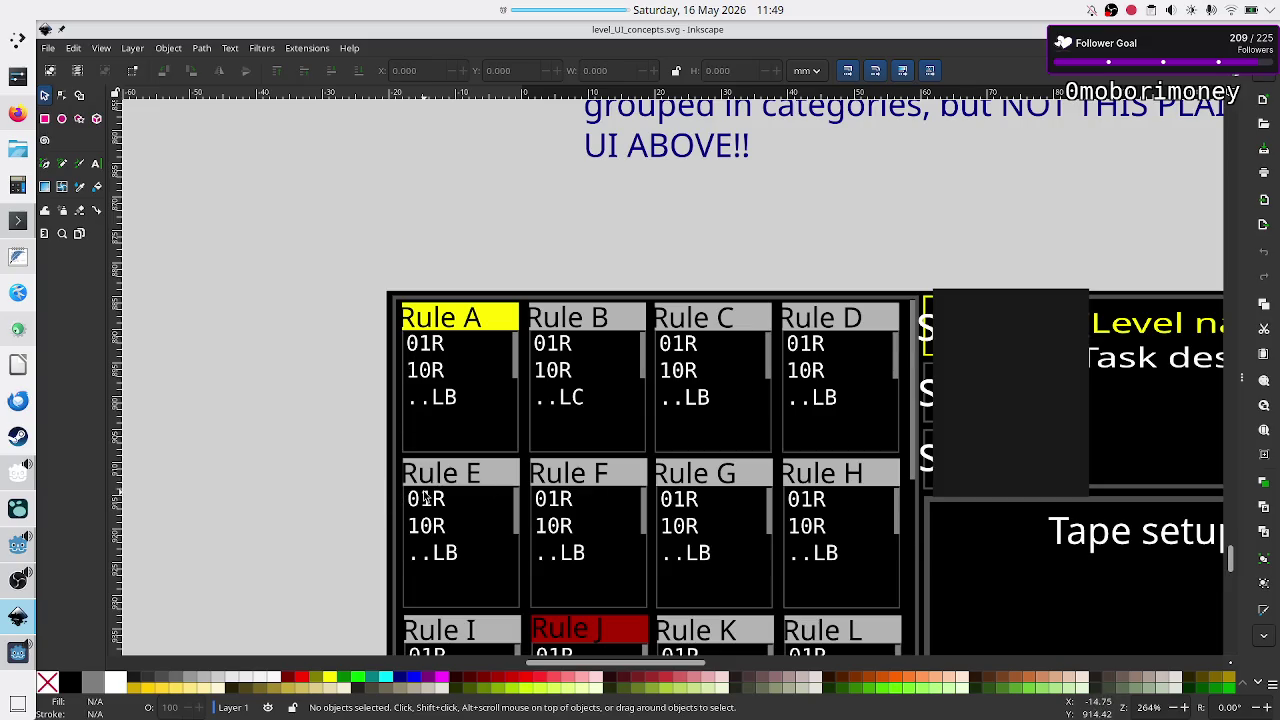
scroll(929, 535, down, 5)
scroll(929, 535, down, 1)
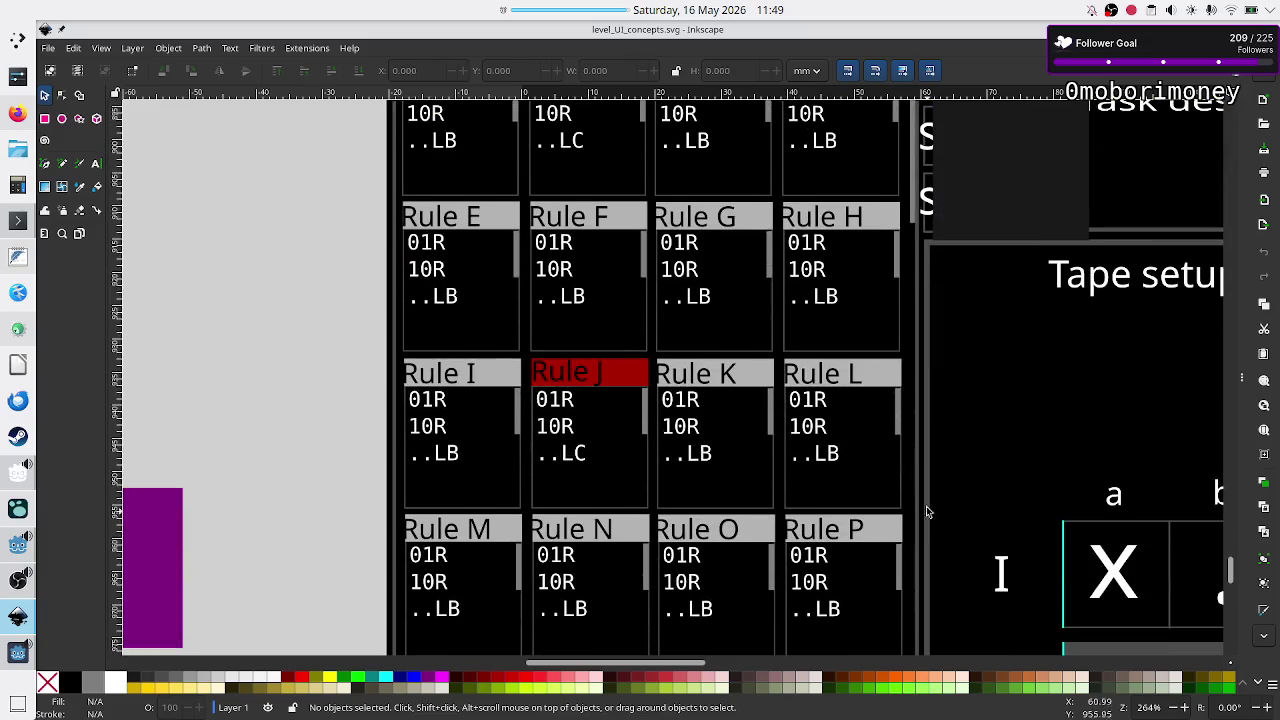
scroll(994, 537, right, 4)
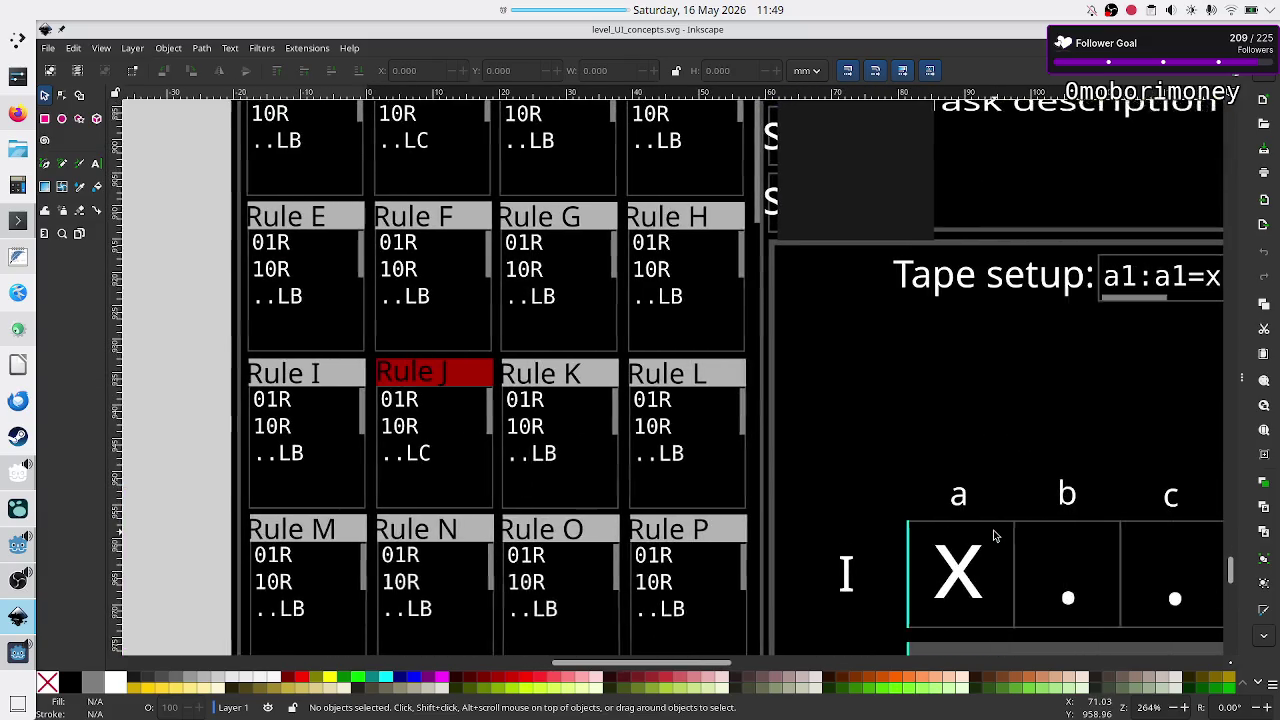
scroll(995, 535, up, 5)
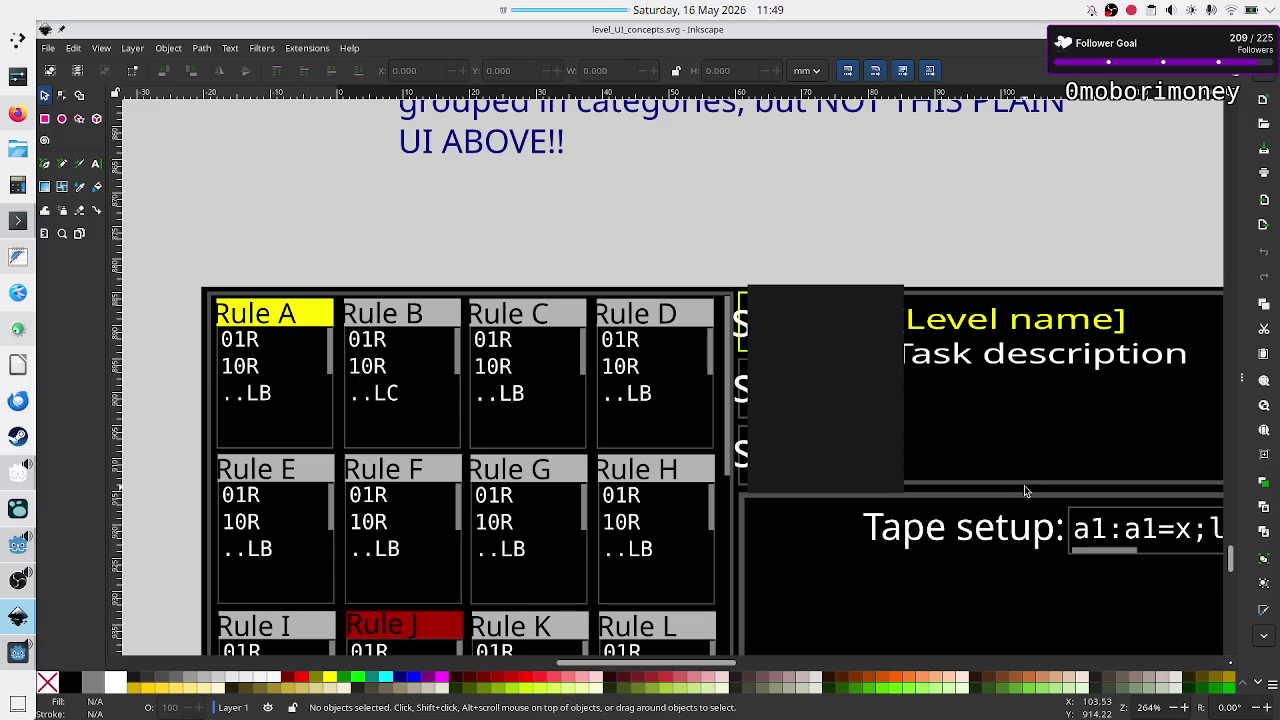
scroll(1024, 490, right, 10)
scroll(1024, 490, right, 5)
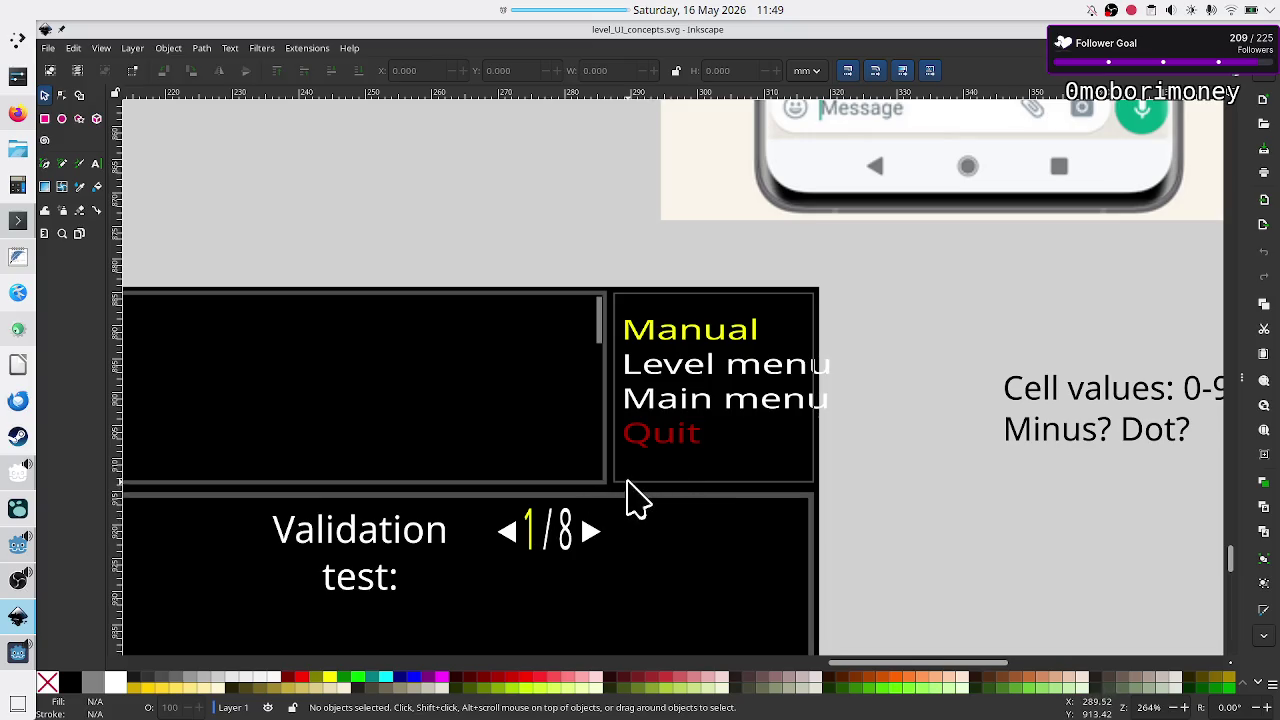
scroll(485, 630, left, 10)
scroll(485, 630, up, 2)
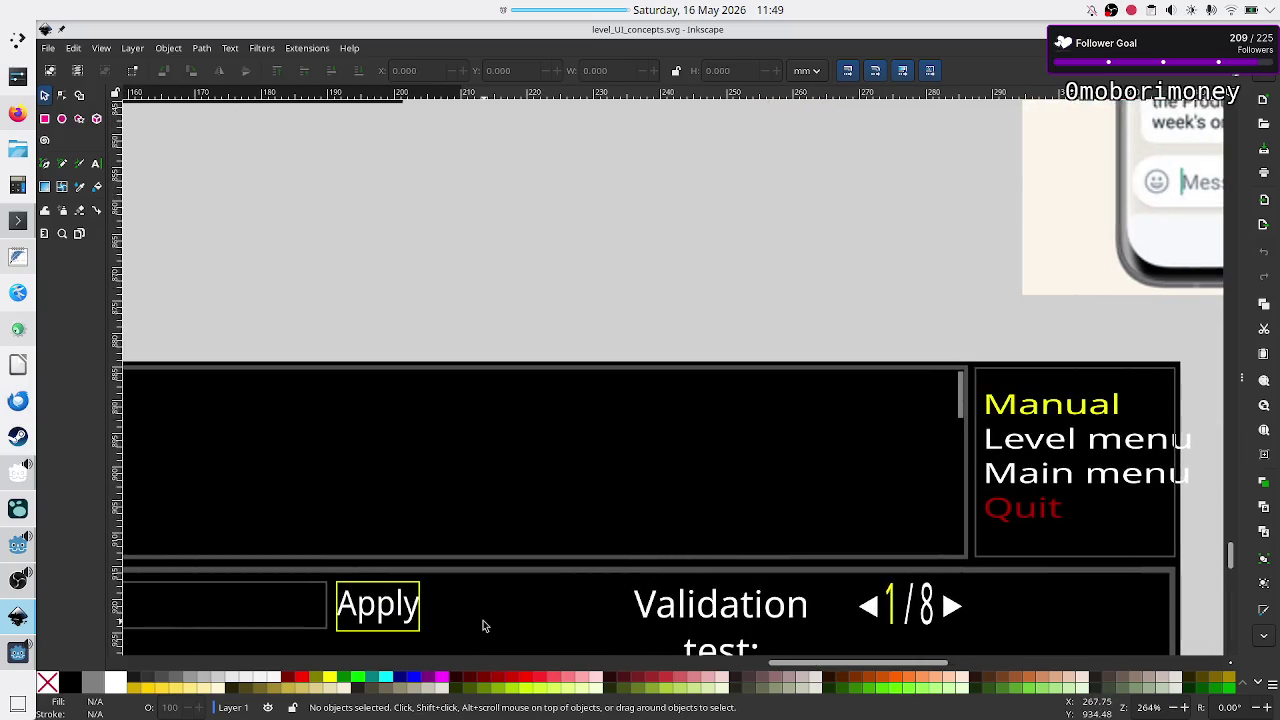
scroll(470, 620, left, 14)
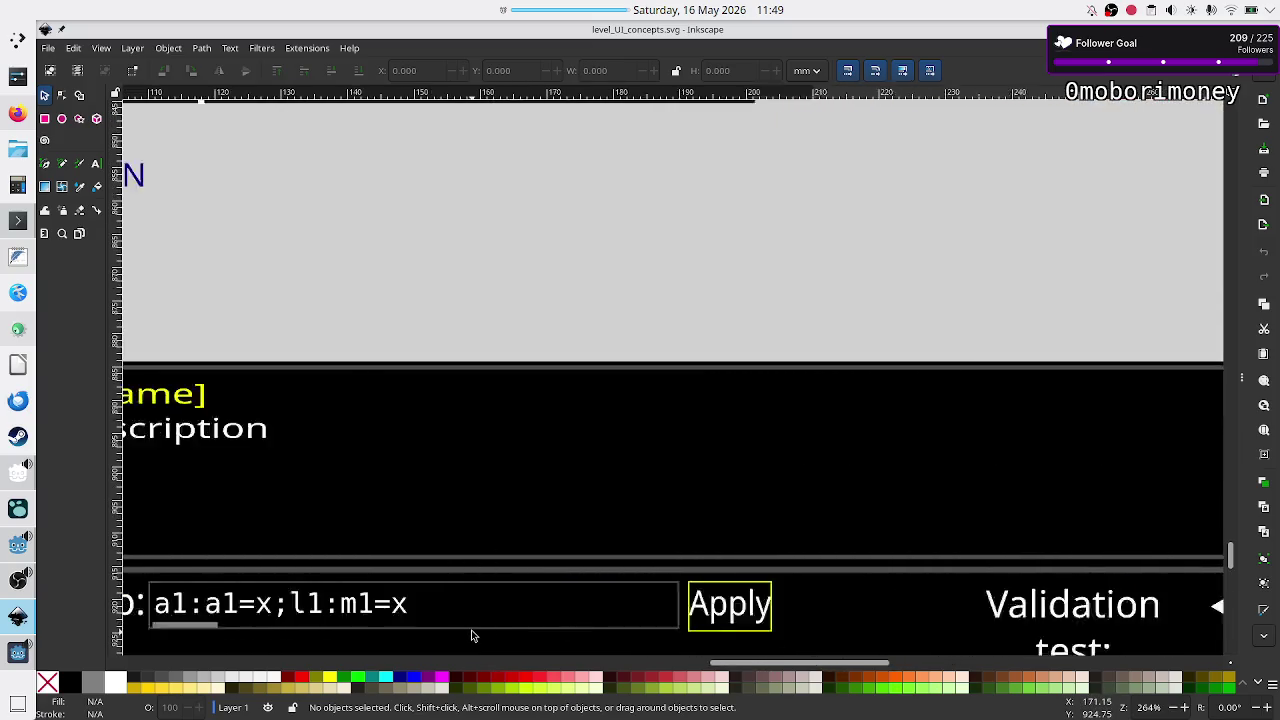
scroll(471, 634, left, 7)
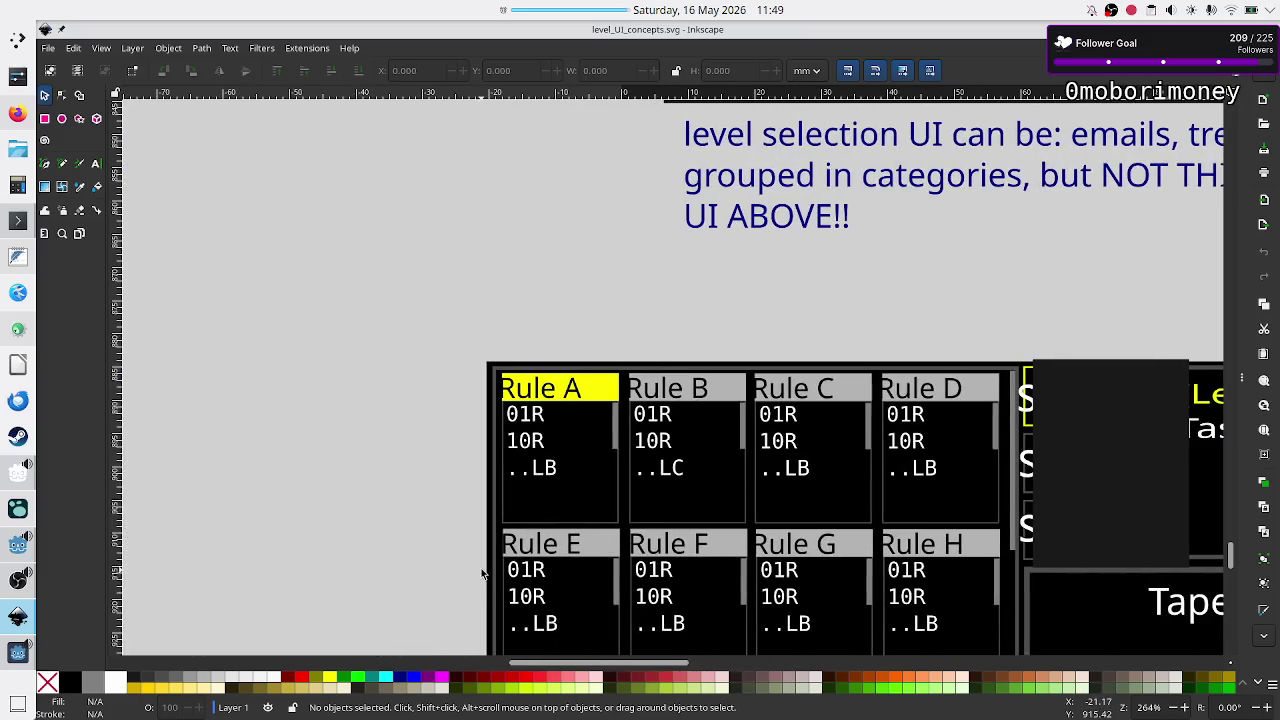
scroll(650, 588, down, 3)
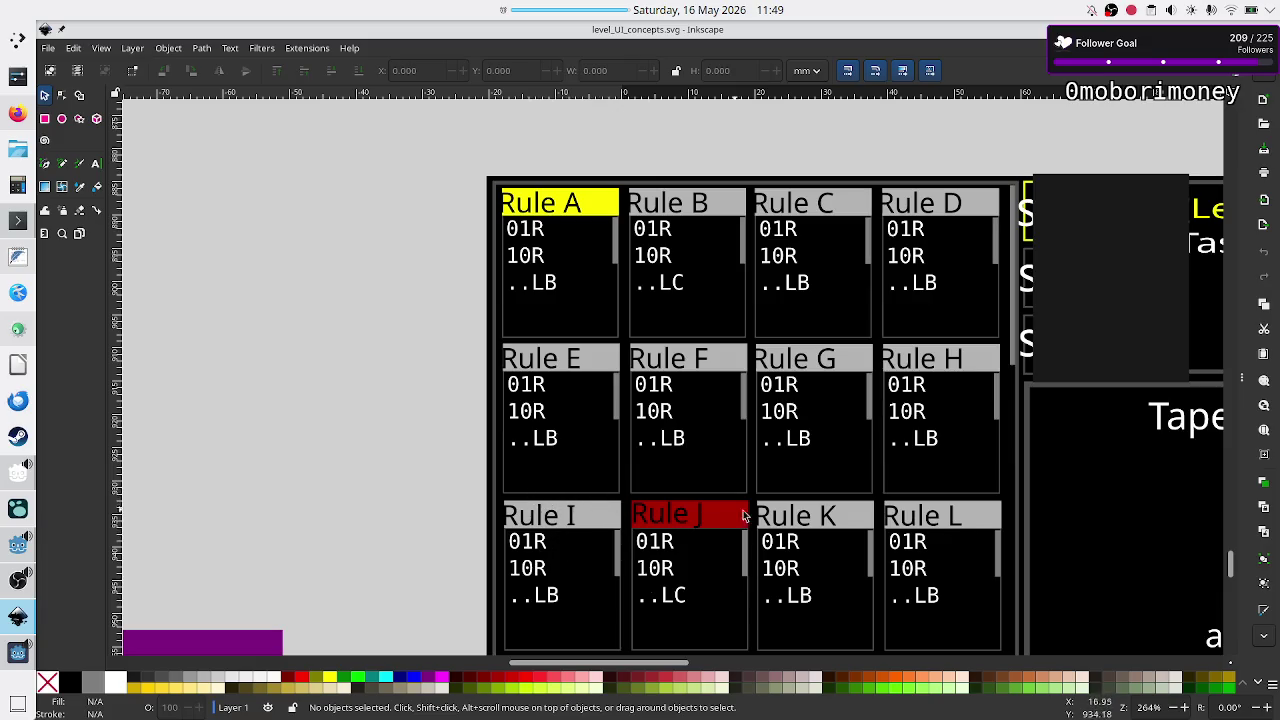
scroll(978, 541, down, 15)
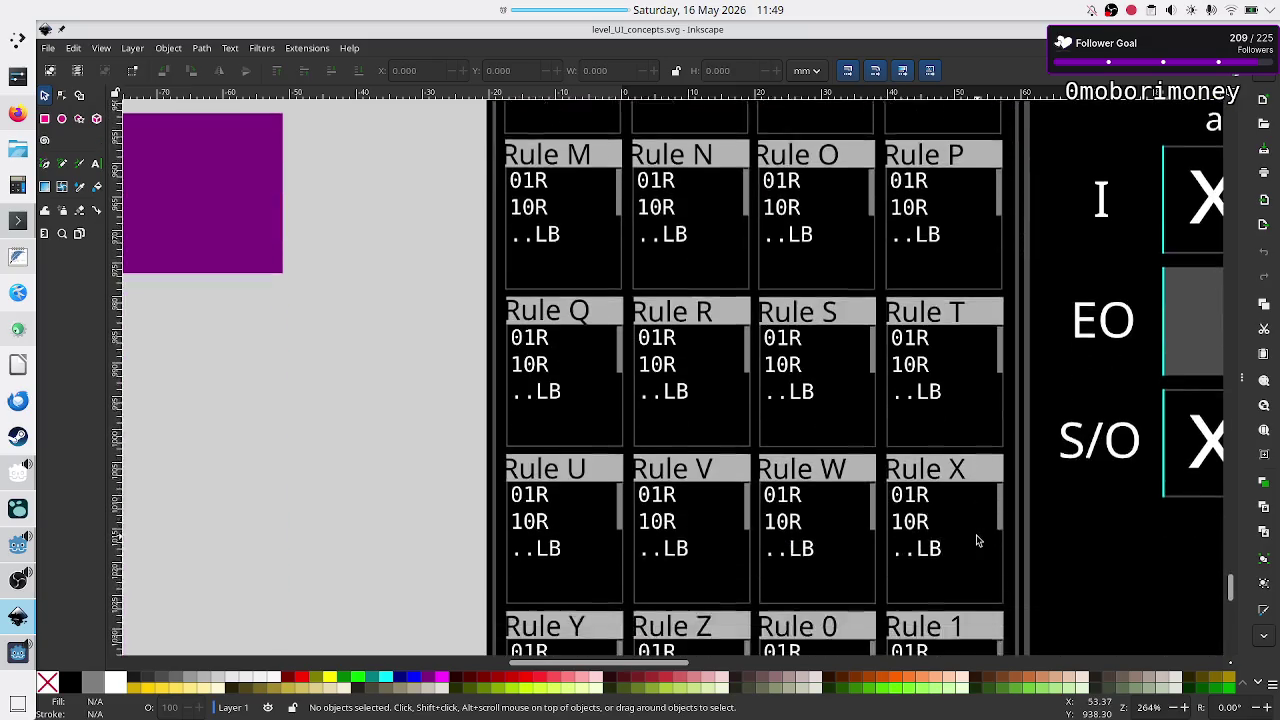
scroll(978, 541, right, 1)
scroll(977, 536, right, 7)
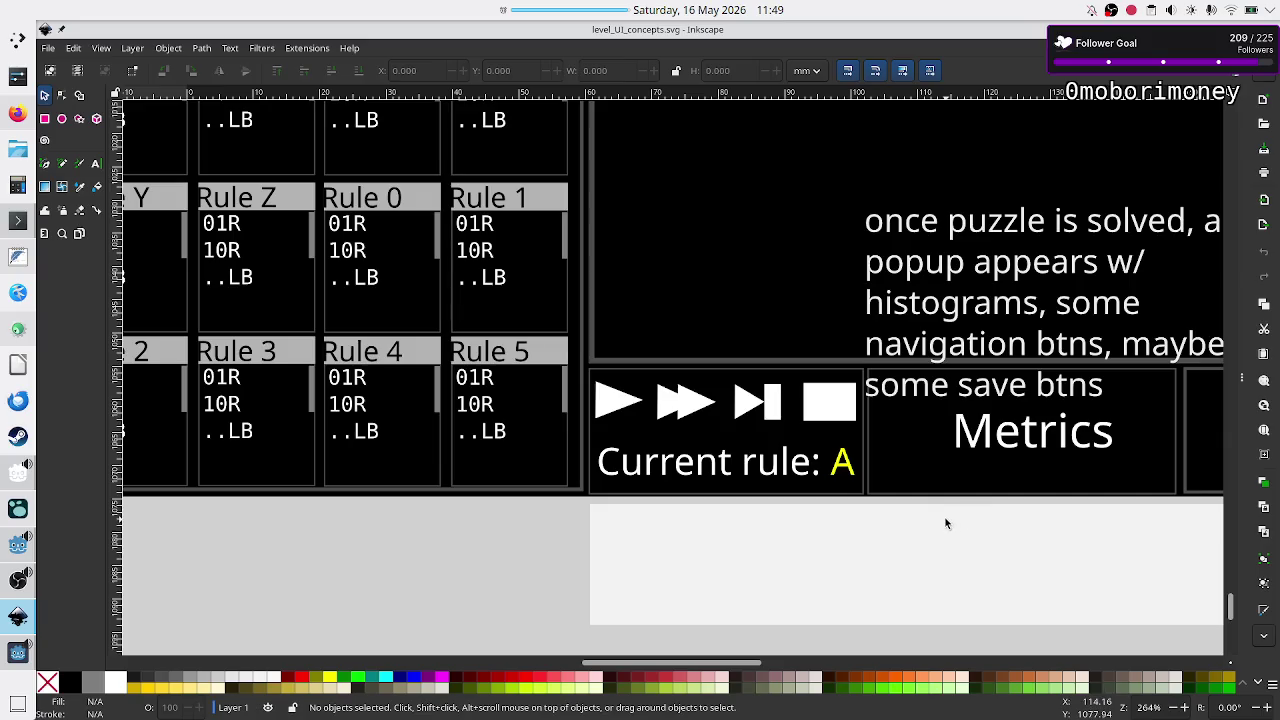
scroll(945, 522, right, 13)
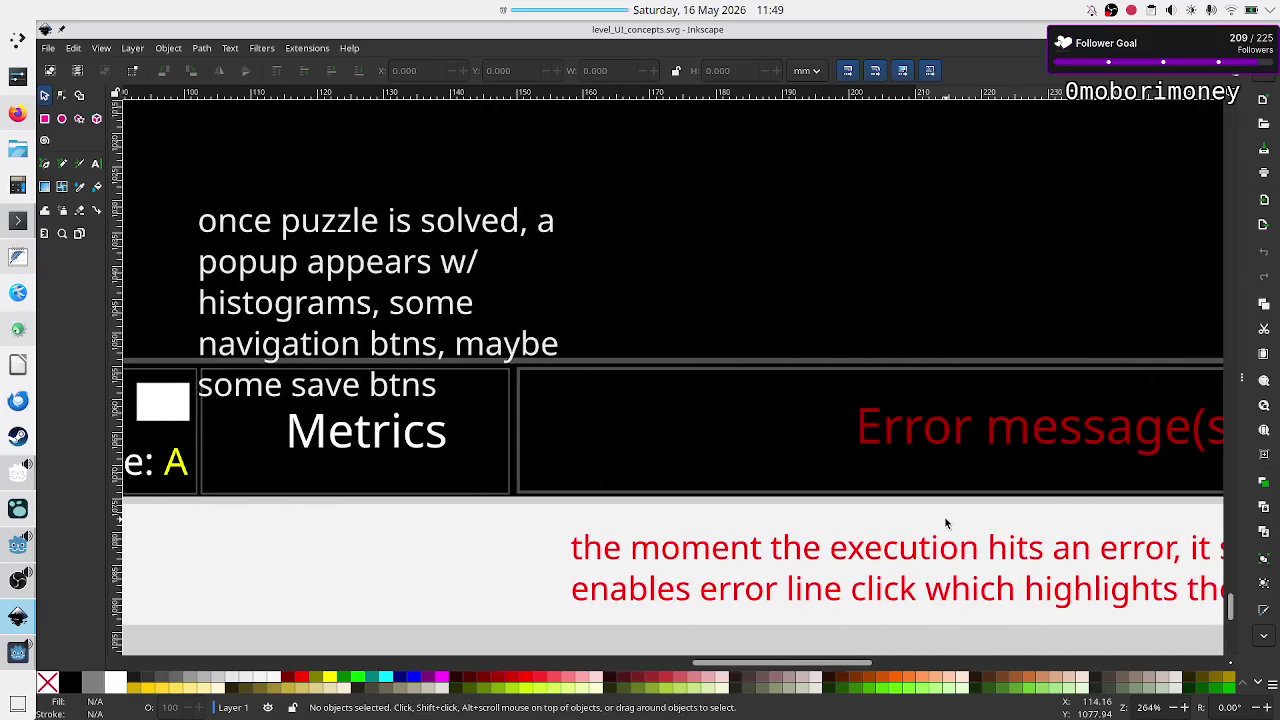
scroll(944, 516, up, 4)
scroll(944, 516, left, 3)
scroll(944, 518, right, 14)
scroll(946, 522, right, 1)
right_click(946, 522)
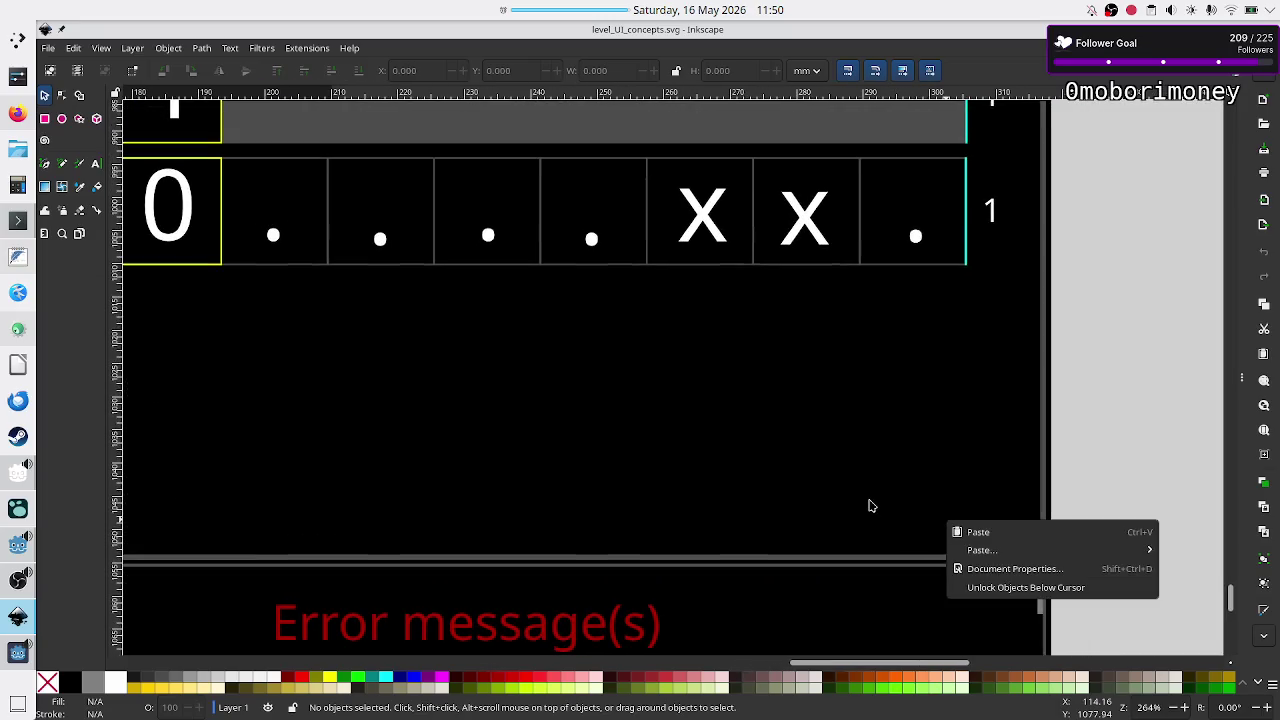
- Pan over the mockup's Tape setup and Validation test areas, then switch to the Crop_METI debug game
click(776, 483)
scroll(776, 483, down, 4)
scroll(776, 483, up, 9)
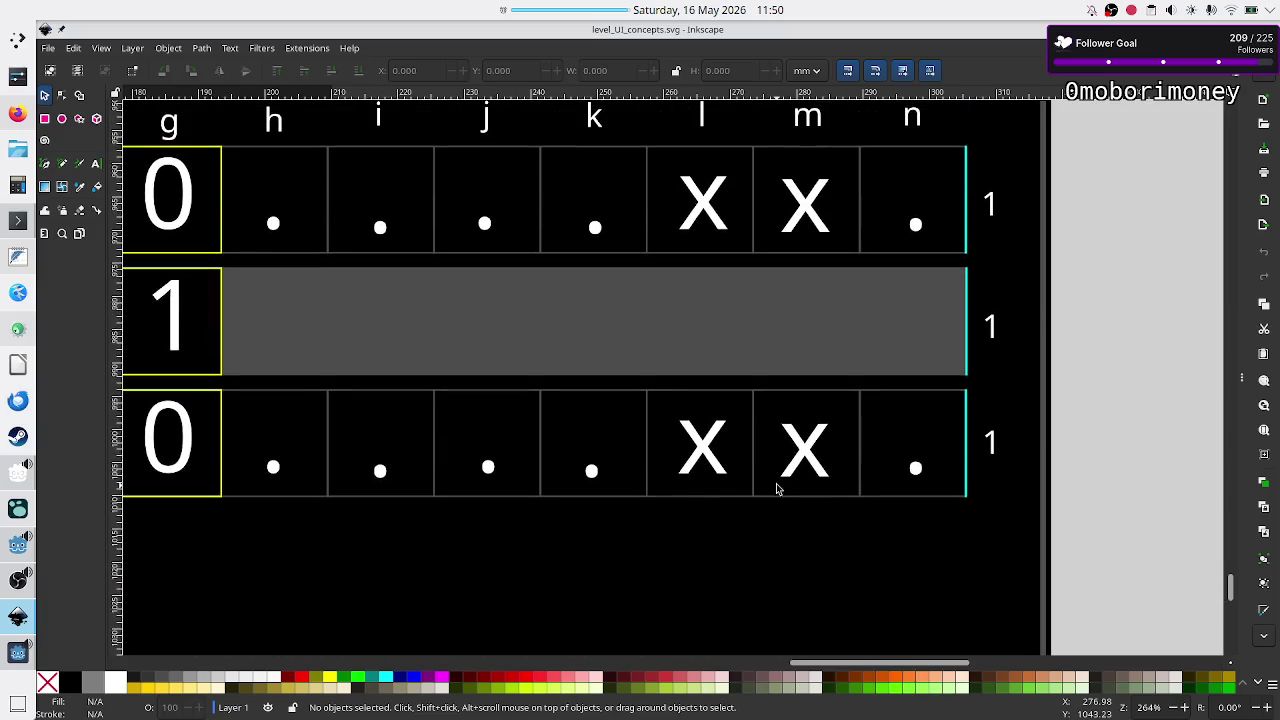
scroll(800, 497, left, 5)
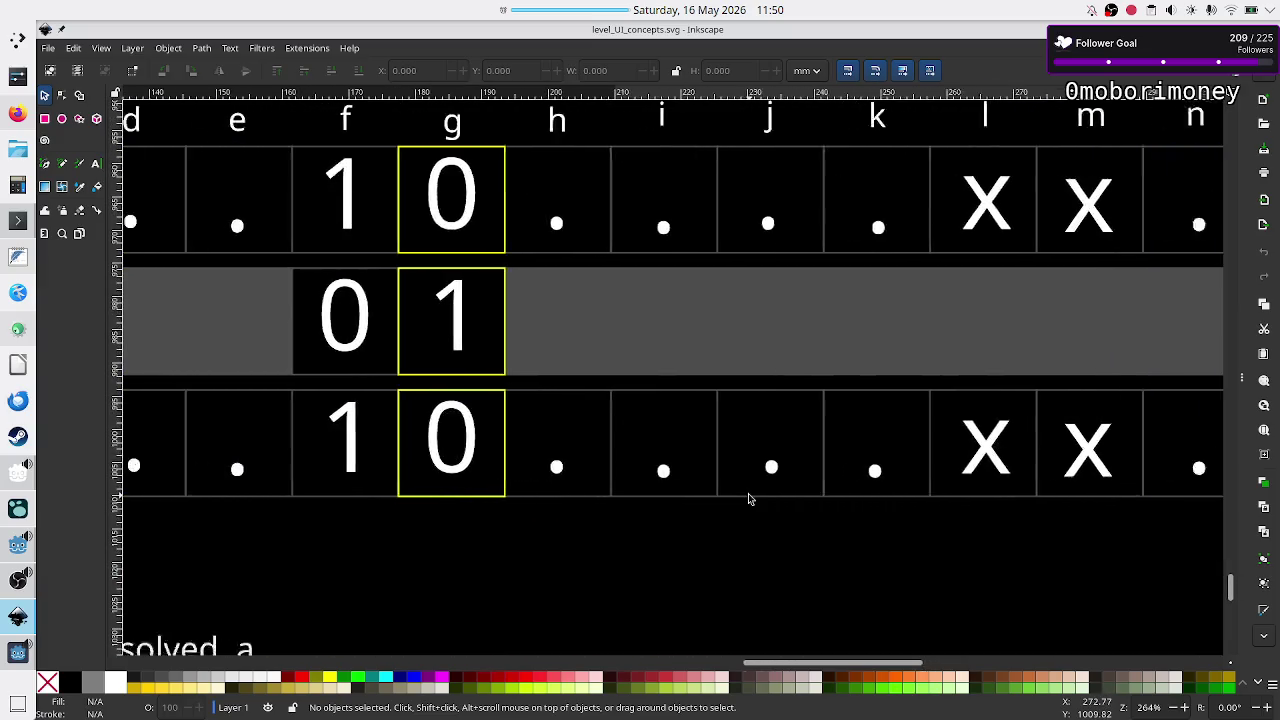
scroll(748, 497, left, 12)
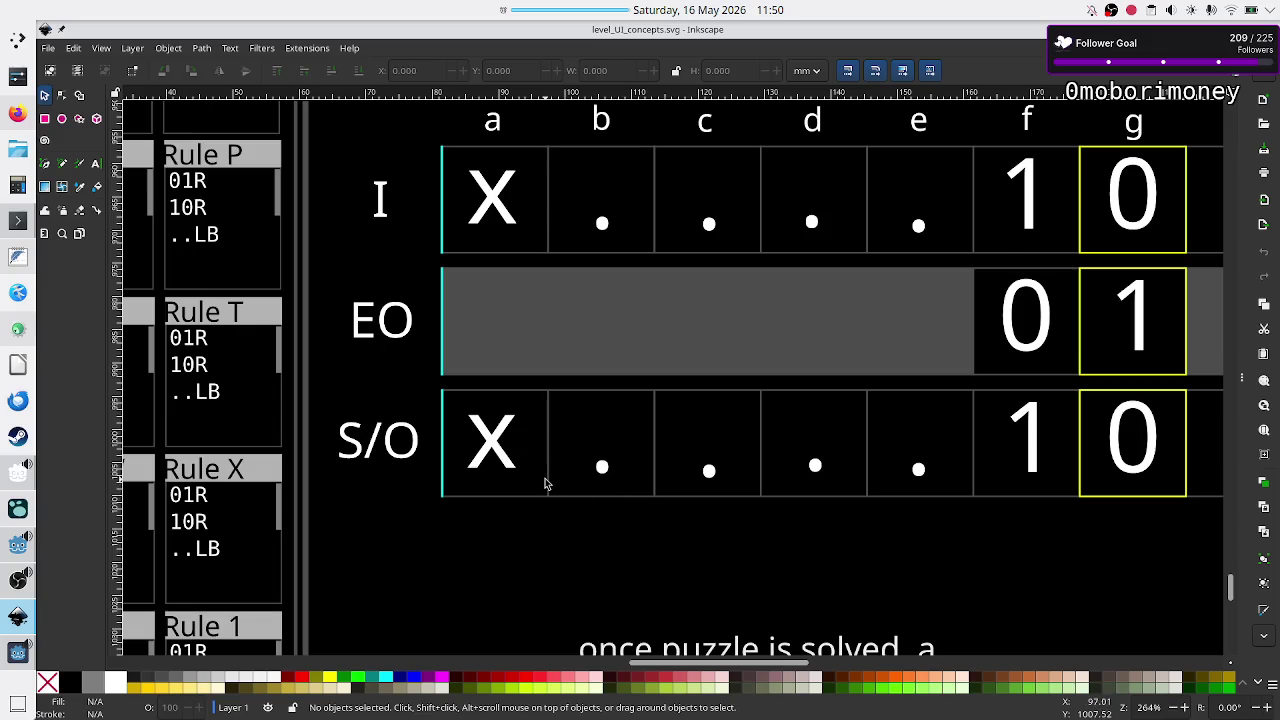
scroll(577, 492, right, 1)
scroll(577, 492, down, 3)
scroll(577, 492, up, 4)
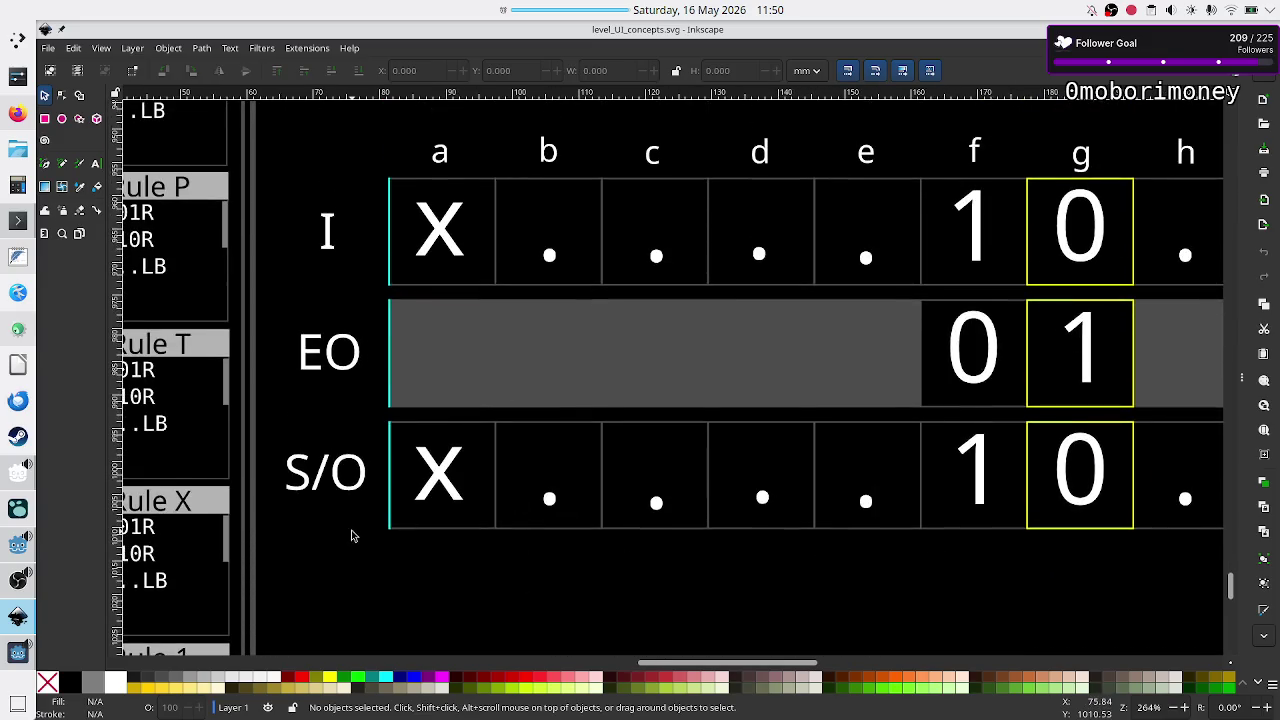
scroll(578, 328, up, 5)
scroll(578, 330, up, 1)
scroll(579, 330, up, 2)
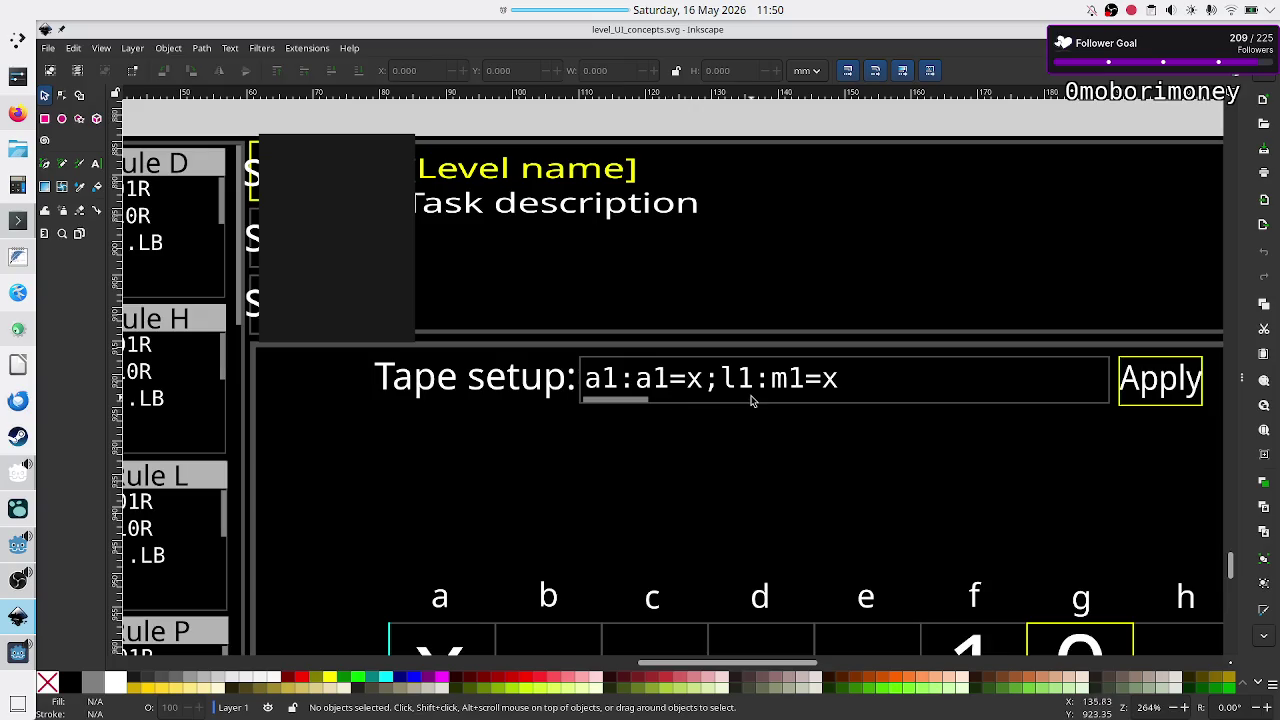
scroll(906, 416, right, 8)
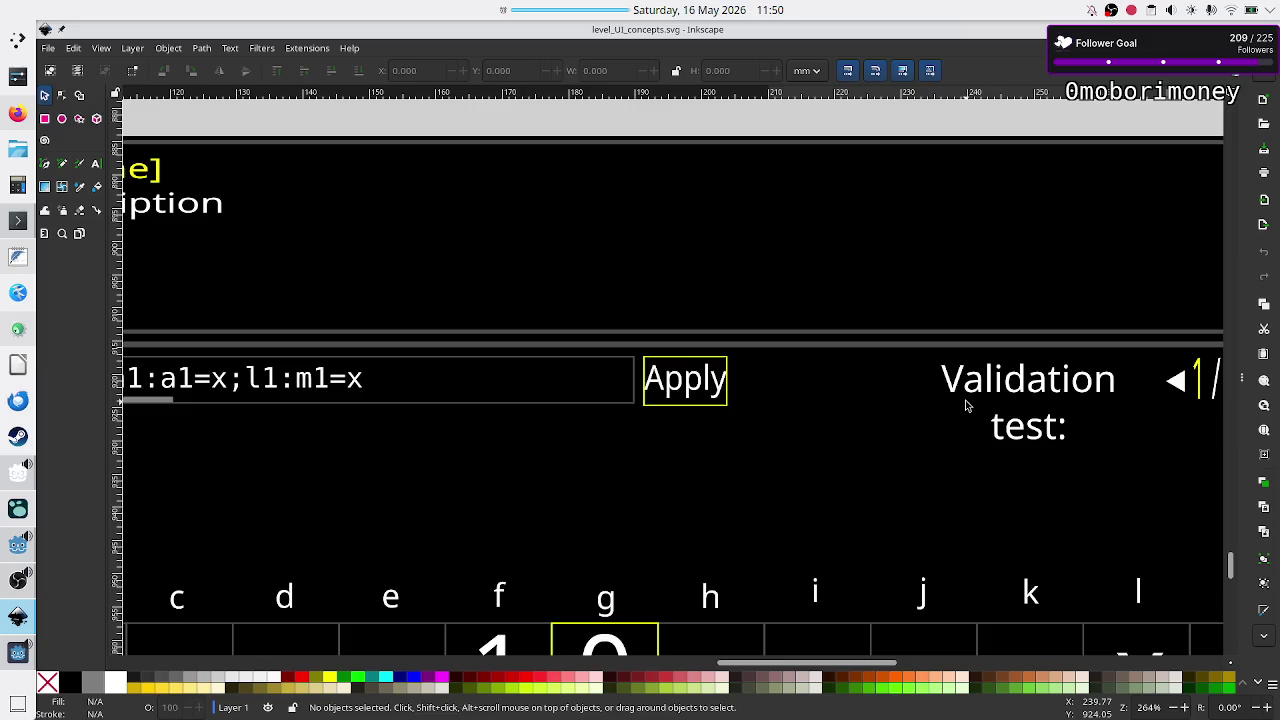
scroll(966, 405, right, 6)
scroll(966, 407, left, 4)
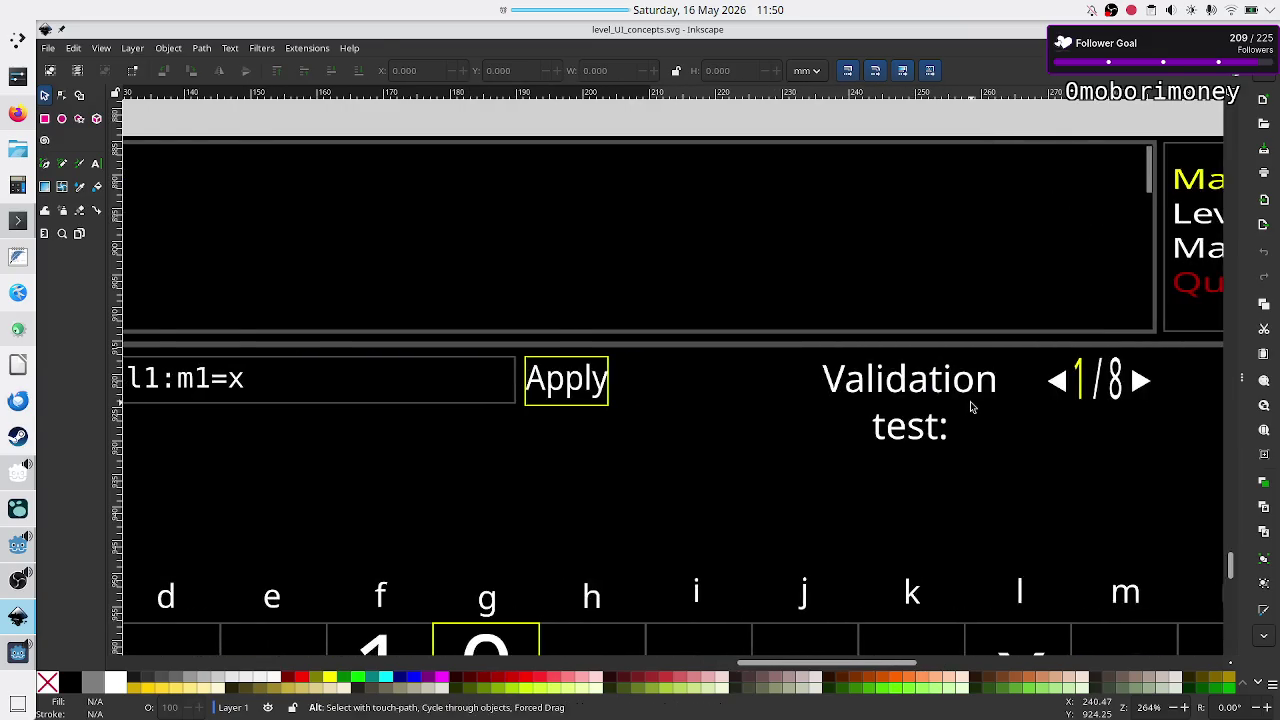
key(alt+Tab)
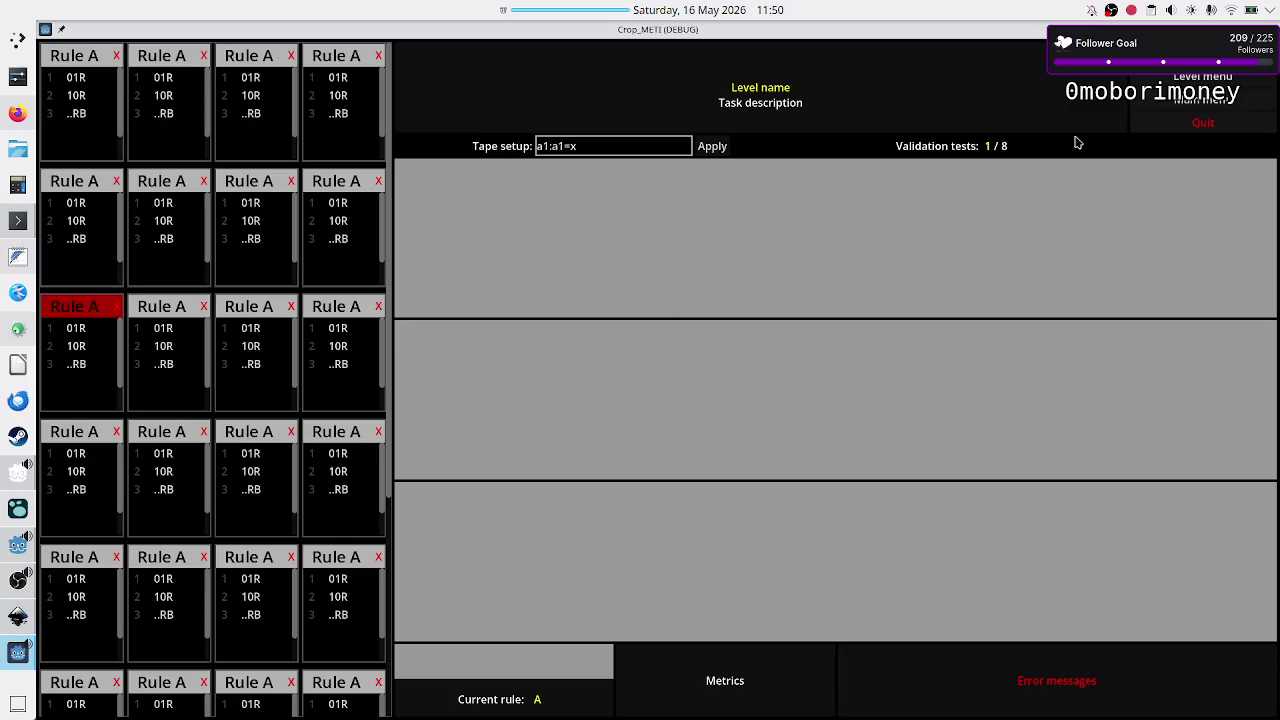
- Close the debug game and return to left_side's style overrides in the Godot Inspector
key(alt+F4)
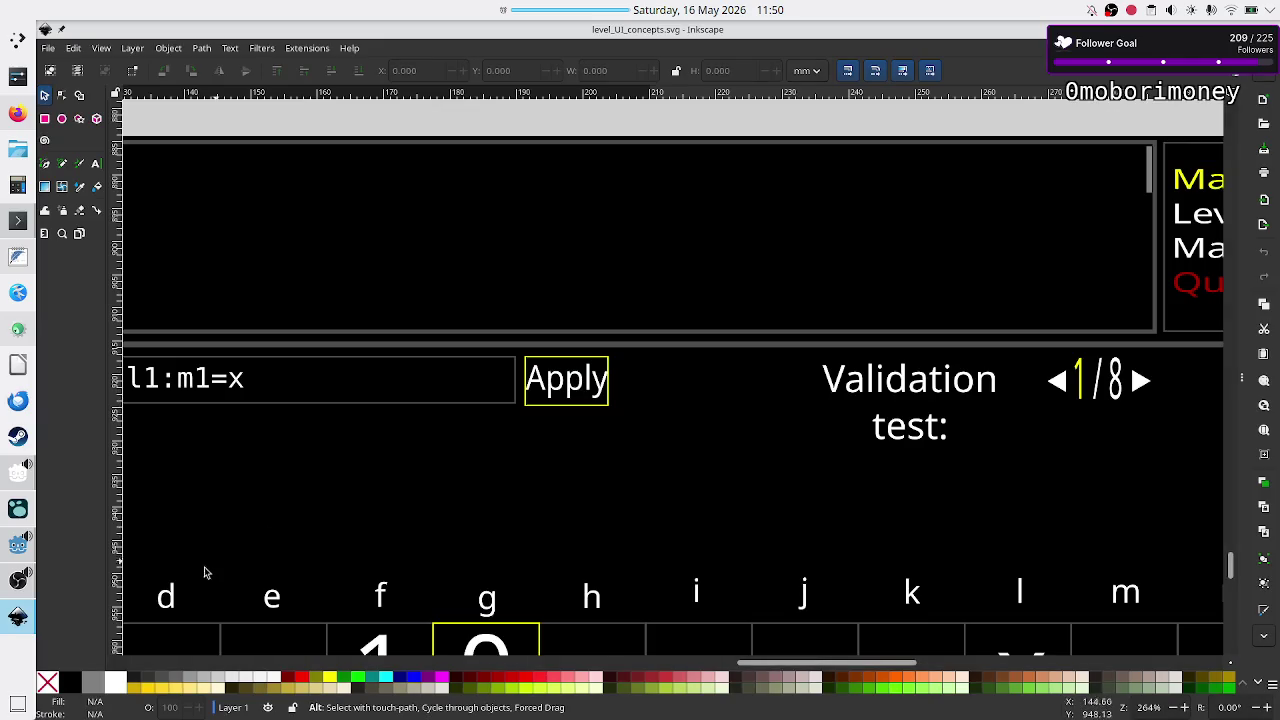
click(17, 547)
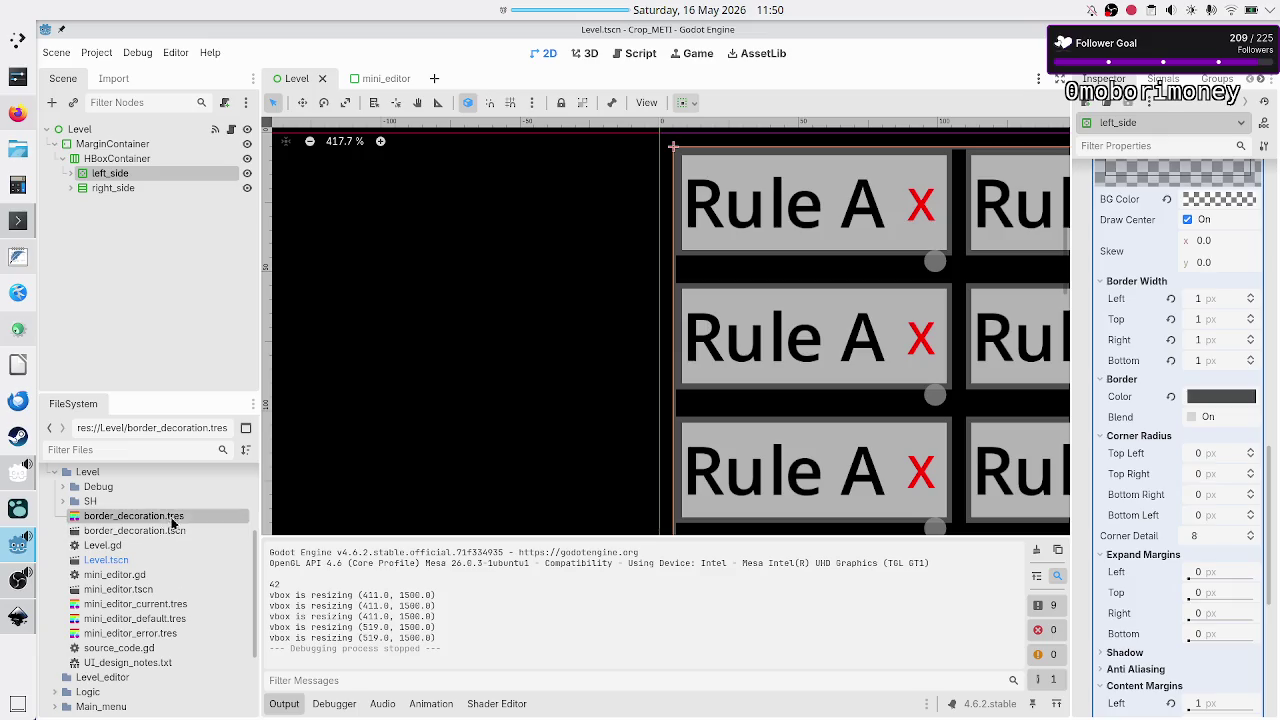
scroll(1225, 304, up, 5)
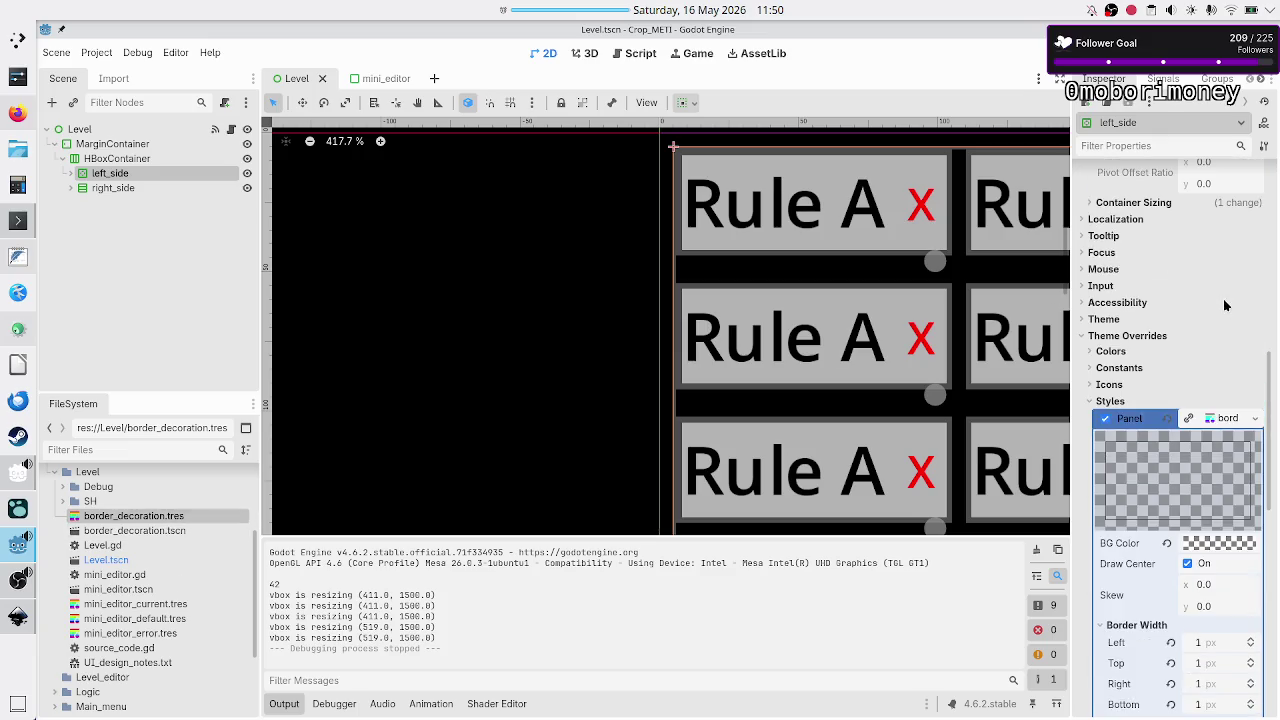
- Replace left_side's Panel style override border_decoration.tres with a new empty StyleBox
click(1256, 418)
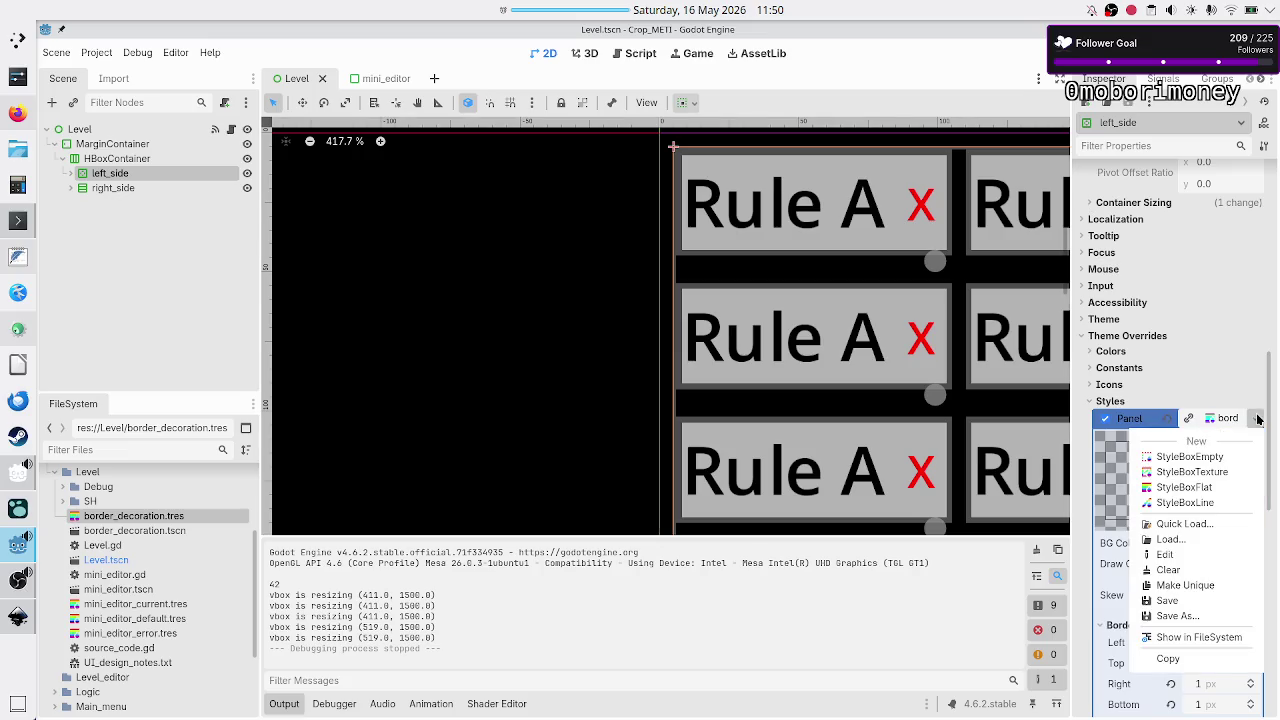
click(1196, 569)
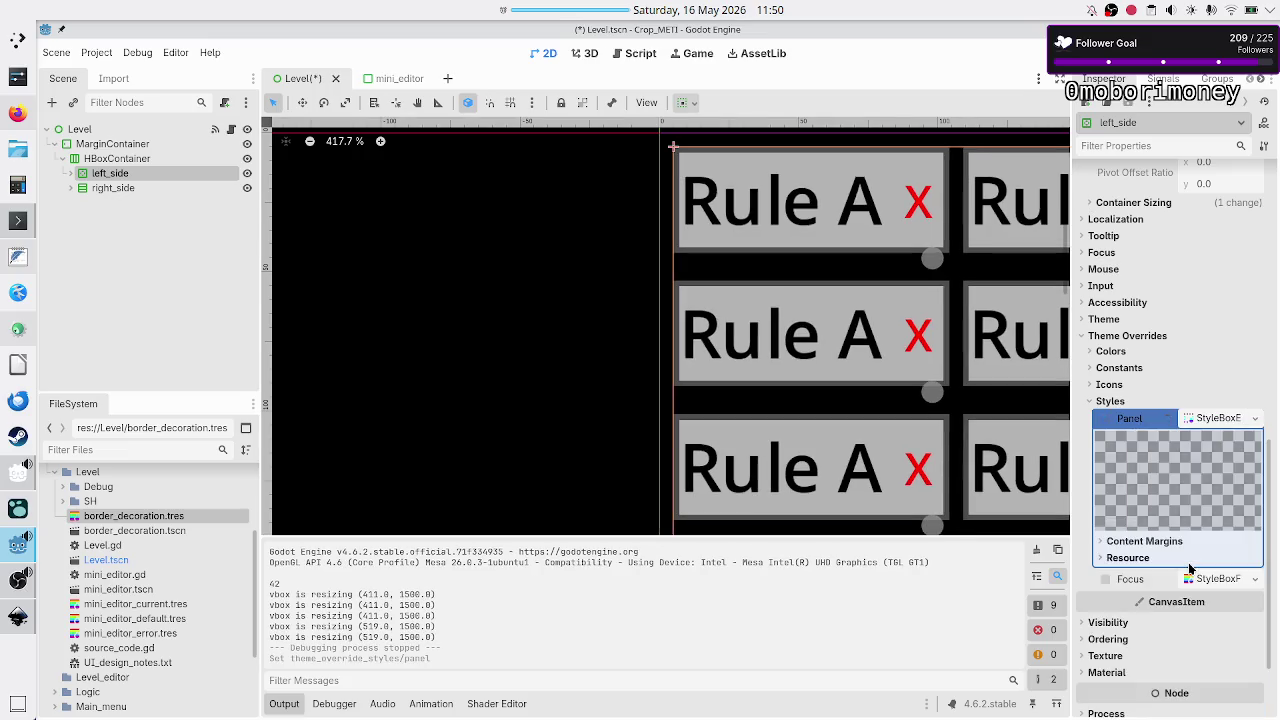
click(1256, 418)
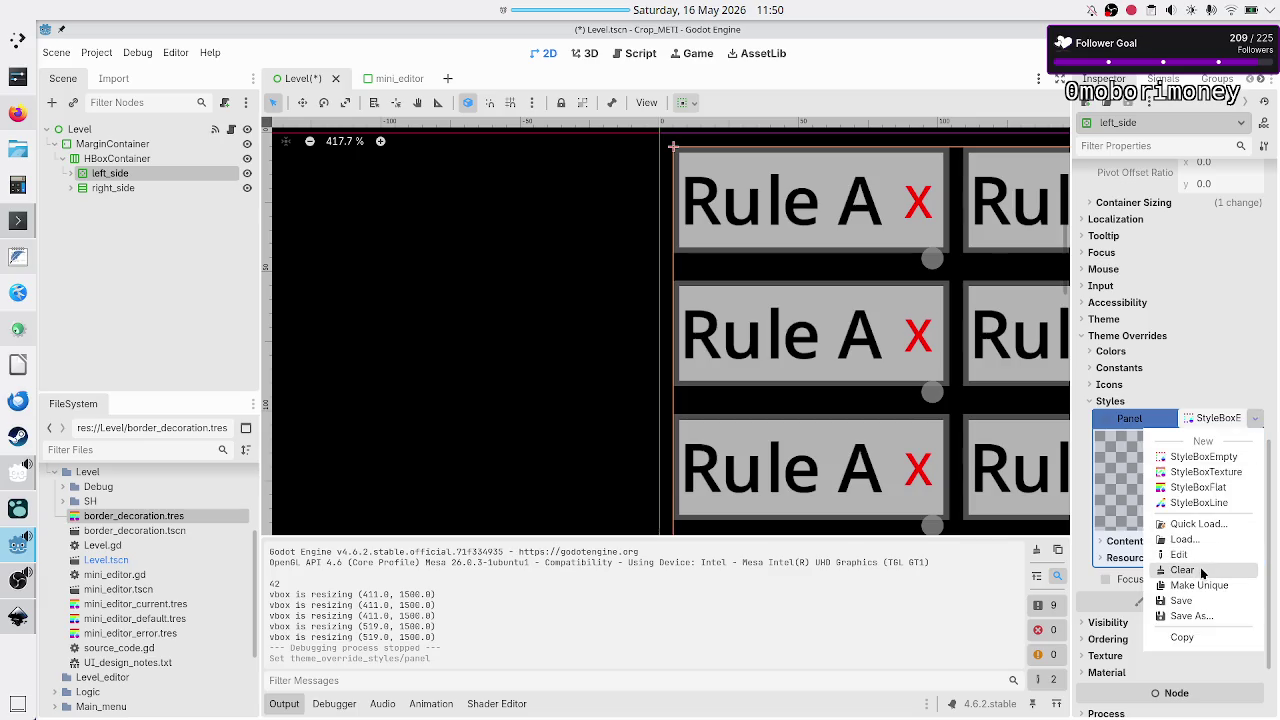
click(1202, 570)
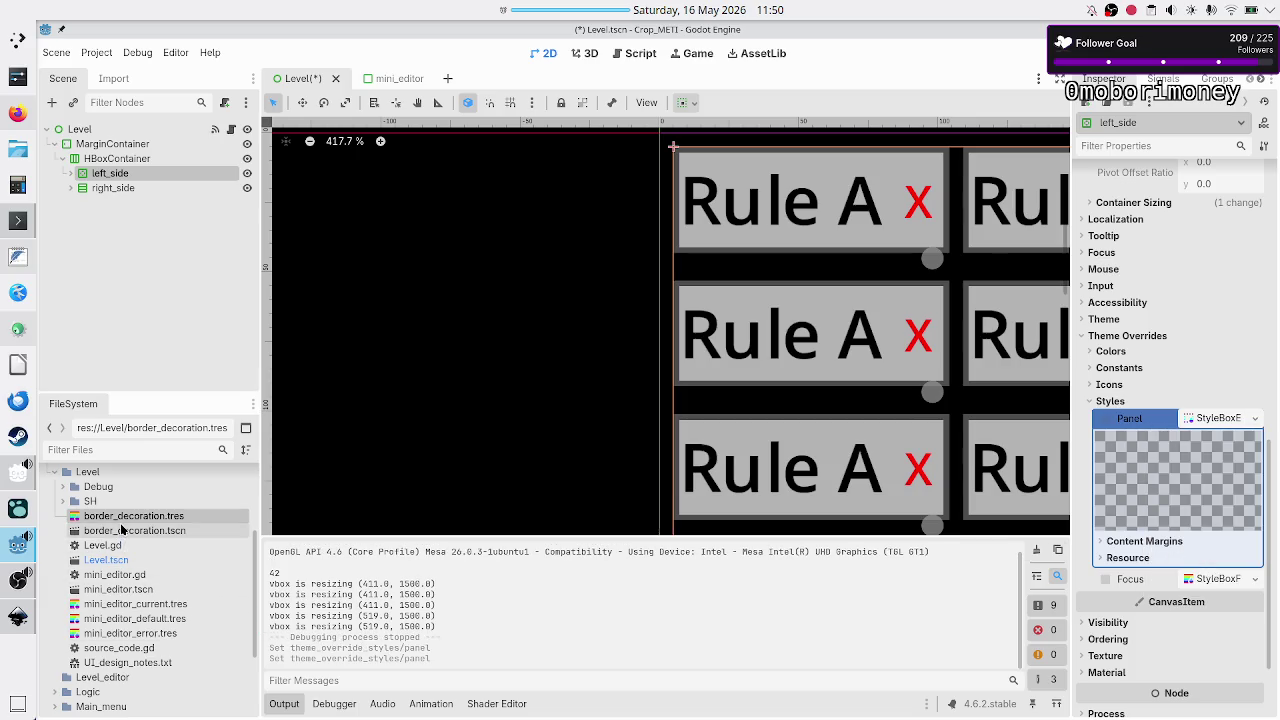
- Rename border_decoration.tres to border_decoration_small.tres, open border_decoration.tscn, and bring OBS Studio forward
key(F2)
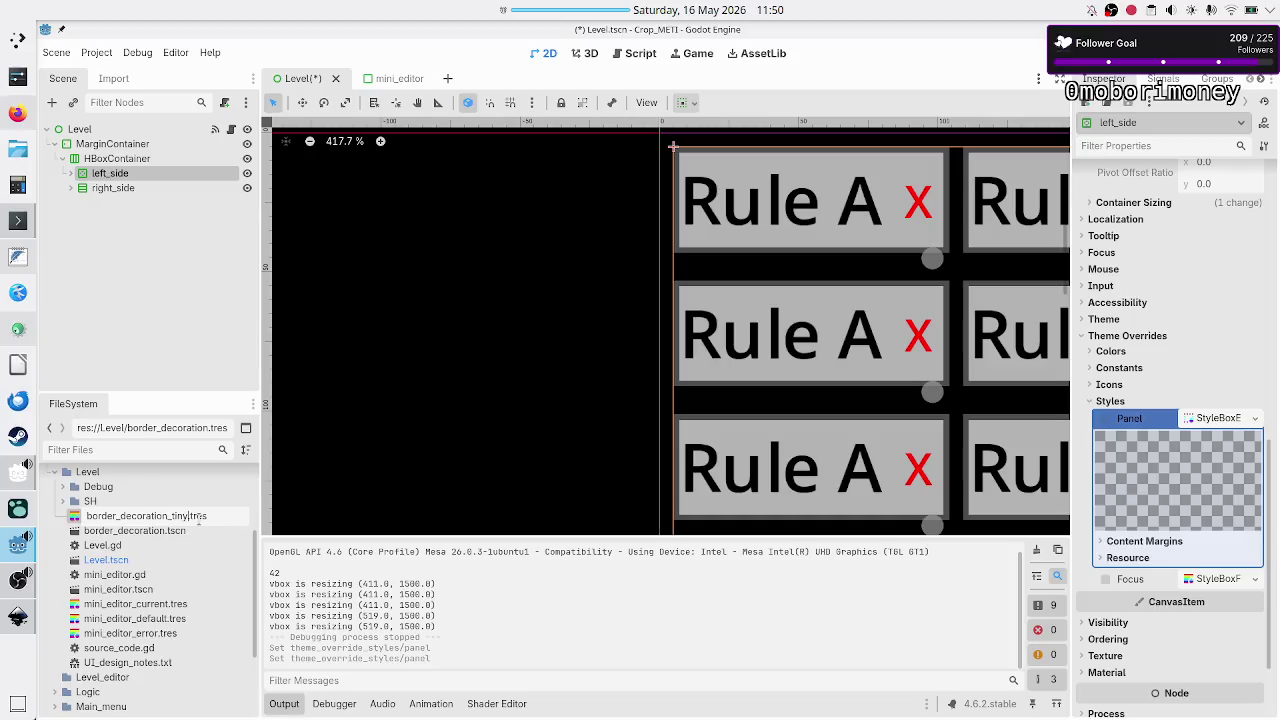
text(mall)
key(Return)
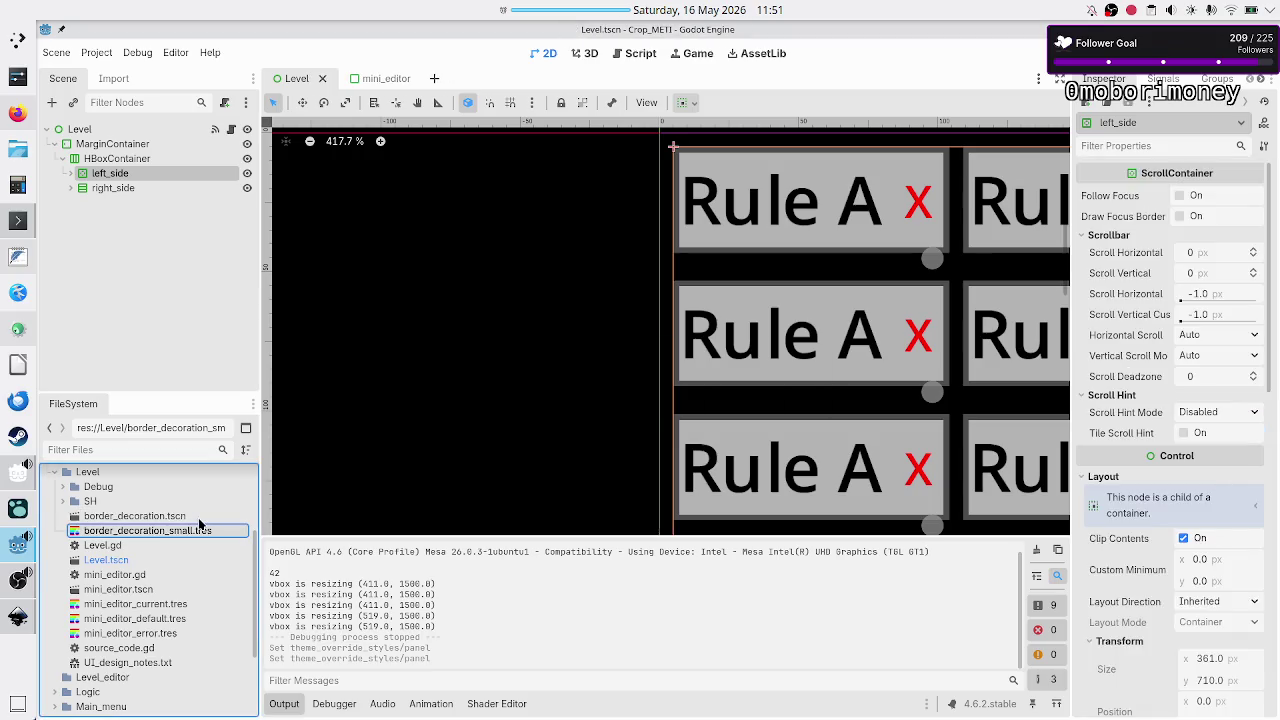
double_click(153, 517)
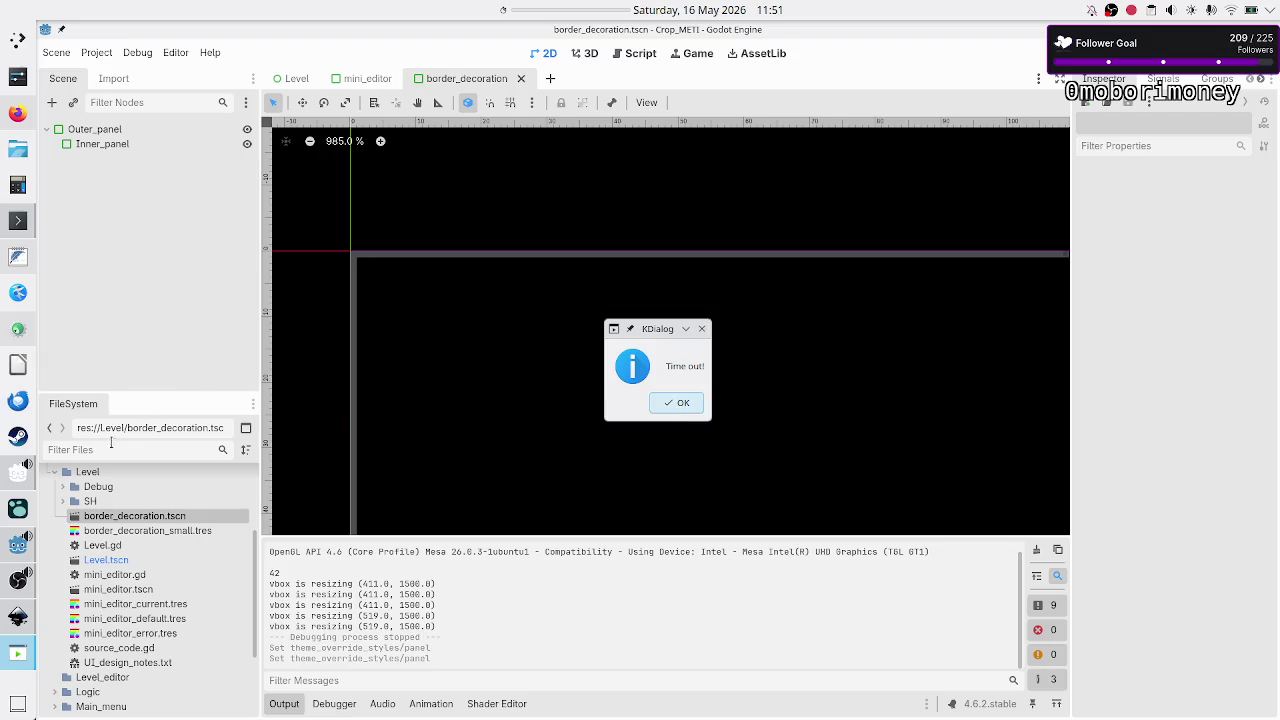
click(18, 580)
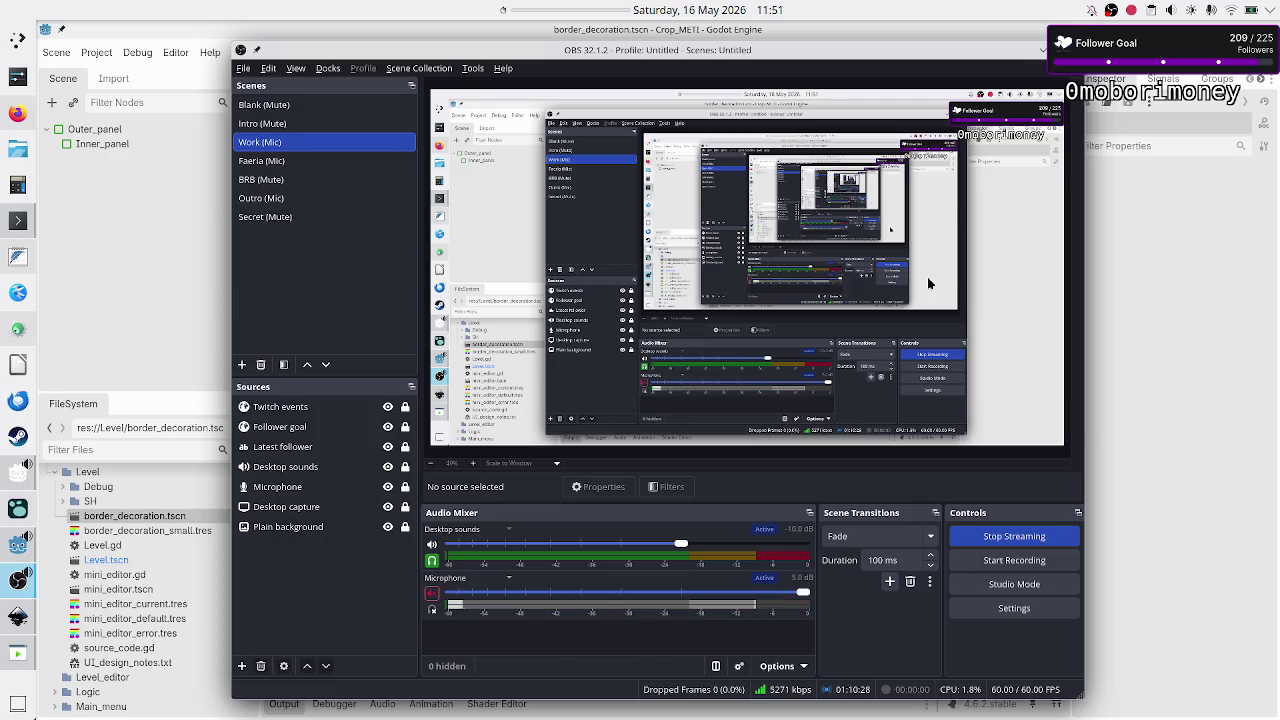
- Hide OBS, dismiss Time out!, and add an applied 00:03:00 preset to the timer's predefined timers
click(1043, 55)
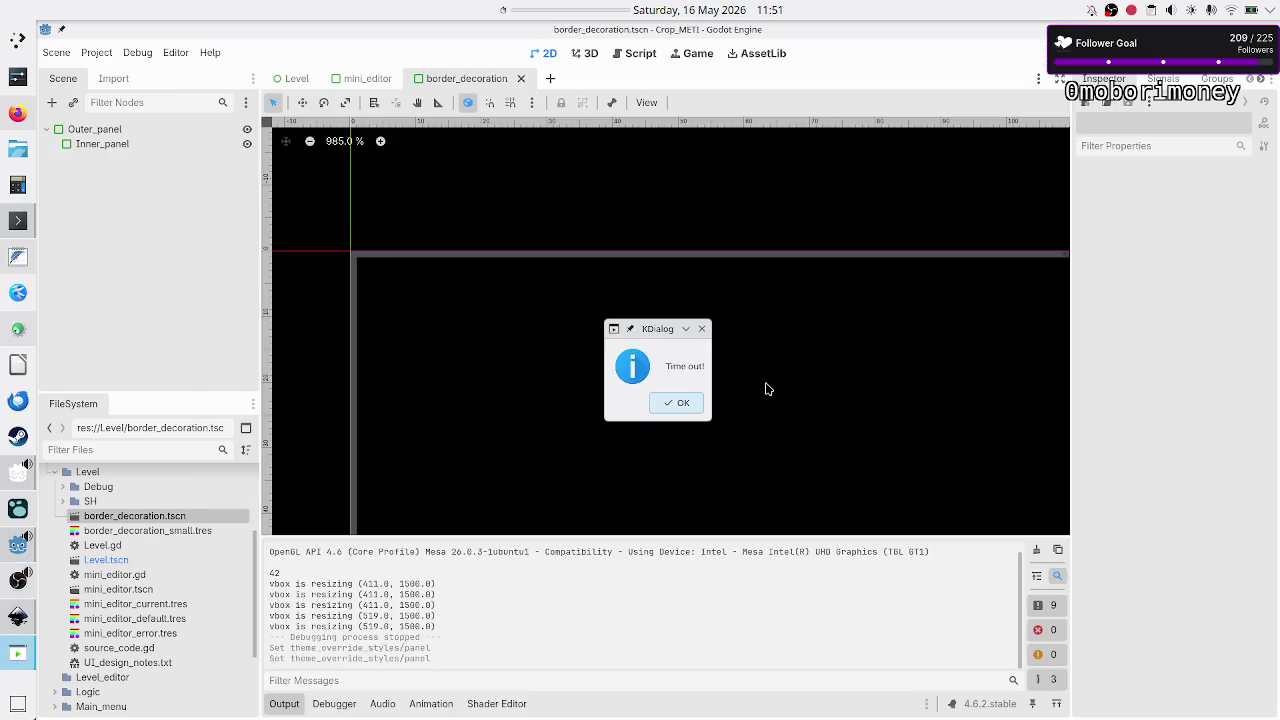
click(690, 405)
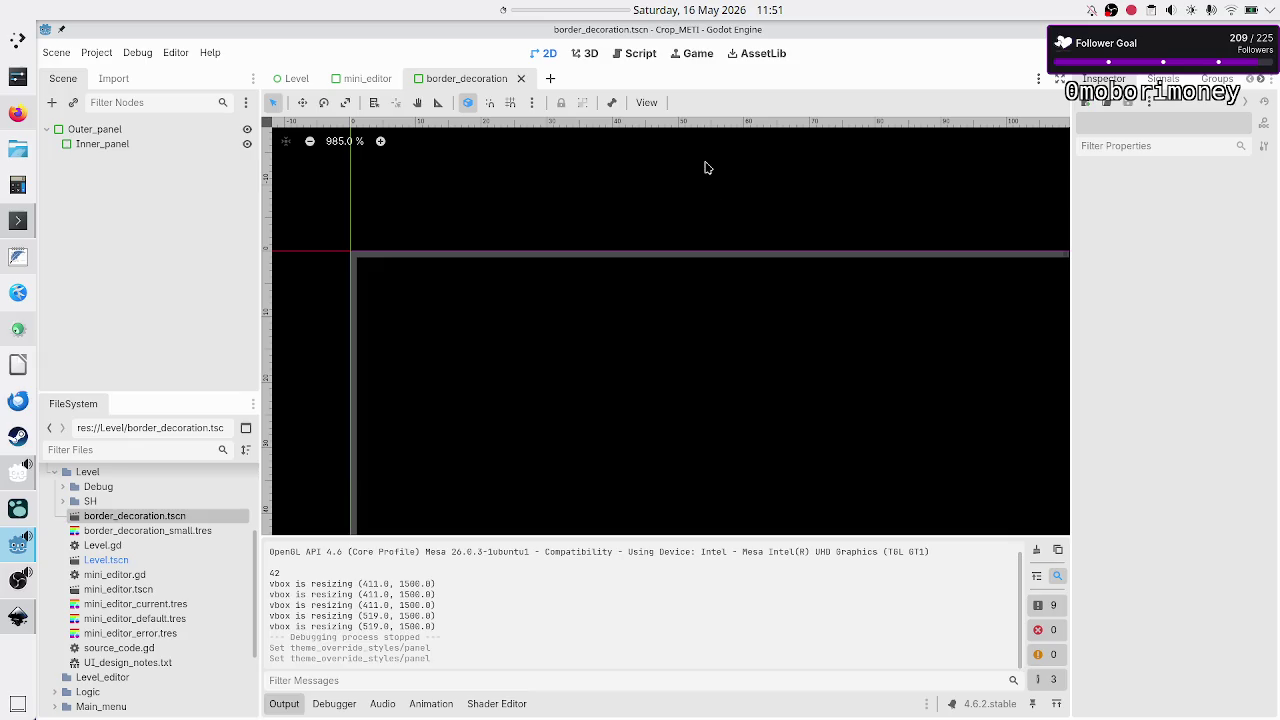
right_click(541, 10)
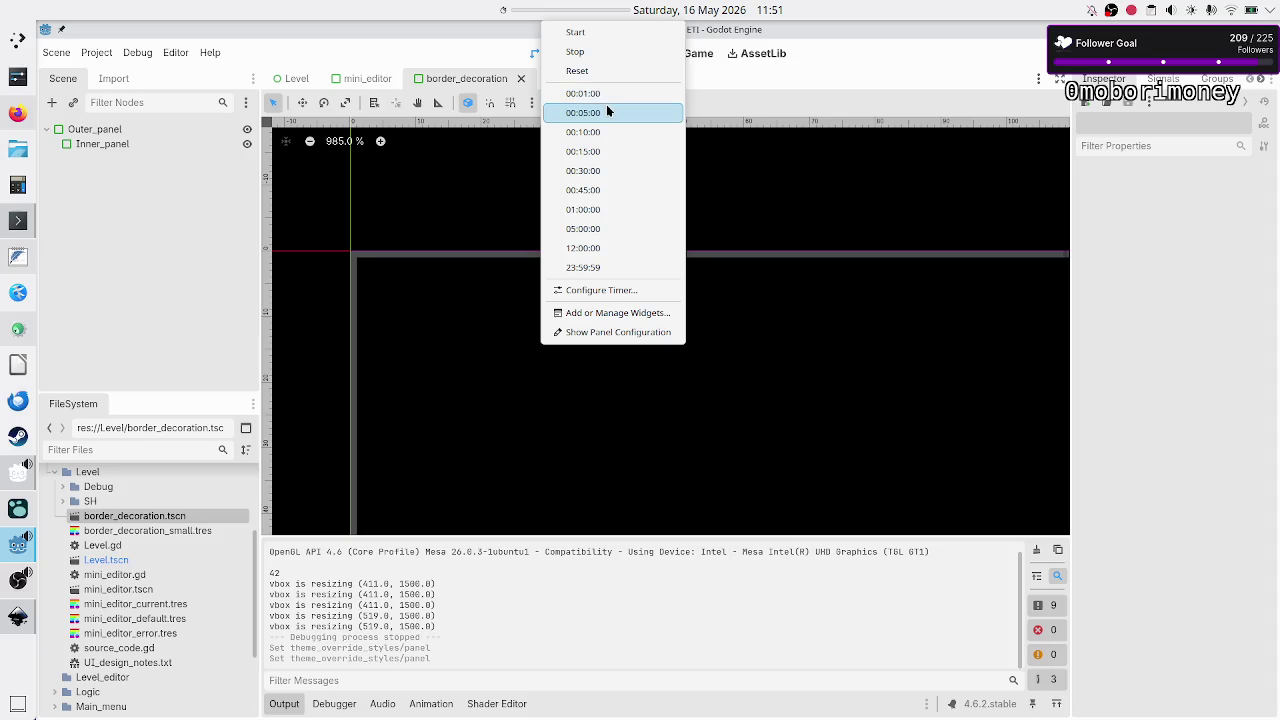
click(592, 292)
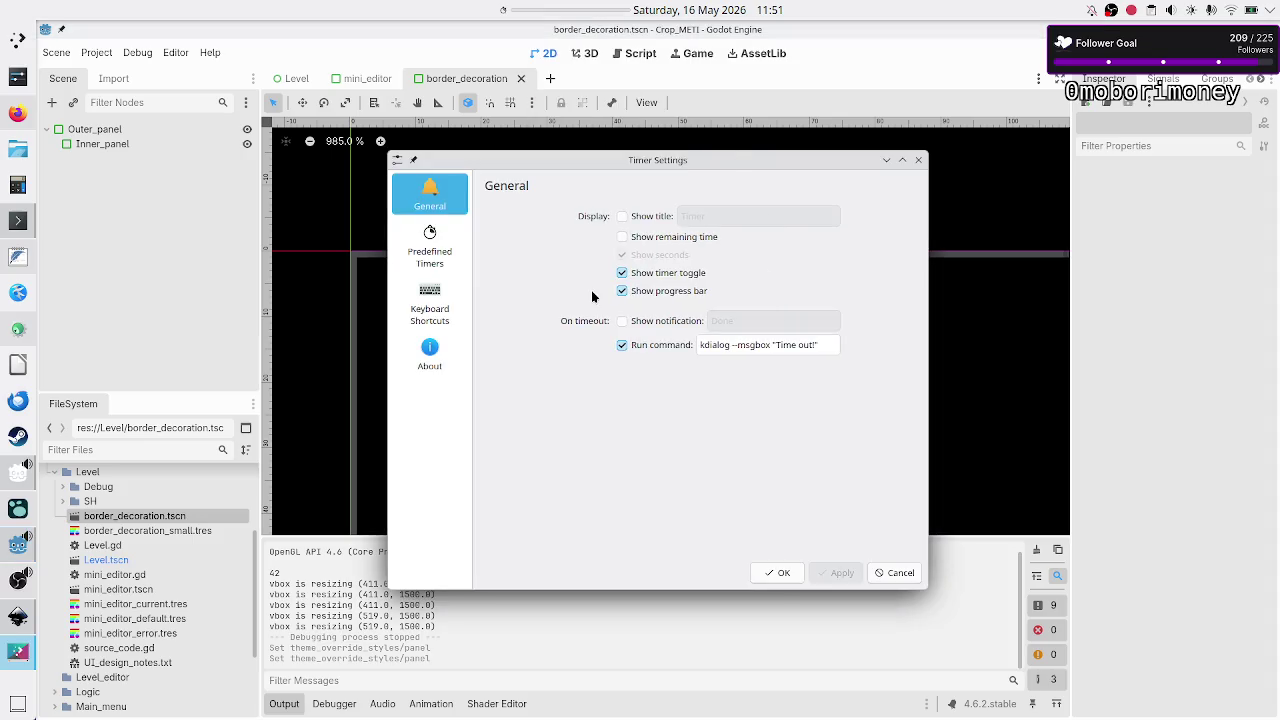
click(437, 265)
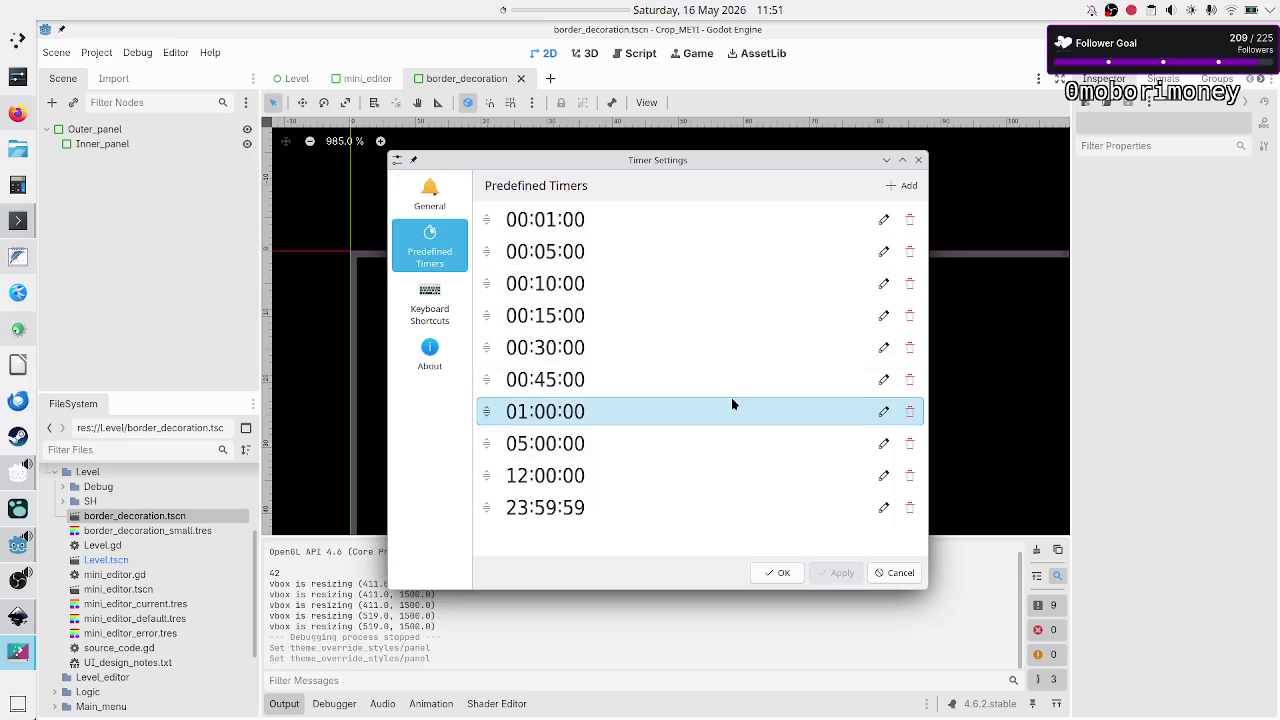
click(899, 186)
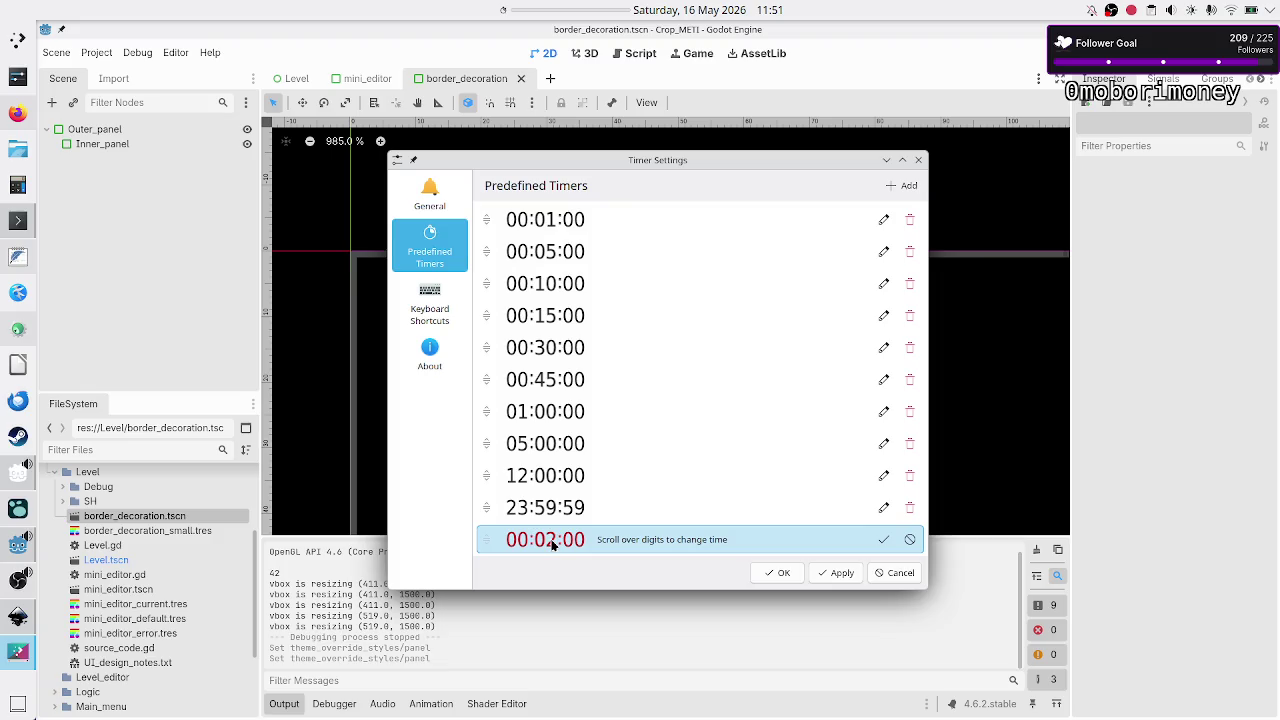
click(831, 576)
click(780, 573)
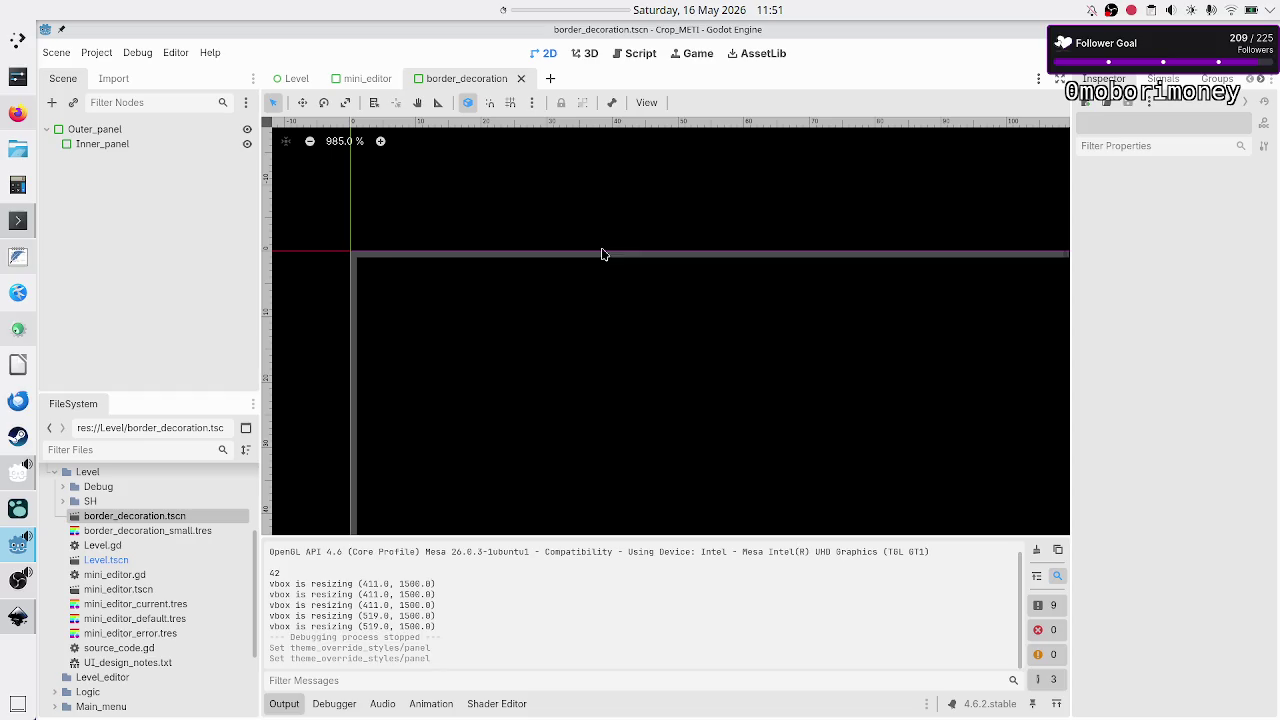
- Start the timer's 00:03:00 preset countdown, then bring OBS Studio to the front
click(564, 18)
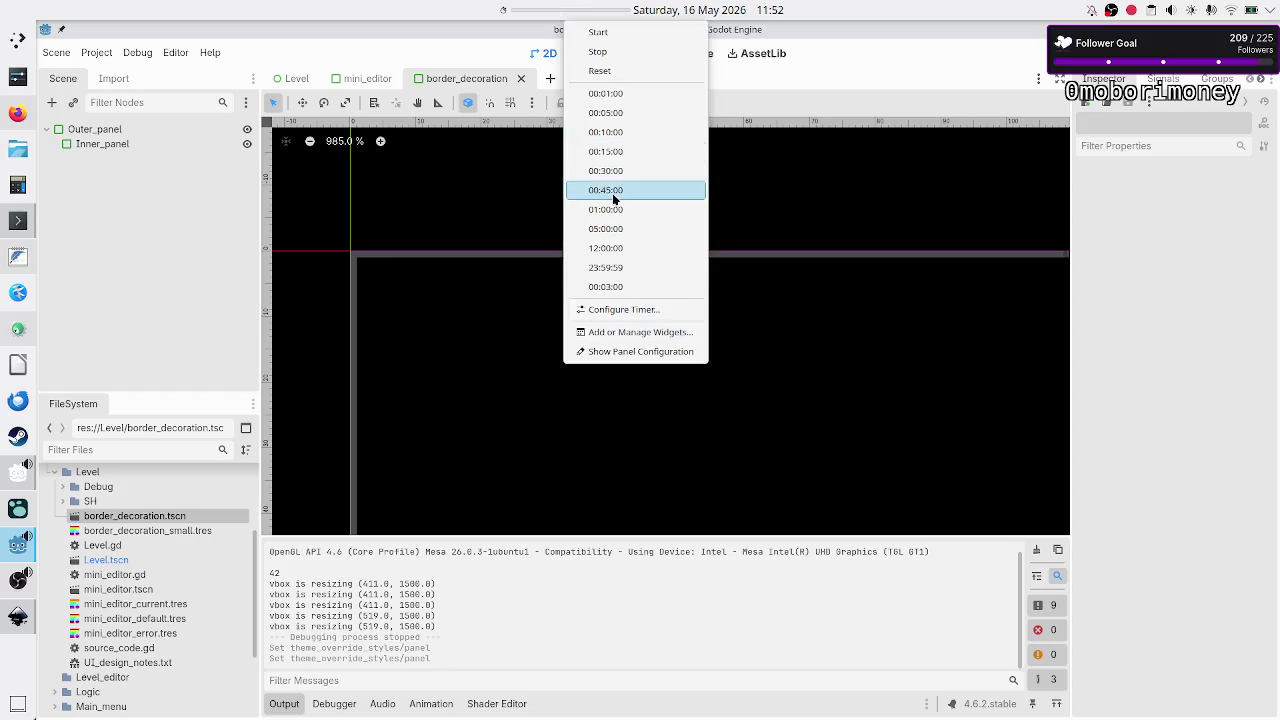
click(605, 290)
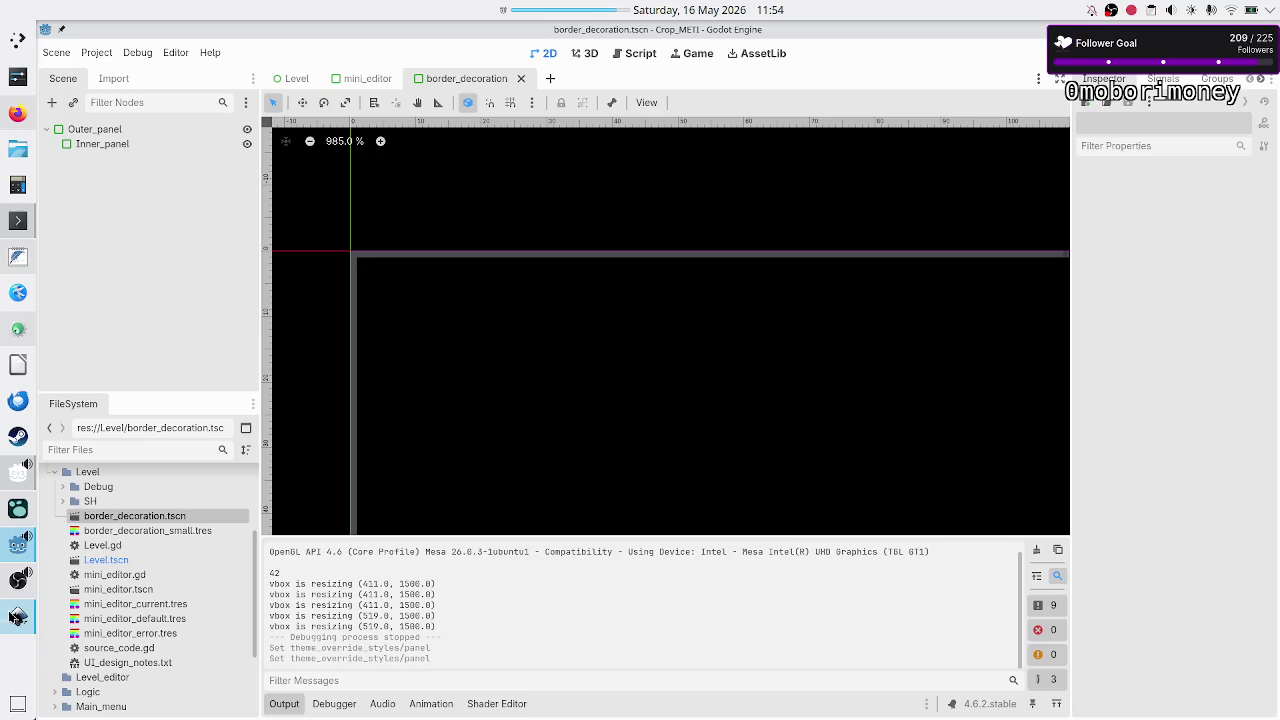
click(12, 593)
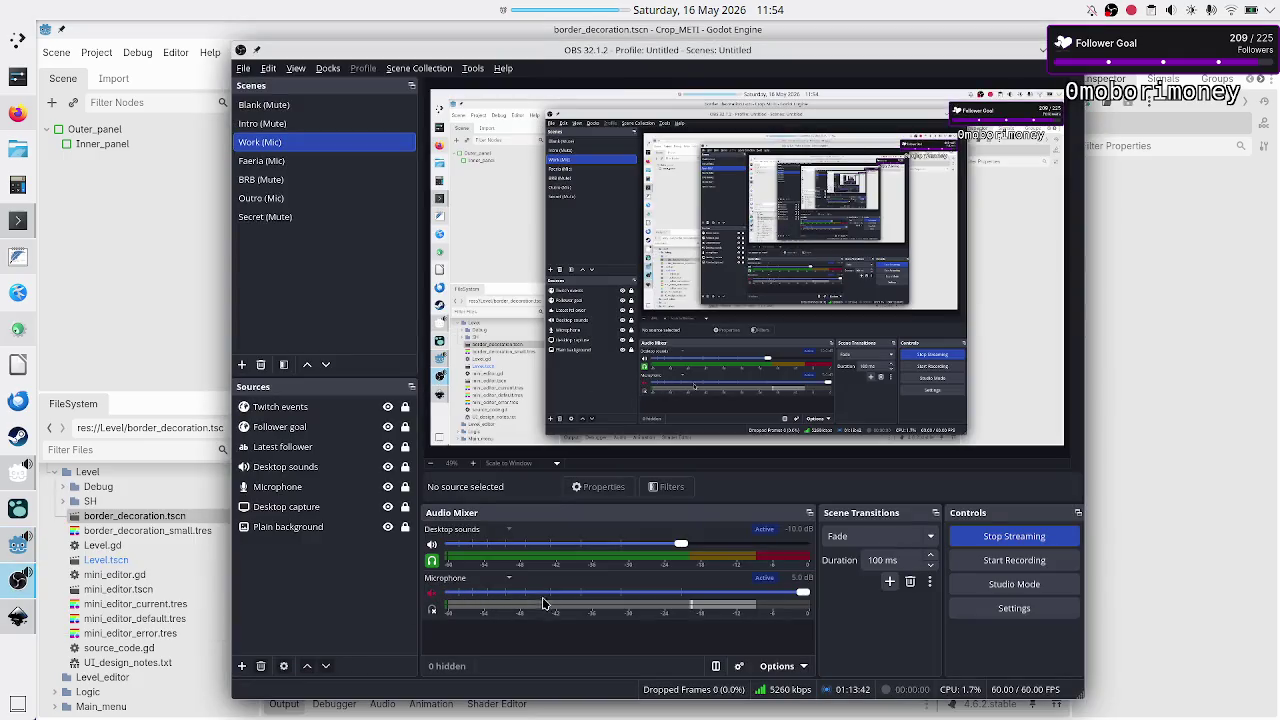
- Unmute the OBS microphone, hide OBS, and dismiss the timer's Time out! notice
click(432, 594)
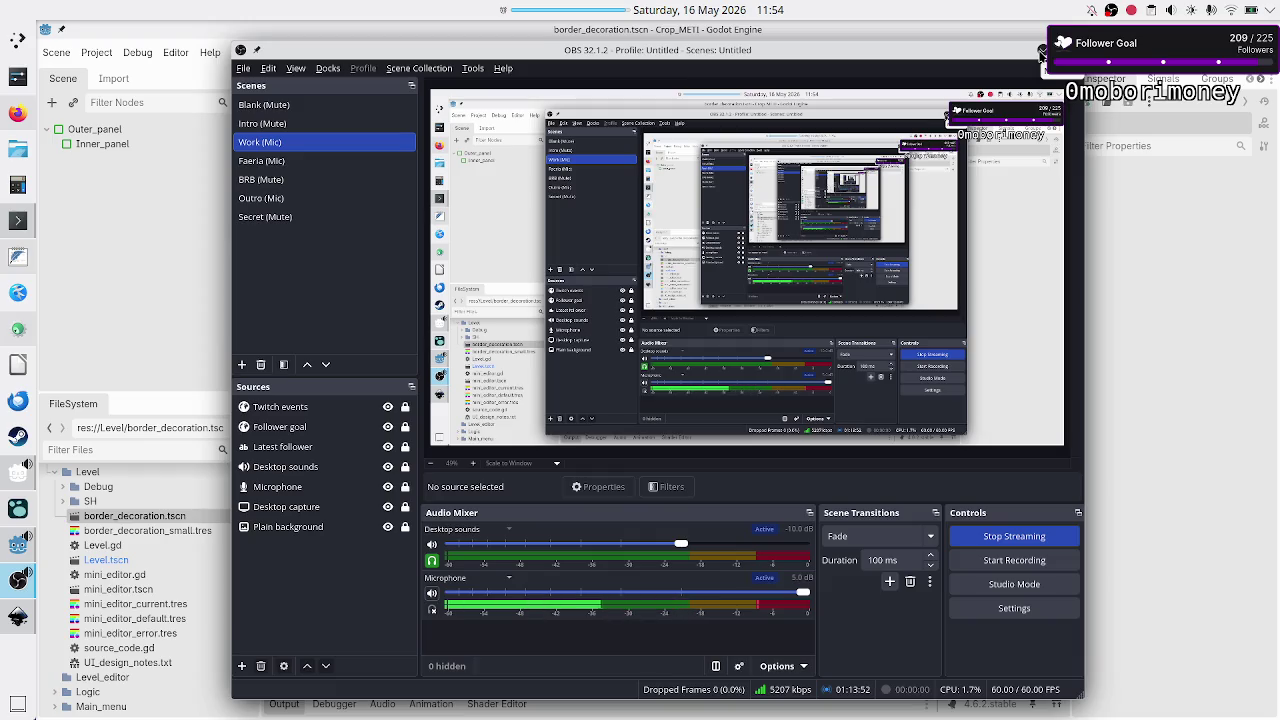
click(1040, 52)
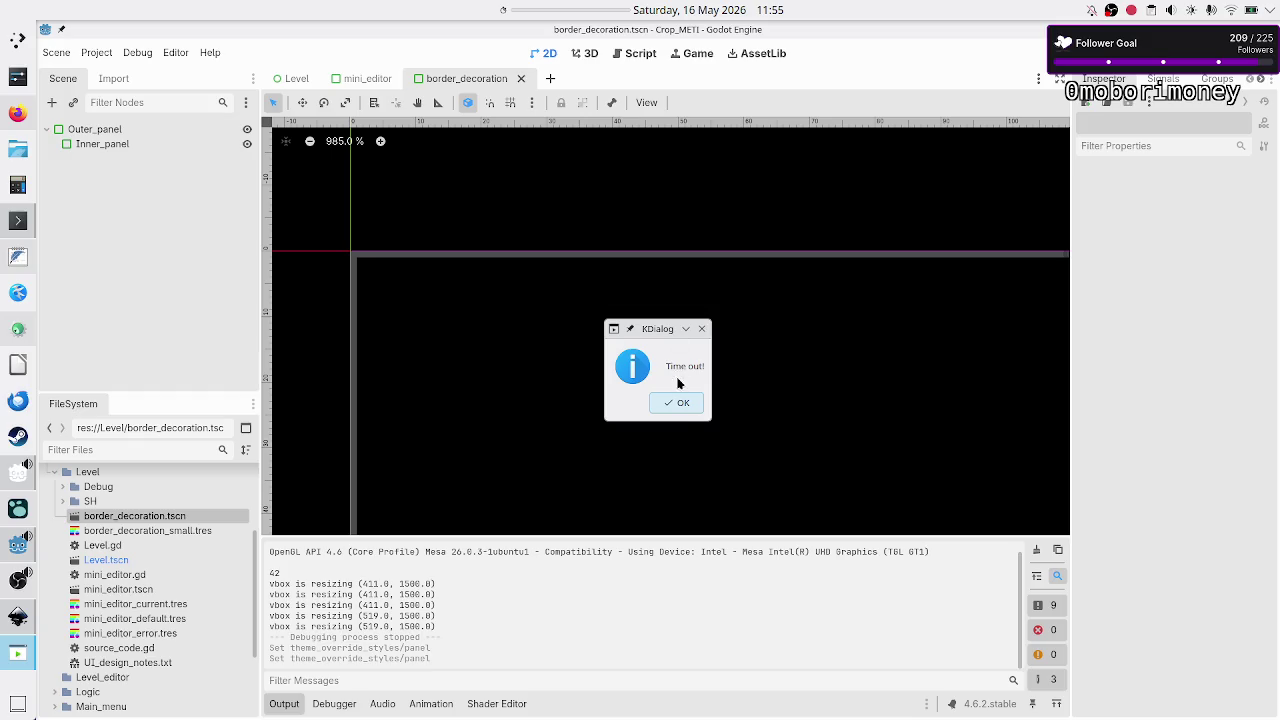
click(681, 408)
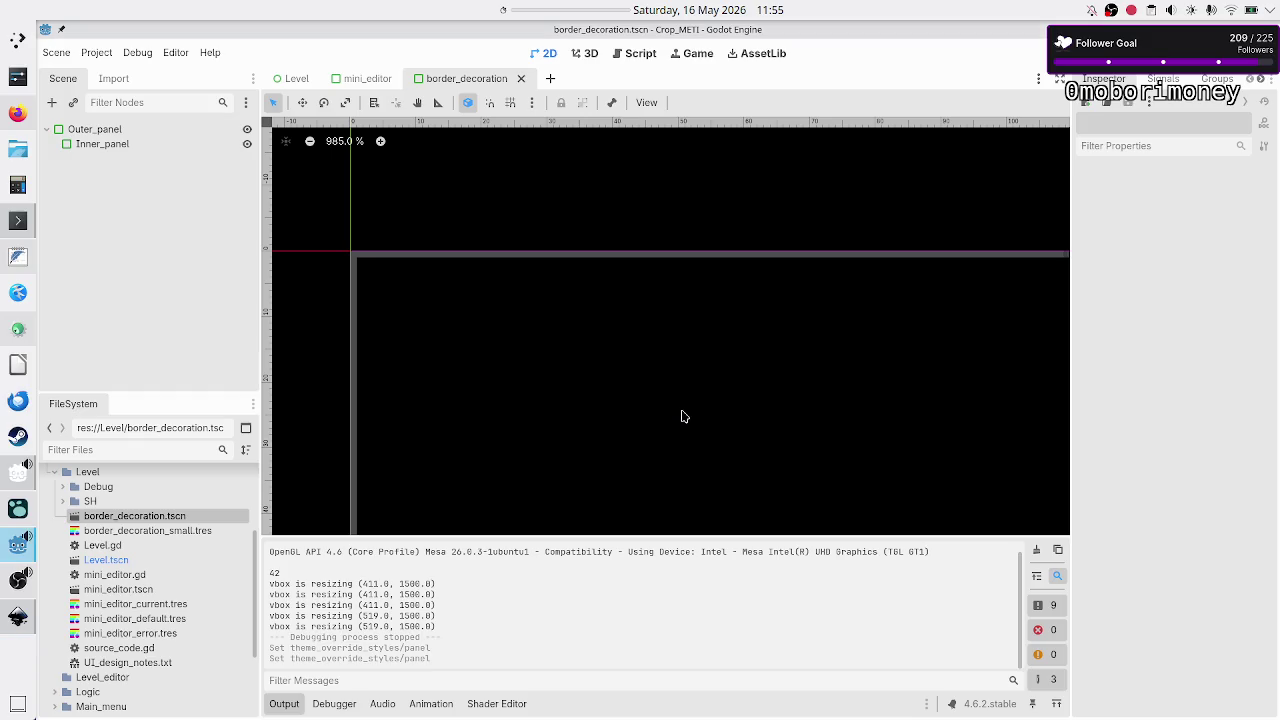
right_click(460, 13)
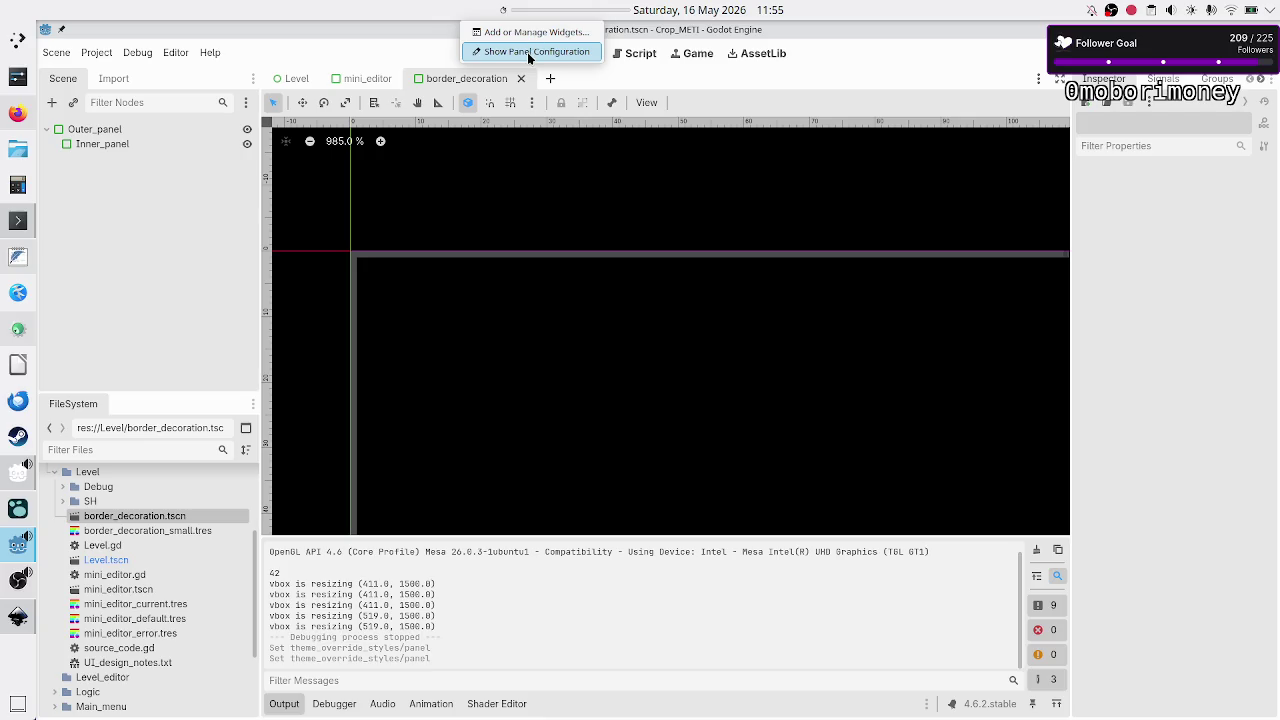
- Enter panel configuration and search the widget browser for 'list' and 'todo'
click(533, 34)
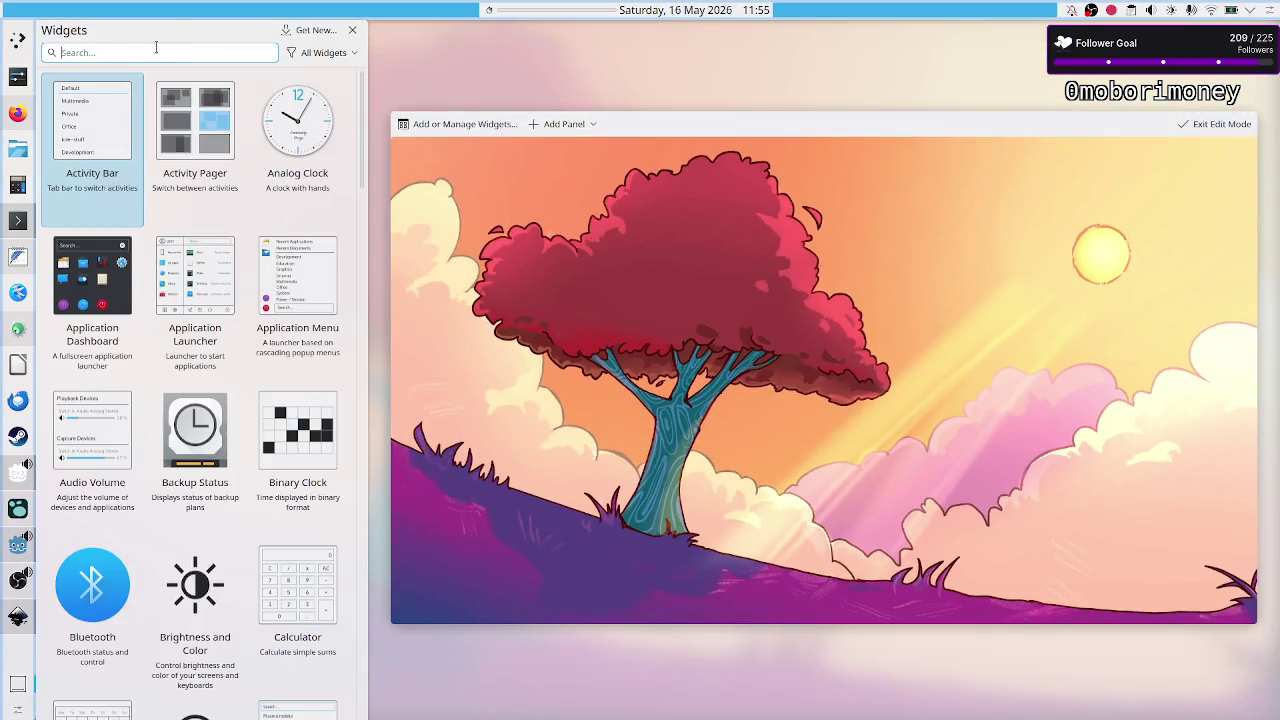
text(list)
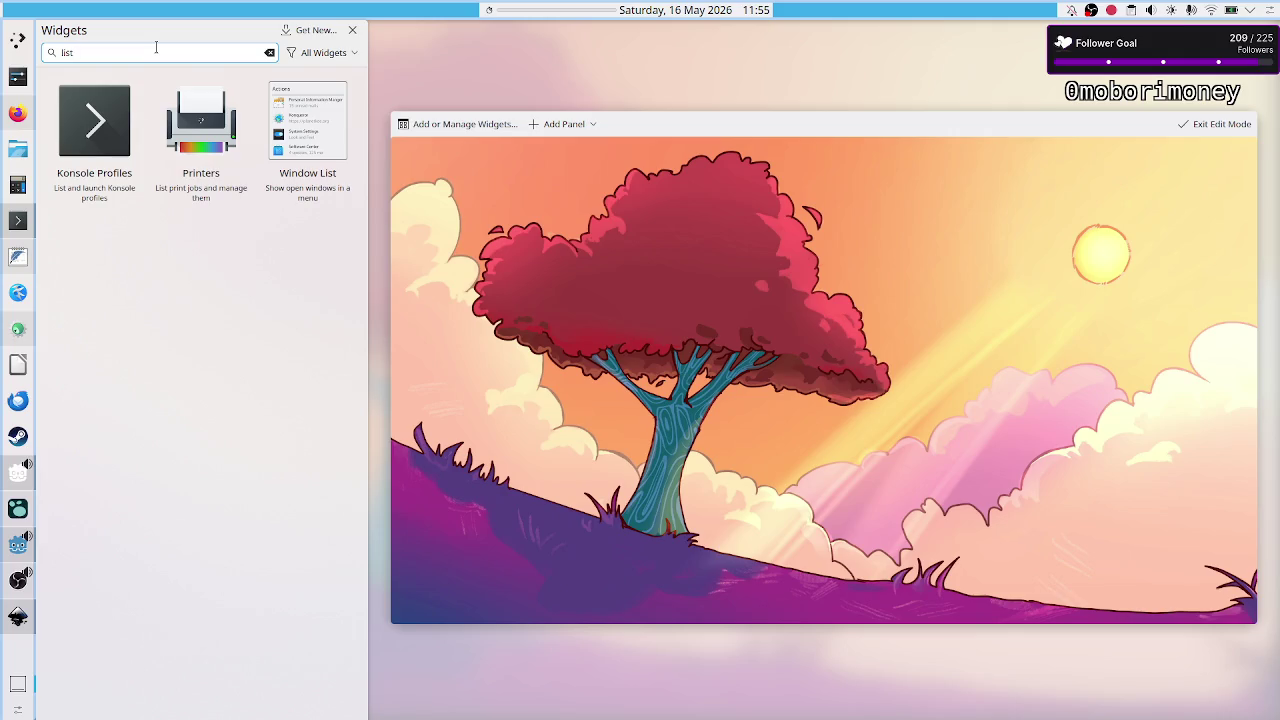
key(BackSpace)
key(BackSpace)
key(BackSpace)
text(todo)
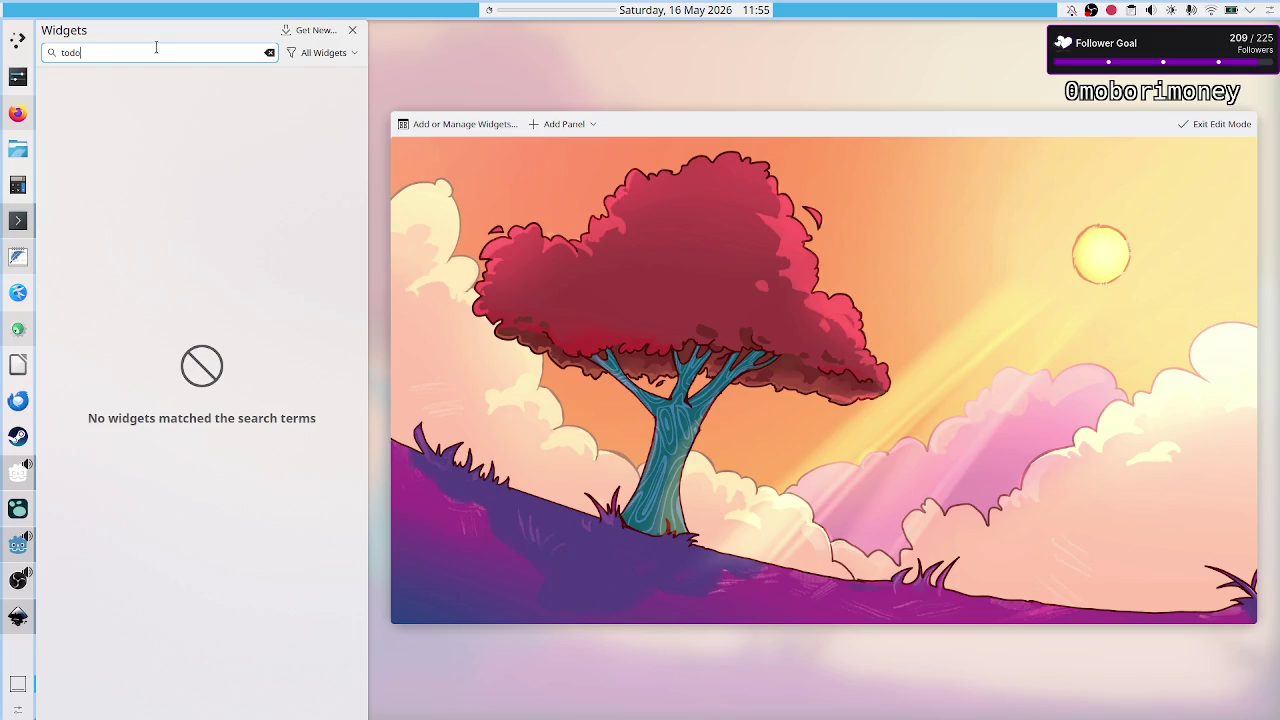
key(BackSpace)
key(BackSpace)
key(BackSpace)
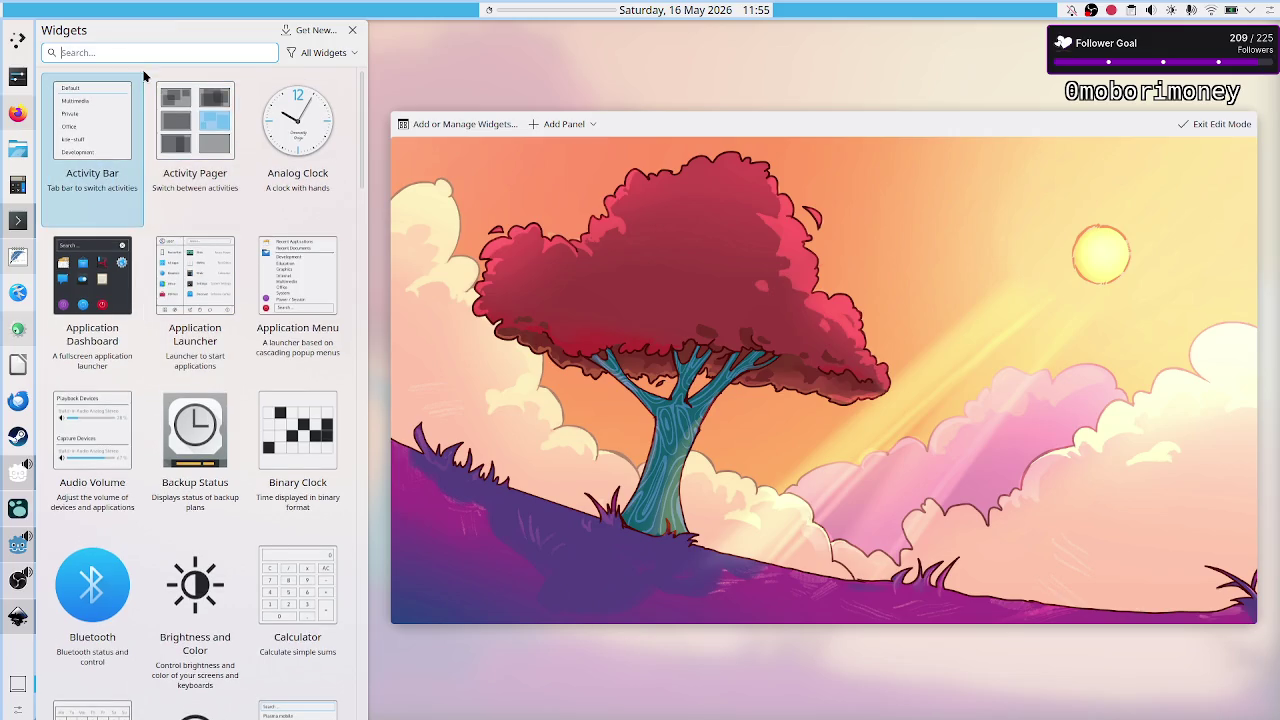
- Scroll through the available widgets, then close the widget browser without adding any
scroll(199, 297, down, 2)
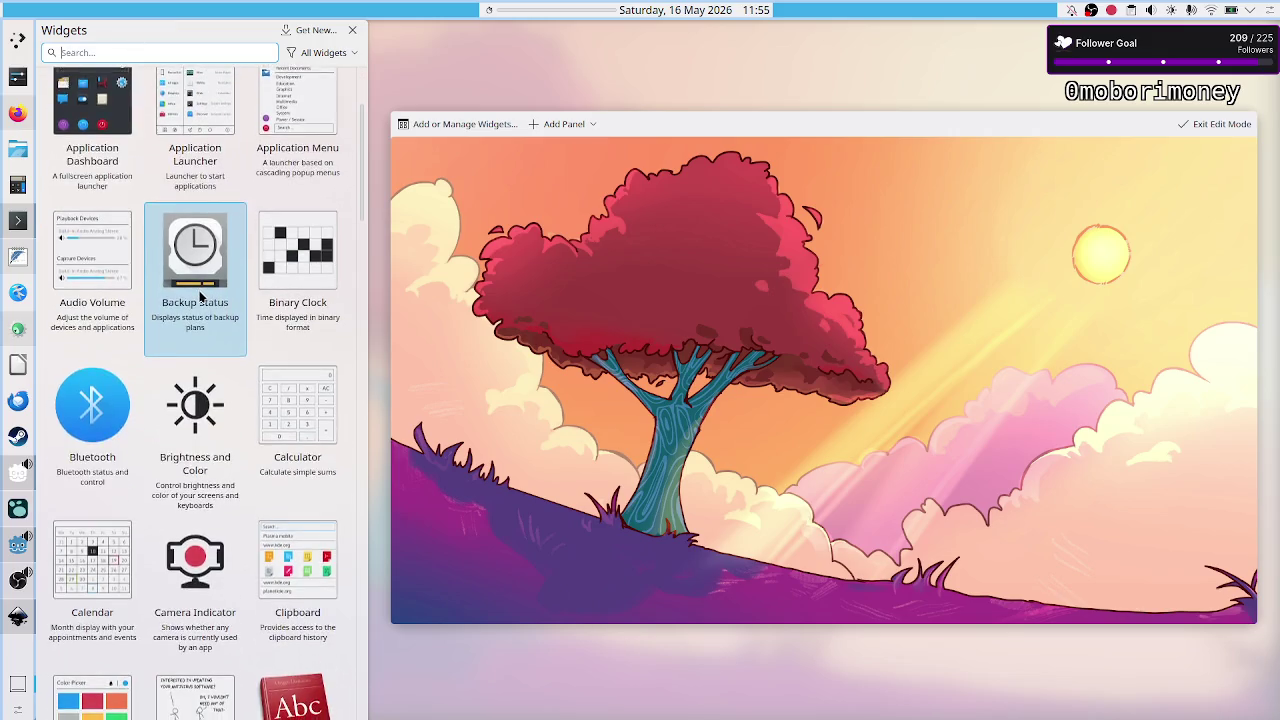
scroll(199, 297, down, 2)
scroll(199, 297, down, 8)
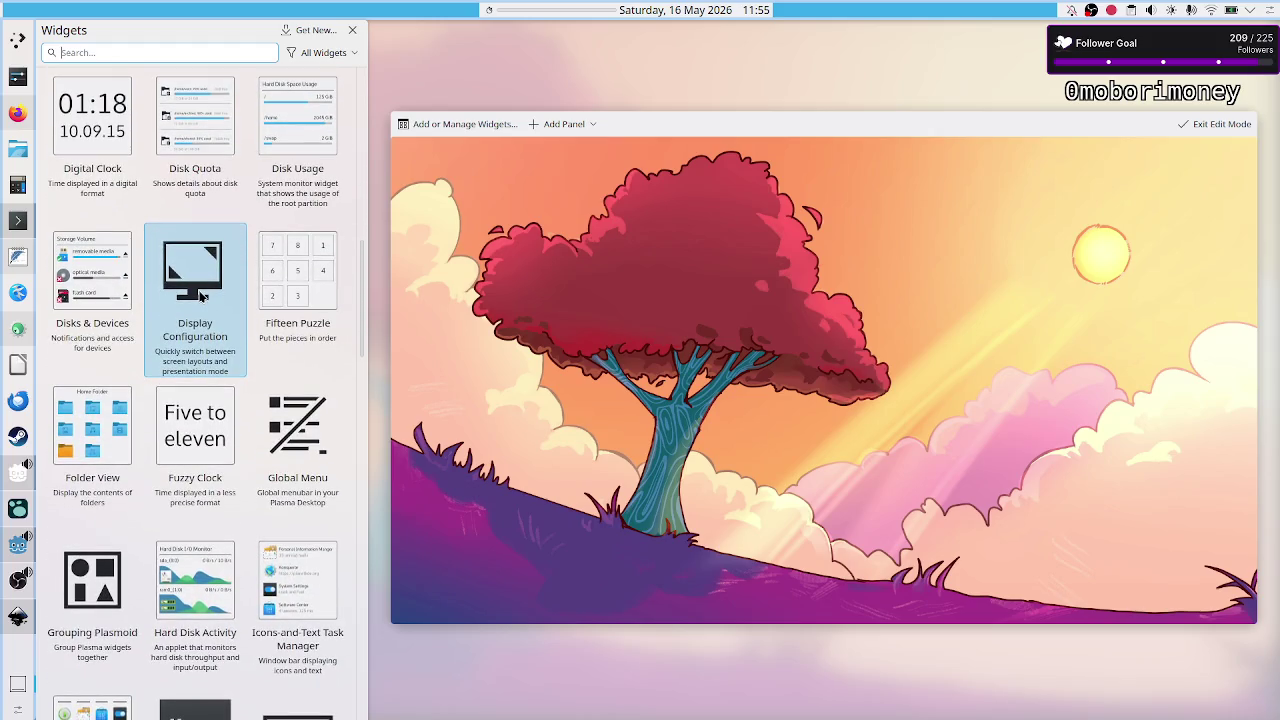
scroll(199, 297, down, 4)
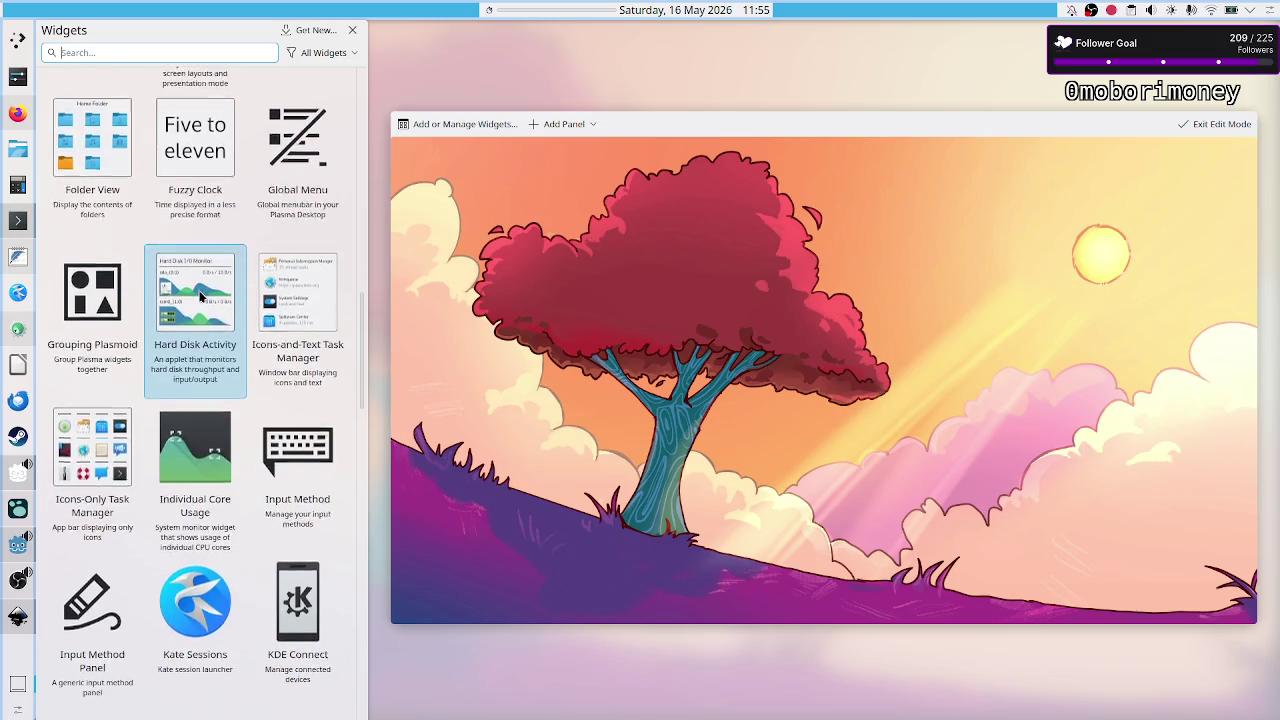
scroll(199, 297, down, 1)
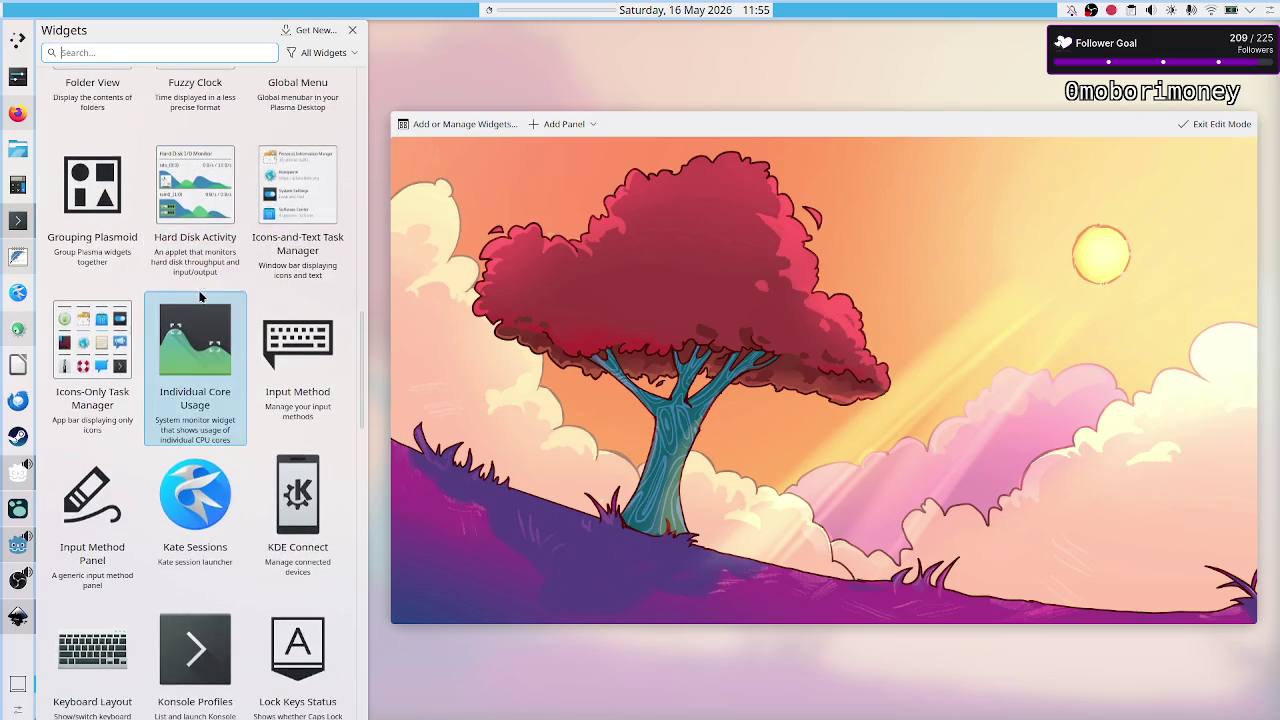
scroll(199, 297, down, 3)
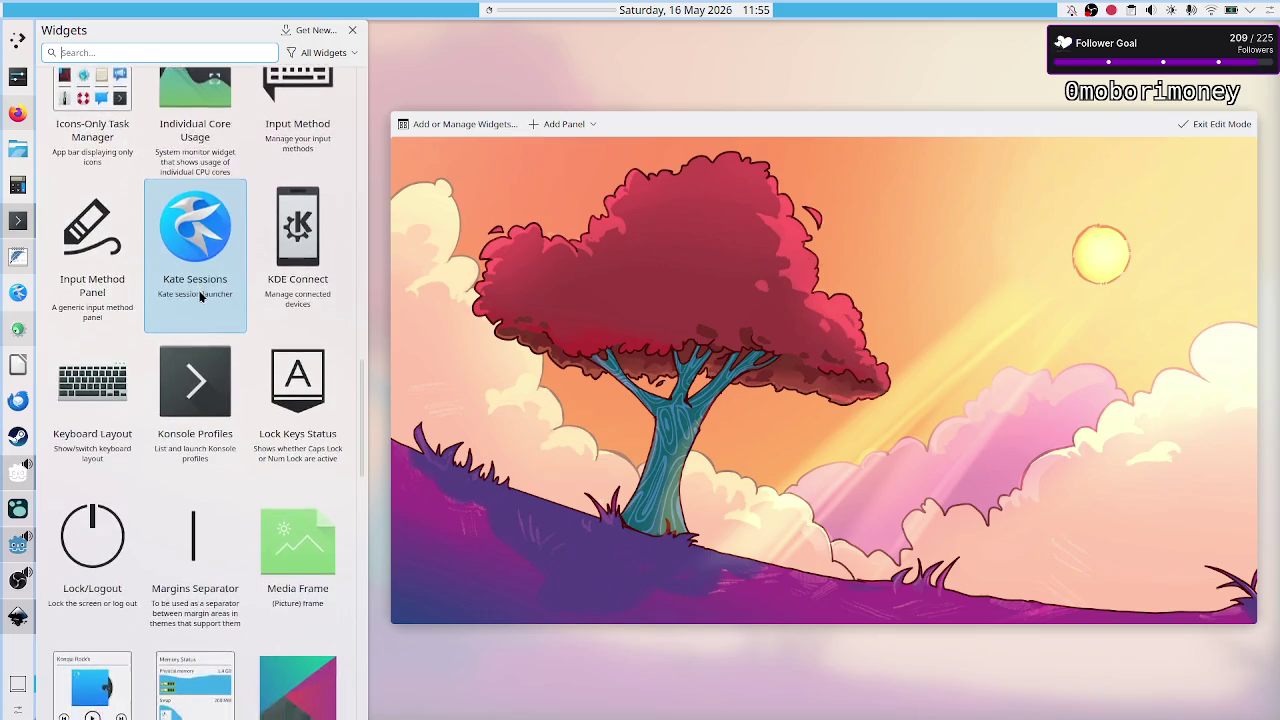
scroll(199, 297, down, 5)
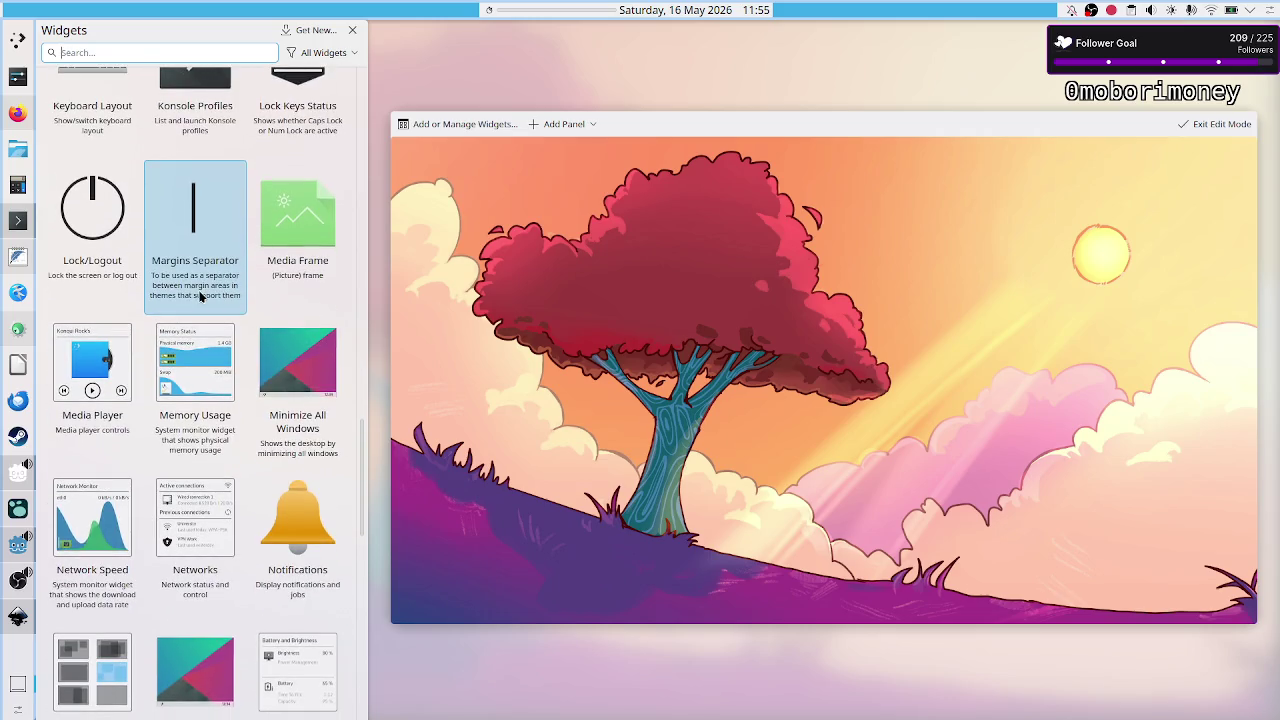
scroll(199, 297, down, 2)
scroll(199, 297, down, 3)
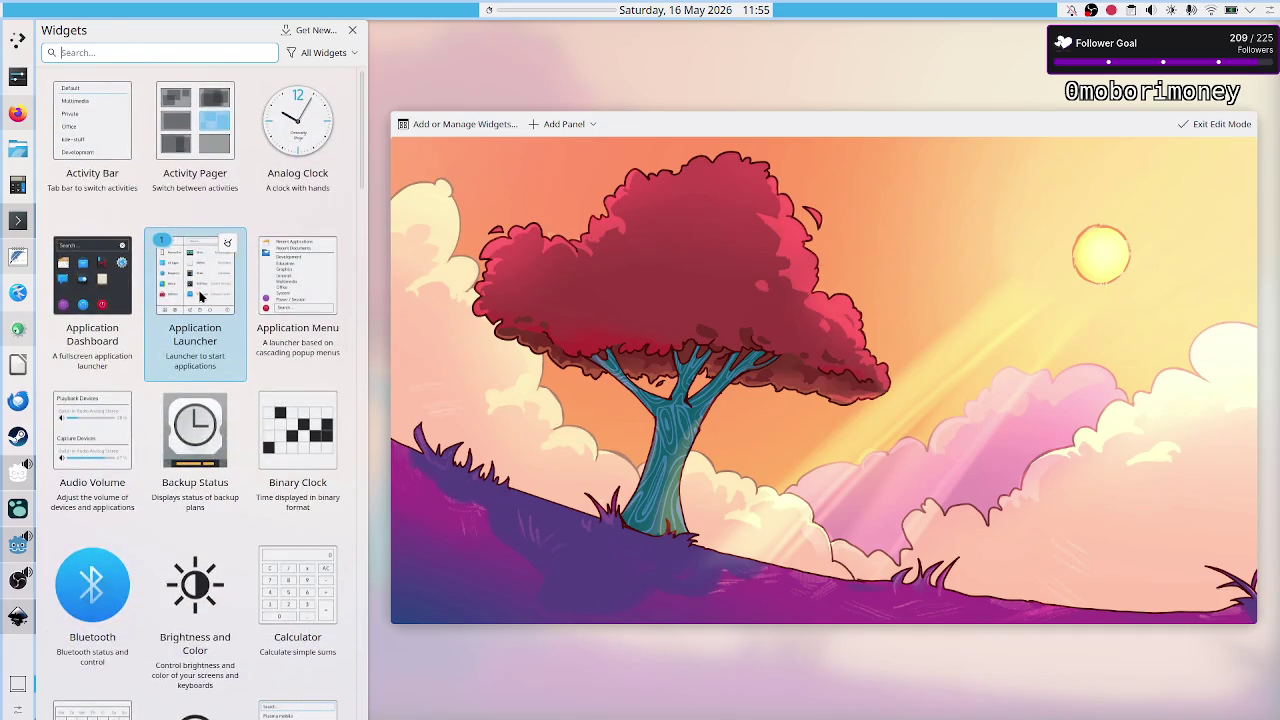
scroll(181, 333, down, 4)
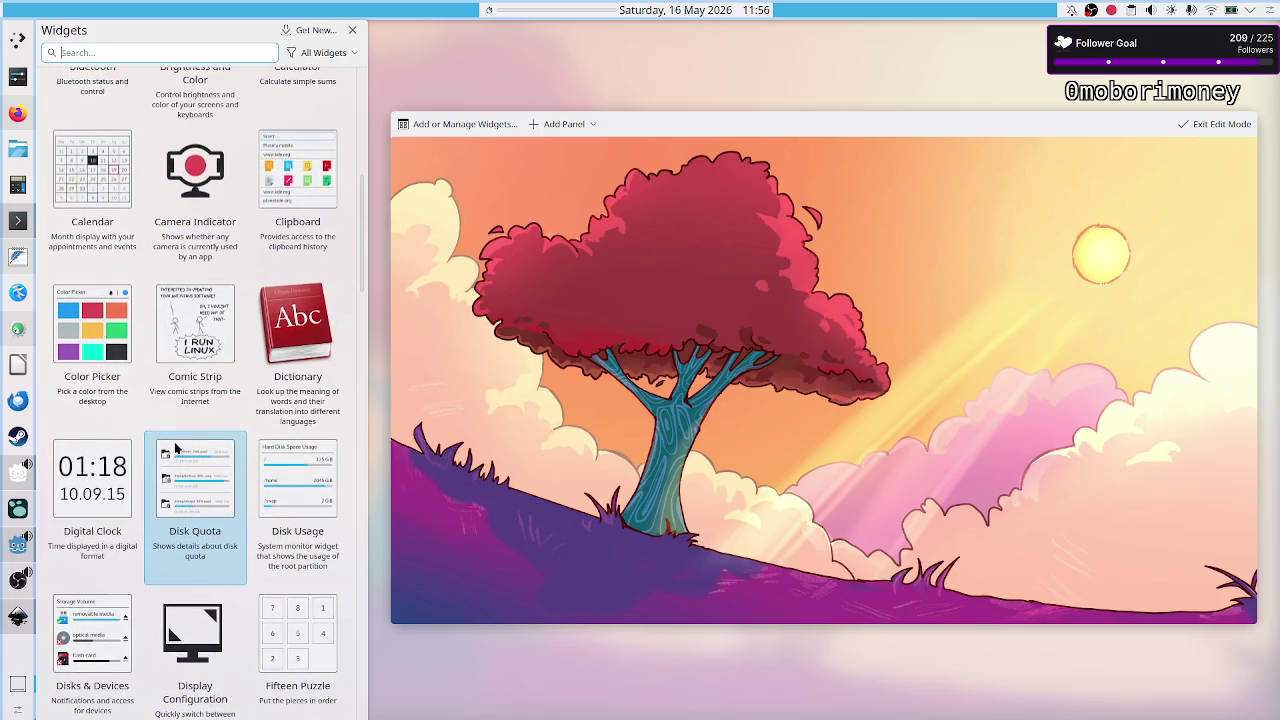
scroll(175, 449, up, 2)
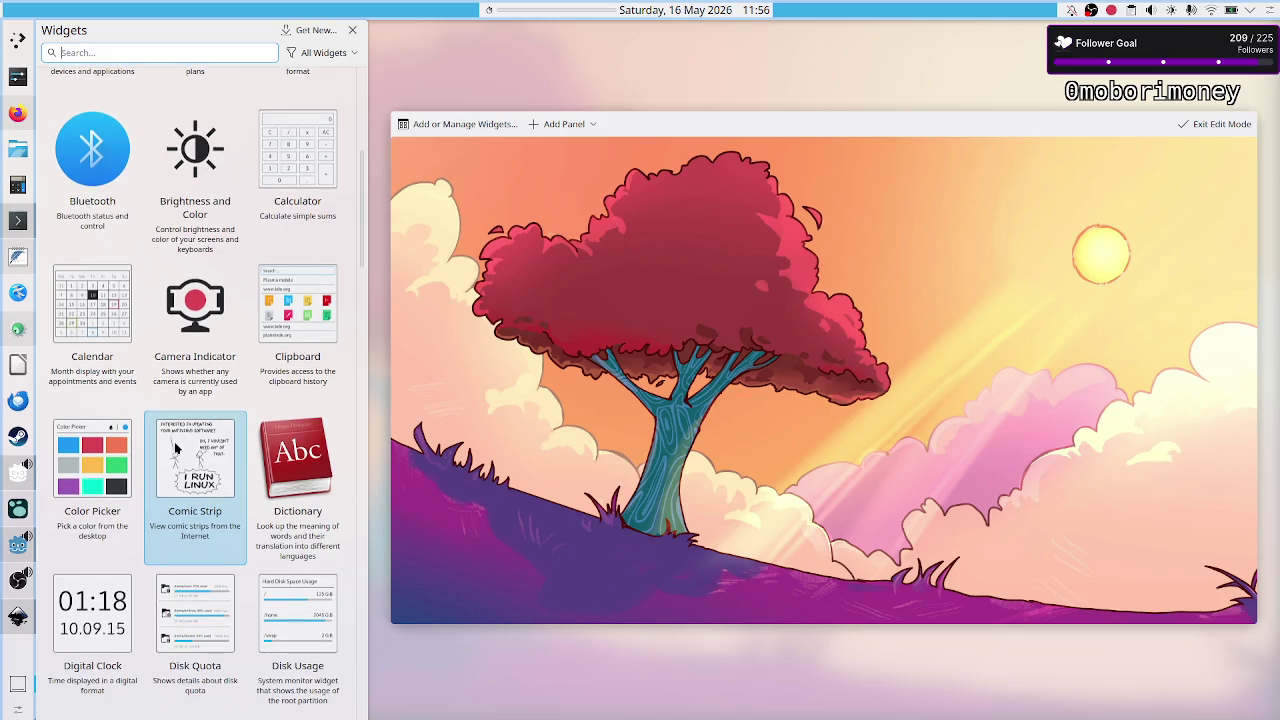
scroll(175, 449, up, 4)
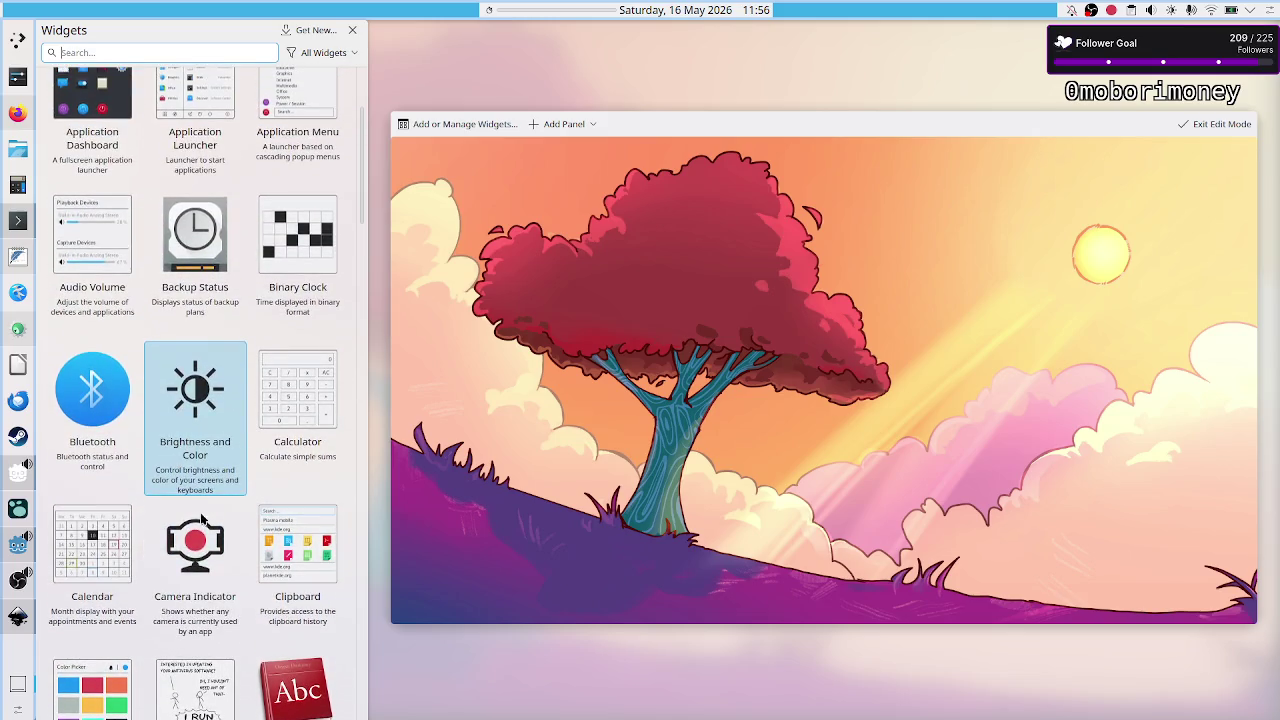
scroll(200, 520, up, 3)
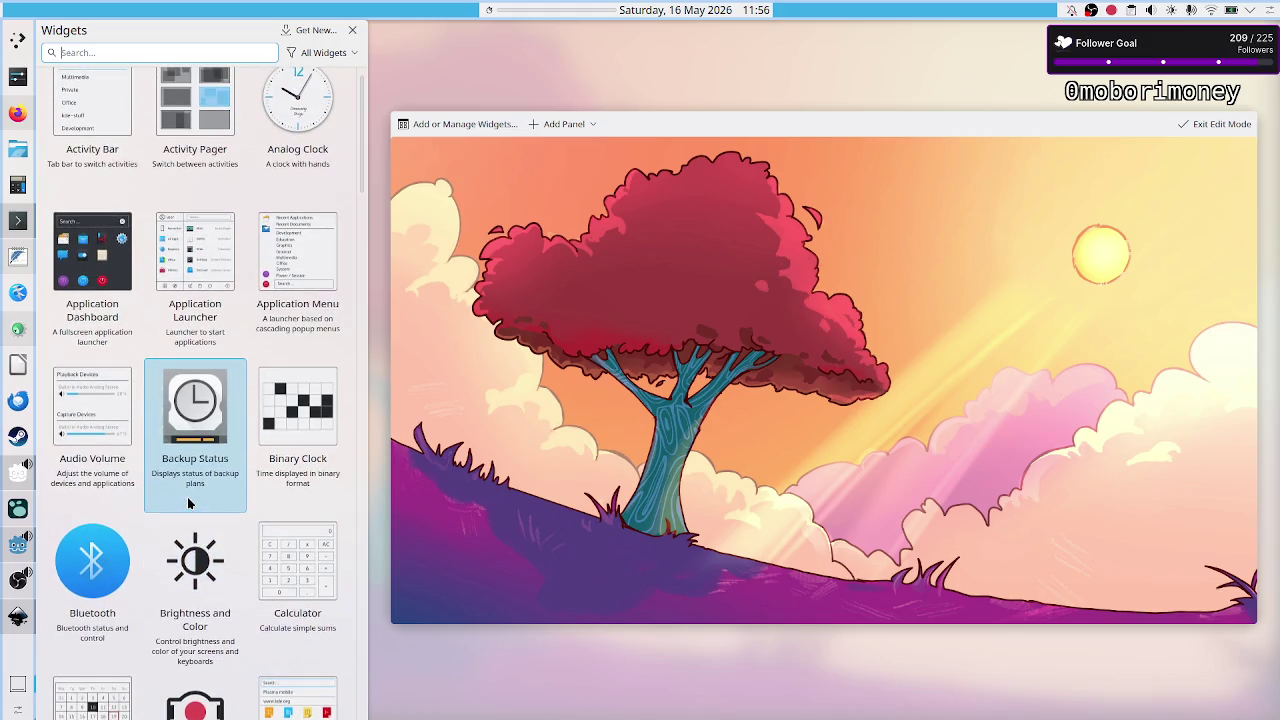
scroll(188, 503, up, 1)
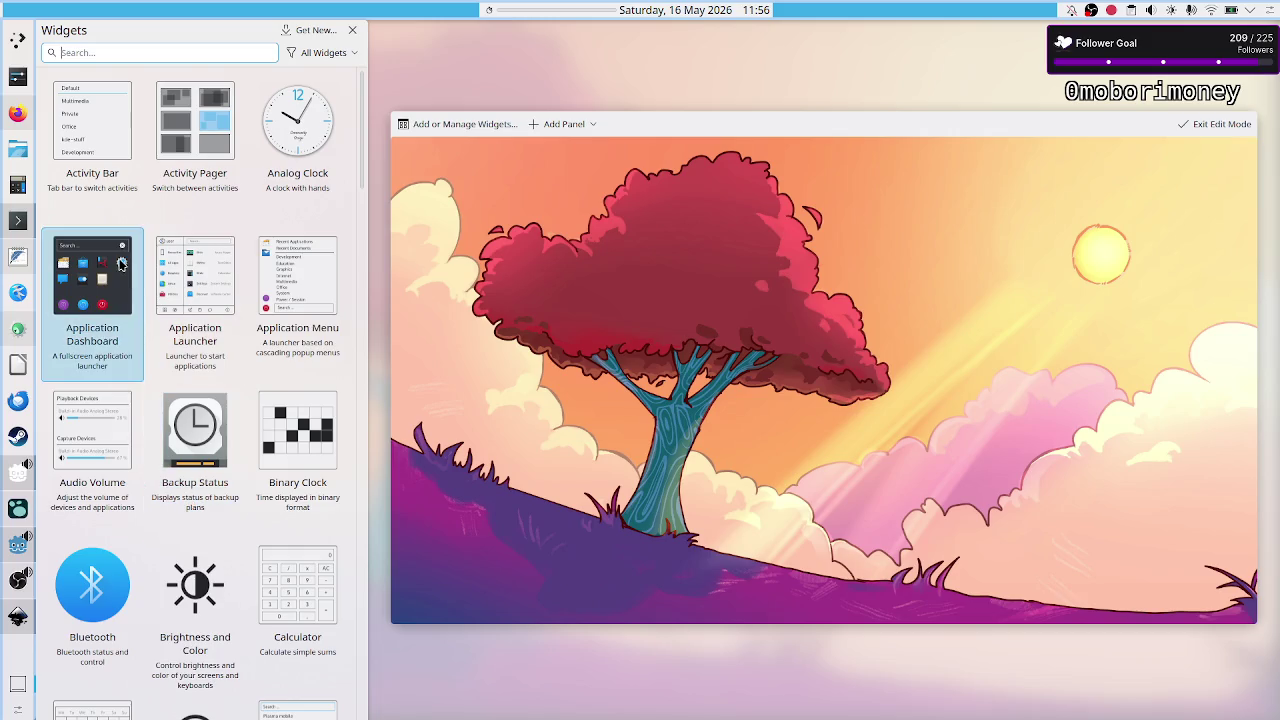
mouse_move(234, 233)
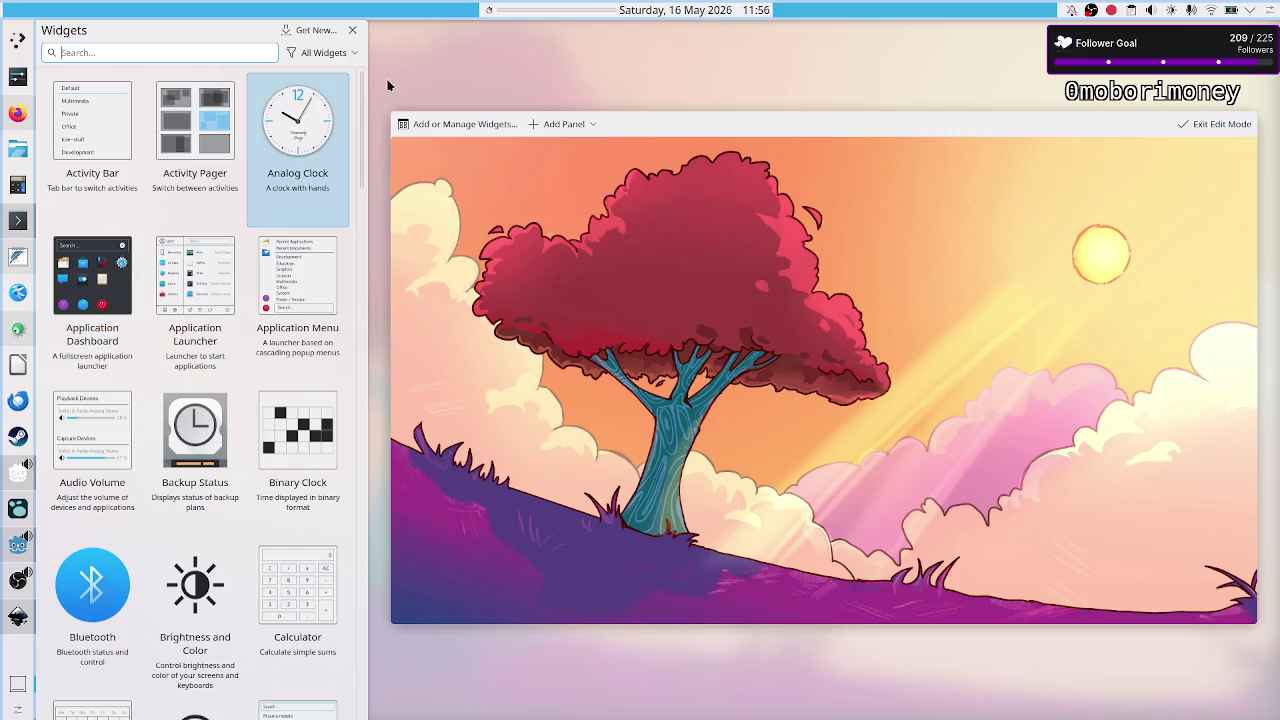
click(352, 30)
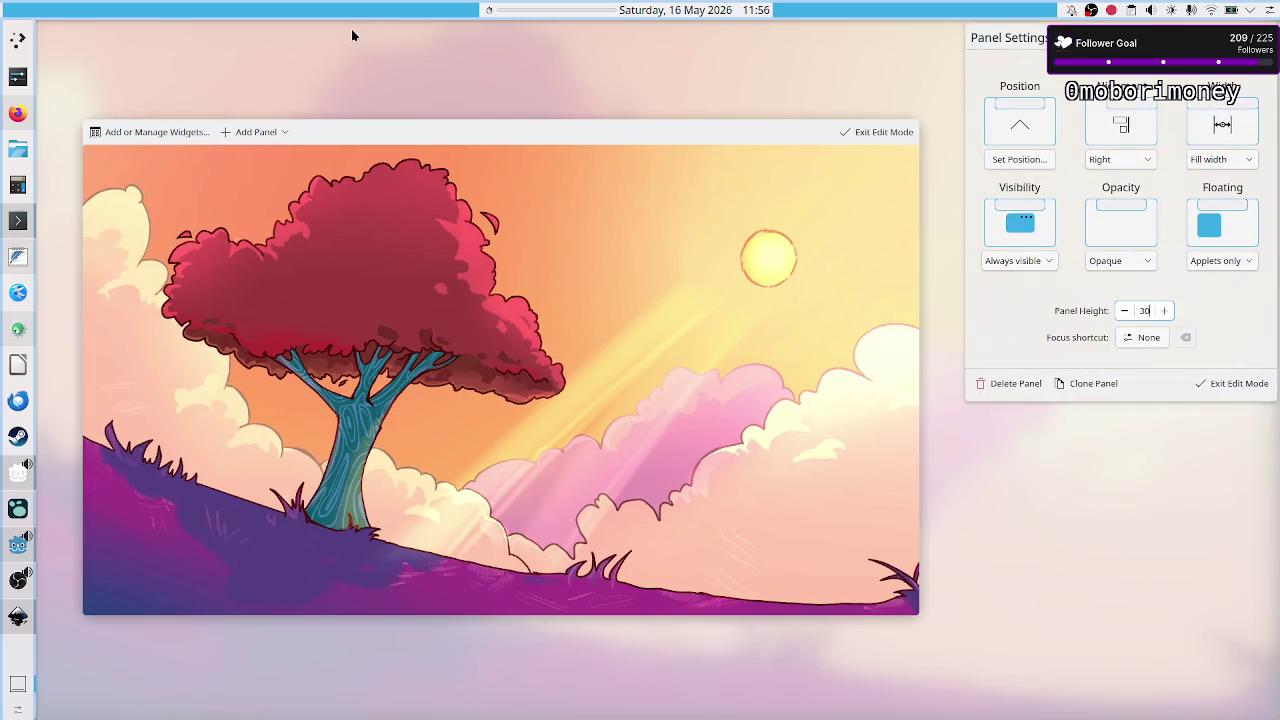
- Leave Plasma panel edit mode and start the panel timer on a preset countdown duration
click(1222, 395)
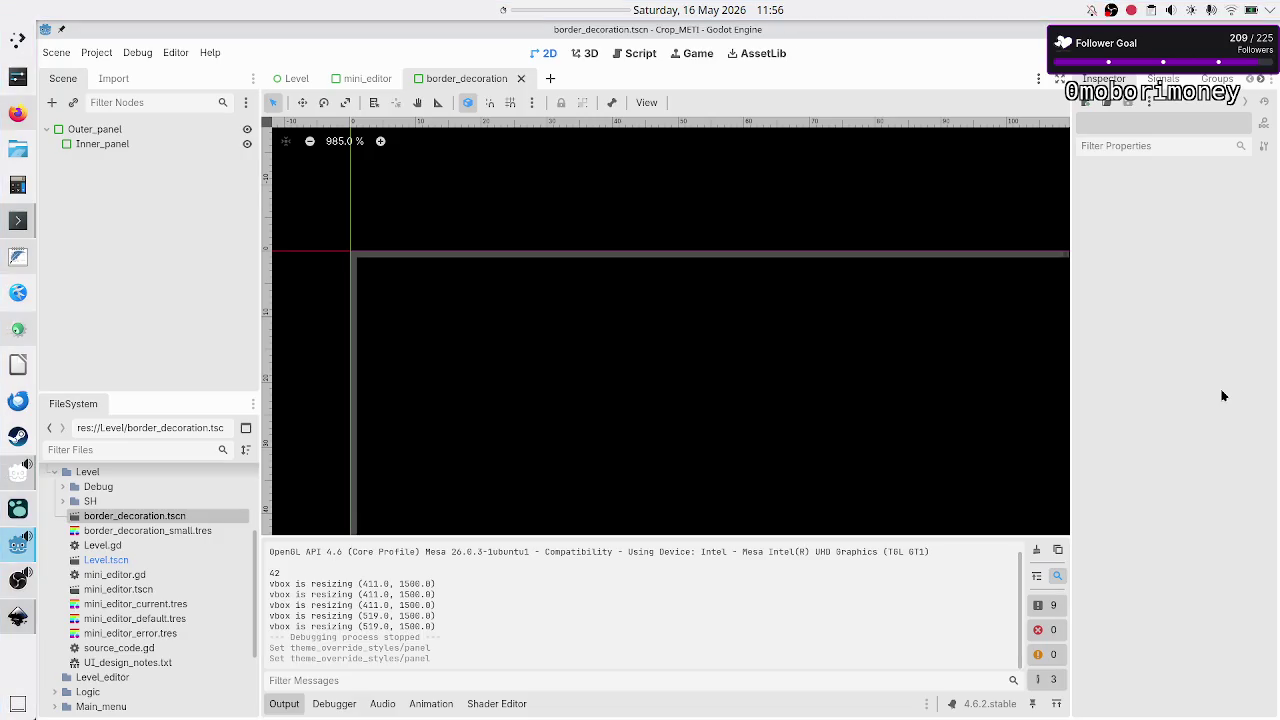
right_click(504, 10)
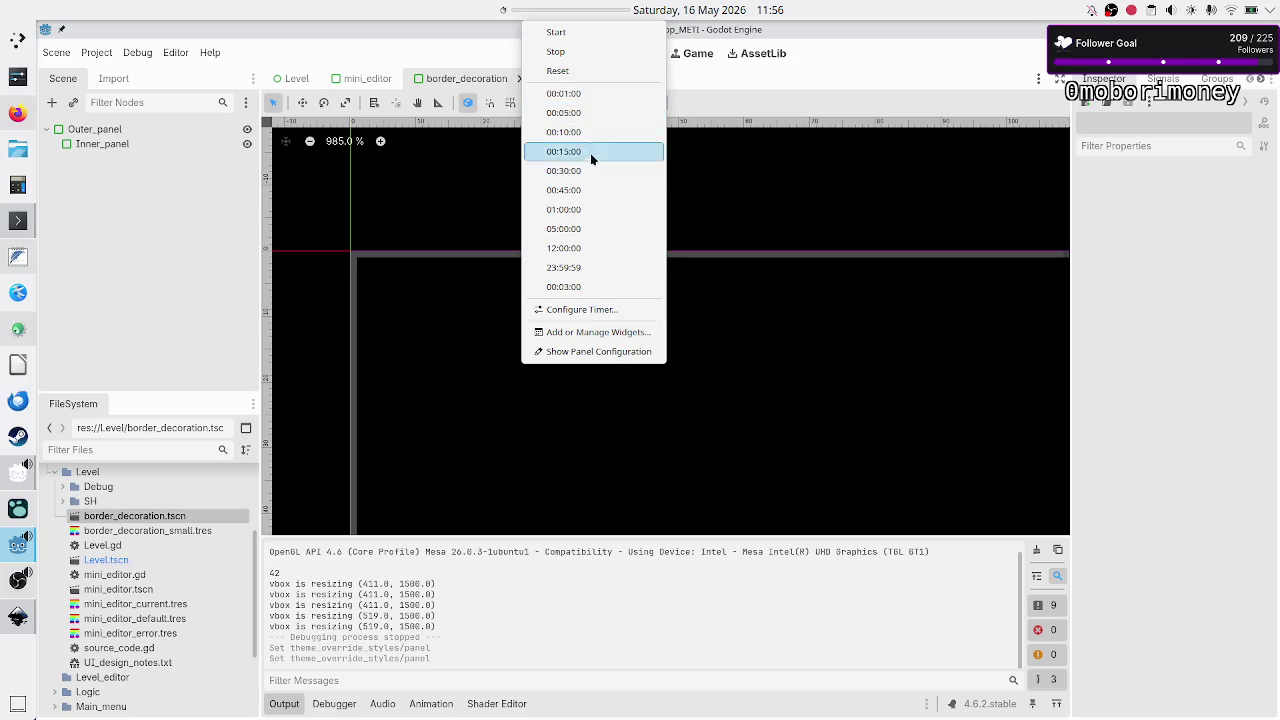
click(591, 211)
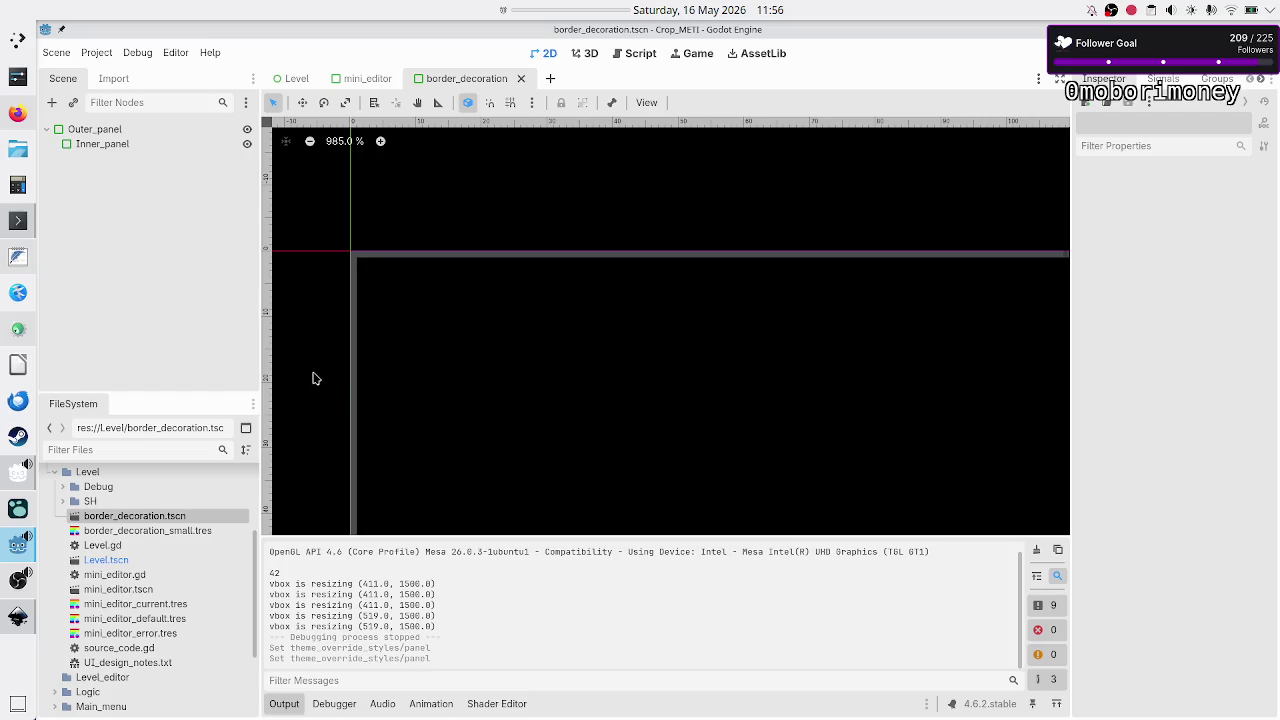
- Select Outer_panel and check its style's background colour in the Inspector
click(122, 129)
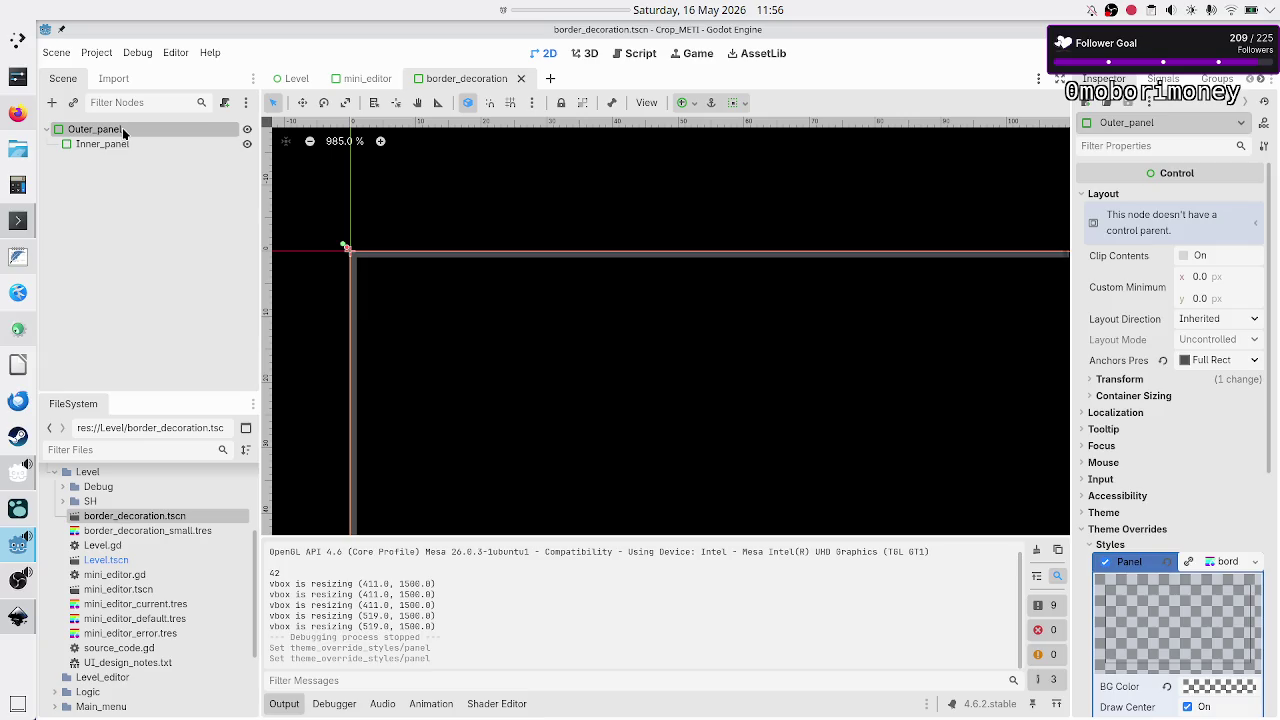
scroll(1155, 634, down, 5)
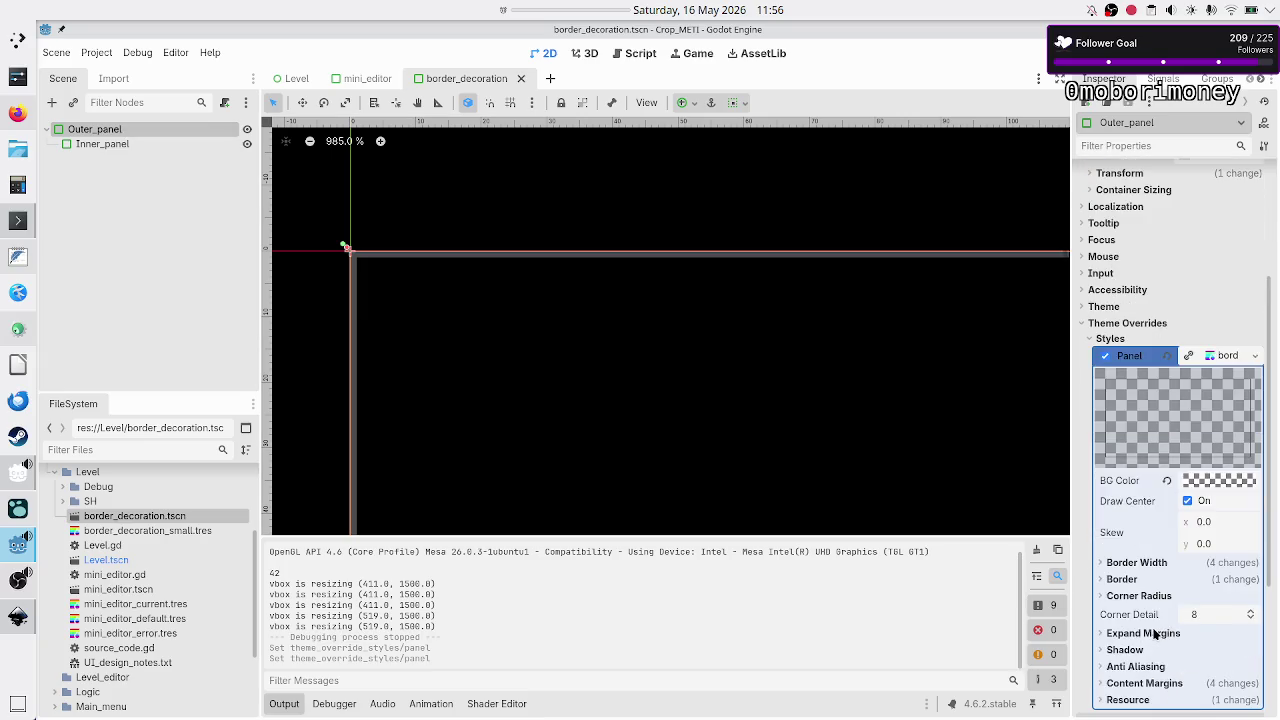
click(1227, 484)
click(1227, 484)
scroll(1176, 544, down, 5)
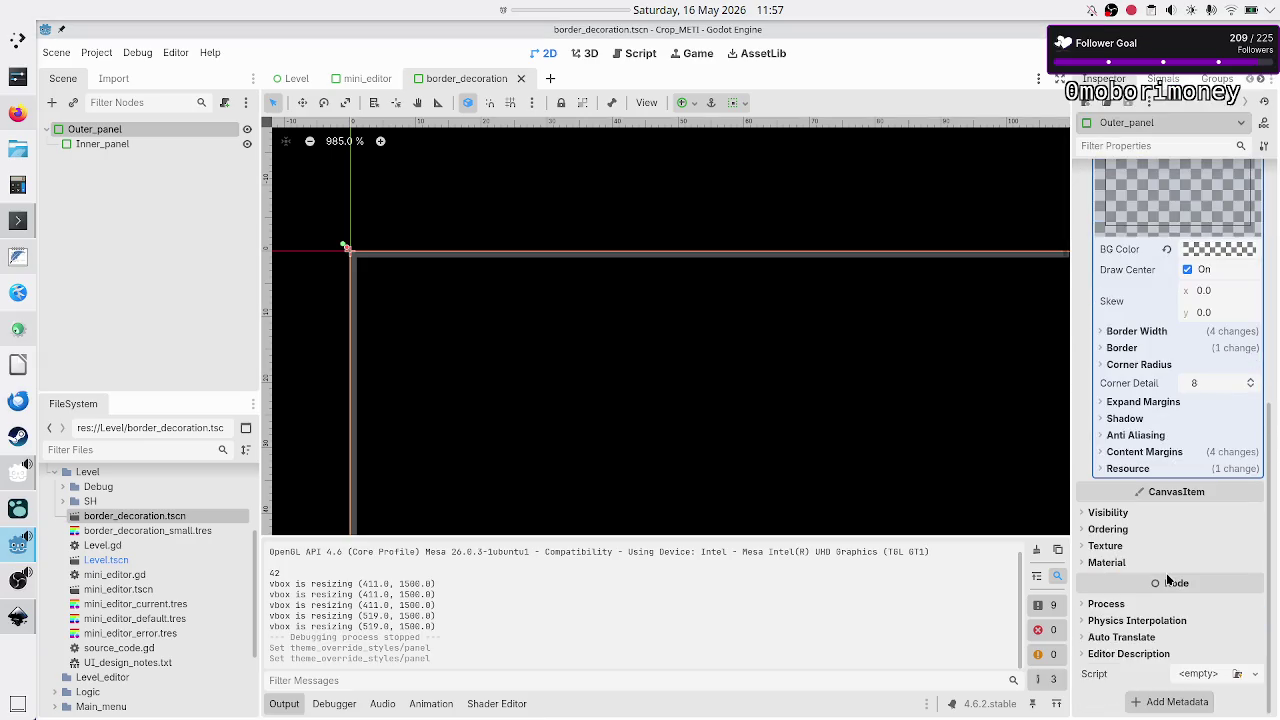
- Review Outer_panel's 1 px border widths, border colour, expand and content margins, then select Inner_panel
click(1160, 335)
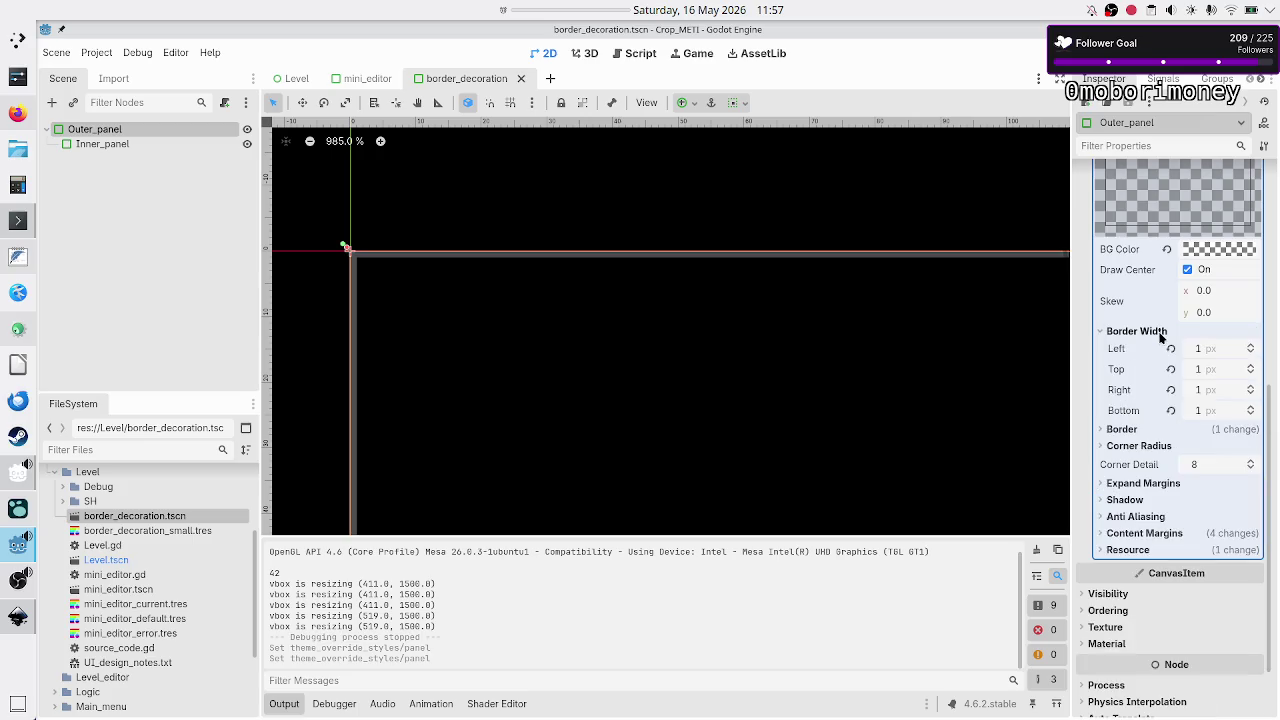
click(1136, 432)
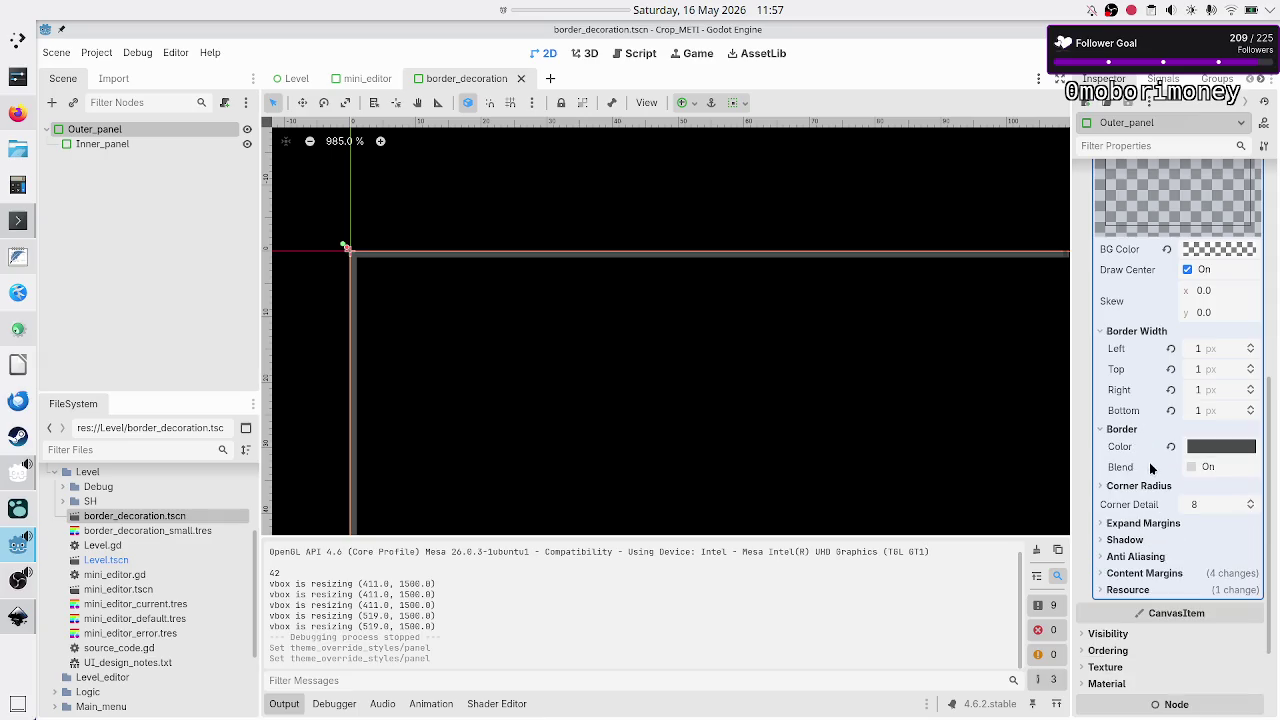
mouse_move(1145, 466)
scroll(351, 276, up, 5)
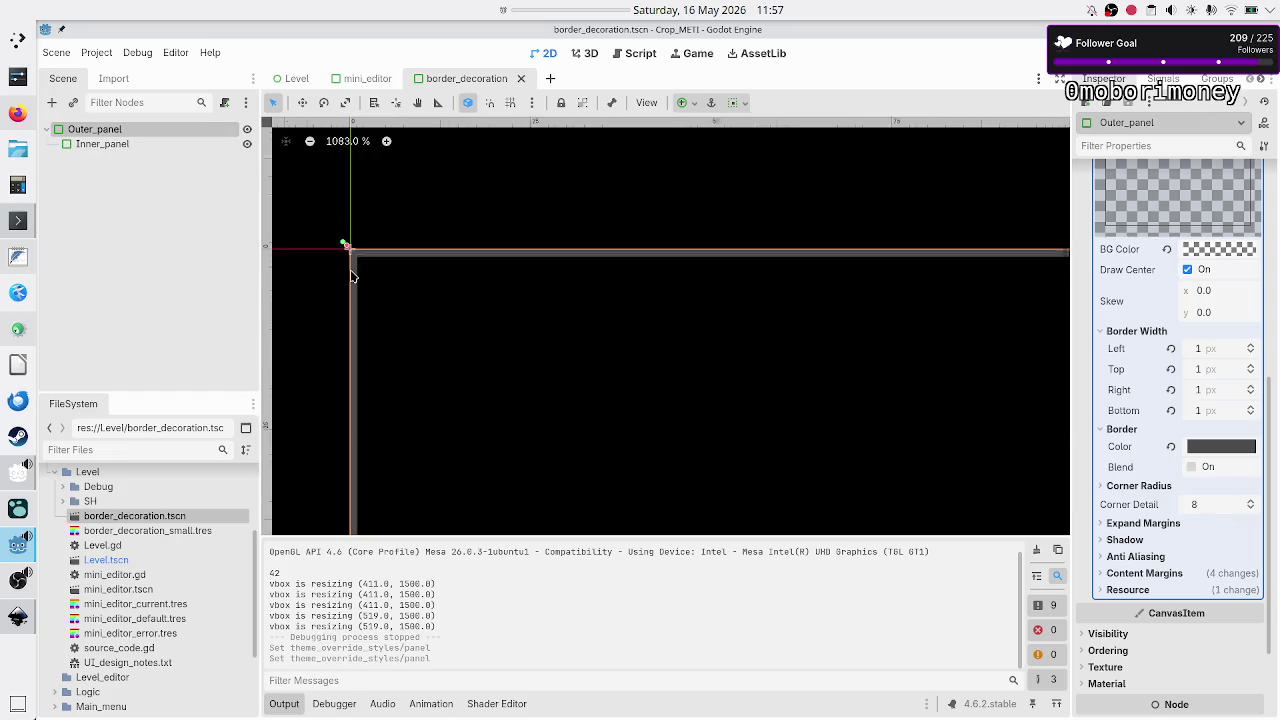
scroll(351, 276, up, 1)
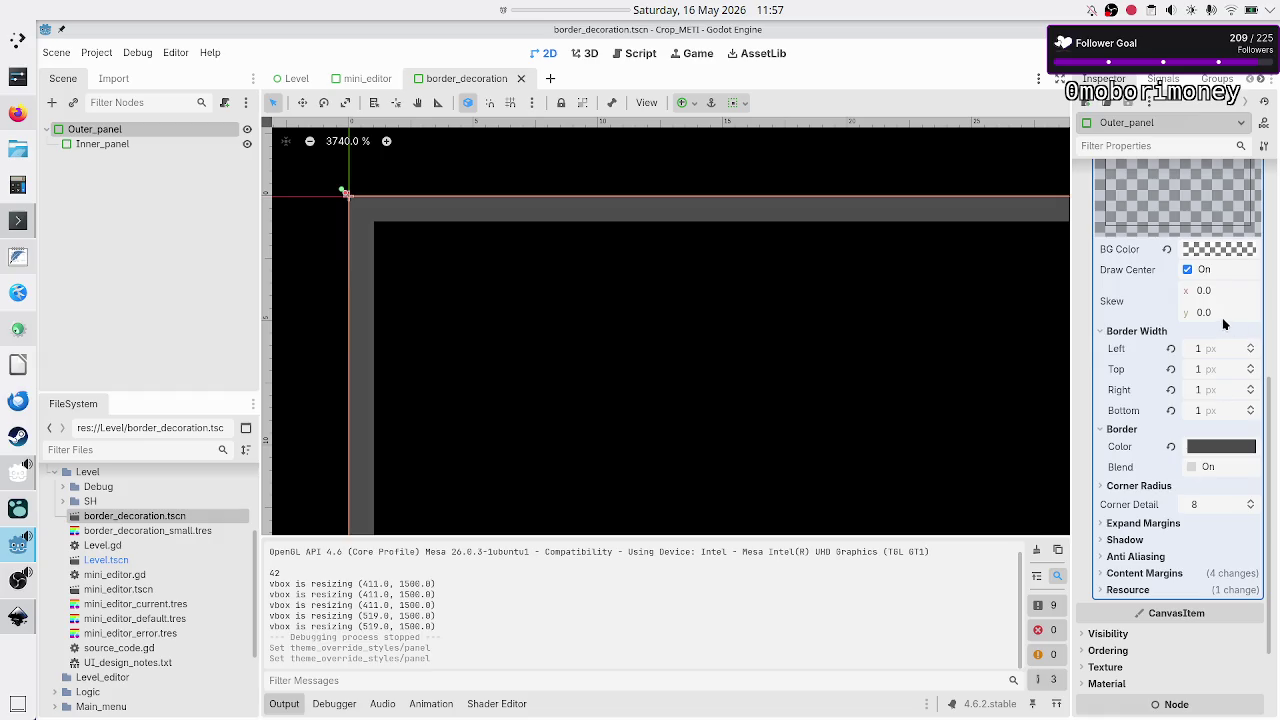
click(1166, 526)
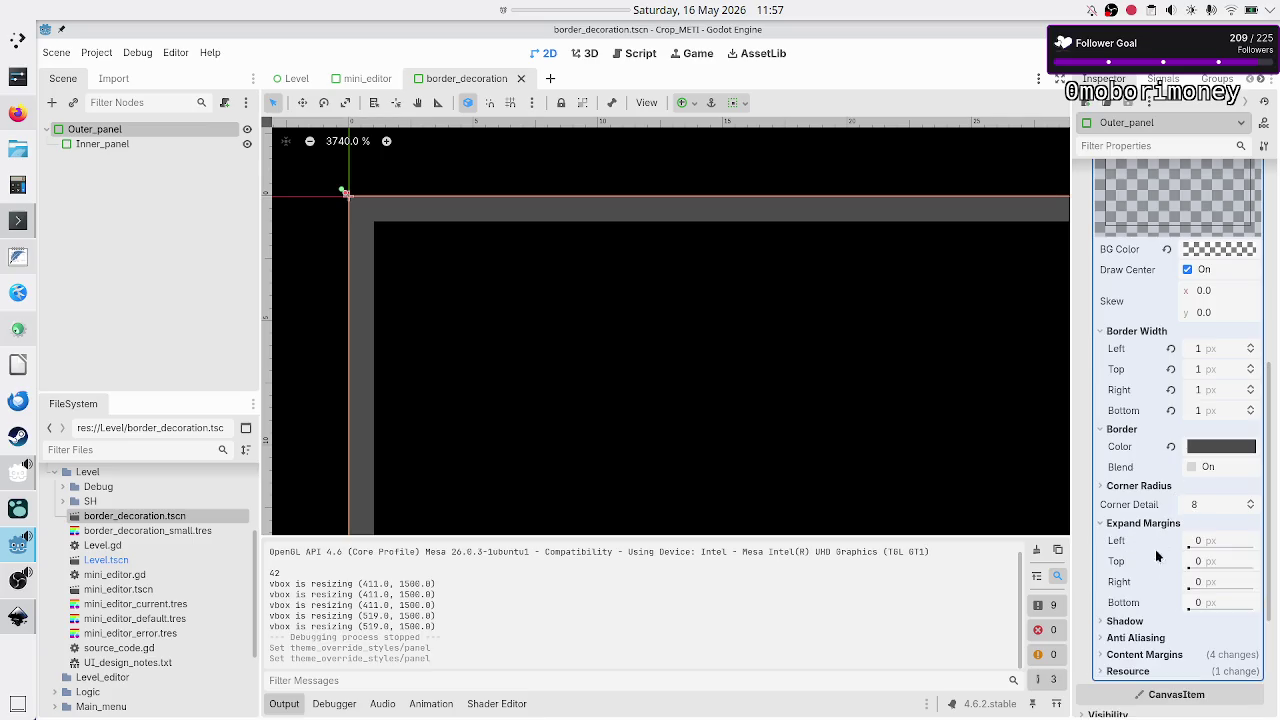
click(1148, 656)
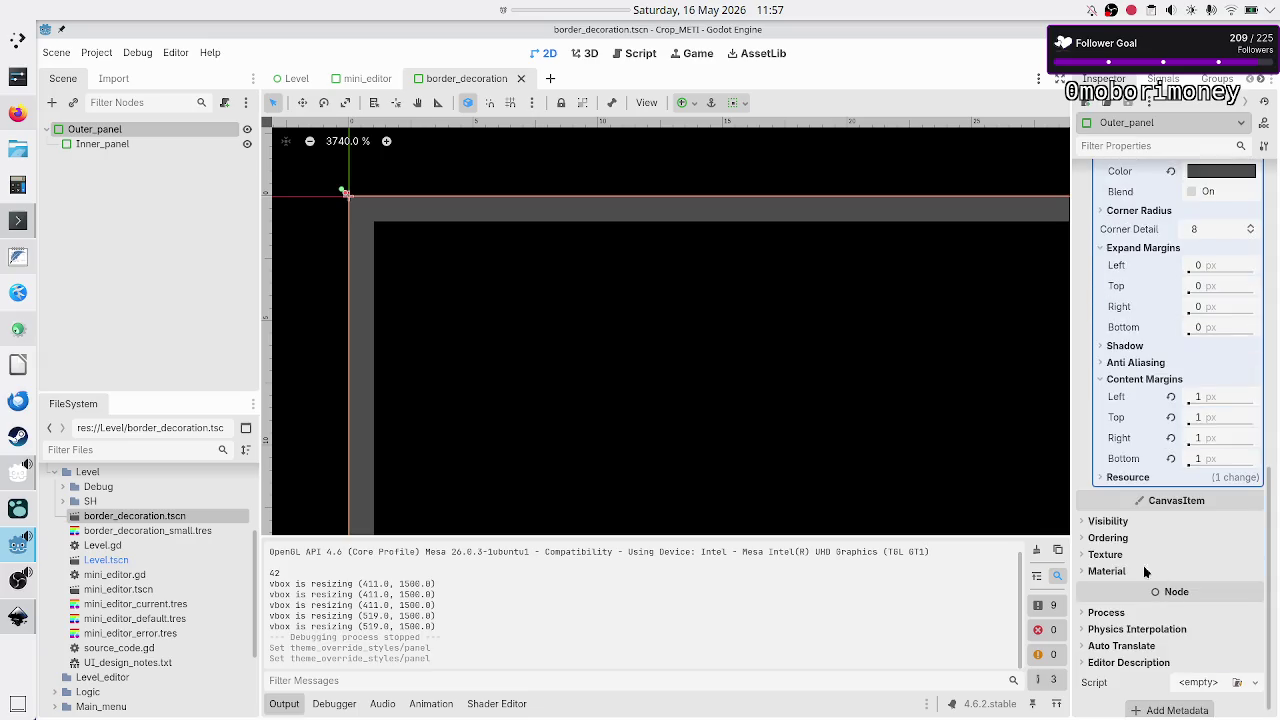
click(92, 146)
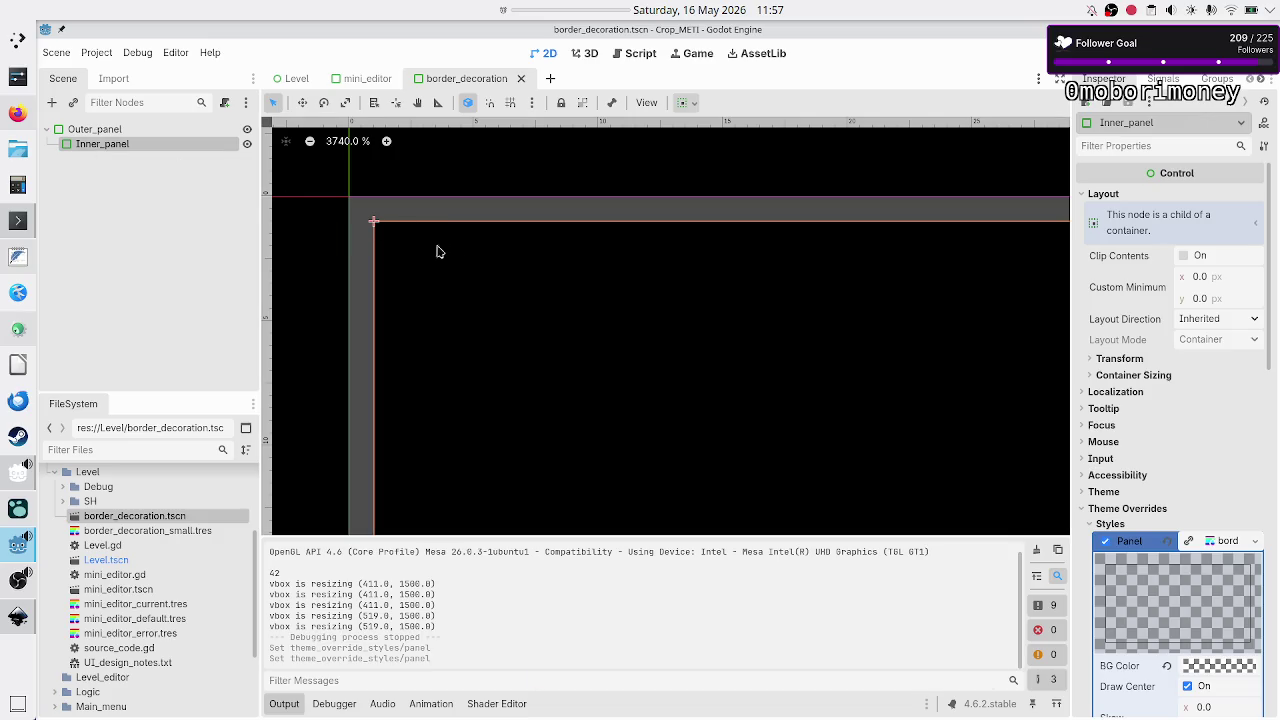
- Nudge Inner_panel, scroll its Panel stylebox to confirm the matching border style, then open mini_editor
drag(437, 252, 484, 293)
scroll(1171, 575, down, 5)
scroll(1171, 573, down, 6)
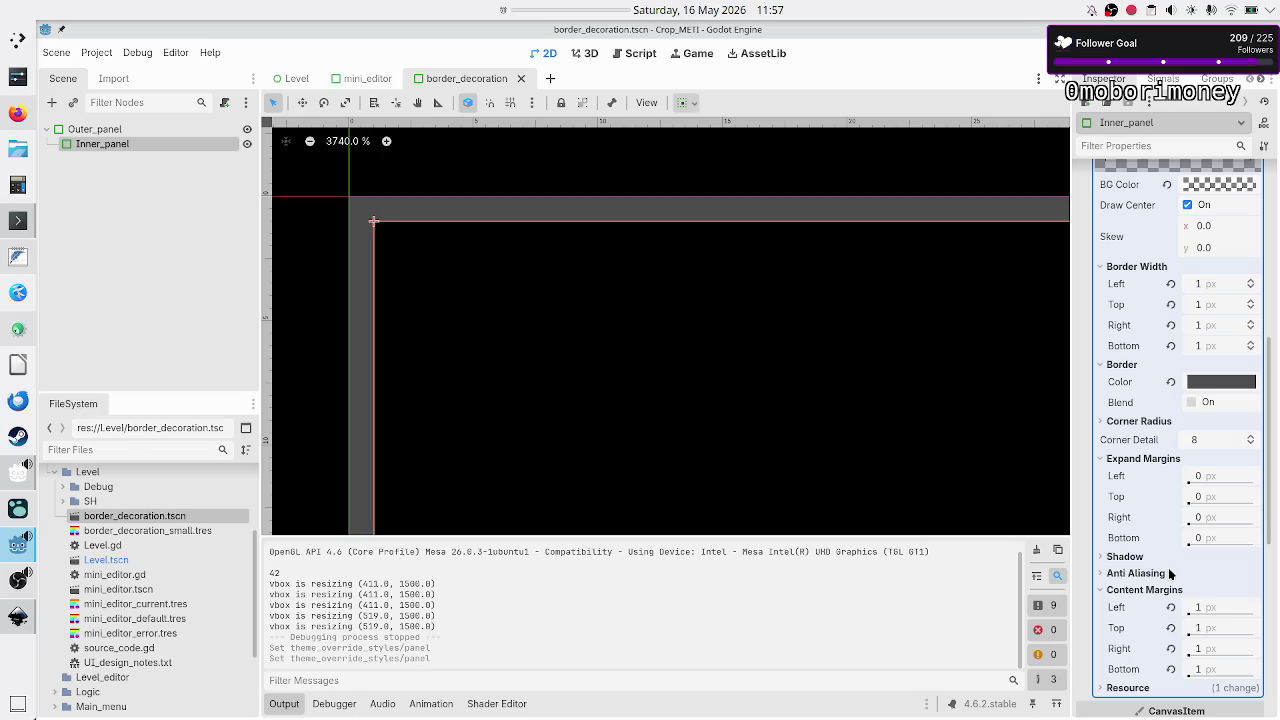
scroll(1169, 572, down, 6)
scroll(1170, 573, up, 10)
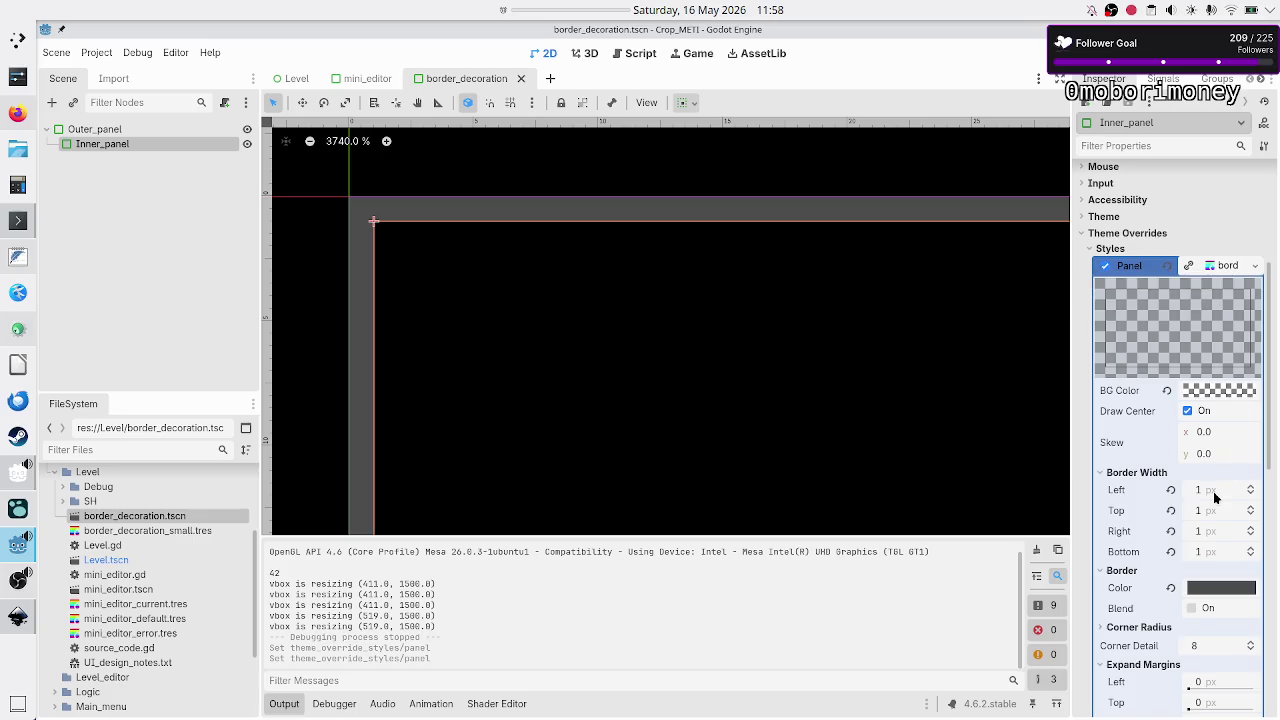
scroll(1216, 573, down, 5)
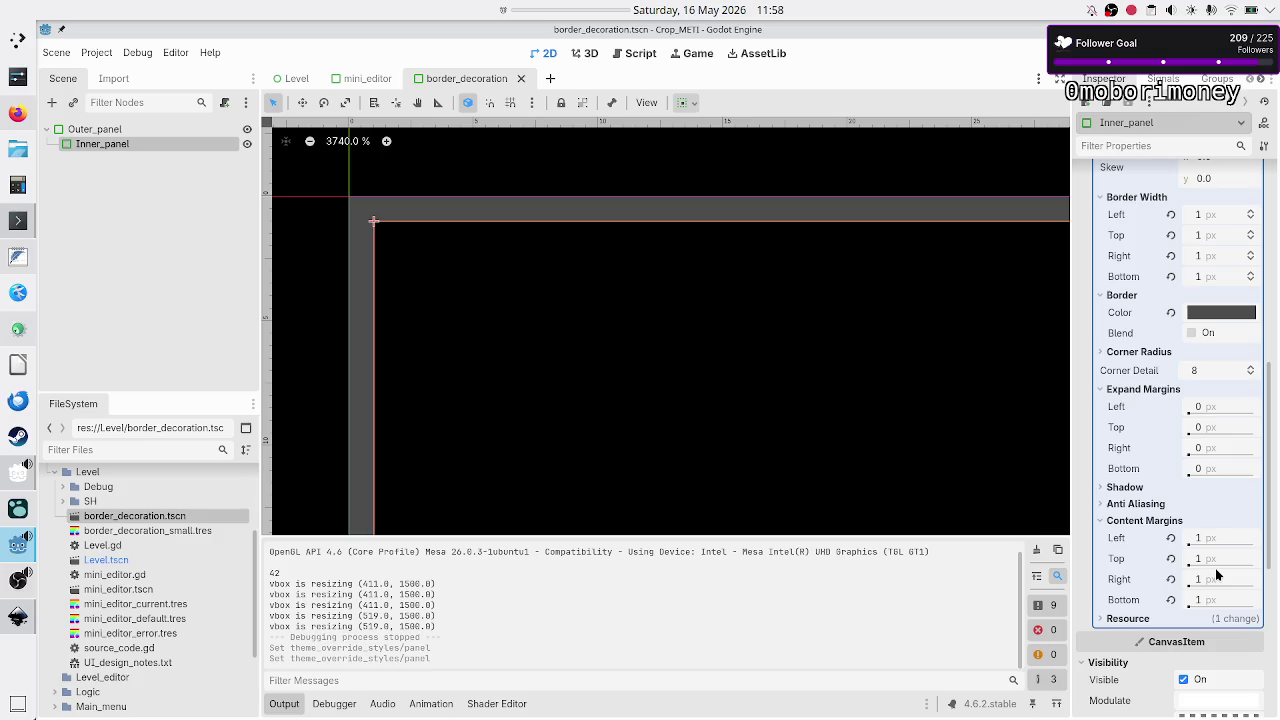
scroll(1215, 568, up, 4)
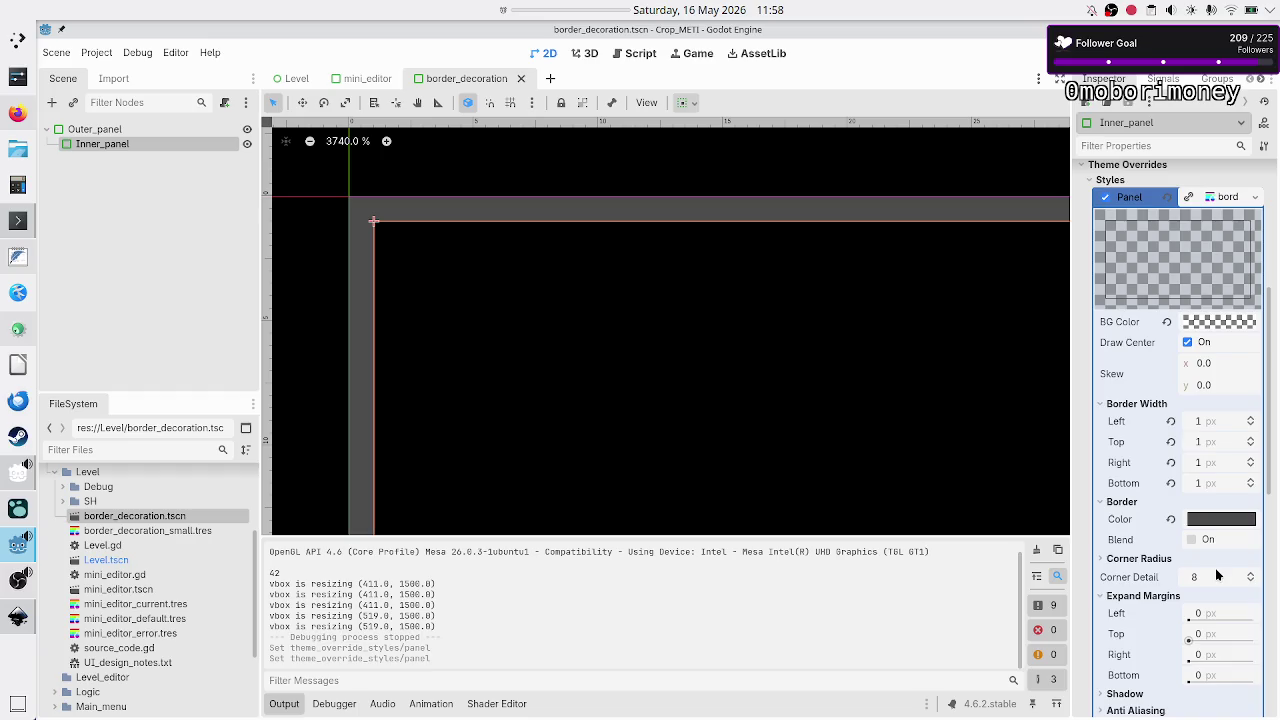
scroll(612, 370, down, 4)
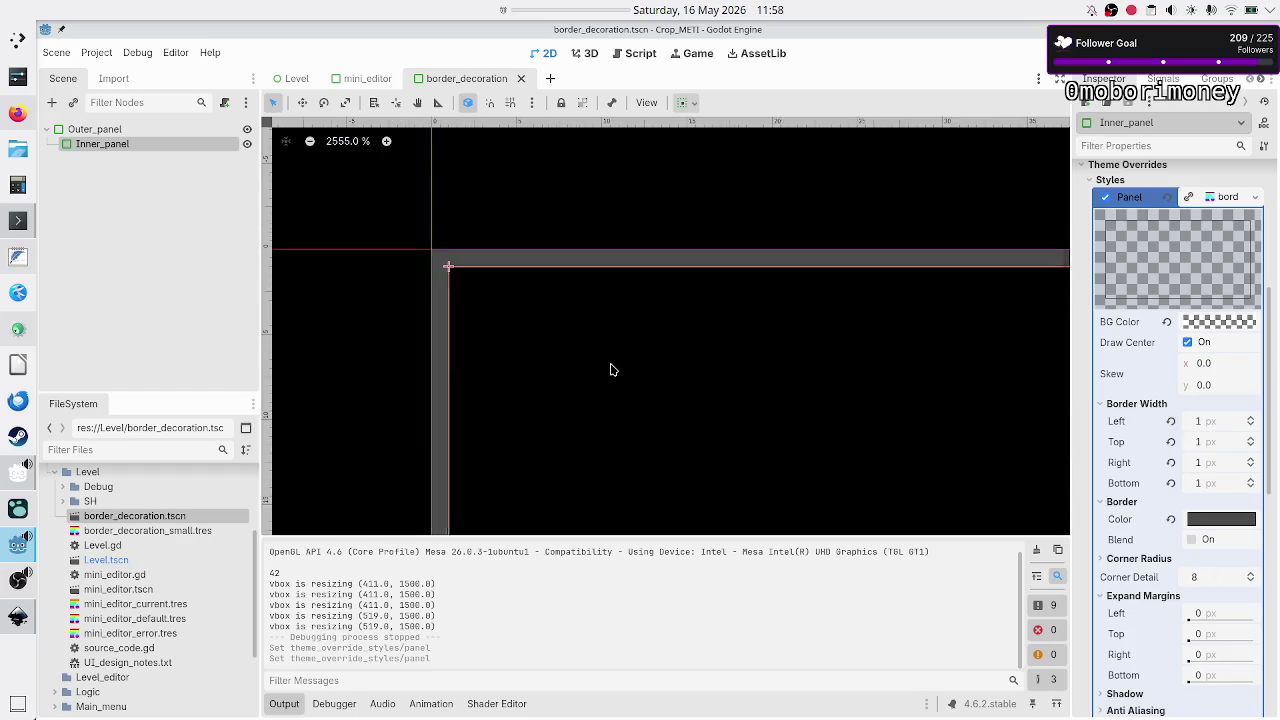
scroll(612, 370, down, 5)
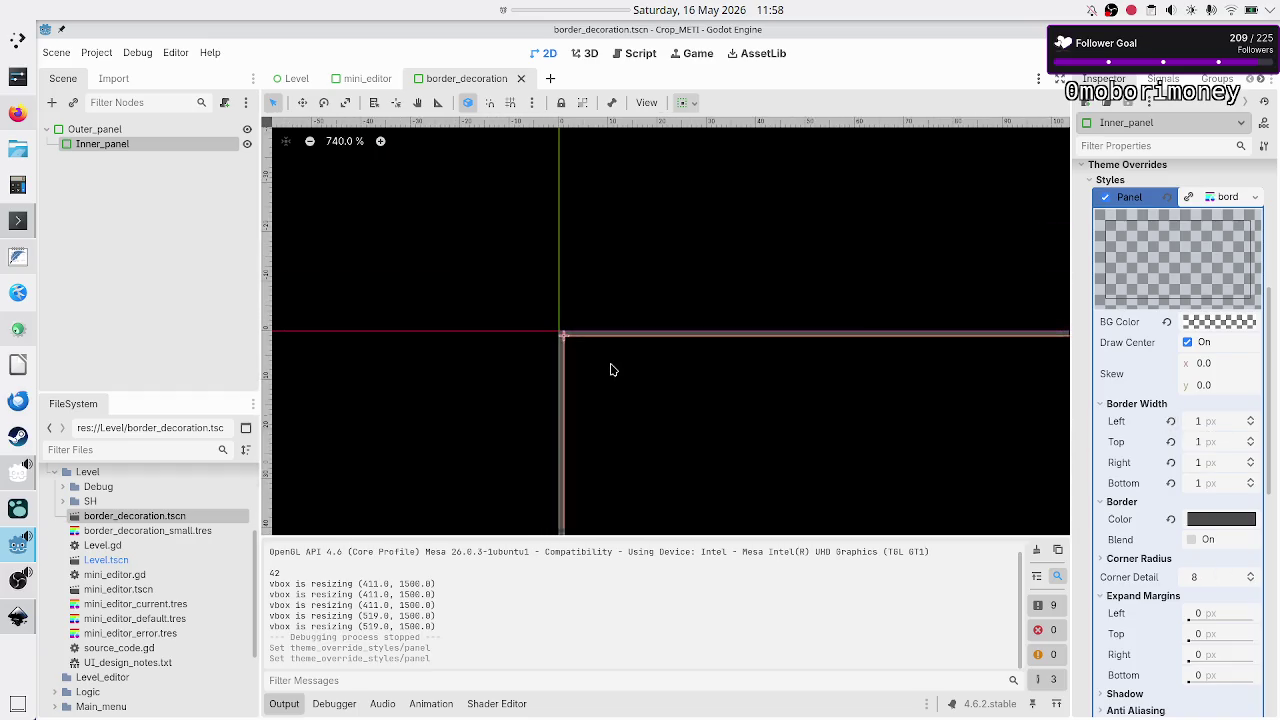
scroll(612, 370, down, 3)
scroll(612, 370, down, 4)
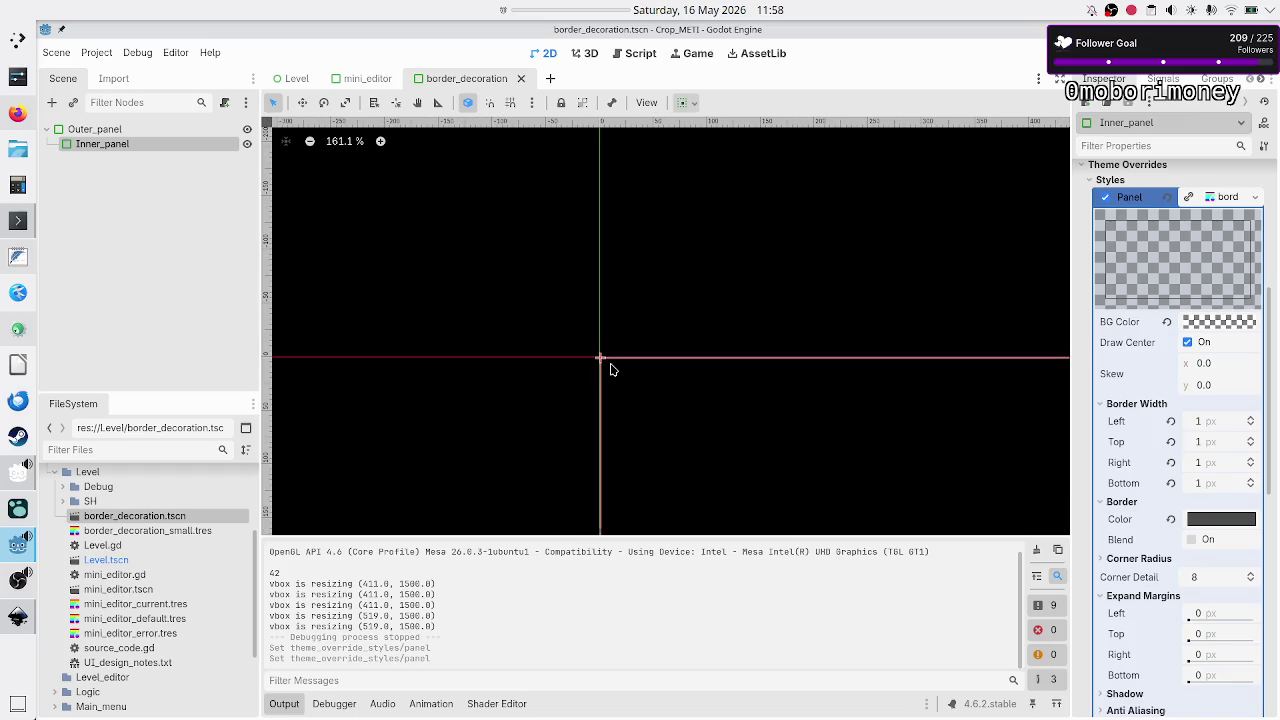
scroll(612, 370, down, 1)
scroll(612, 370, down, 4)
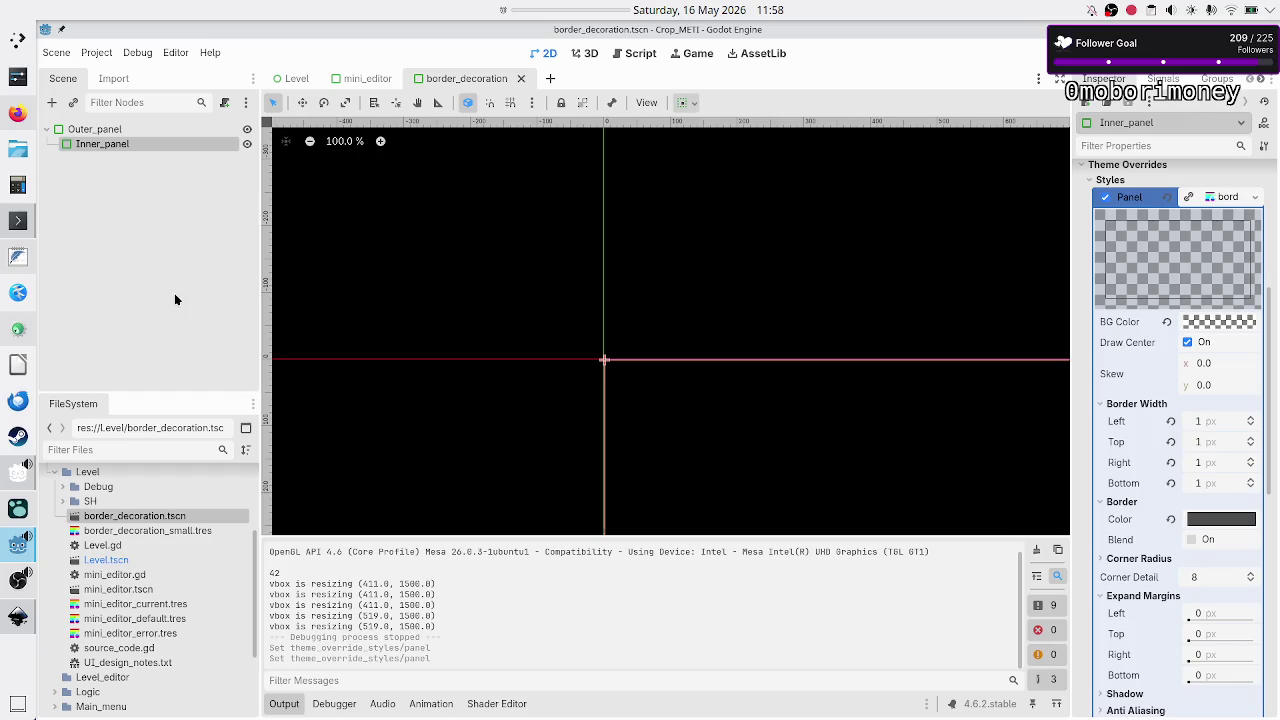
click(358, 79)
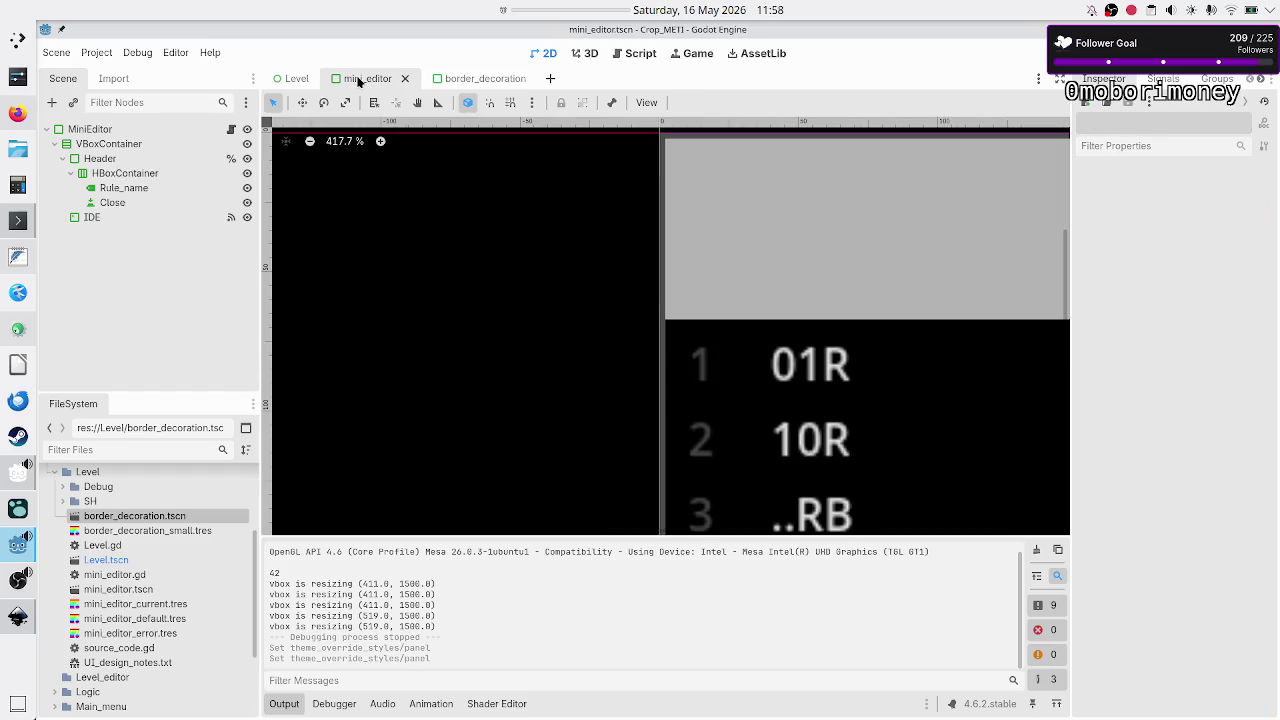
- Glance at the Level scene, return to mini_editor and select MiniEditor with the output log collapsed
click(295, 78)
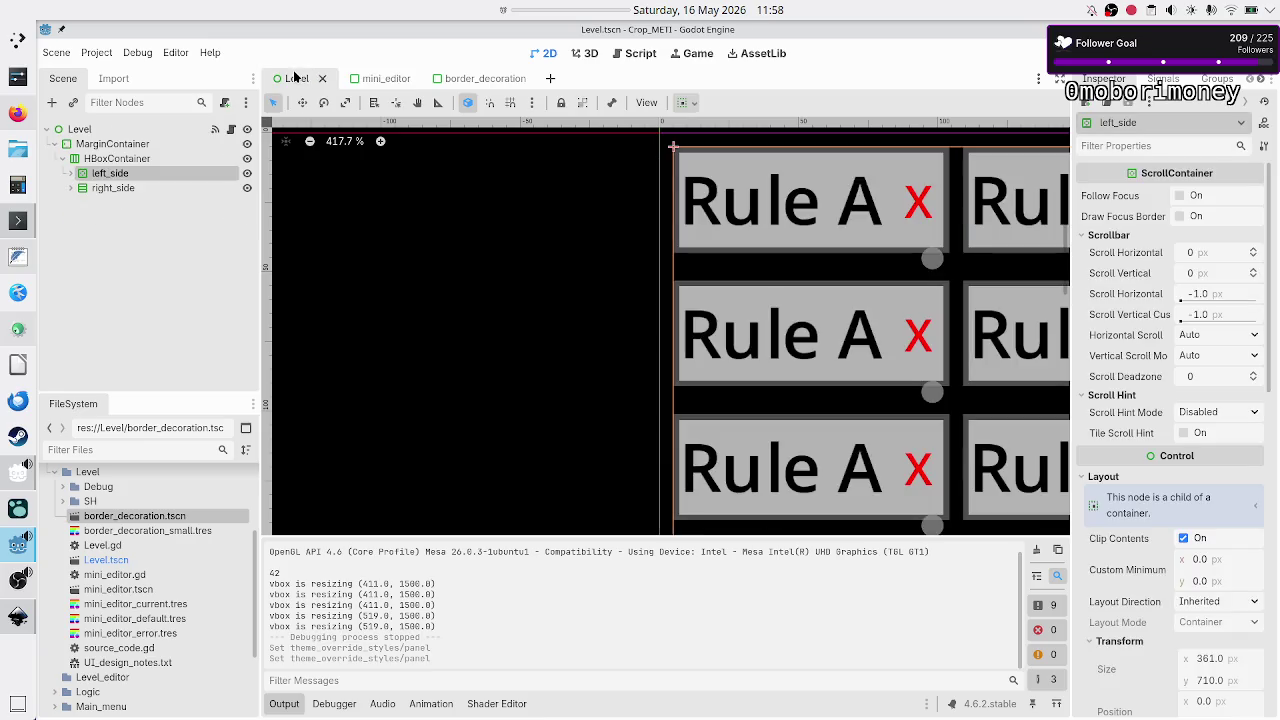
click(372, 79)
click(105, 130)
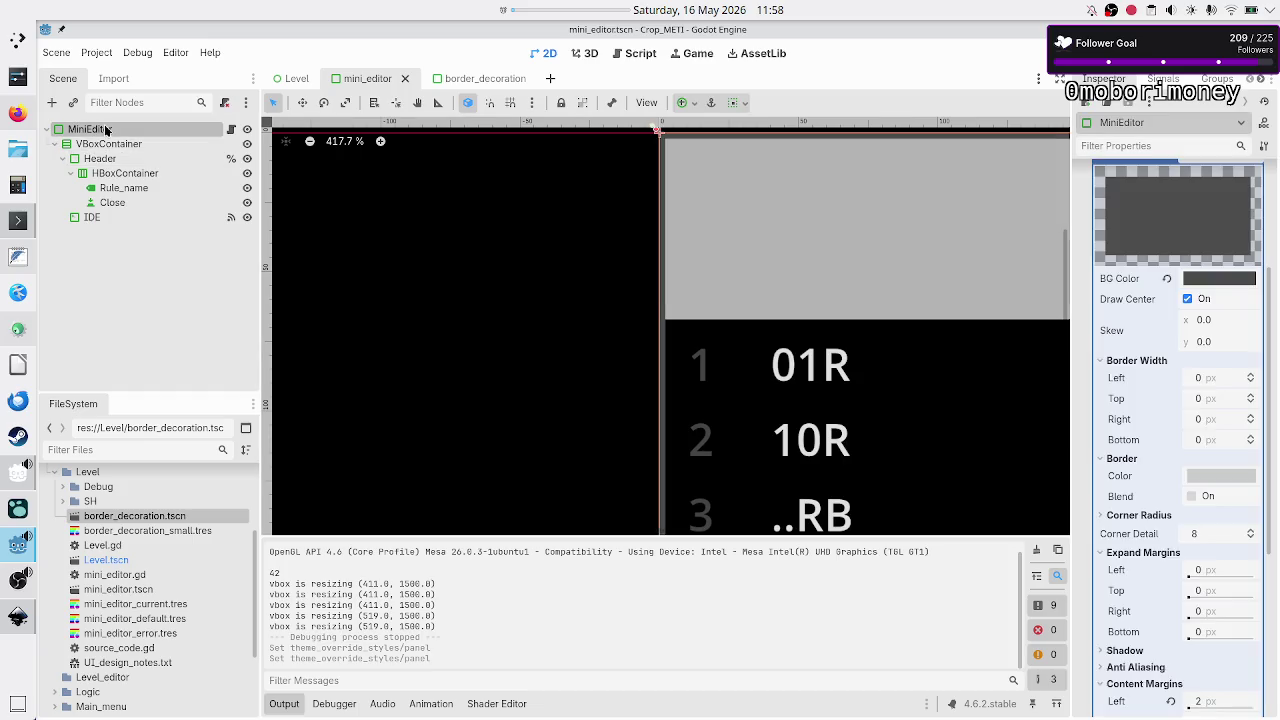
click(277, 705)
- Scroll through MiniEditor's panel style: 0 px border widths and a 2 px left content margin
scroll(604, 430, down, 3)
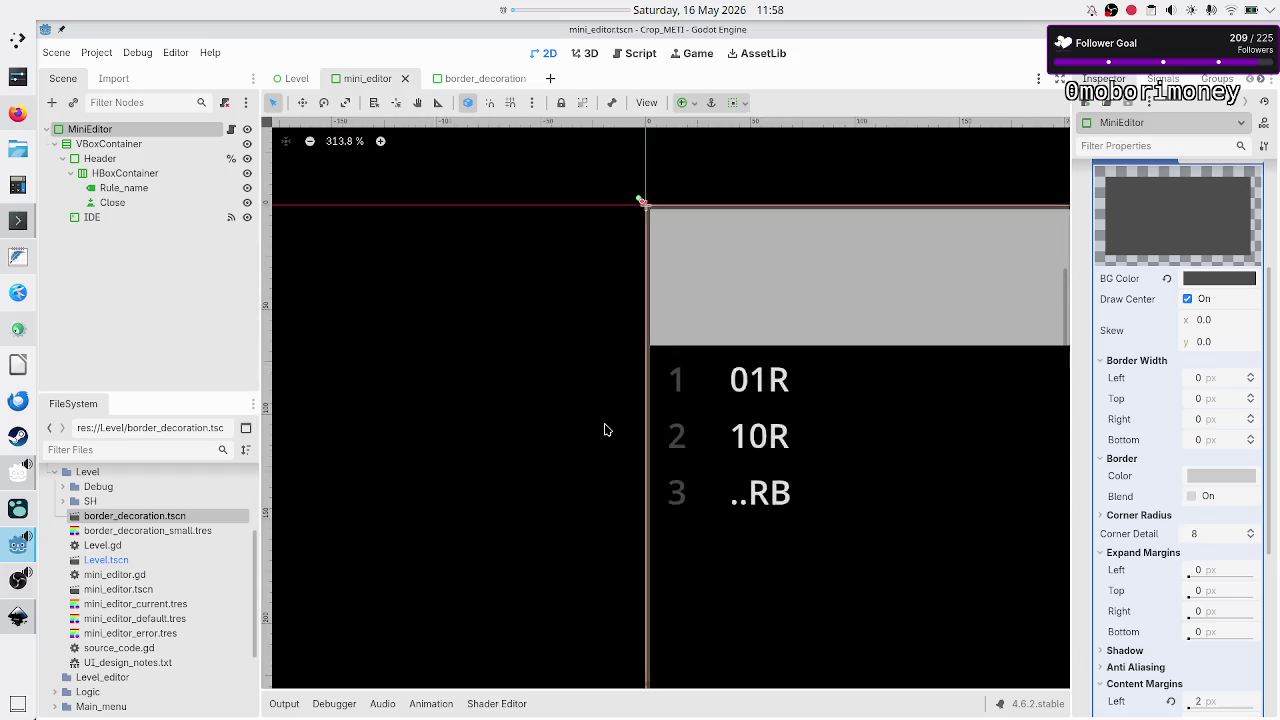
scroll(604, 430, down, 1)
scroll(604, 430, up, 7)
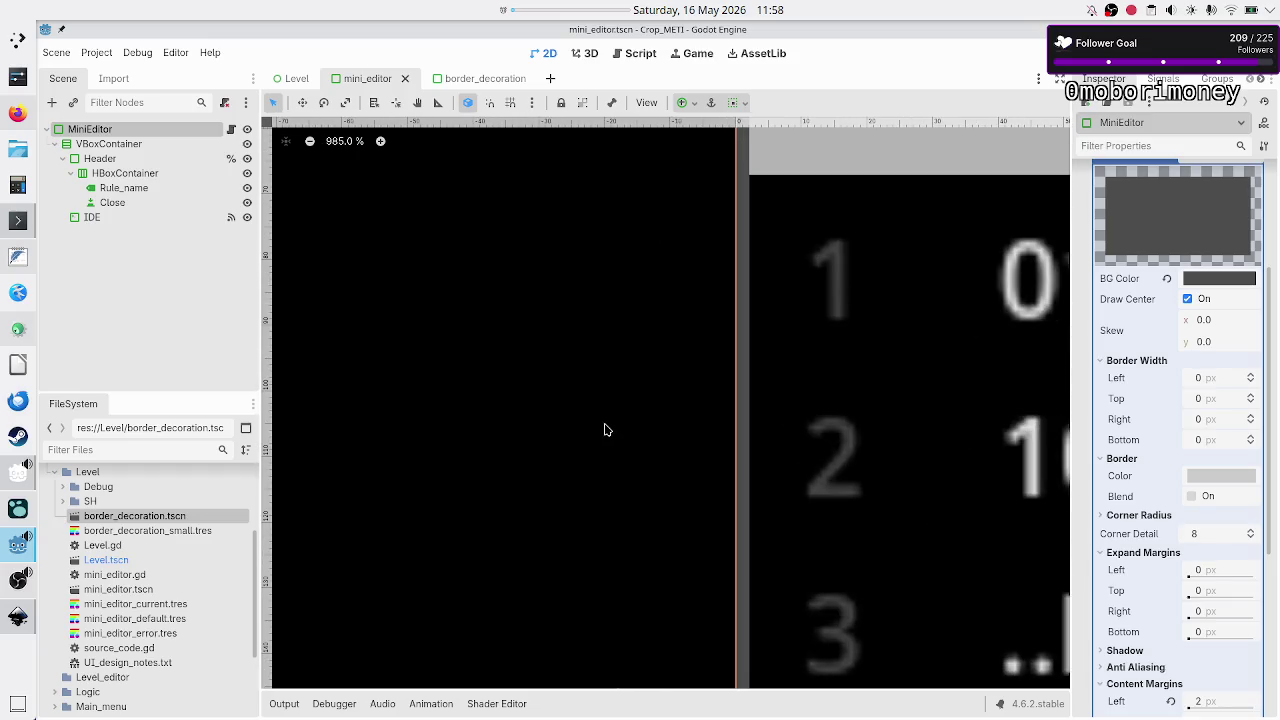
scroll(745, 465, up, 3)
scroll(745, 465, down, 3)
scroll(662, 389, down, 5)
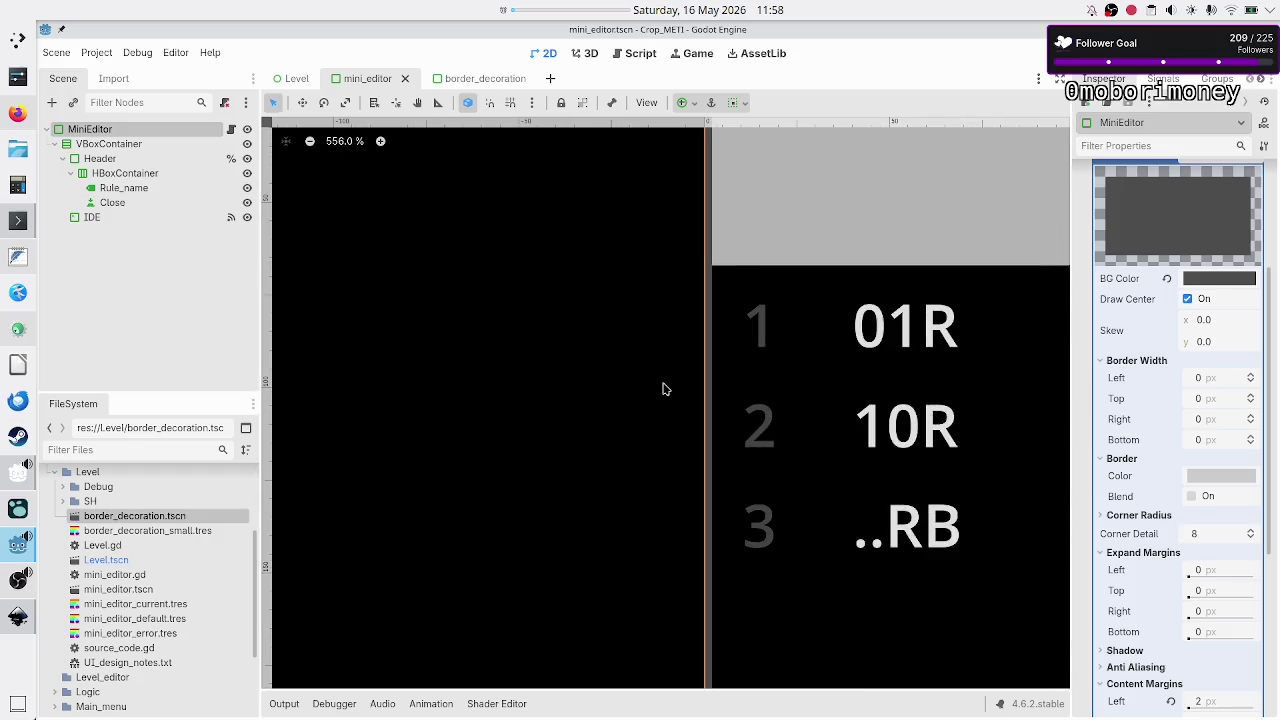
scroll(662, 389, up, 5)
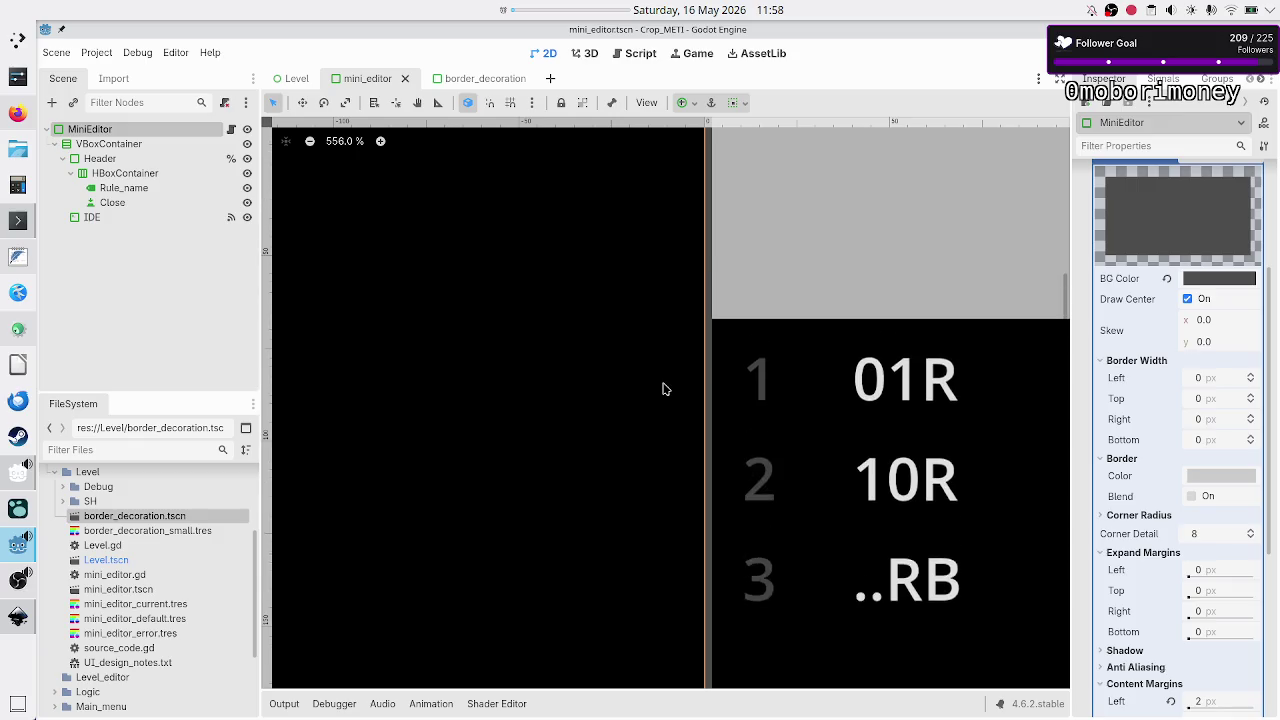
key(alt+Tab)
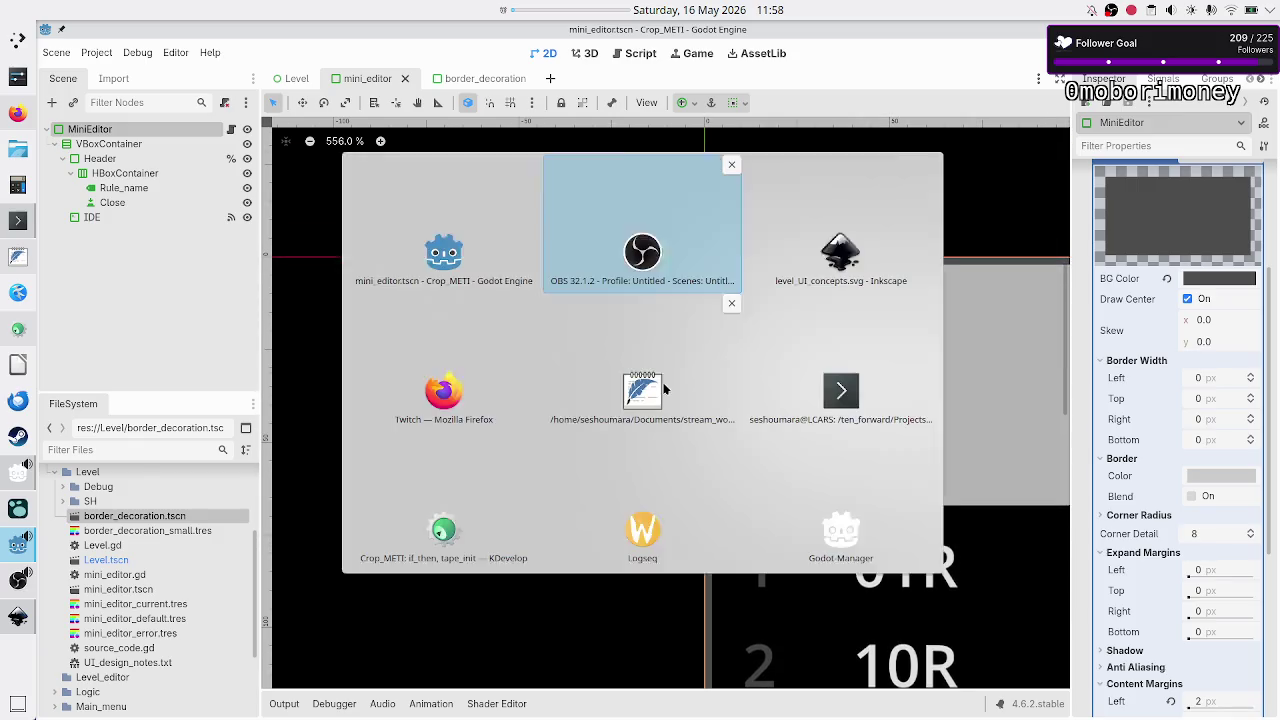
- Compare against the Inkscape rule-panel mockup, then return to Godot and open the Level scene
key(alt+Tab)
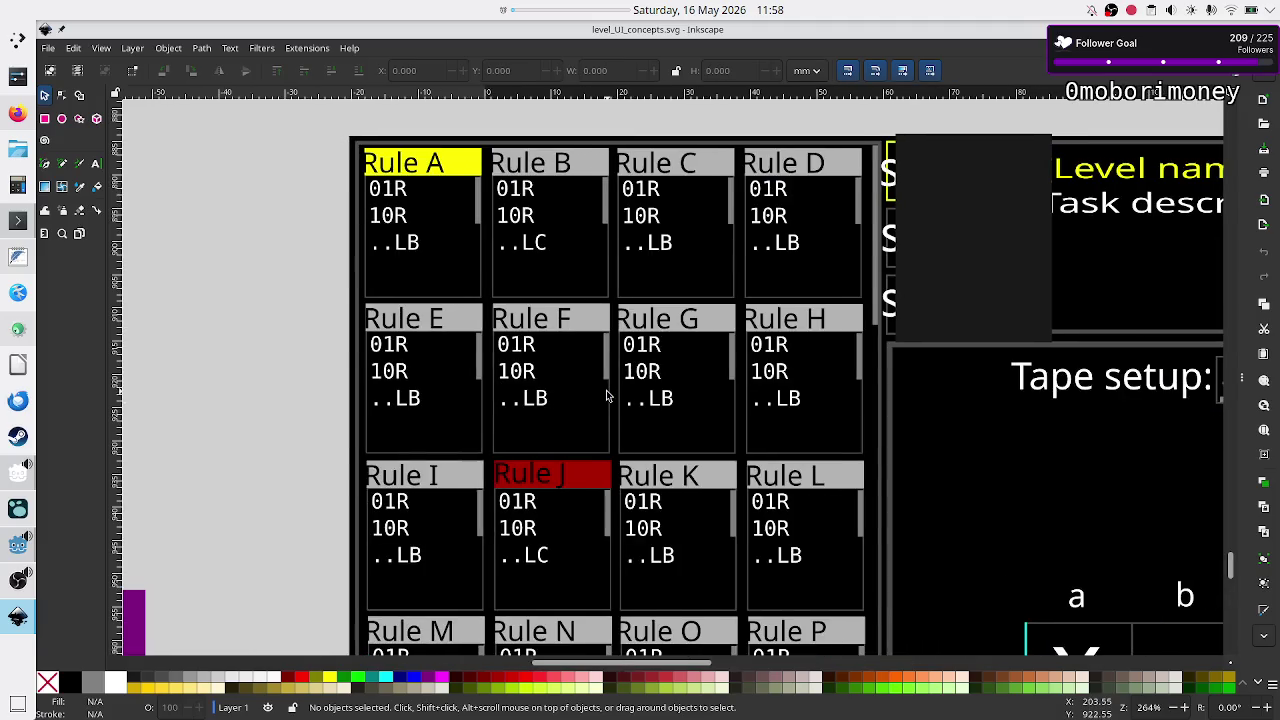
key(alt+Tab)
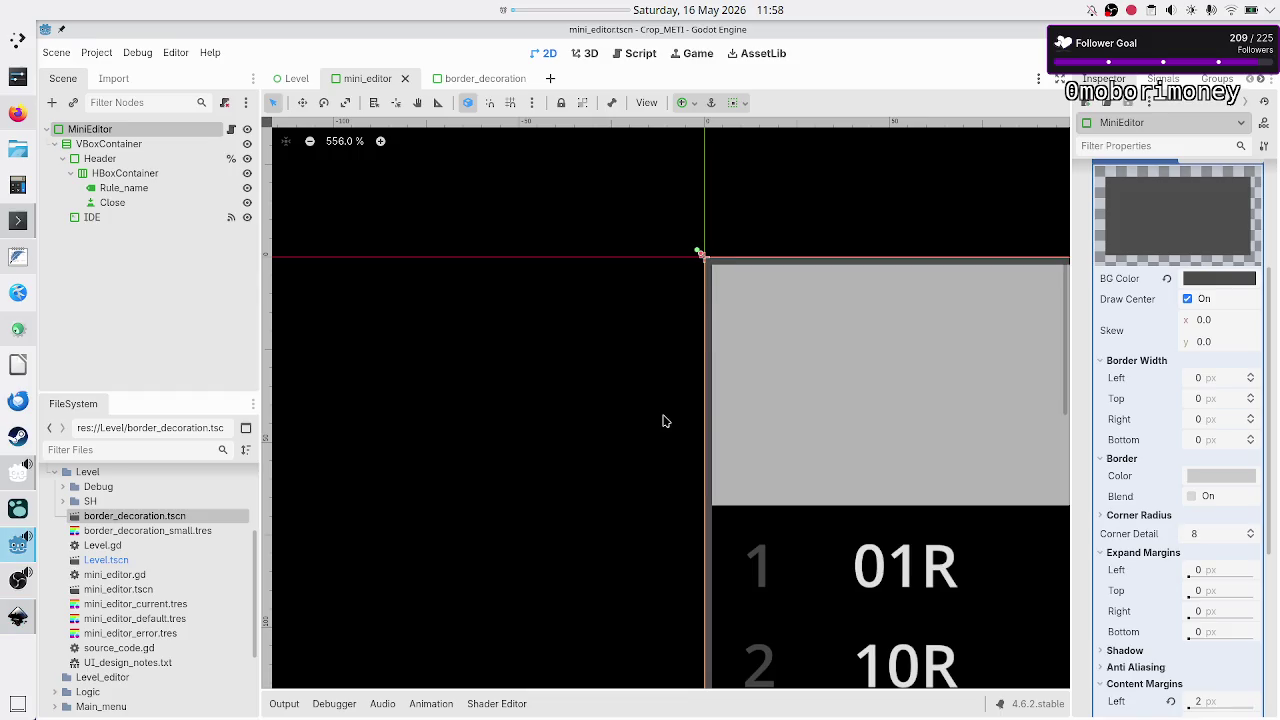
key(alt+Tab)
key(alt+Tab)
scroll(662, 421, down, 2)
scroll(662, 421, down, 10)
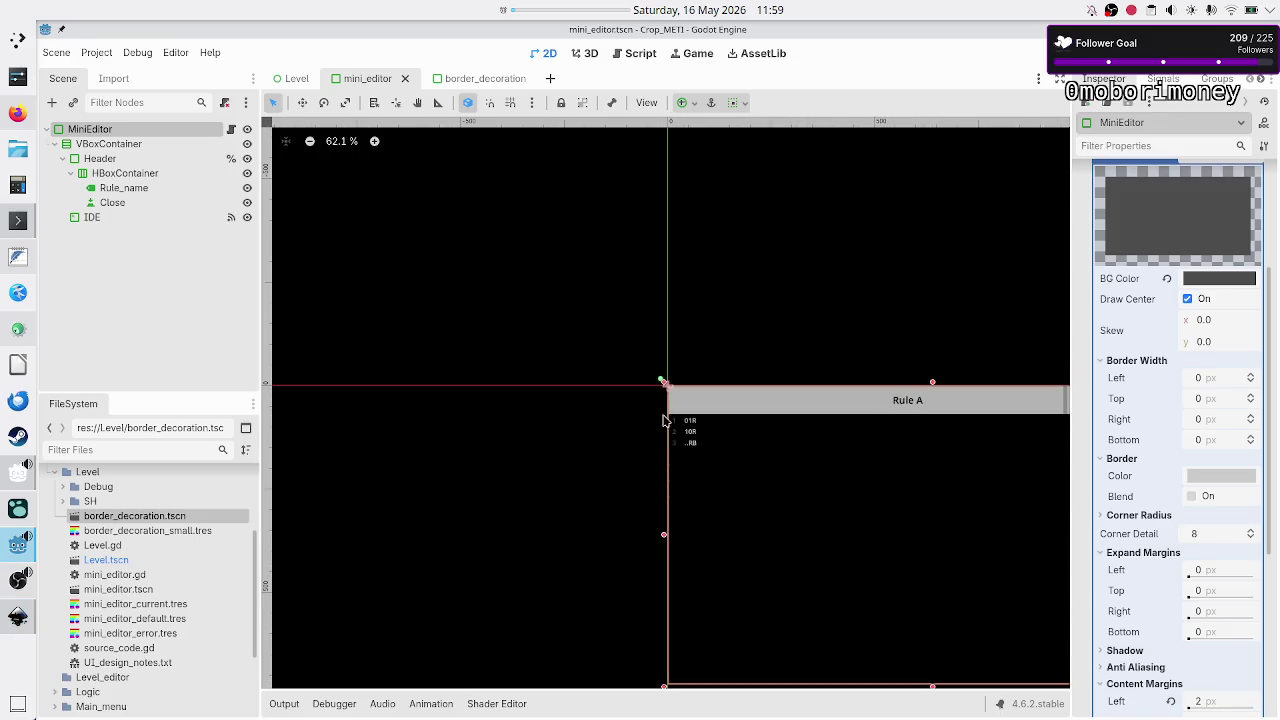
key(alt+Tab)
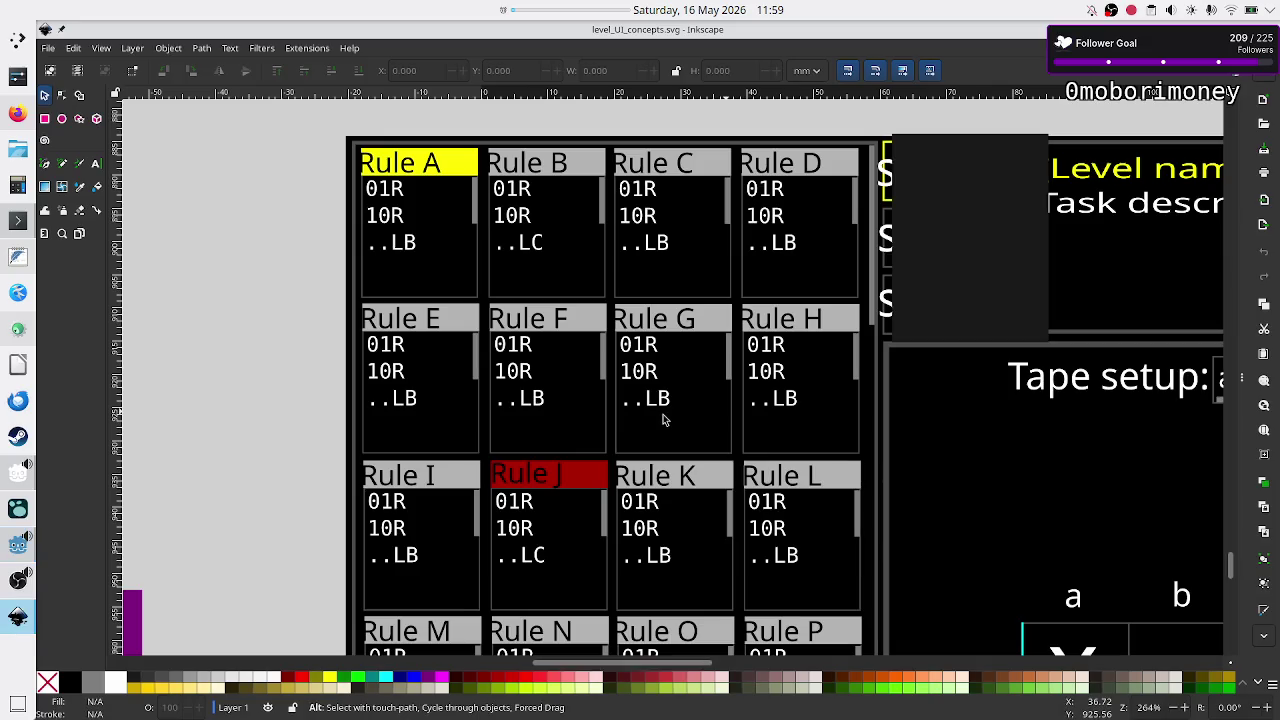
key(alt+Tab)
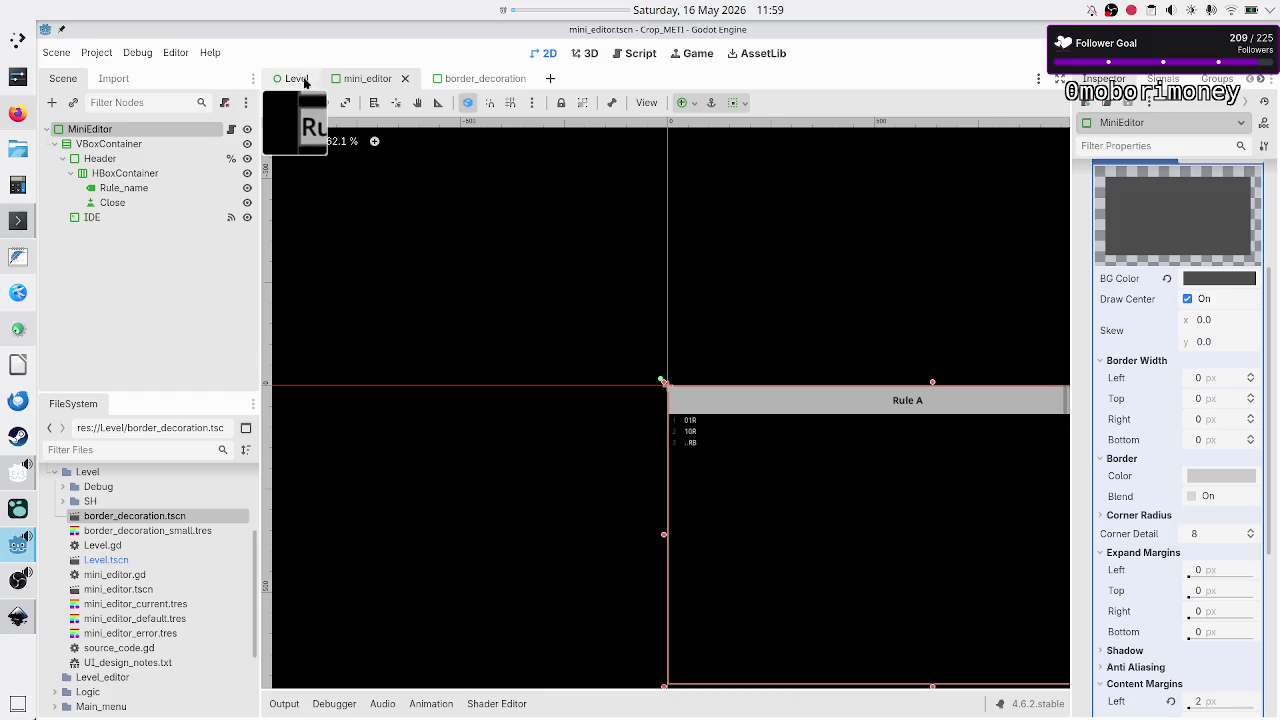
click(304, 80)
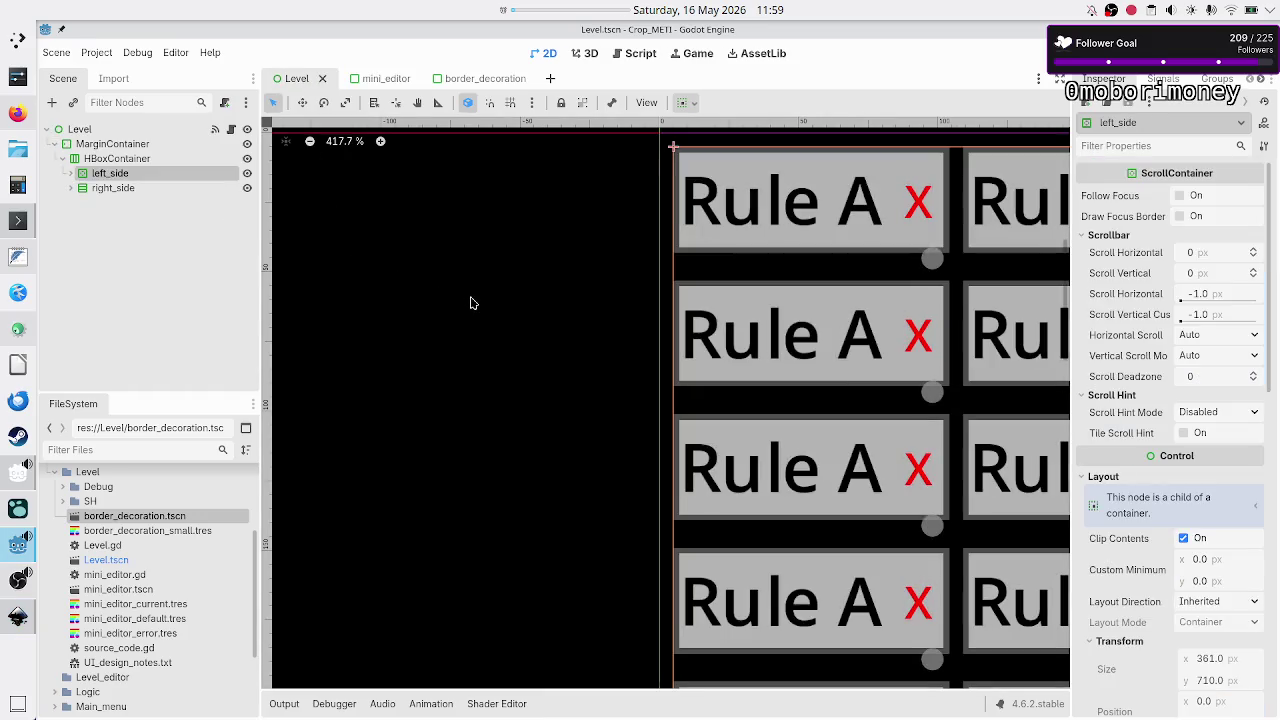
- Select MarginContainer and run the project with F5 to test the rule-editor layout
click(118, 145)
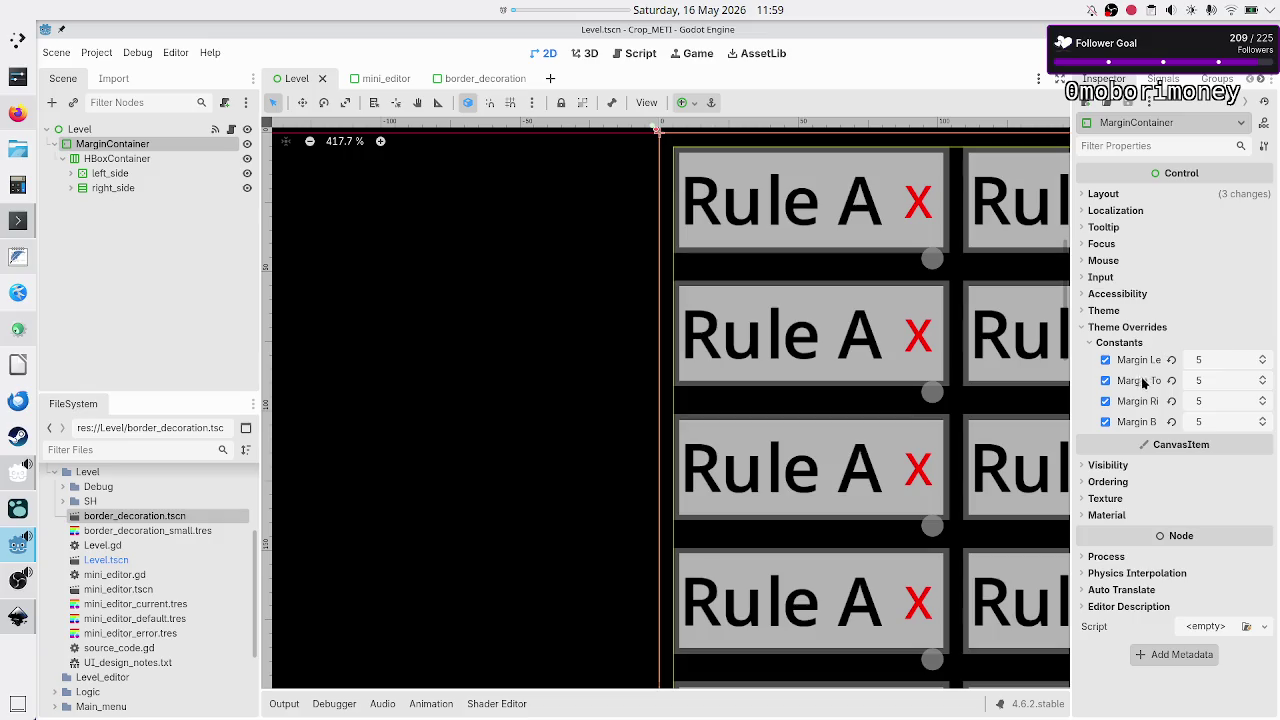
key(F5)
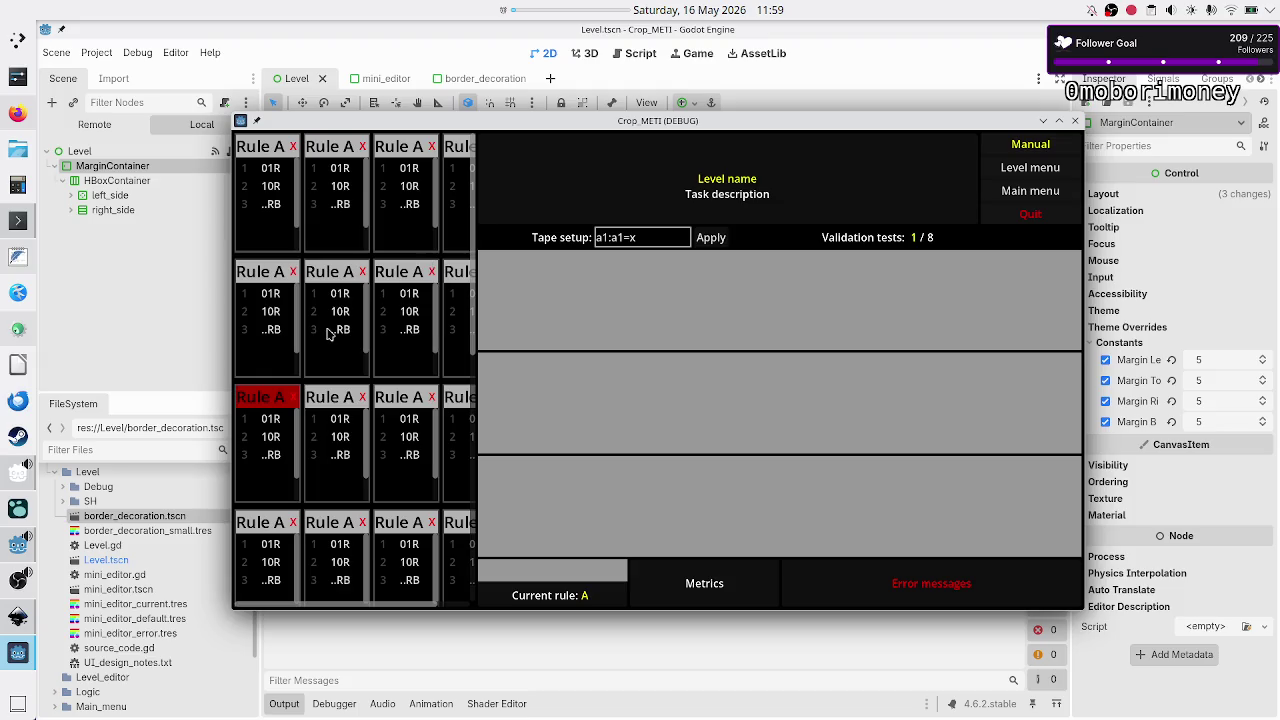
- Maximize the running Crop_METI game window, then close it to return to the editor
double_click(543, 126)
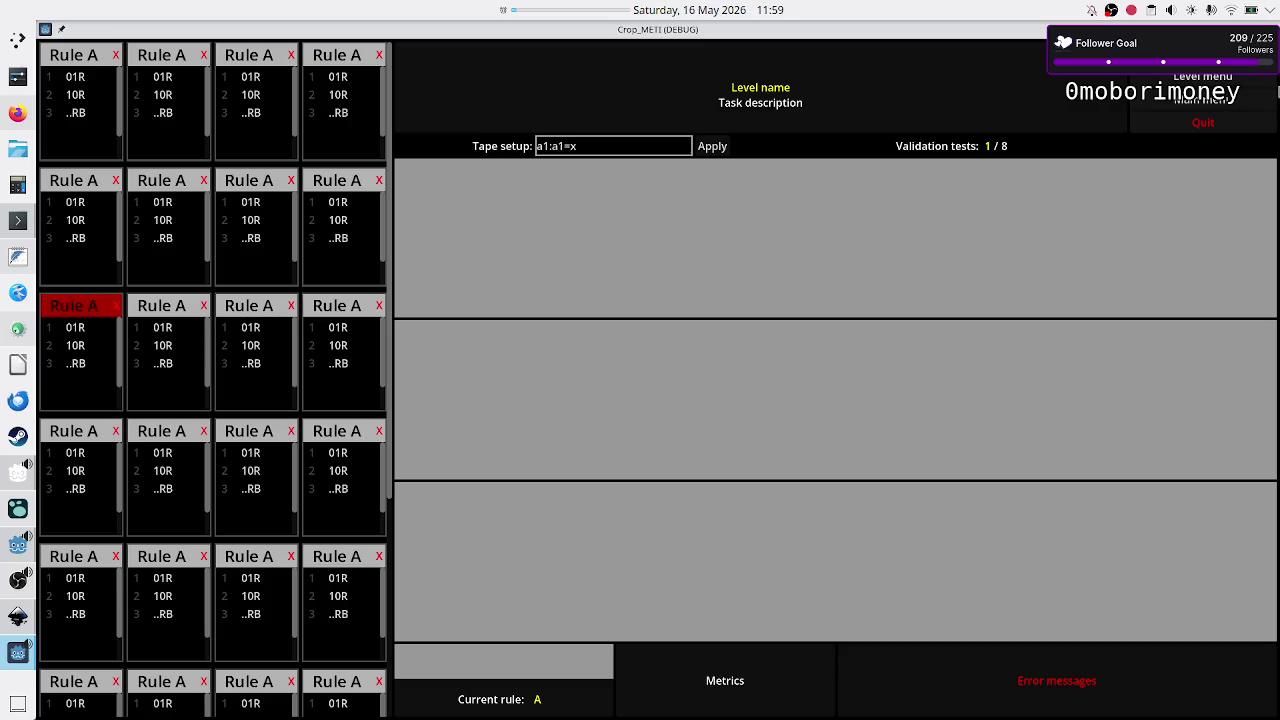
click(1203, 122)
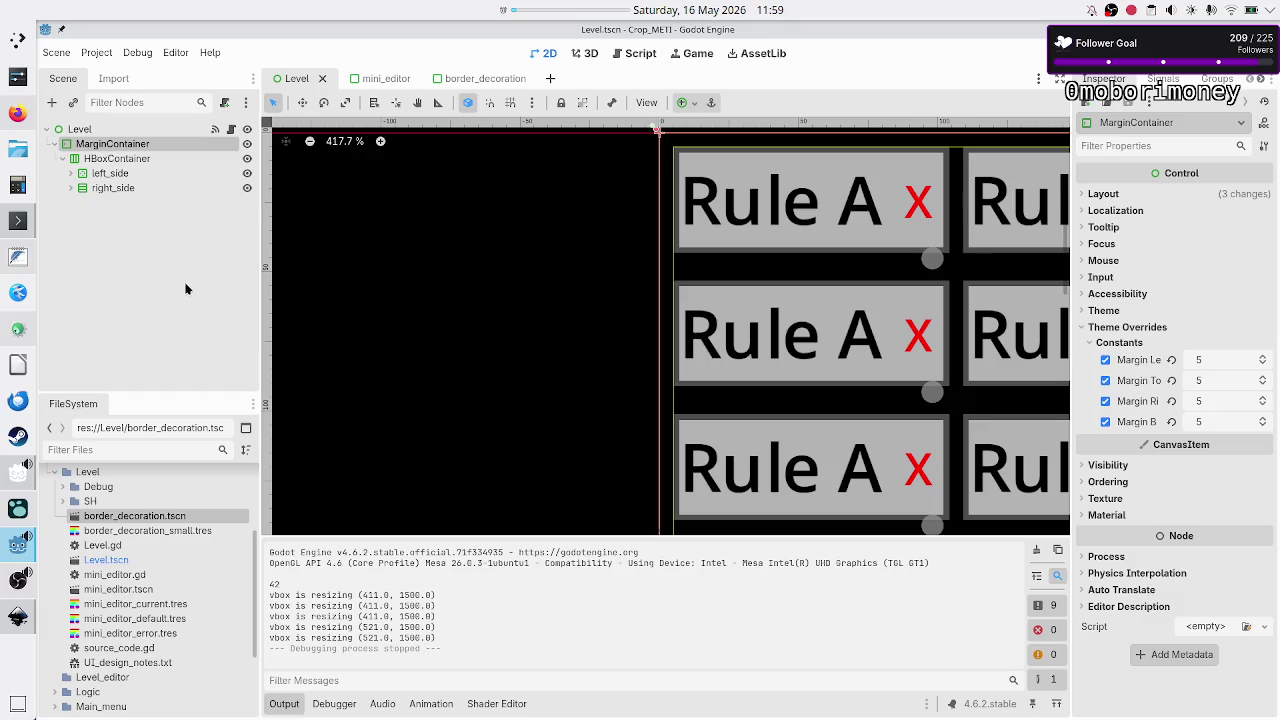
key(alt+Tab)
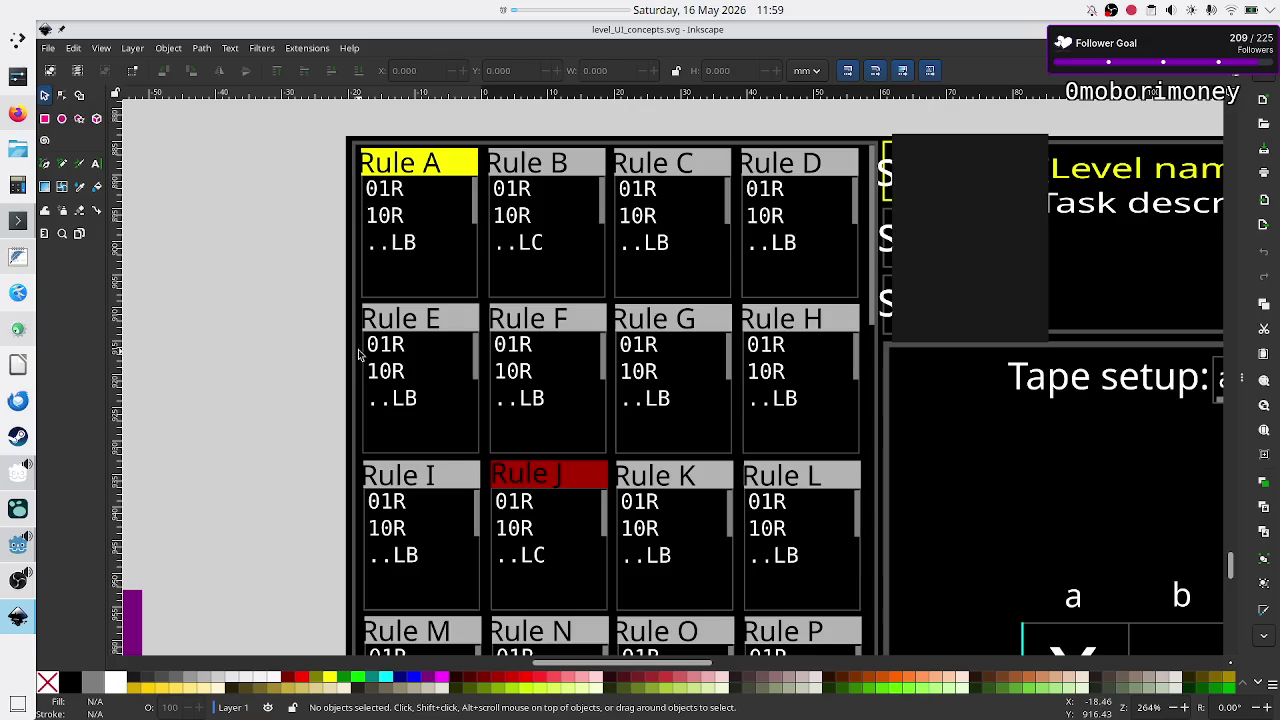
key(alt+Tab)
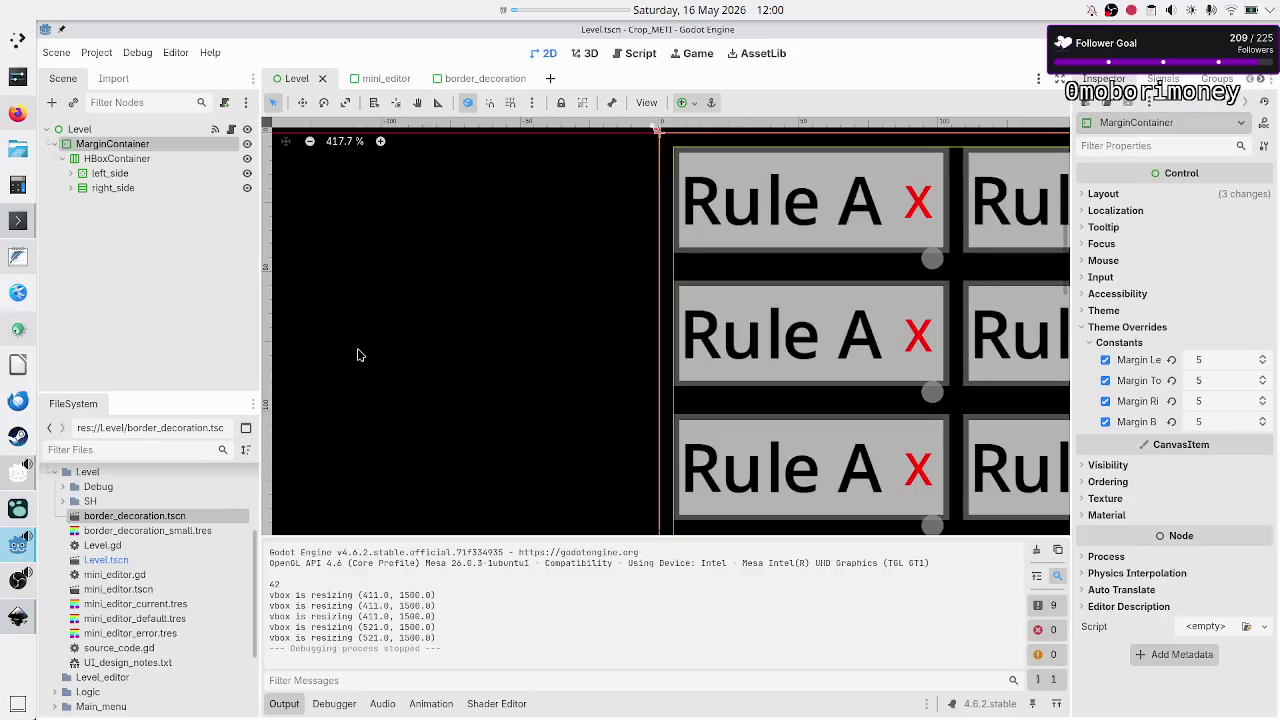
click(88, 132)
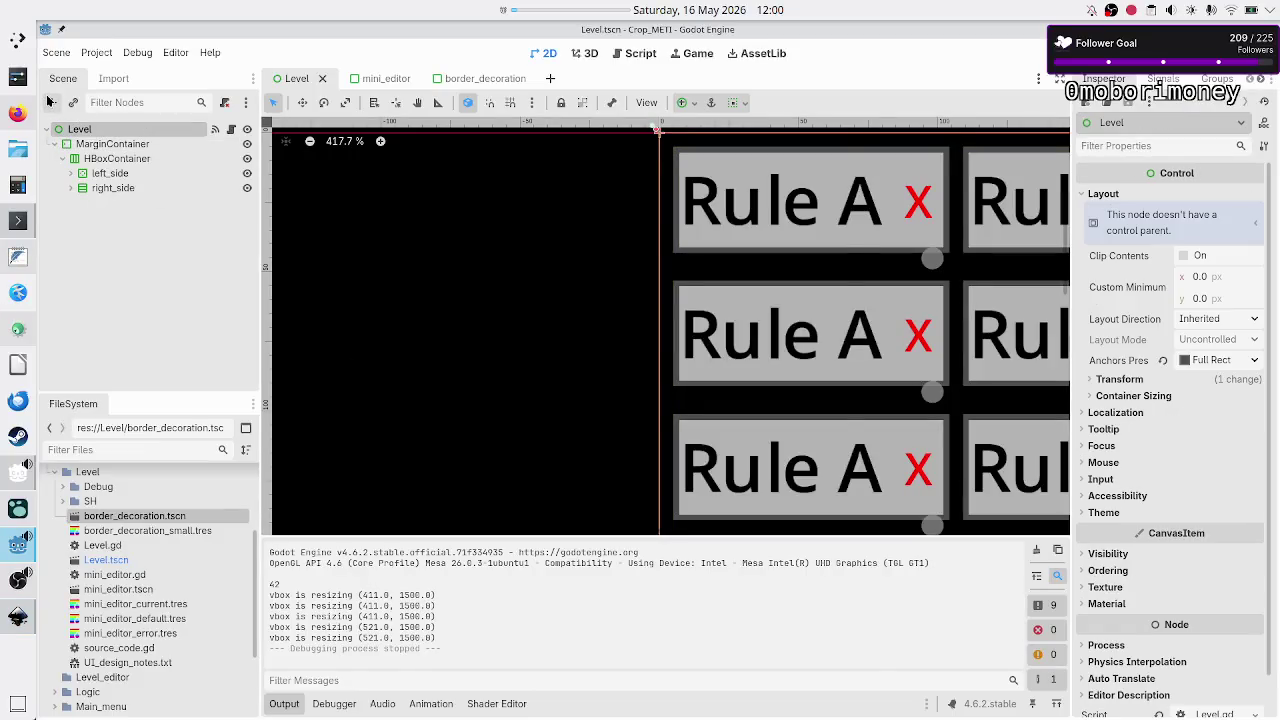
click(50, 102)
text(panelc)
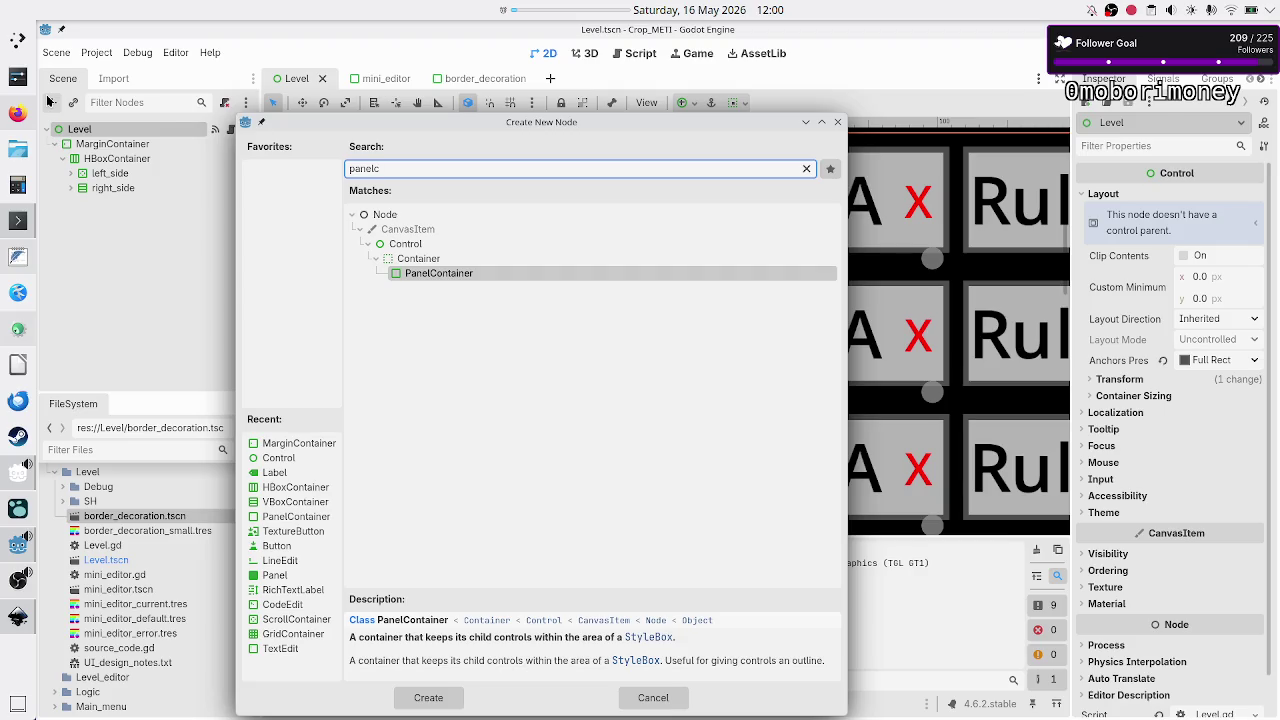
- Create a PanelContainer under Level and move MarginContainer inside it
key(Return)
mouse_move(104, 206)
mouse_down()
mouse_move(86, 129)
mouse_move(110, 210)
mouse_up()
click(99, 145)
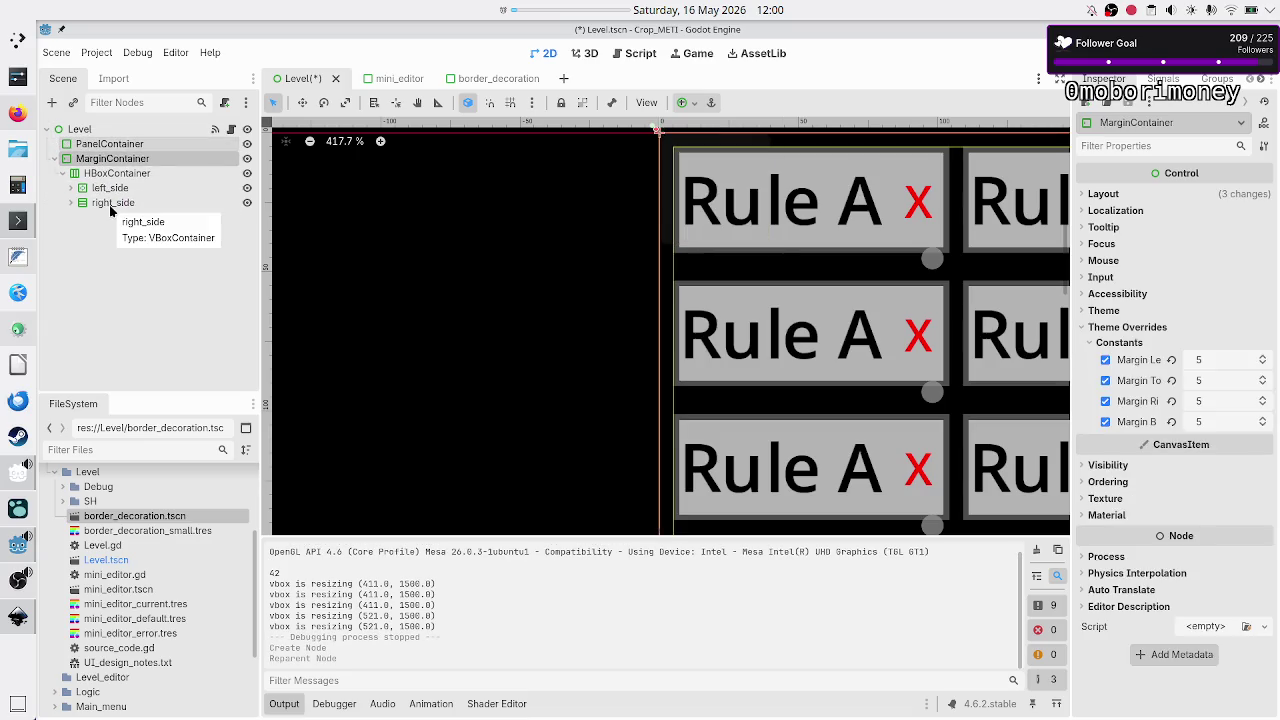
drag(110, 158, 117, 140)
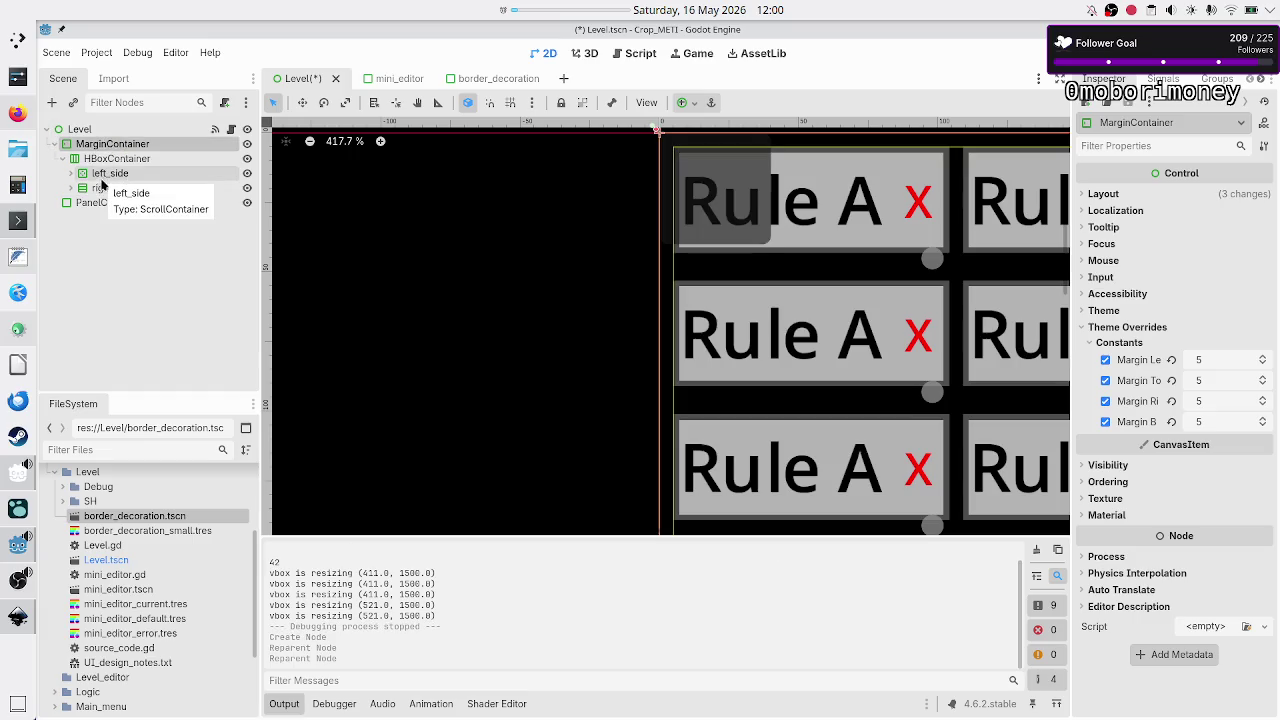
click(54, 145)
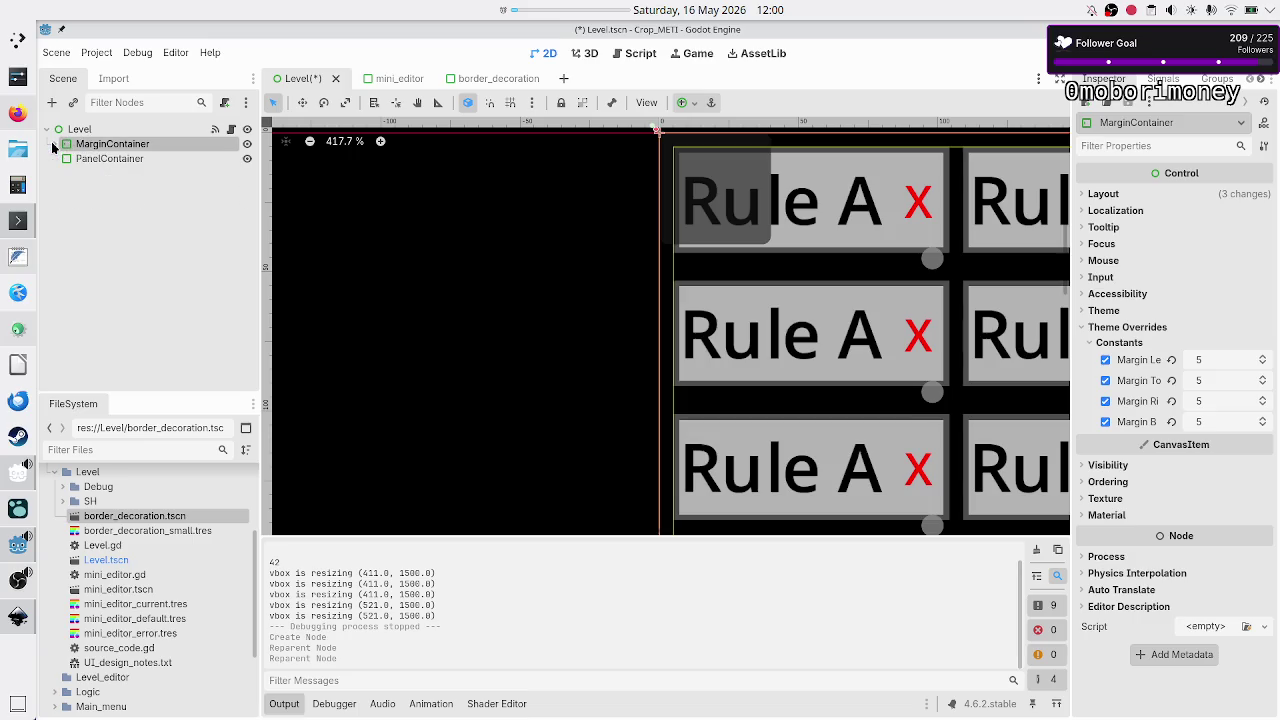
drag(95, 144, 110, 158)
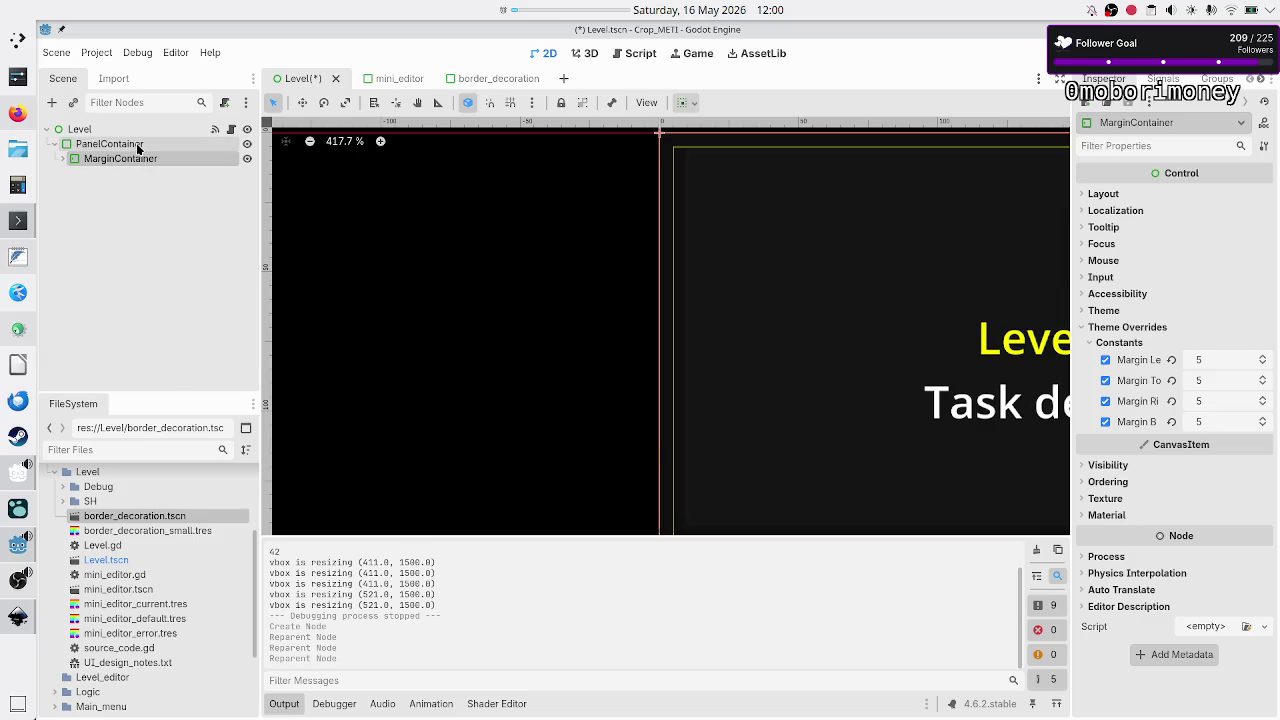
- Set the PanelContainer's anchor preset to Full Rect and expand Theme Overrides > Styles
click(136, 143)
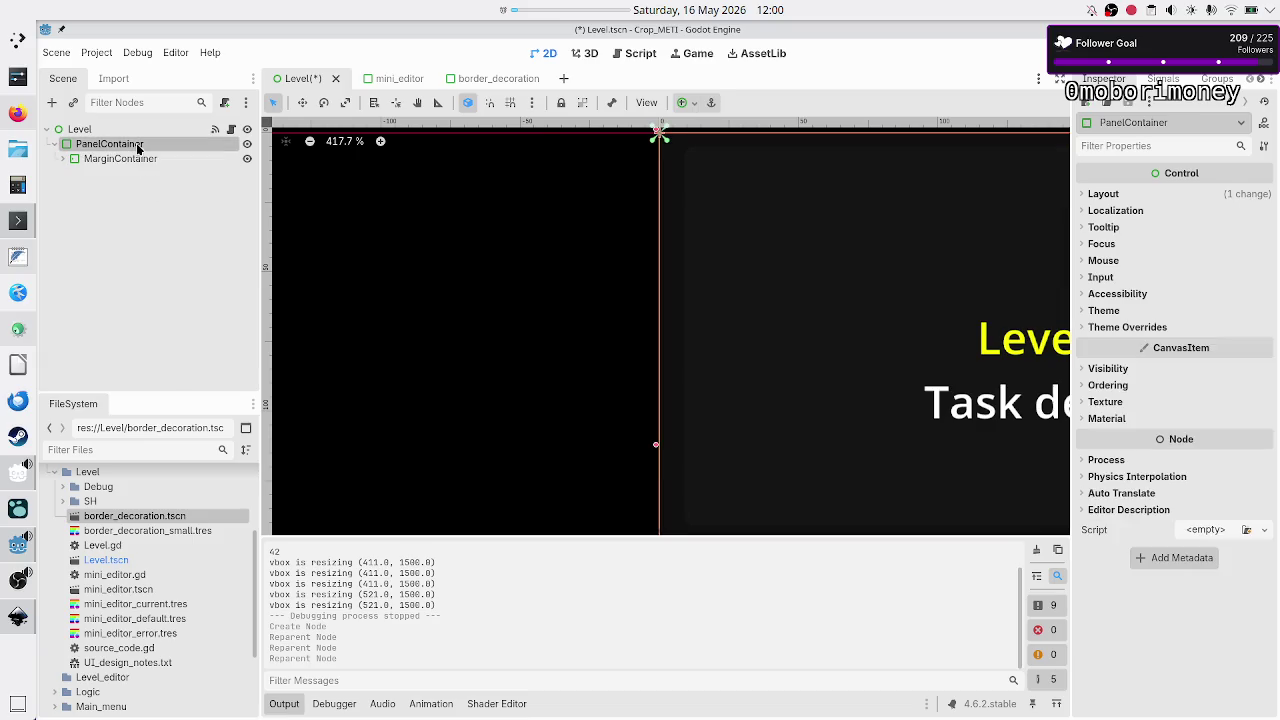
click(696, 105)
click(763, 225)
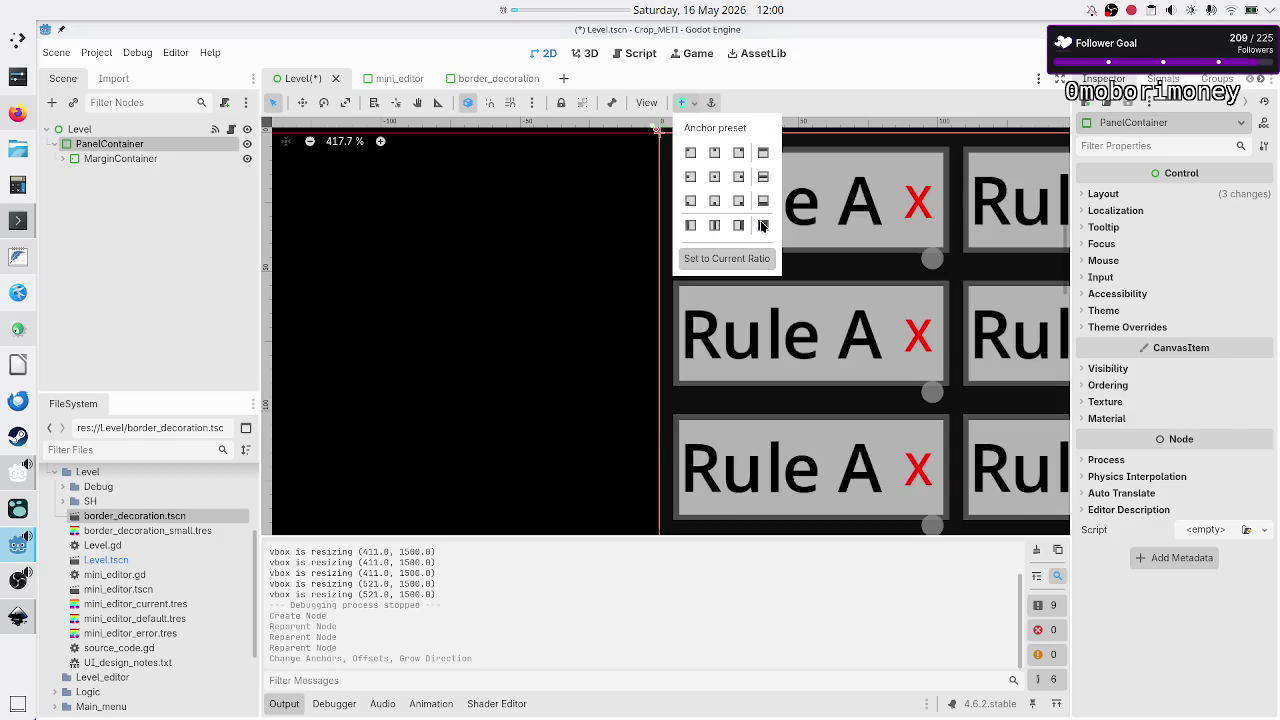
click(105, 270)
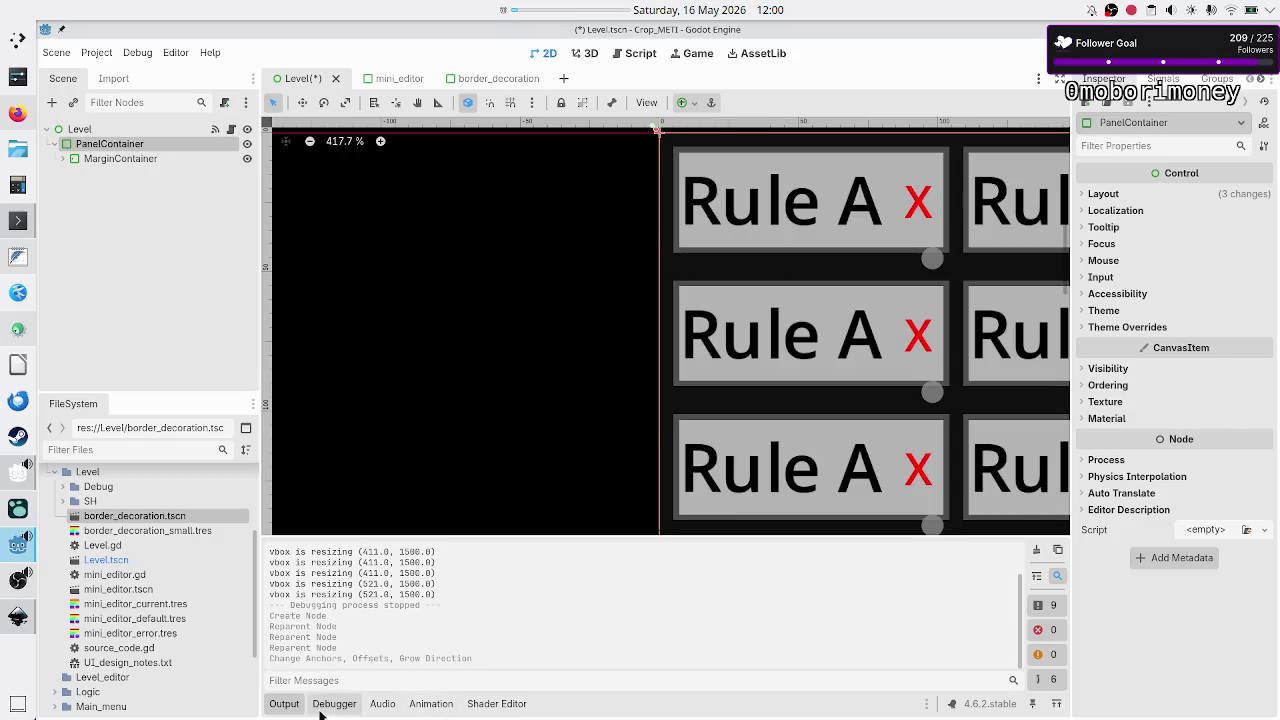
click(280, 704)
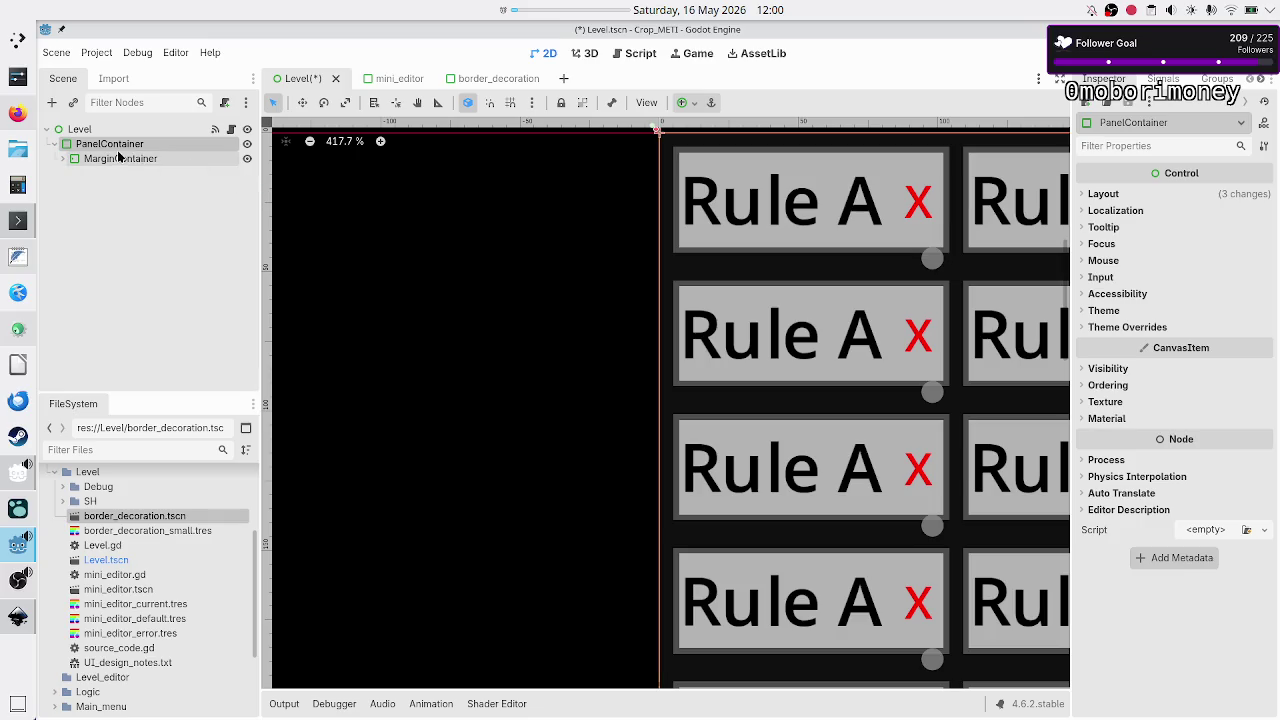
click(1156, 329)
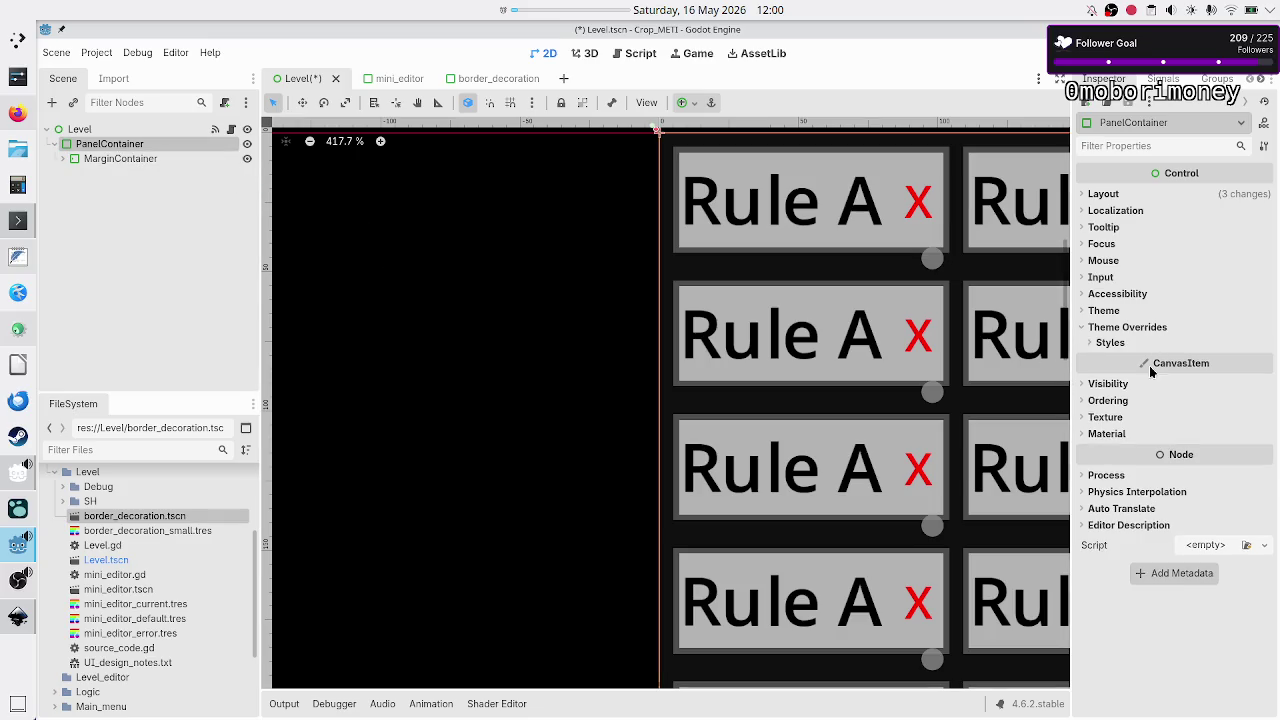
click(1120, 345)
click(1264, 360)
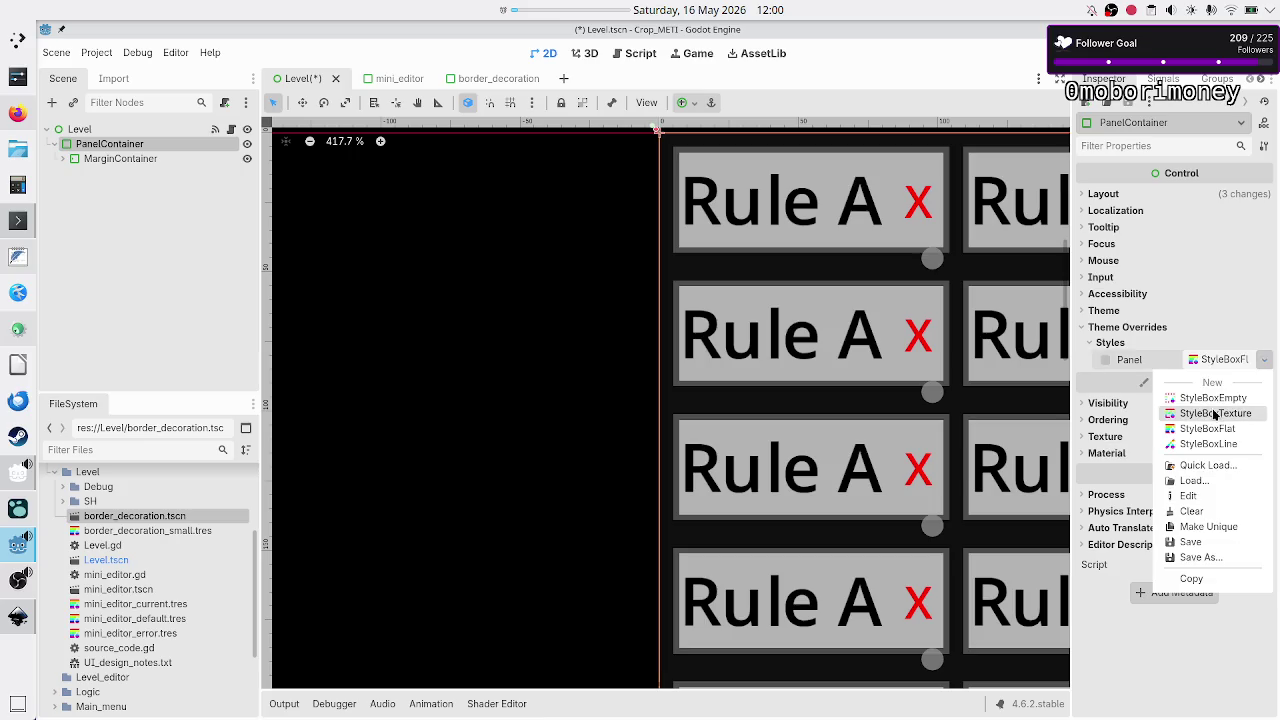
- Assign a new StyleBoxFlat to the Panel override and set its BG Color alpha to 0
click(1243, 431)
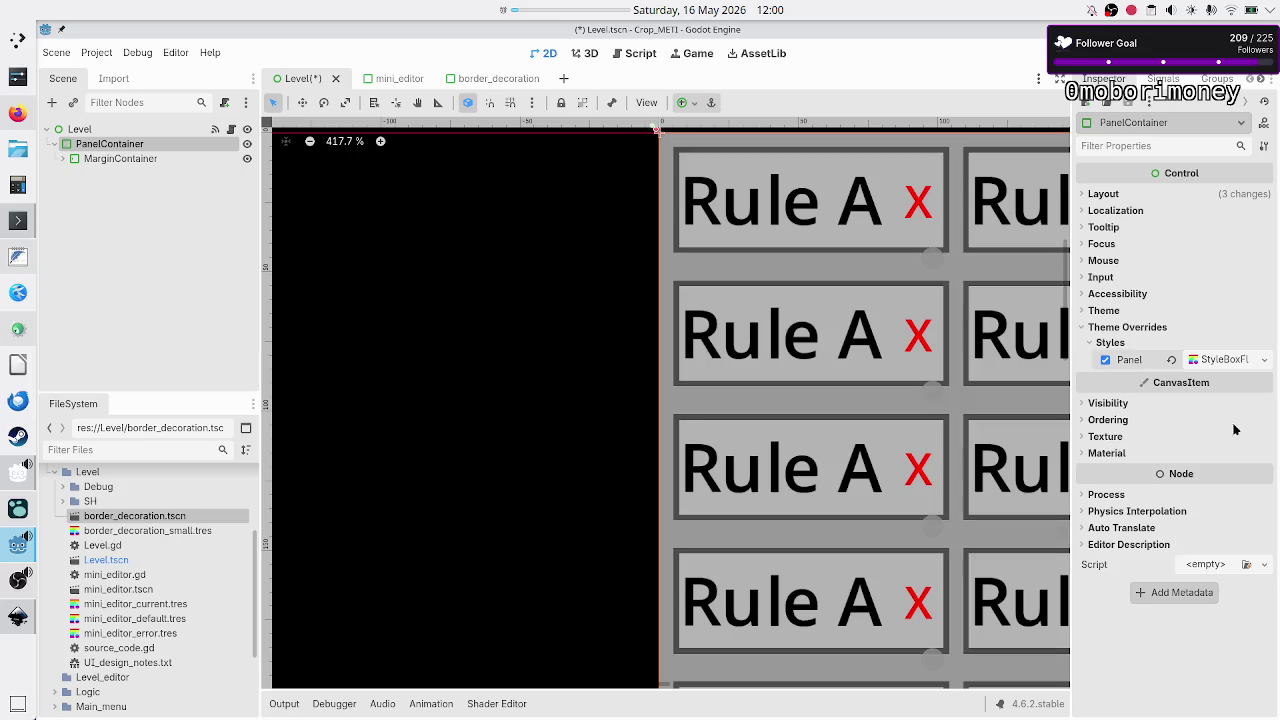
click(1237, 361)
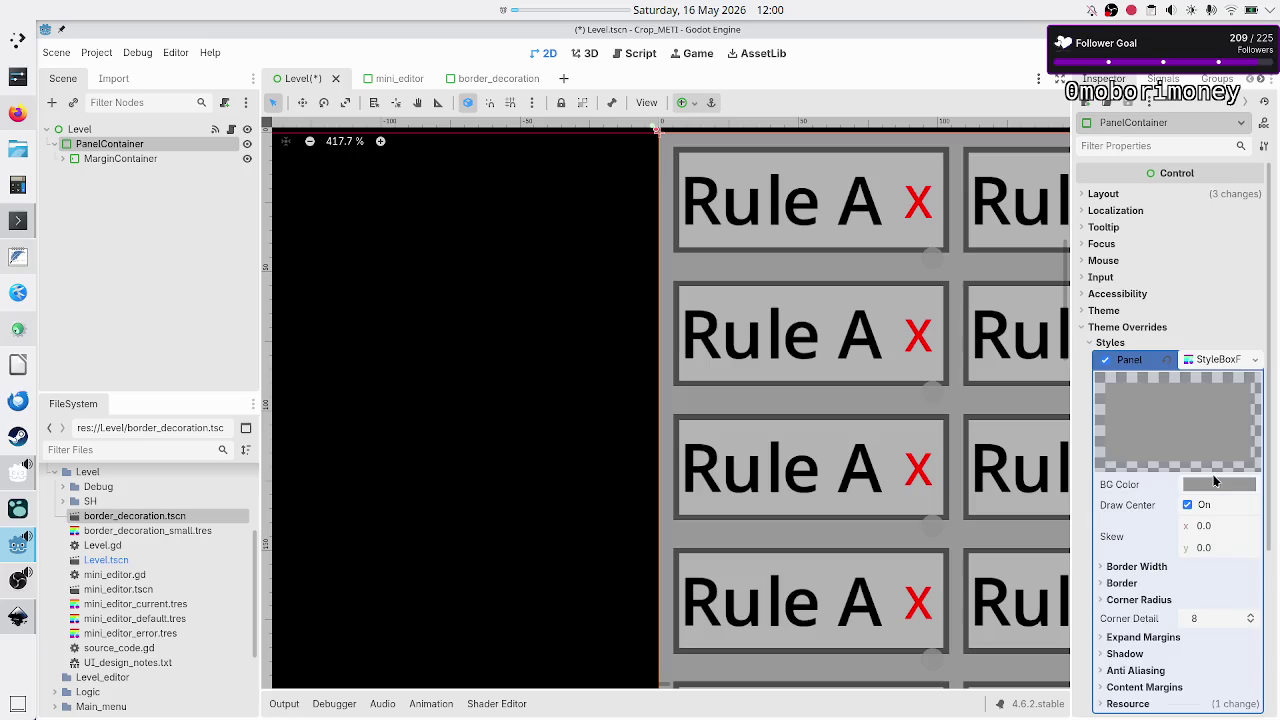
click(1216, 484)
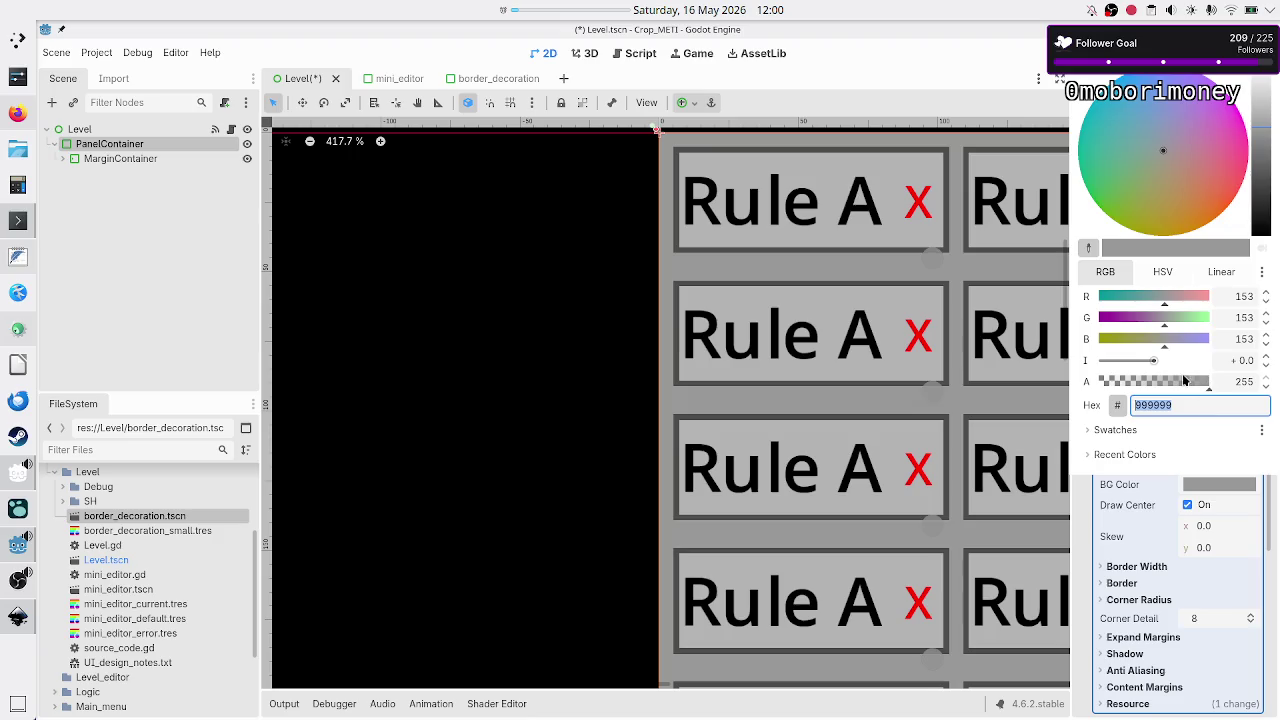
drag(1208, 392, 1093, 393)
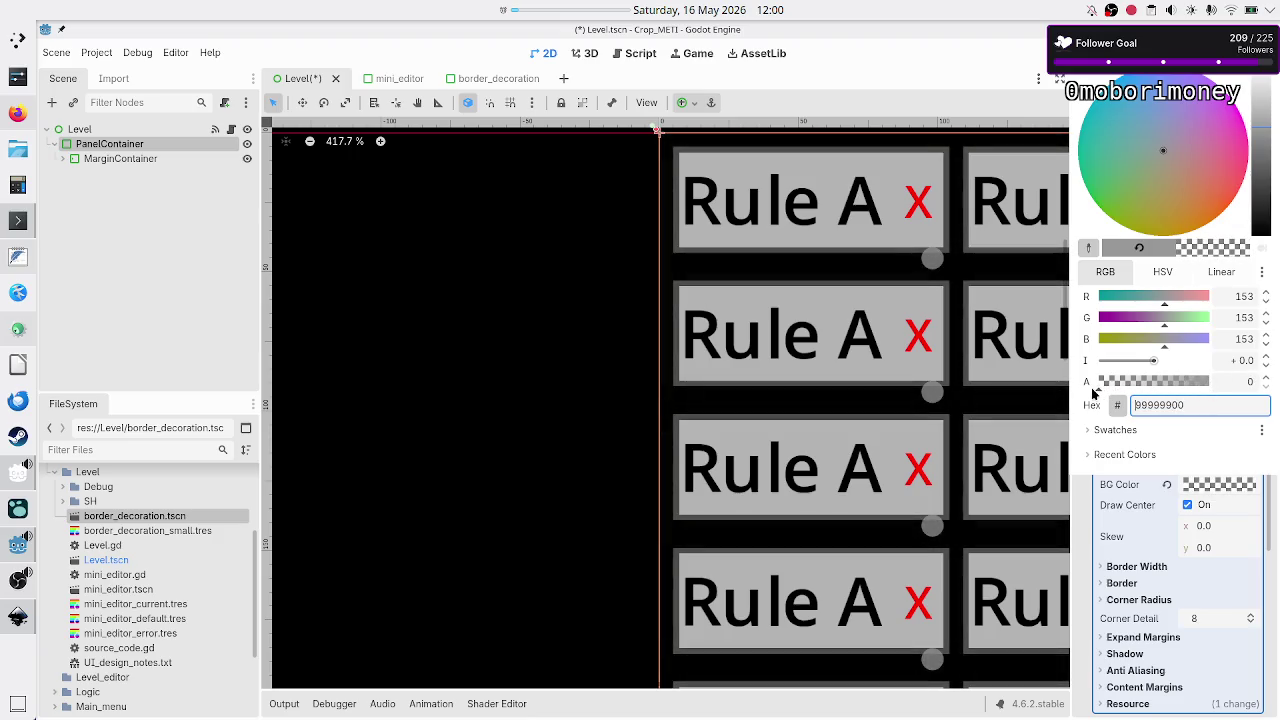
double_click(1183, 405)
text(00000000)
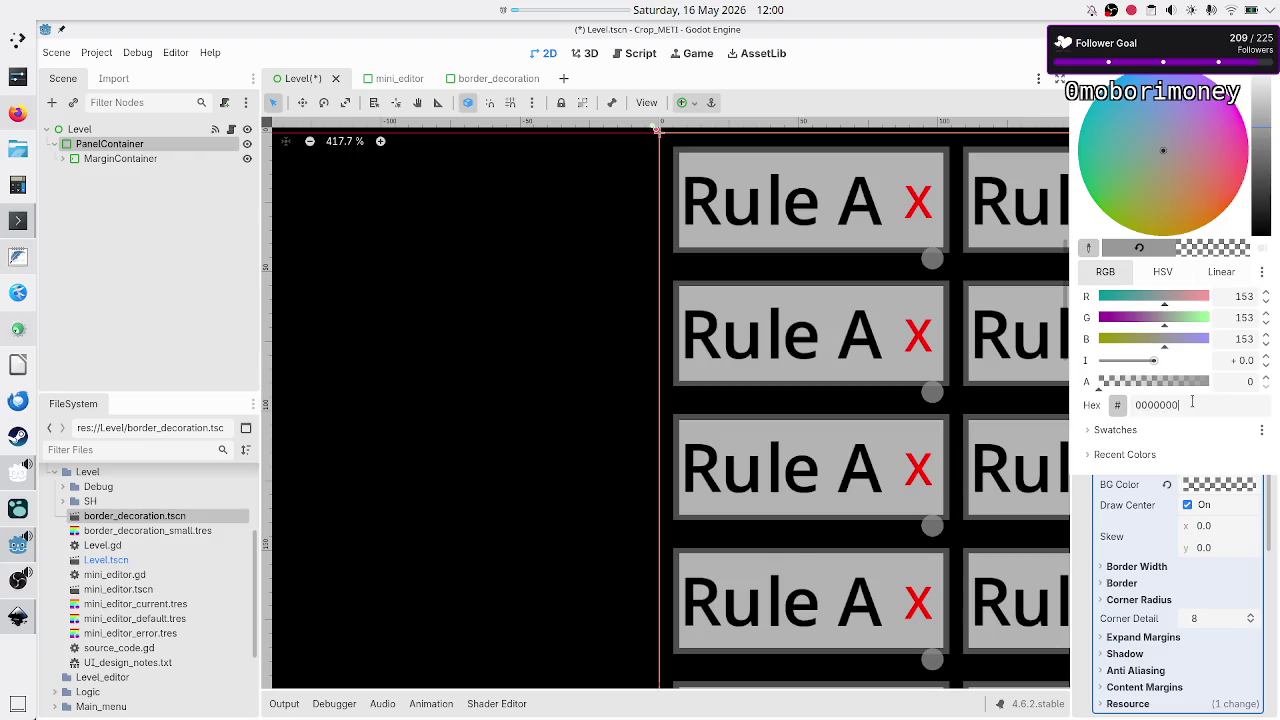
key(Return)
scroll(1159, 530, down, 3)
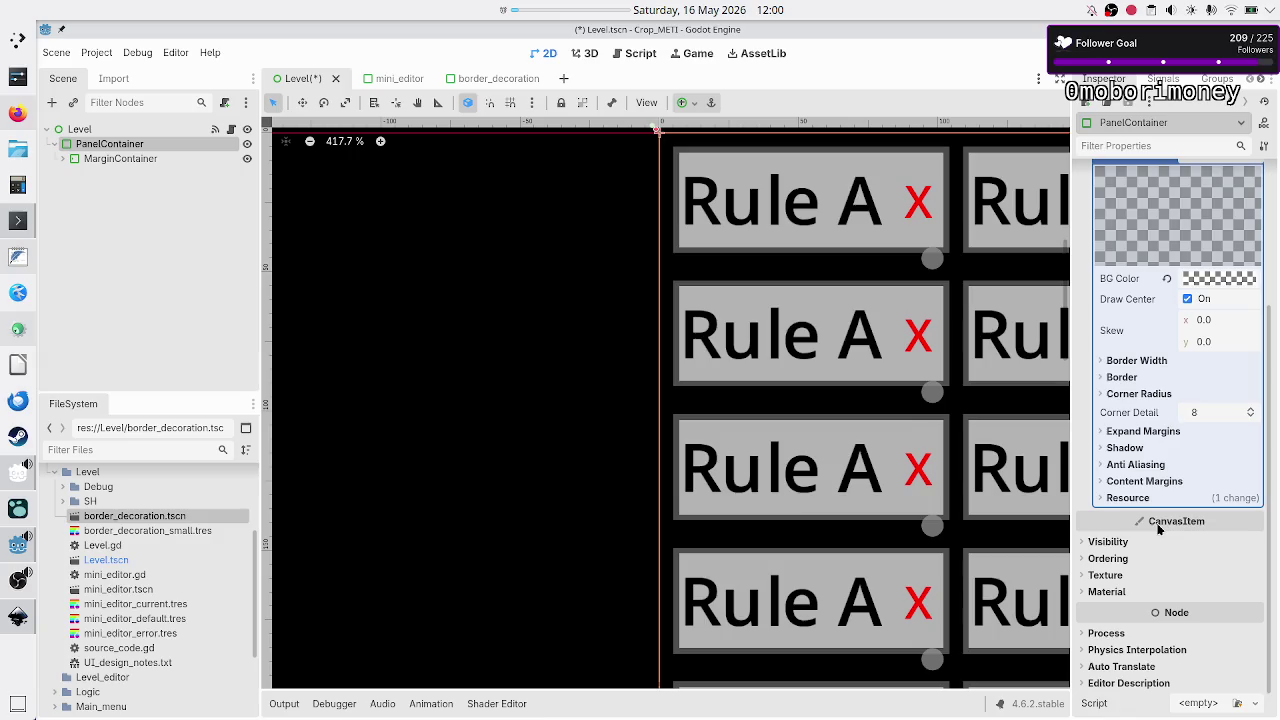
- Raise the Left, Top, Right and Bottom border widths to 5 px
click(1148, 361)
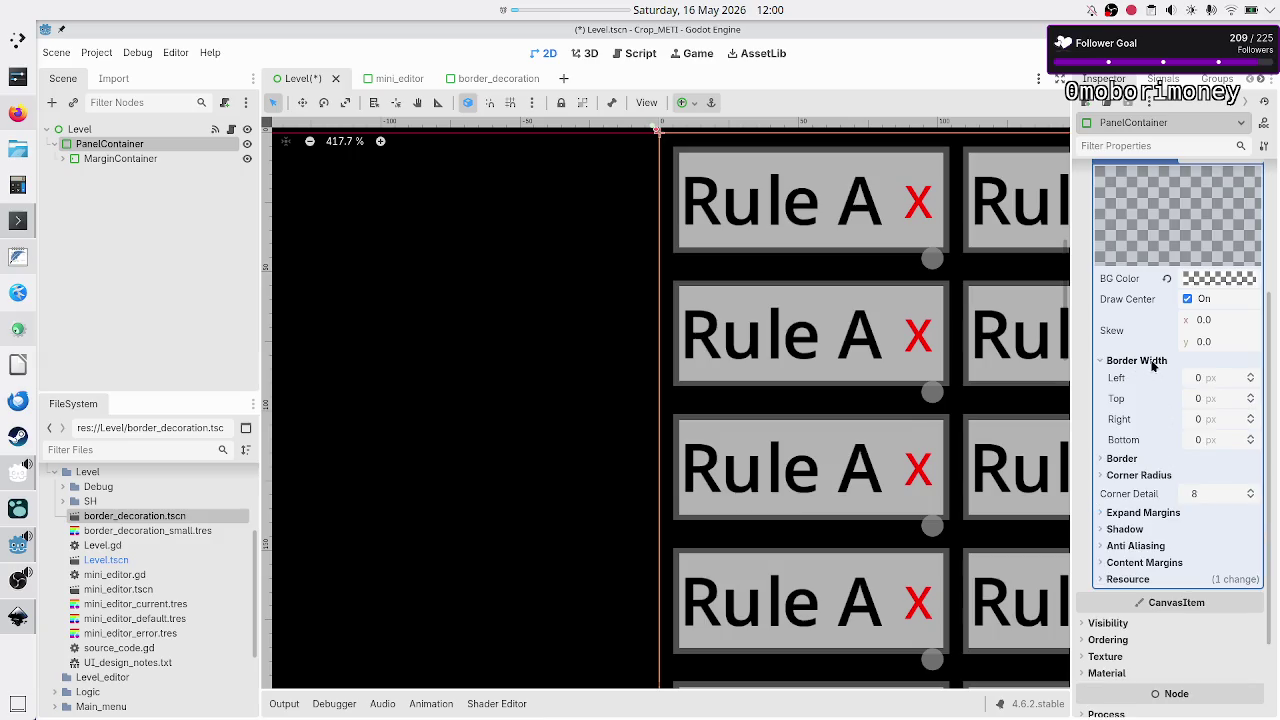
click(1251, 374)
click(1251, 374)
click(1251, 374)
click(1251, 374)
click(1251, 374)
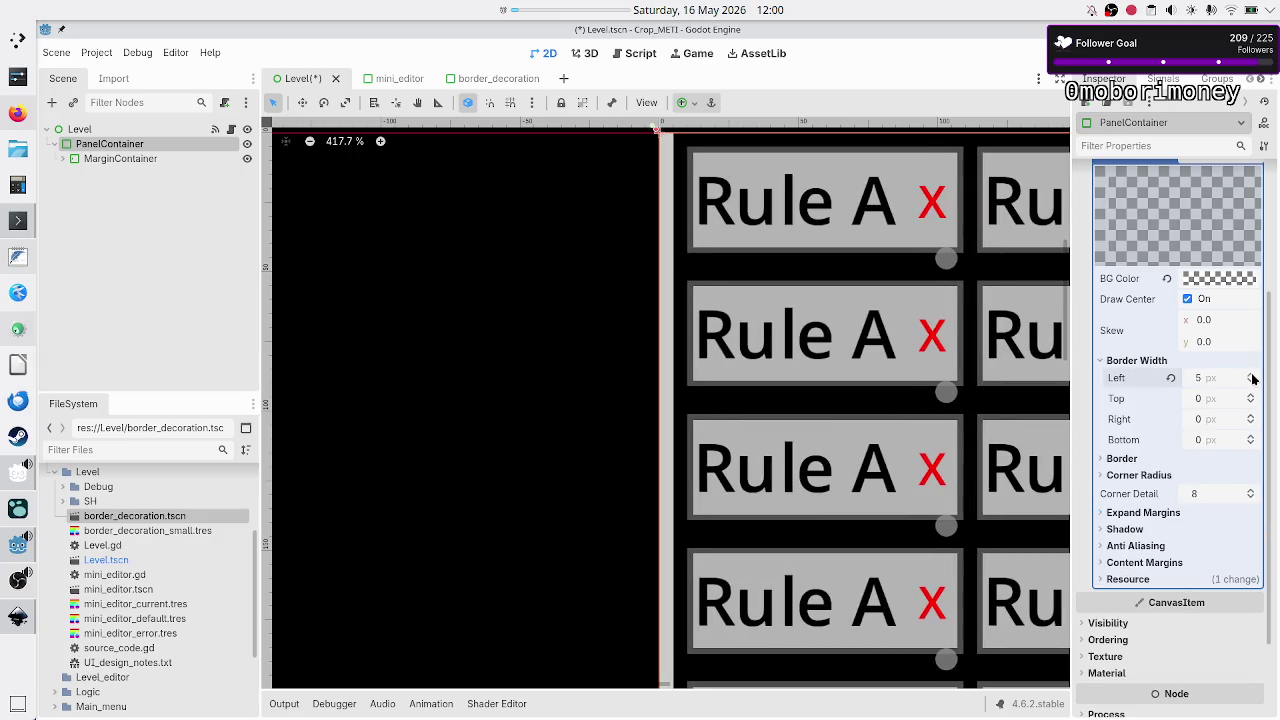
click(1251, 396)
click(1251, 396)
click(1251, 396)
click(1251, 396)
click(1251, 396)
click(1250, 418)
click(1250, 418)
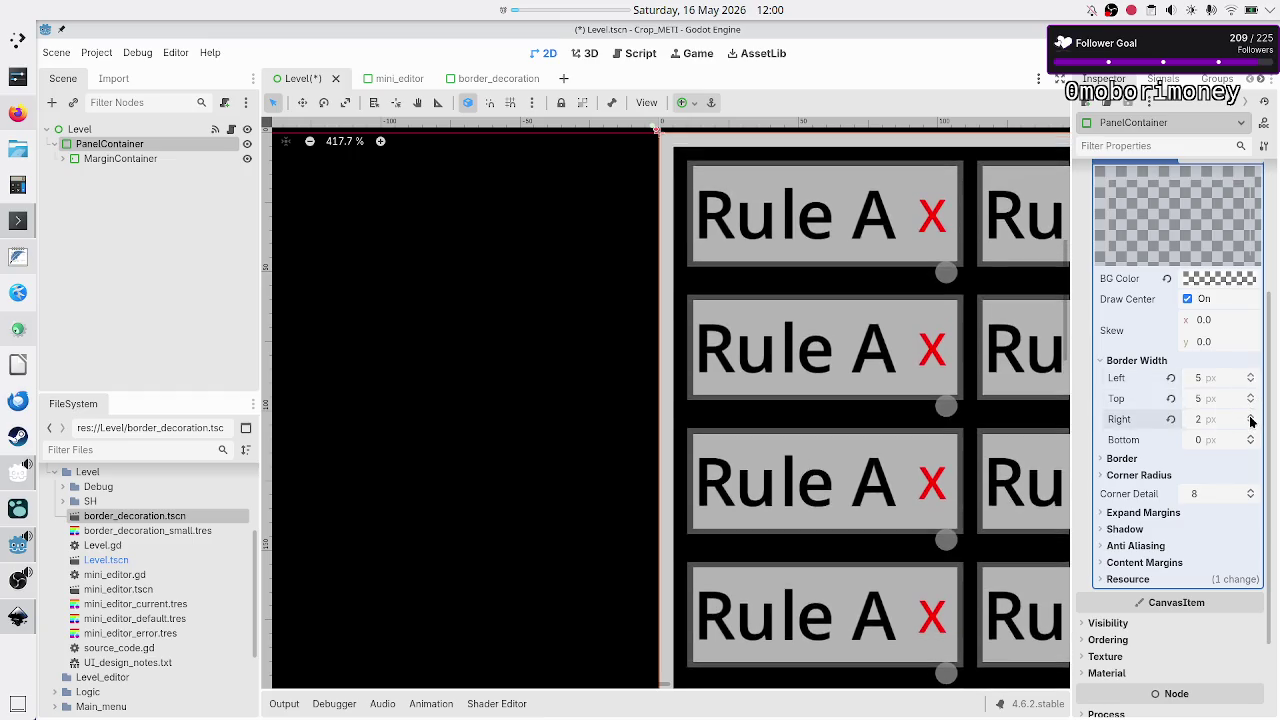
click(1250, 418)
click(1251, 420)
triple_click(1254, 440)
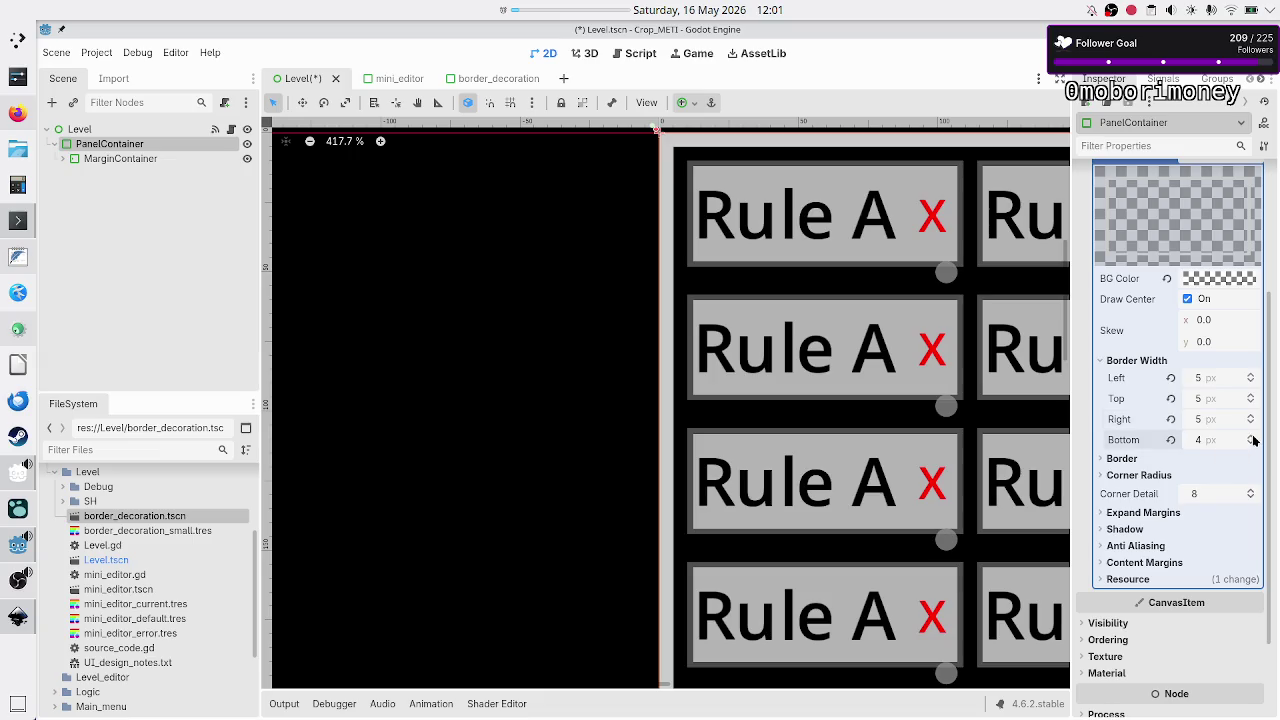
- Open the Border Color picker and consult the Inkscape mockup to choose a light-grey border colour
click(1143, 463)
click(1206, 477)
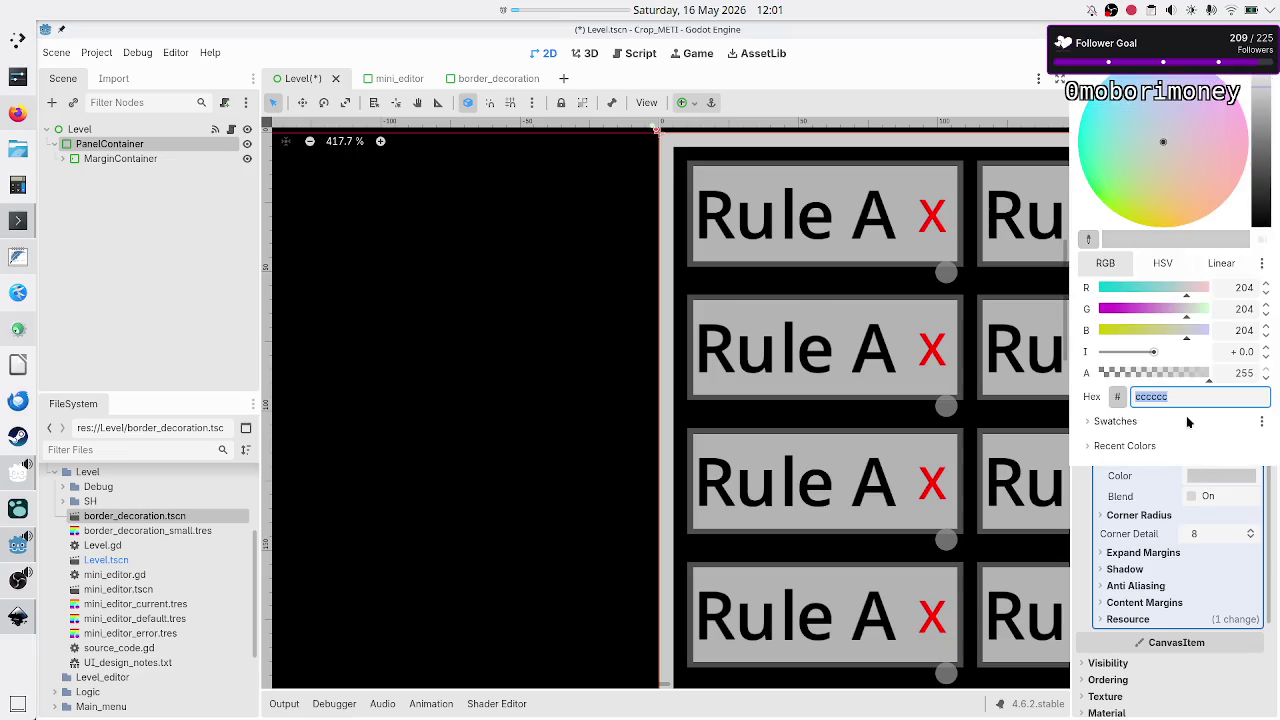
key(alt+Tab)
click(643, 211)
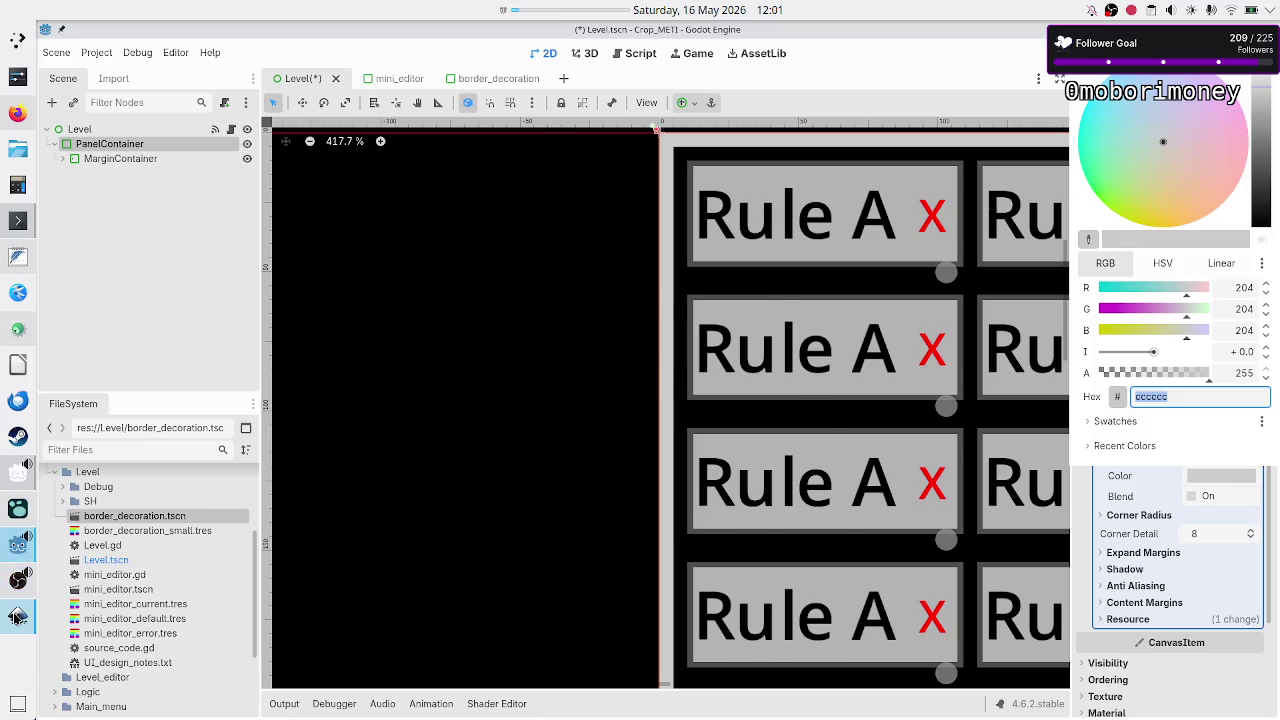
click(18, 617)
ctrl+scroll(313, 400, up, 5)
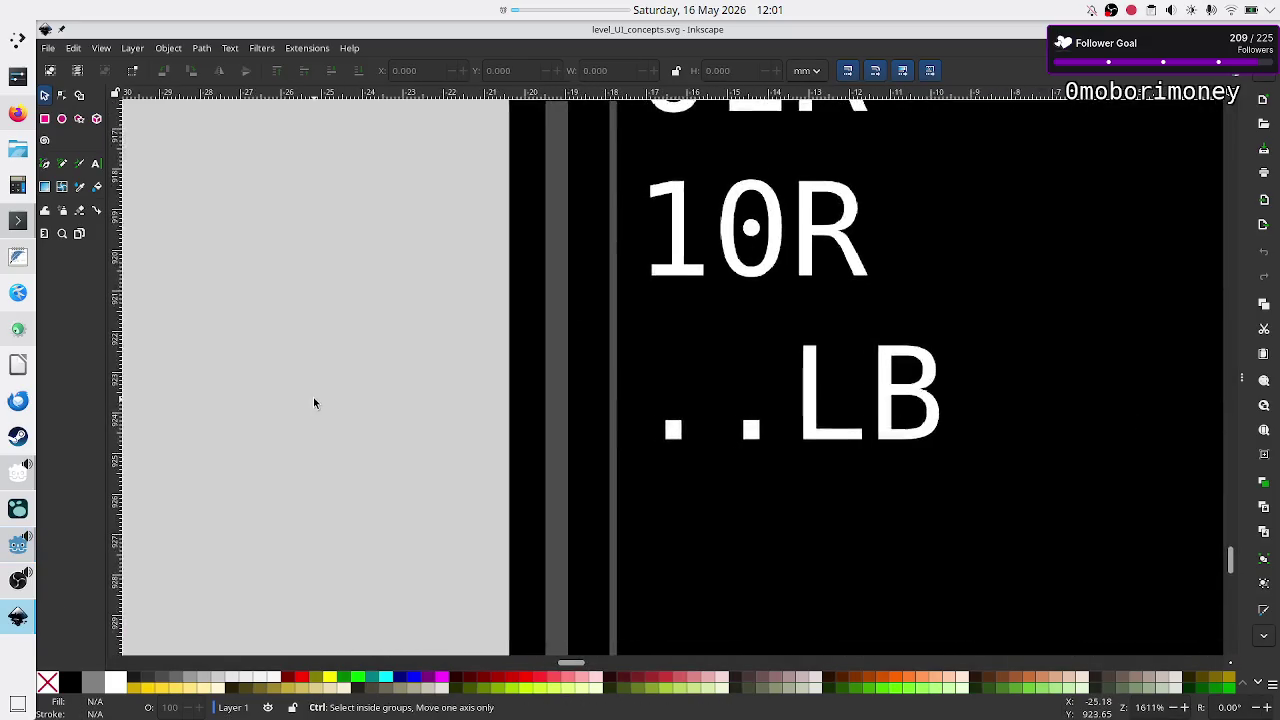
ctrl+scroll(313, 400, up, 2)
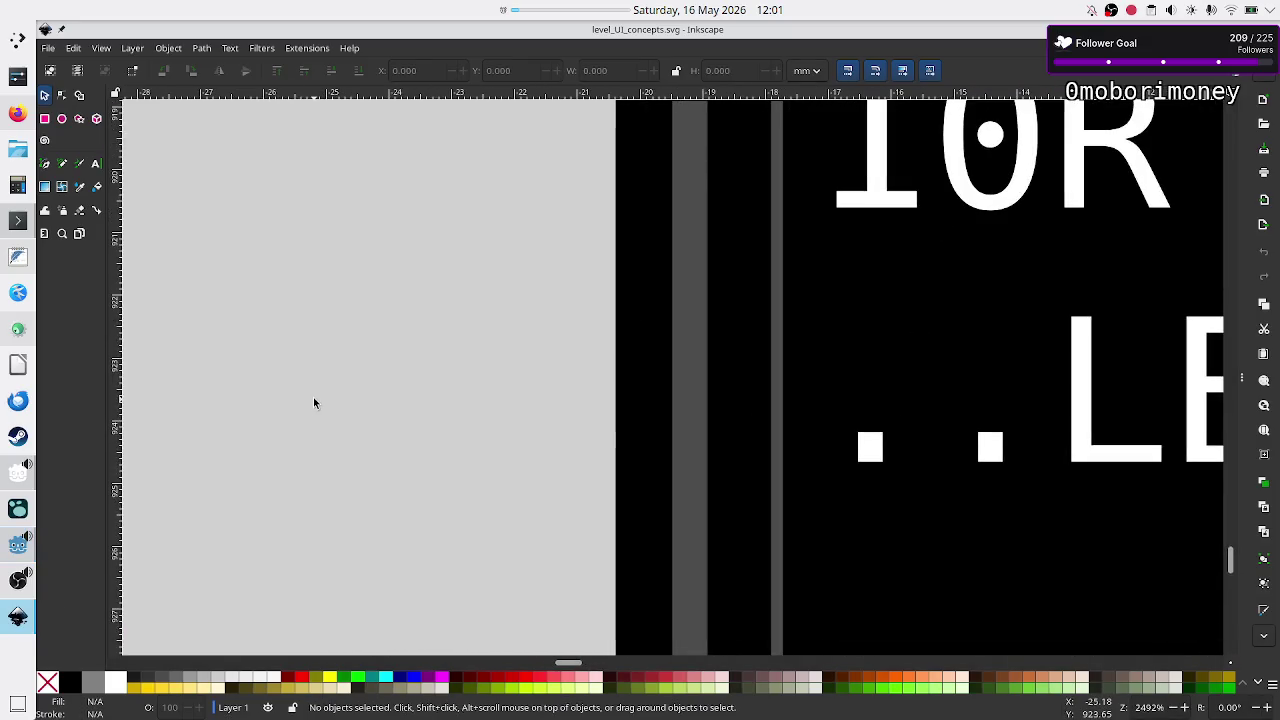
click(81, 190)
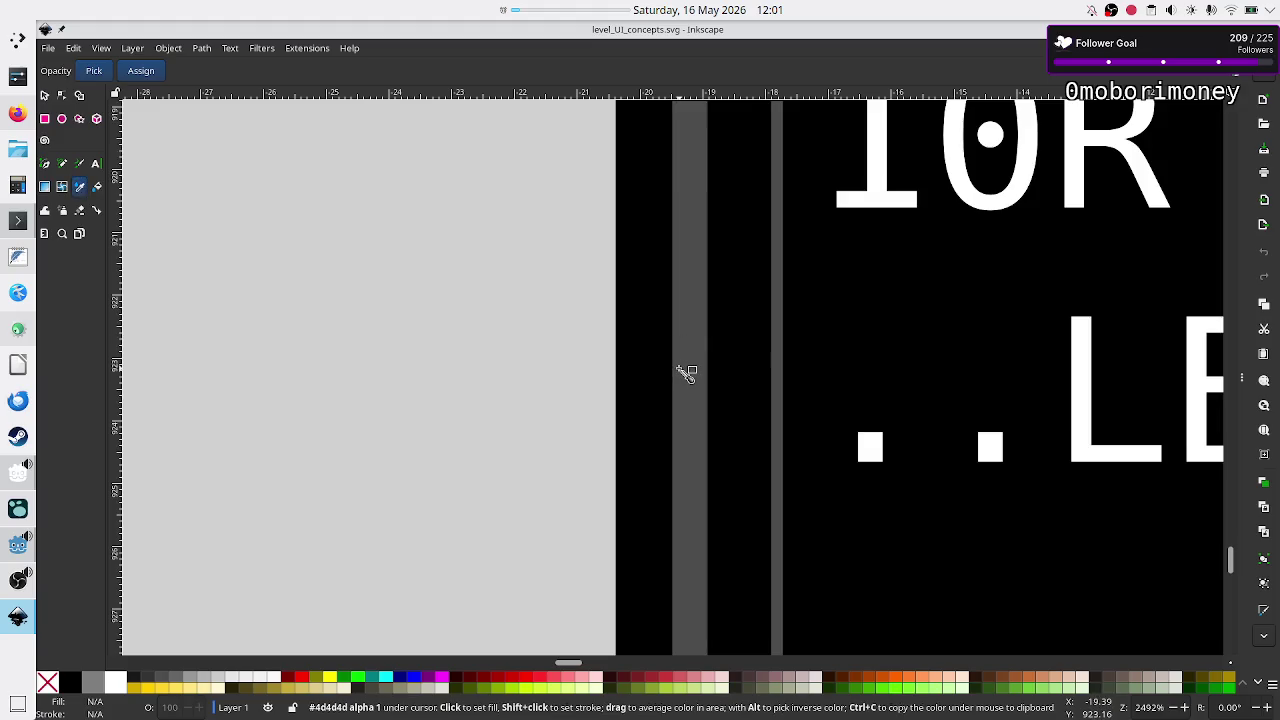
click(16, 548)
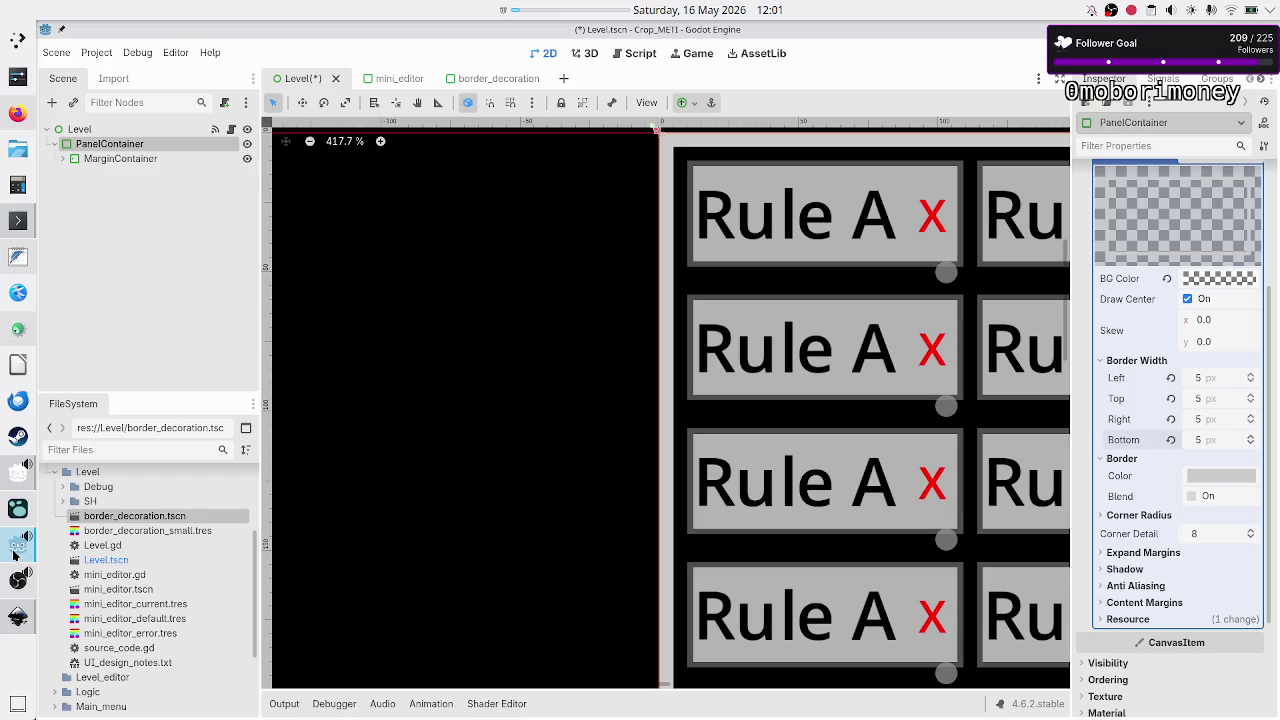
- Set the panel's border colour to dark grey 4d4d4dff
click(1217, 476)
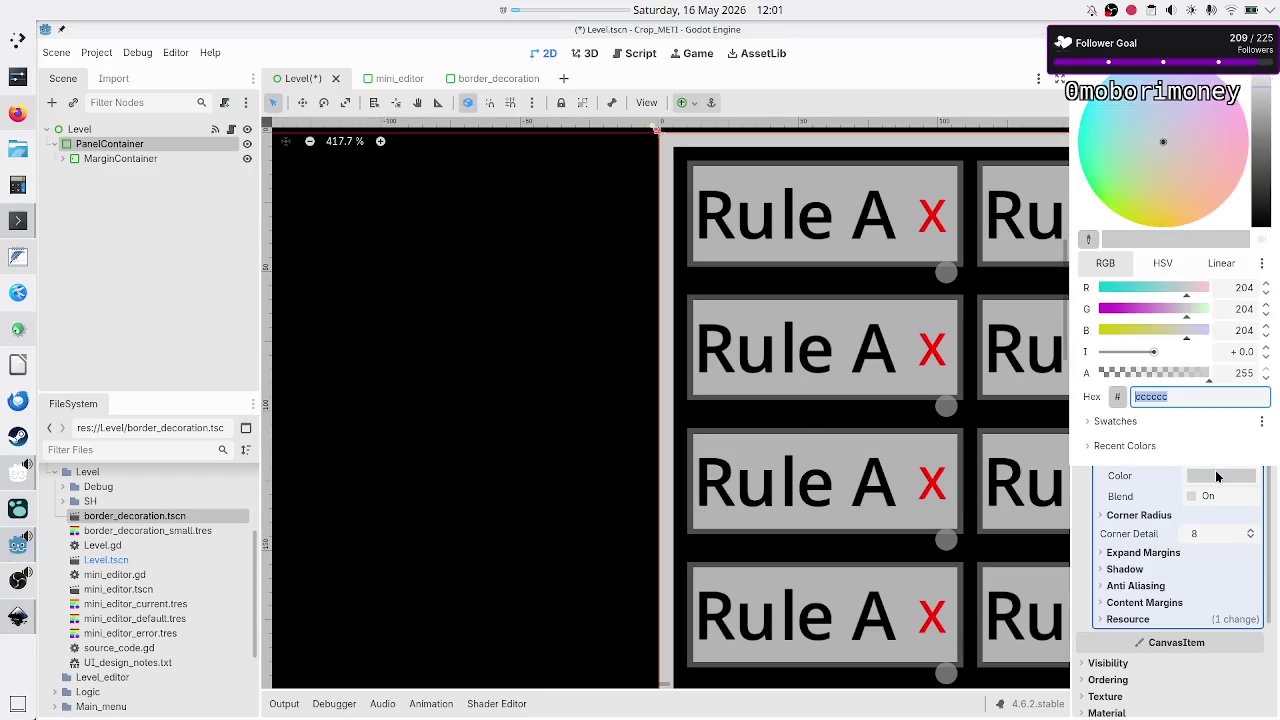
text(4d4d4dff)
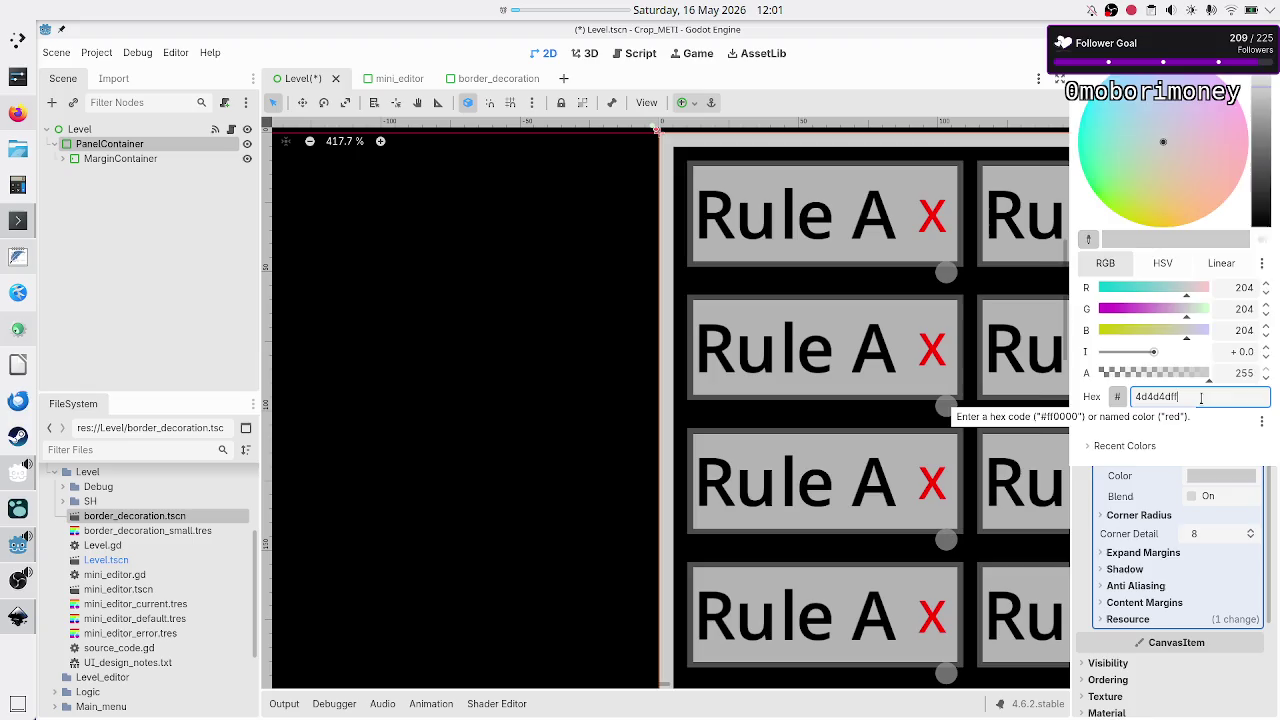
key(Return)
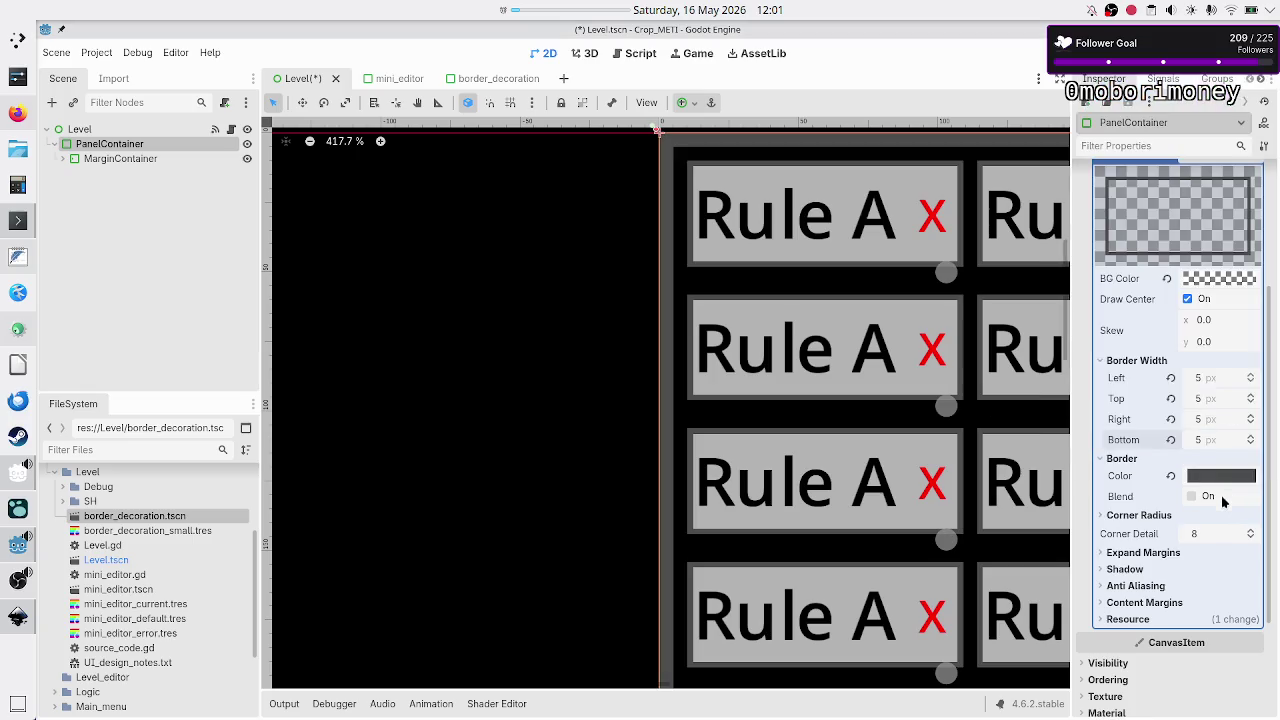
- Expand Content Margins and set the first margin values to 5
click(1140, 602)
scroll(1150, 635, down, 2)
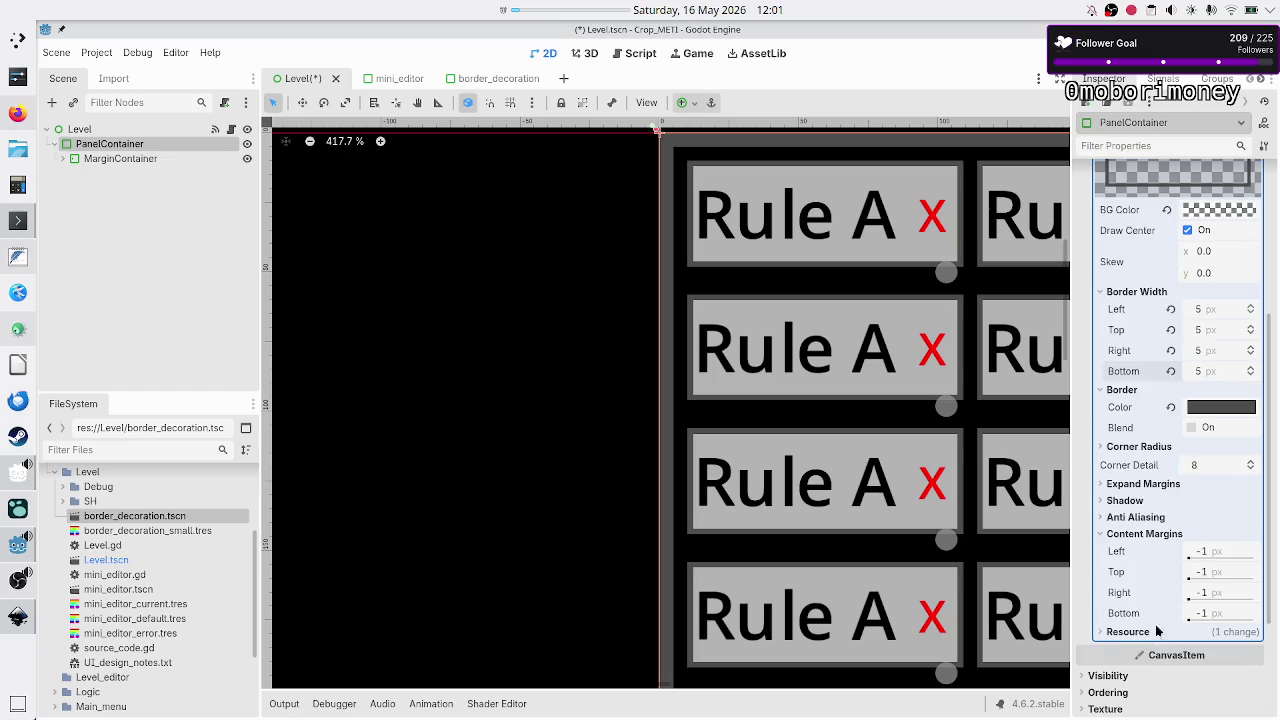
click(1236, 551)
text(5)
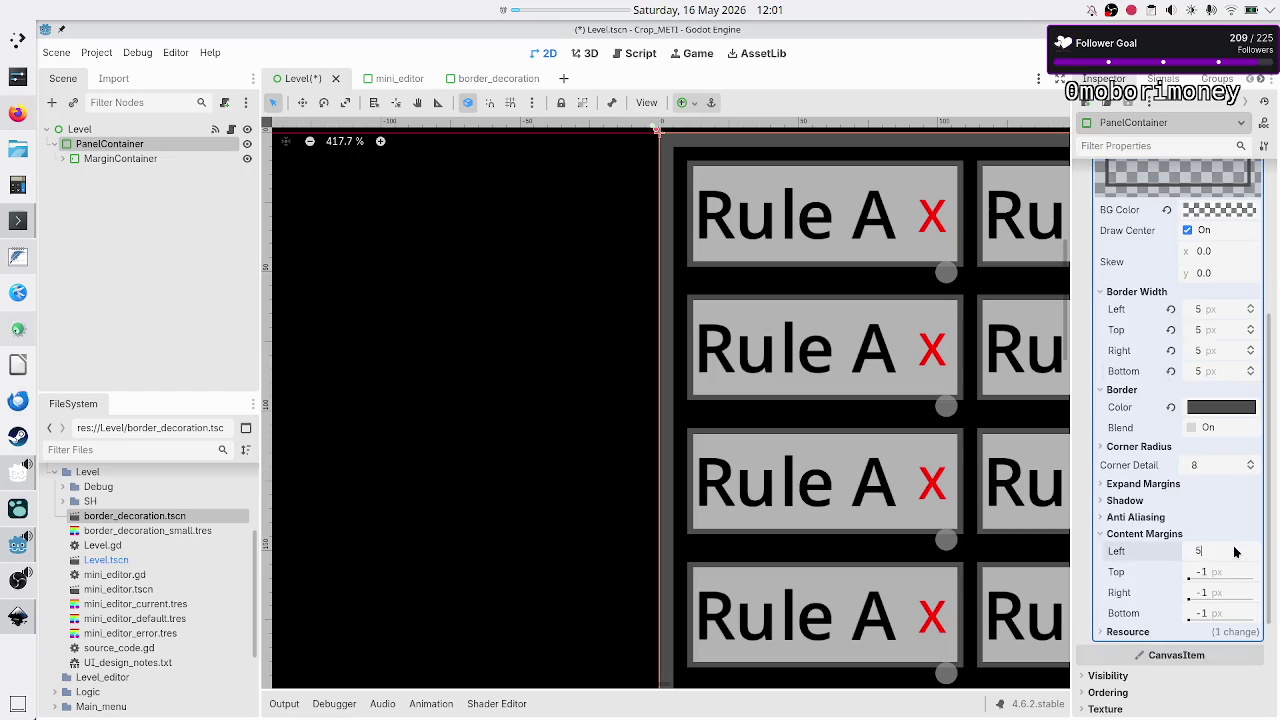
key(Return)
key(Return)
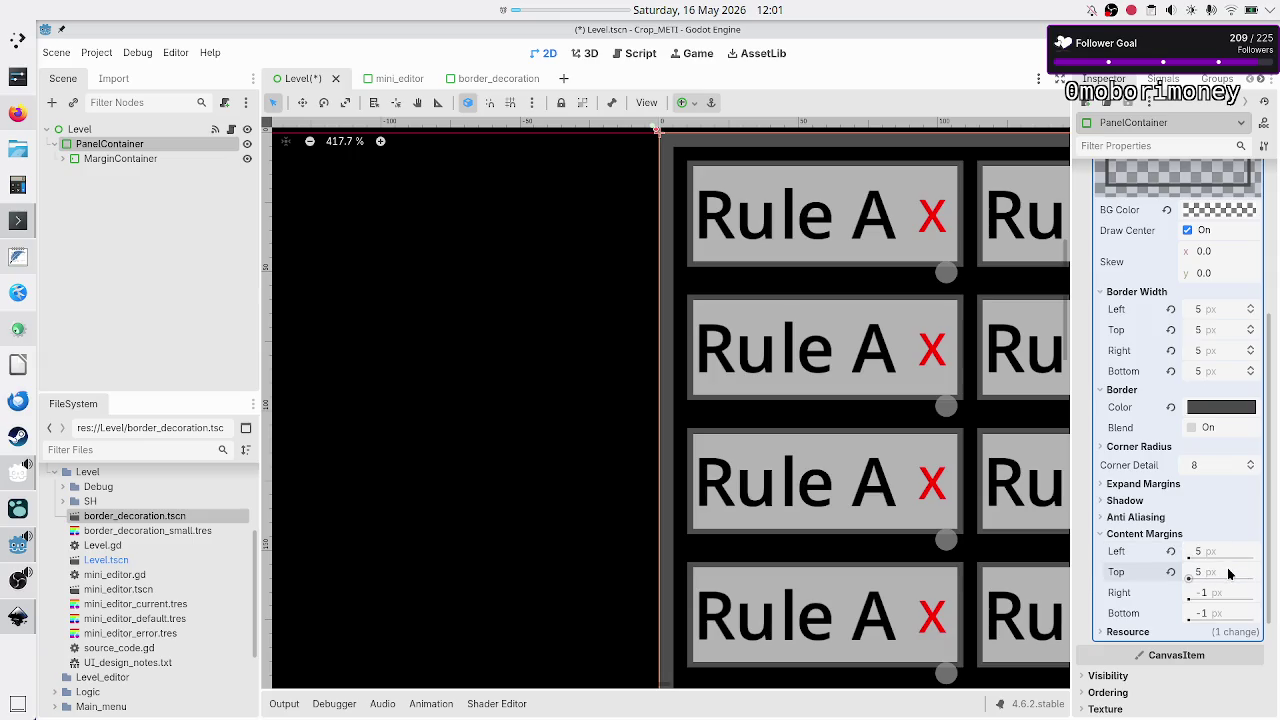
click(1222, 590)
text(5)
key(Return)
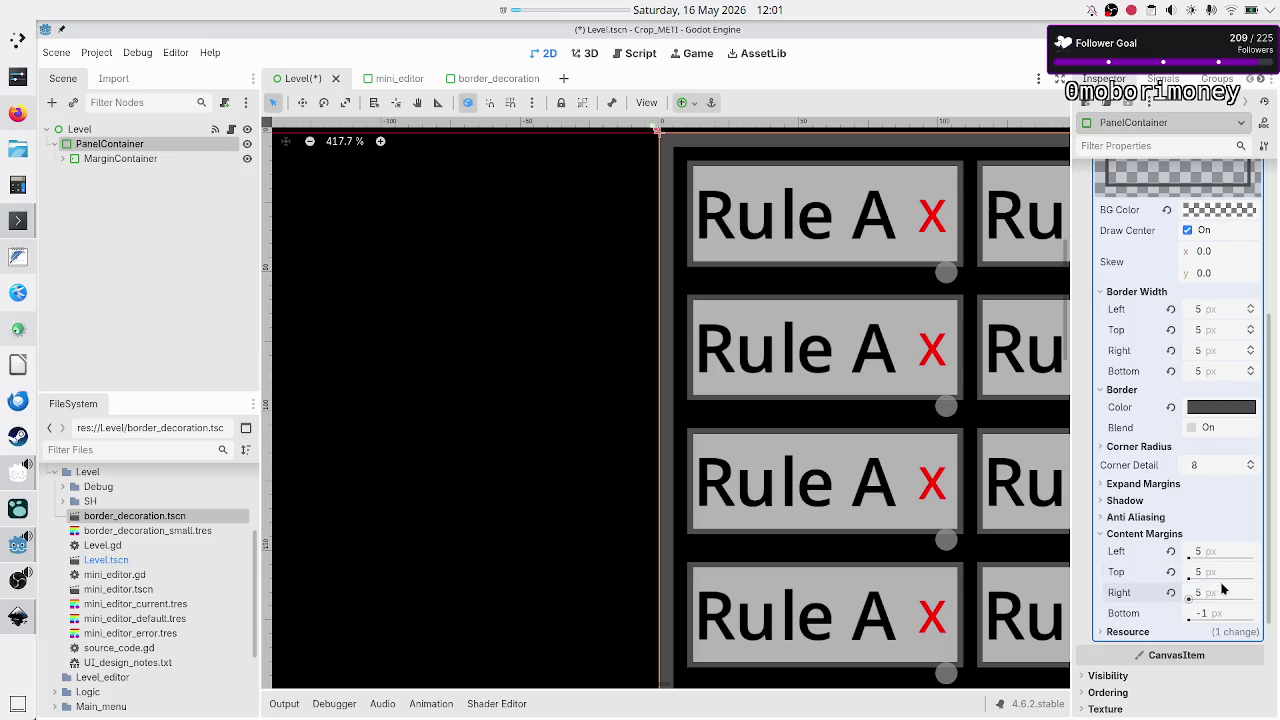
click(1216, 611)
text(5)
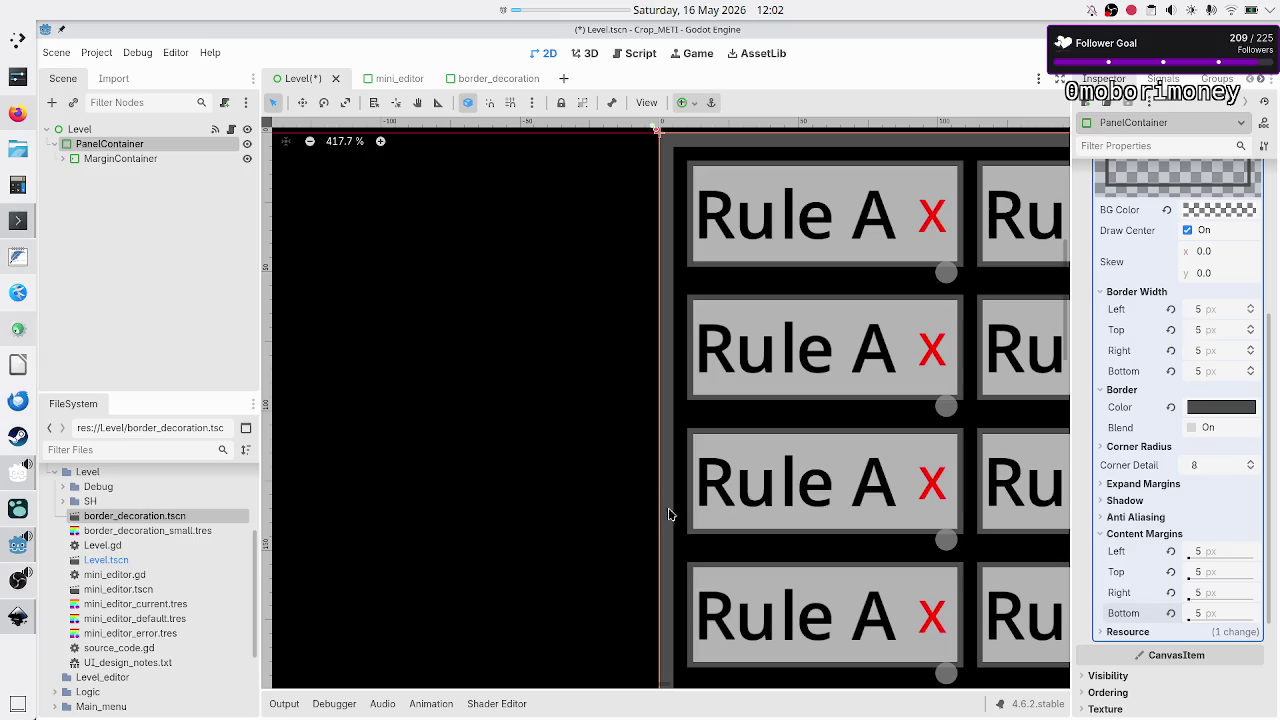
- Change the left, top, right and bottom content margins to 10
click(1214, 559)
text(10)
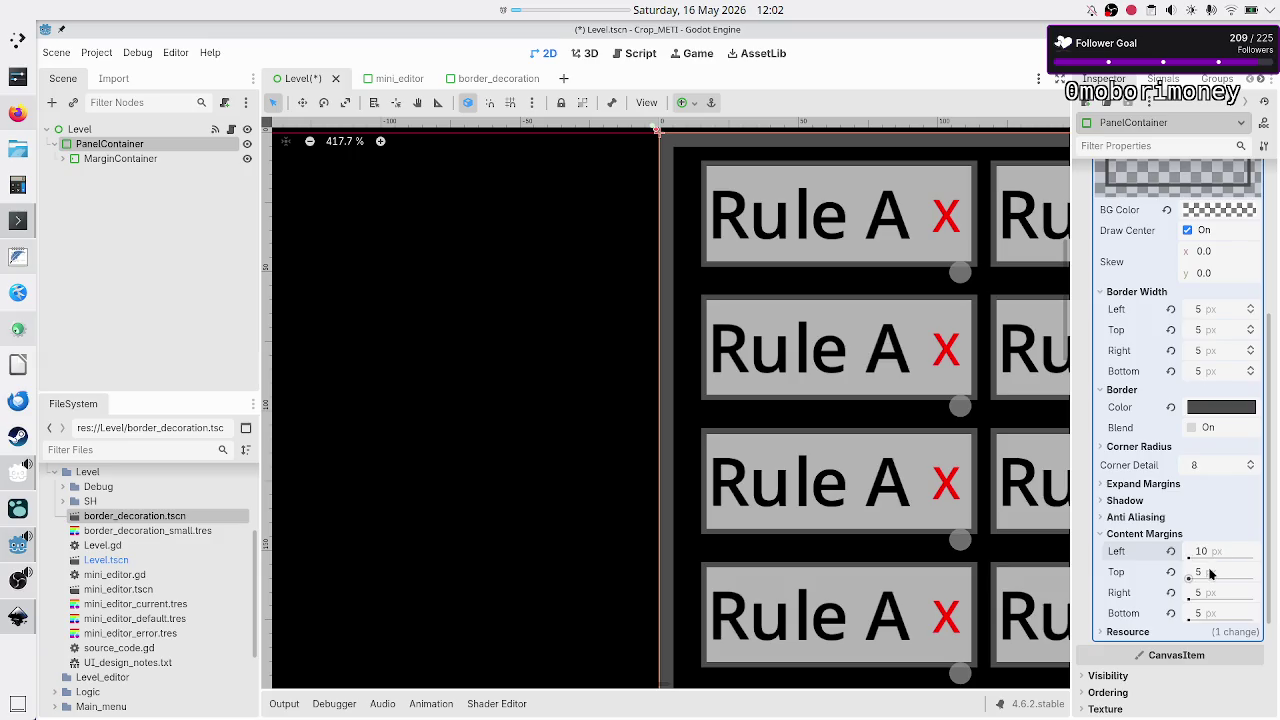
click(1210, 573)
text(10)
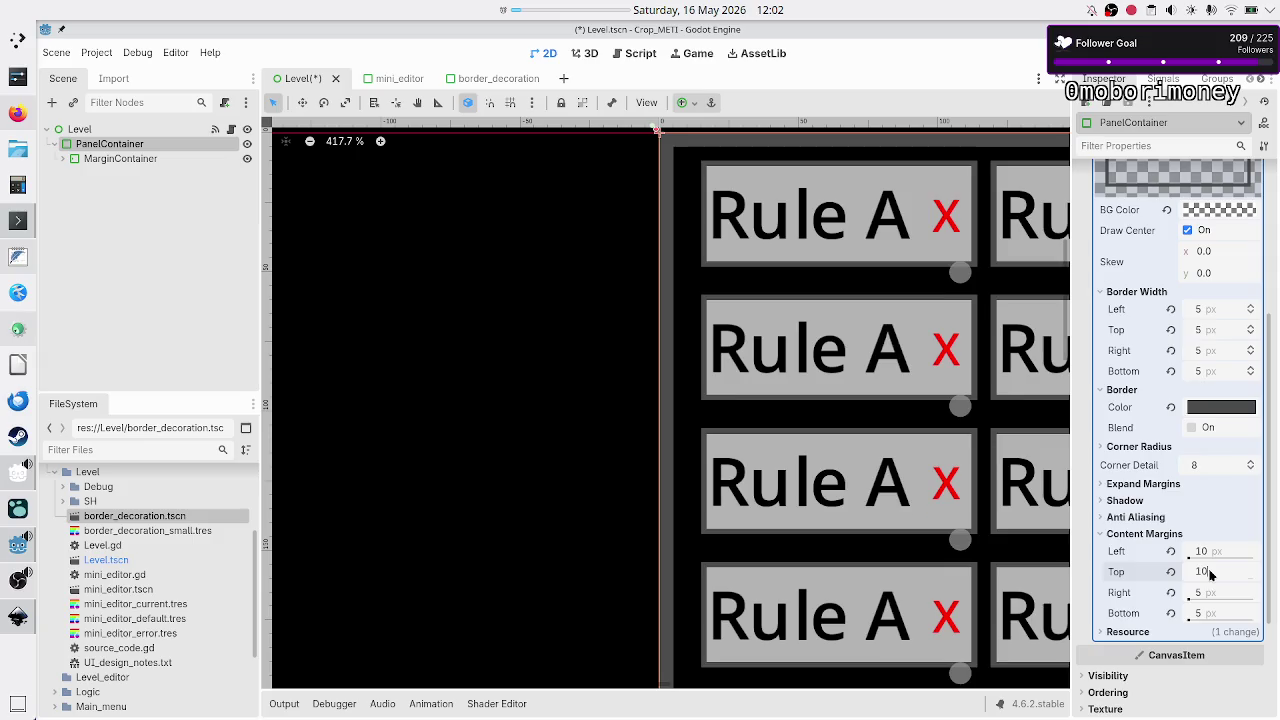
key(Return)
click(1217, 586)
text(10)
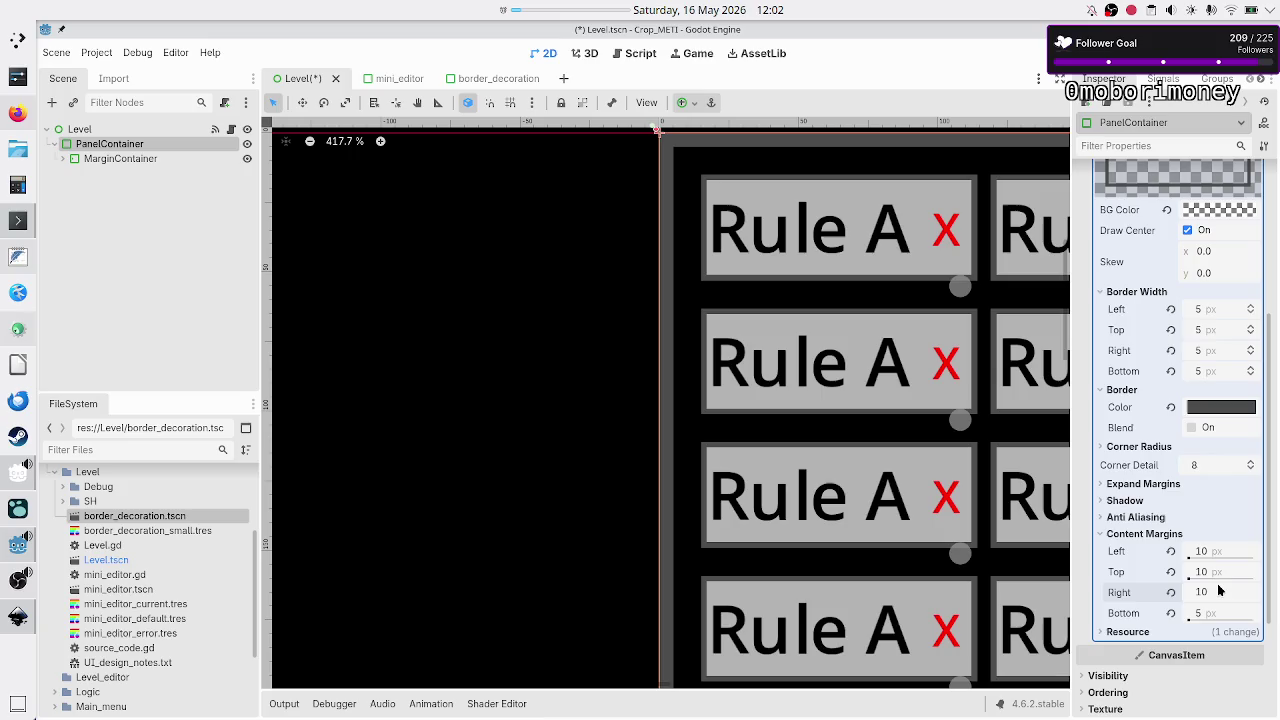
click(1210, 614)
text(10)
key(Return)
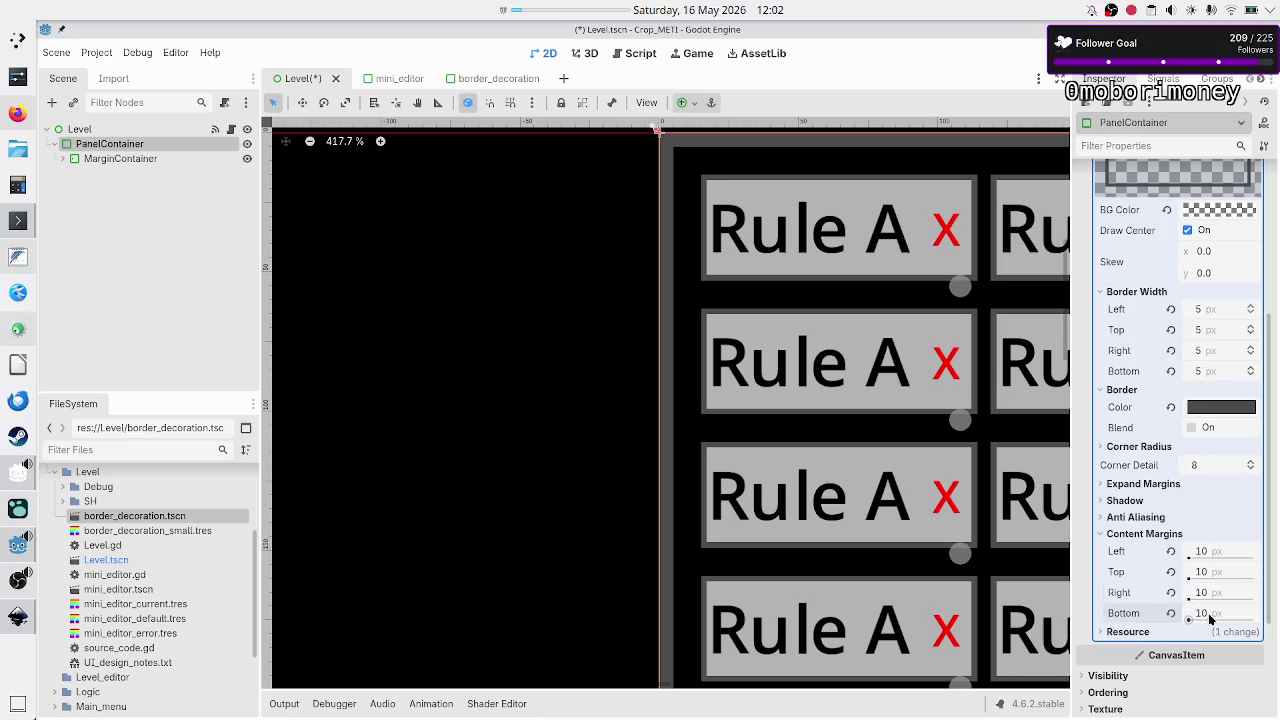
- Move HBoxContainer directly under PanelContainer and delete the empty MarginContainer
click(63, 158)
click(125, 173)
drag(125, 173, 110, 145)
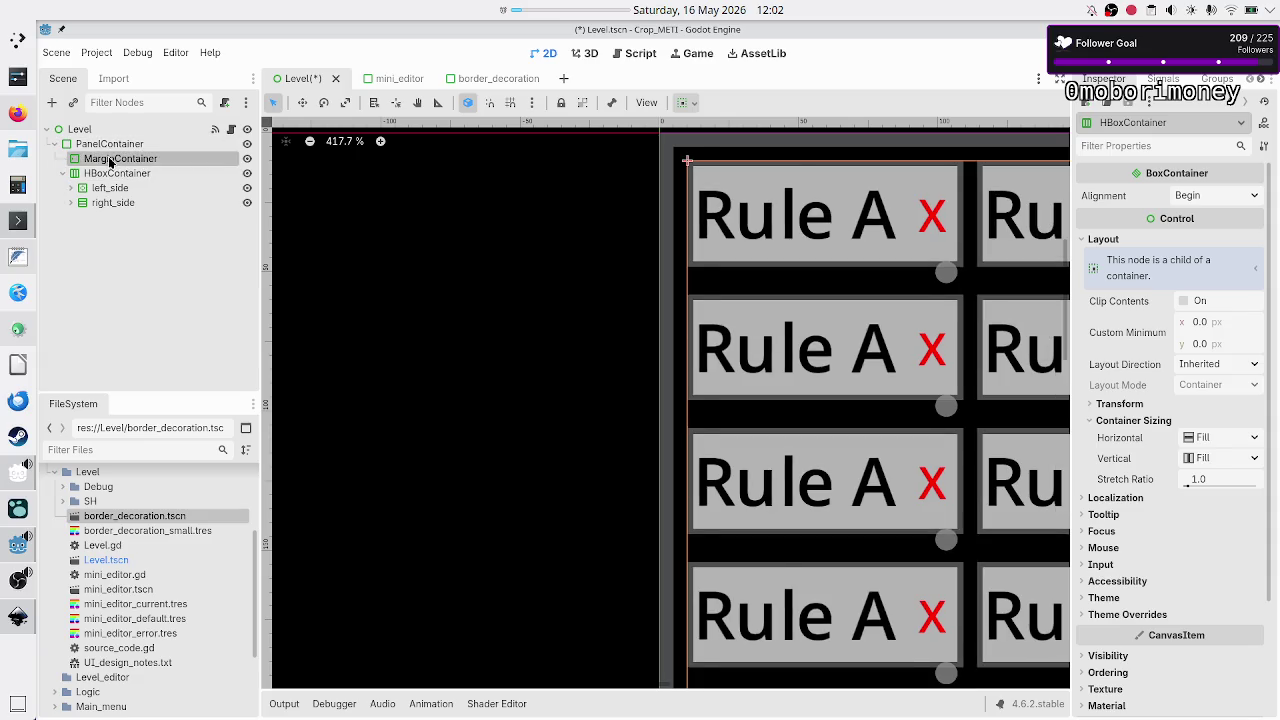
click(110, 159)
key(Delete)
key(Return)
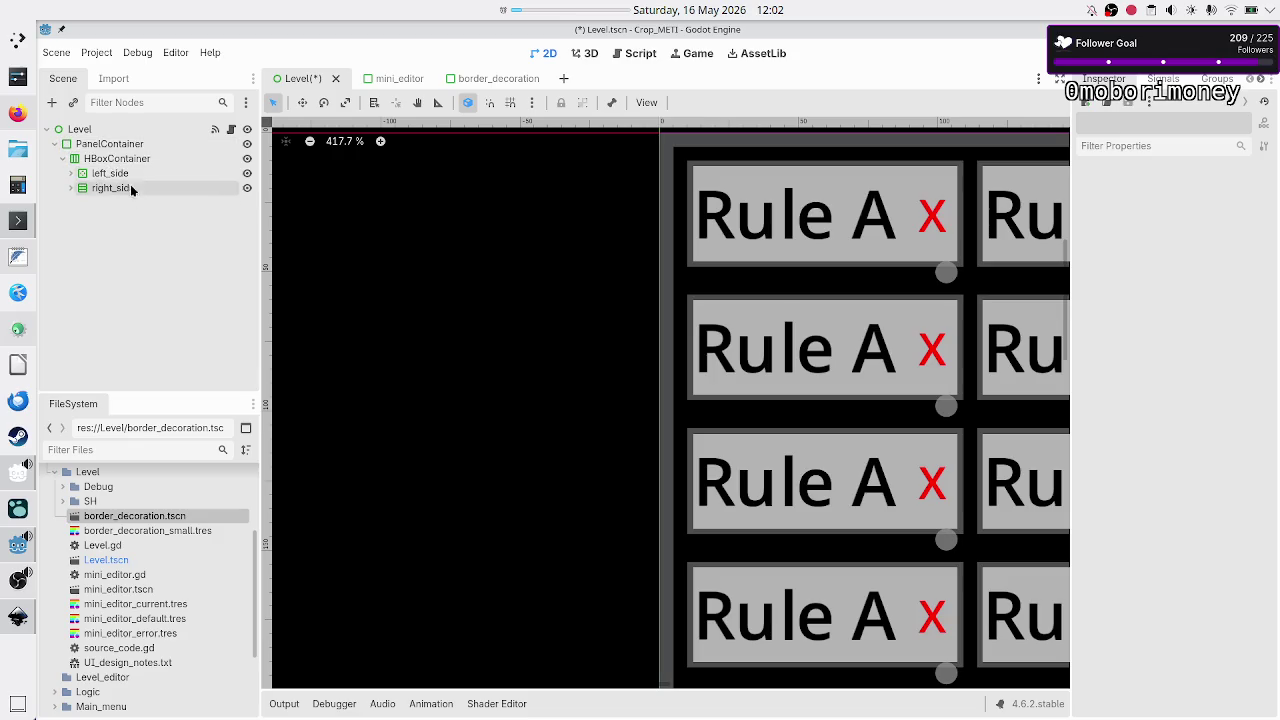
- Review the PanelContainer and HBoxContainer properties, then switch to the Inkscape mockup
click(110, 145)
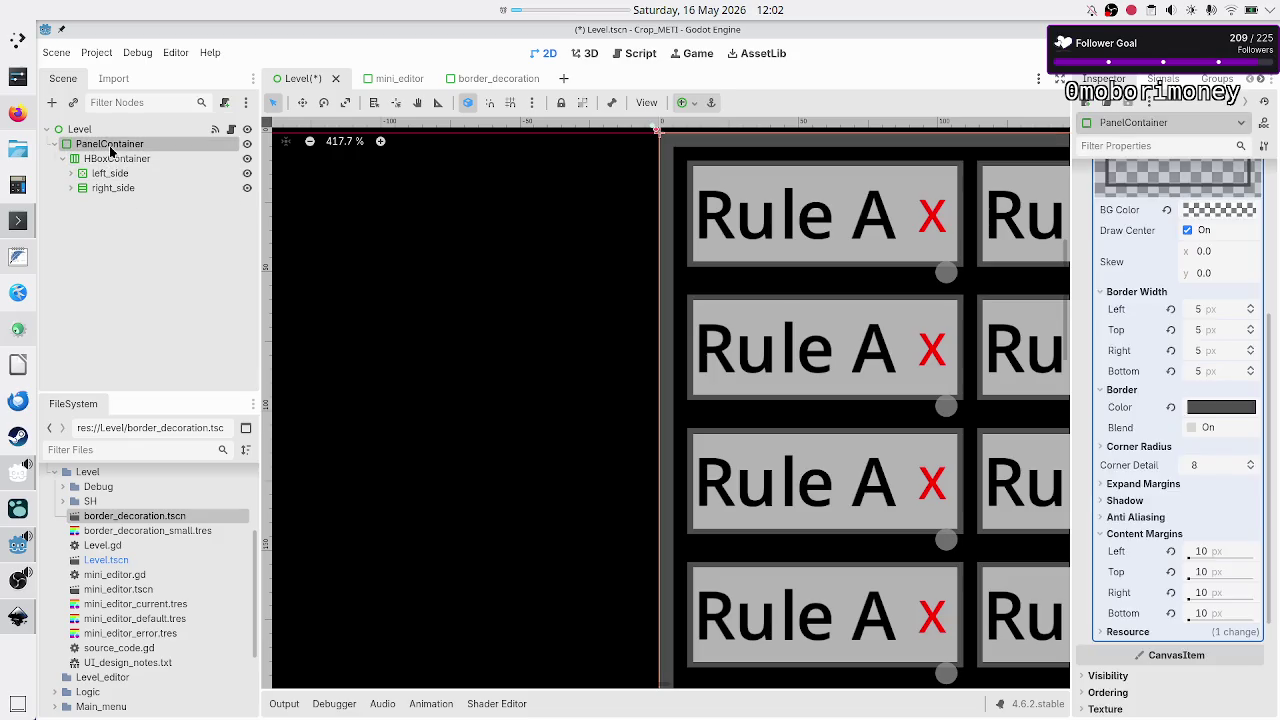
click(110, 159)
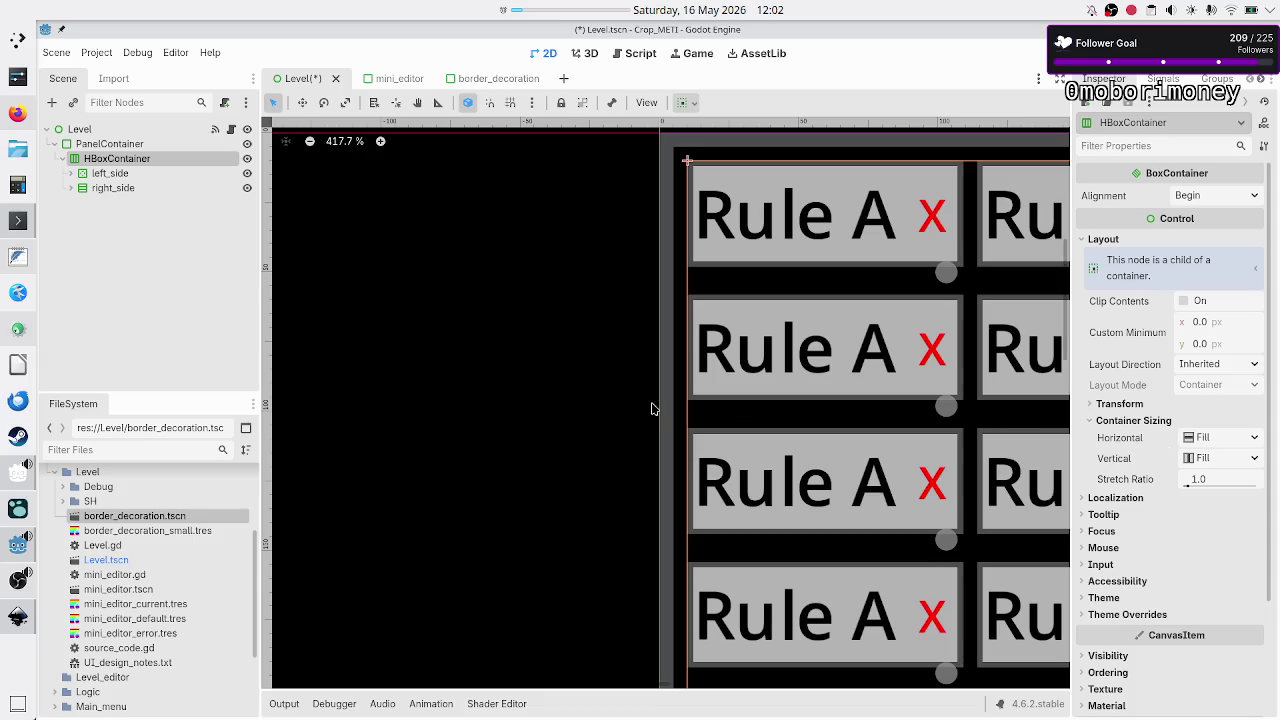
click(149, 144)
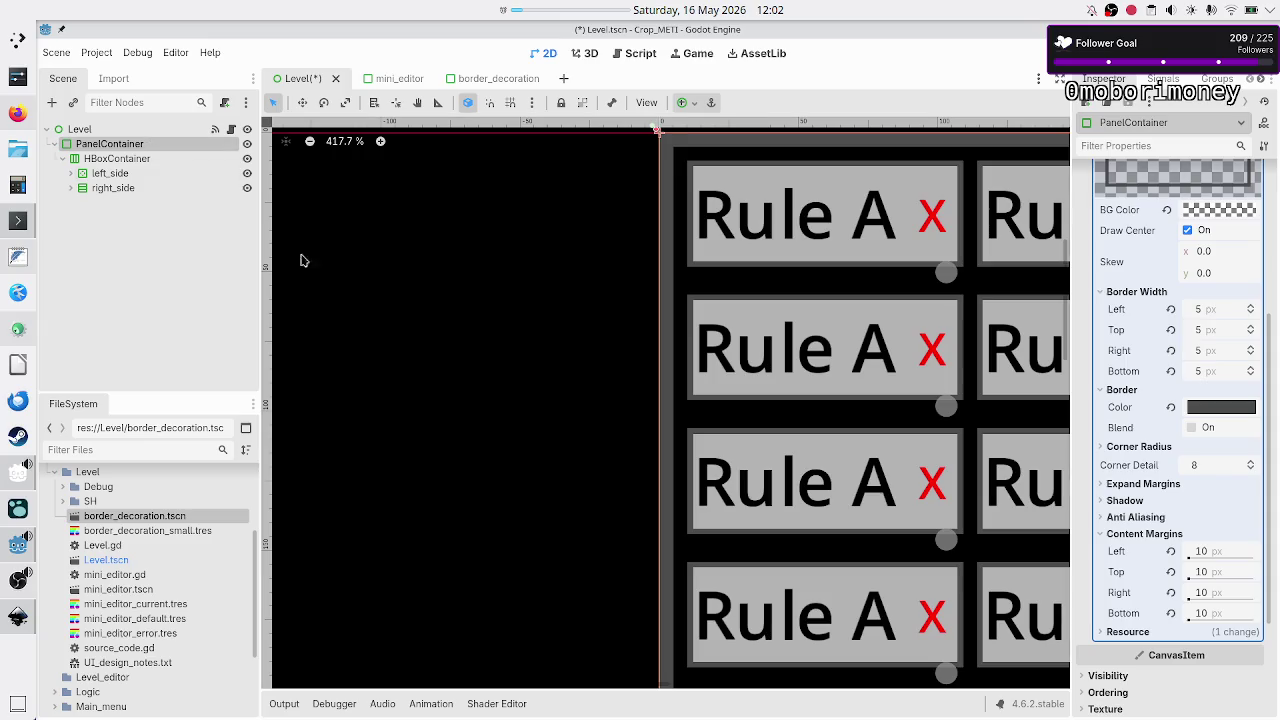
key(alt+Tab)
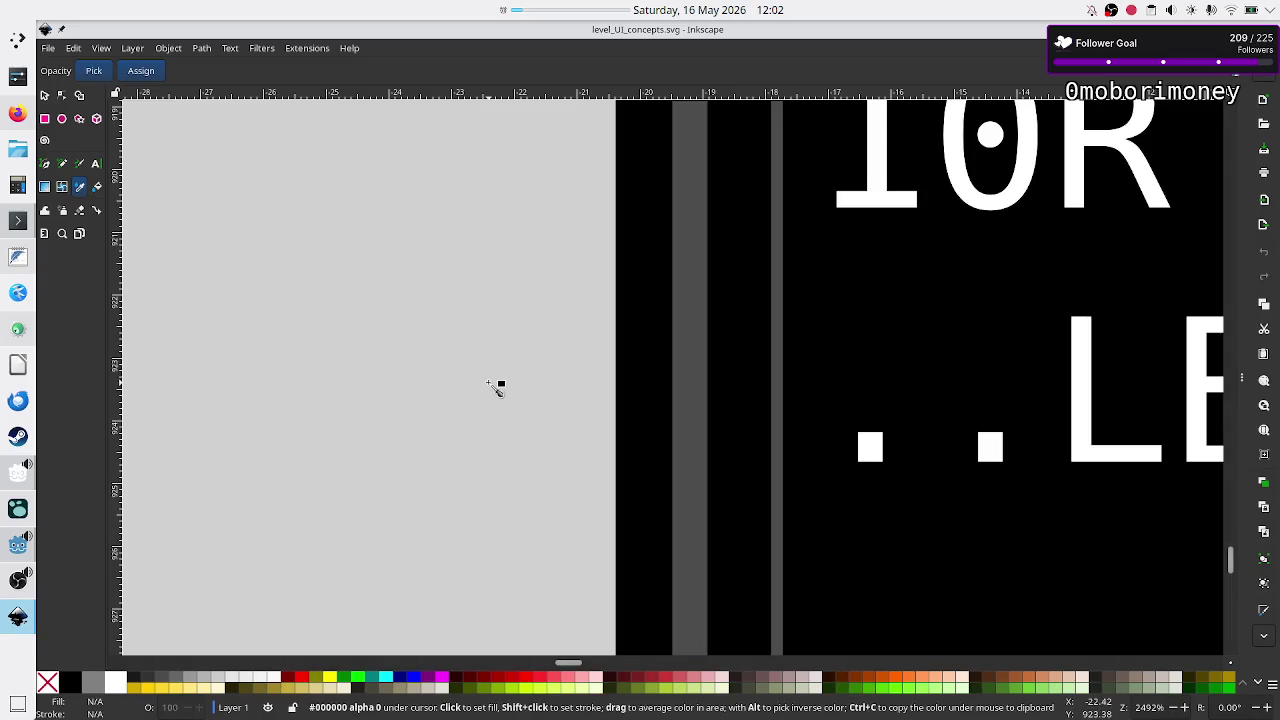
scroll(497, 386, down, 10)
scroll(503, 320, down, 6)
scroll(500, 330, up, 5)
scroll(495, 332, down, 3)
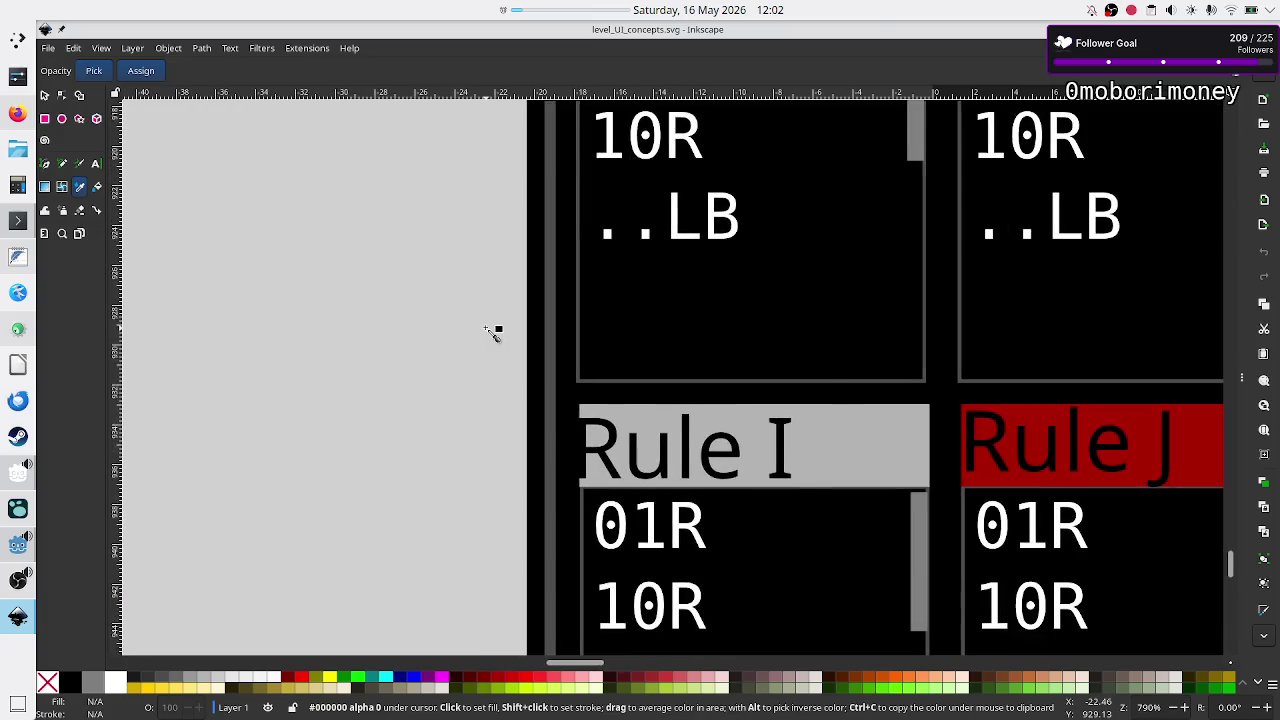
key(alt+Tab)
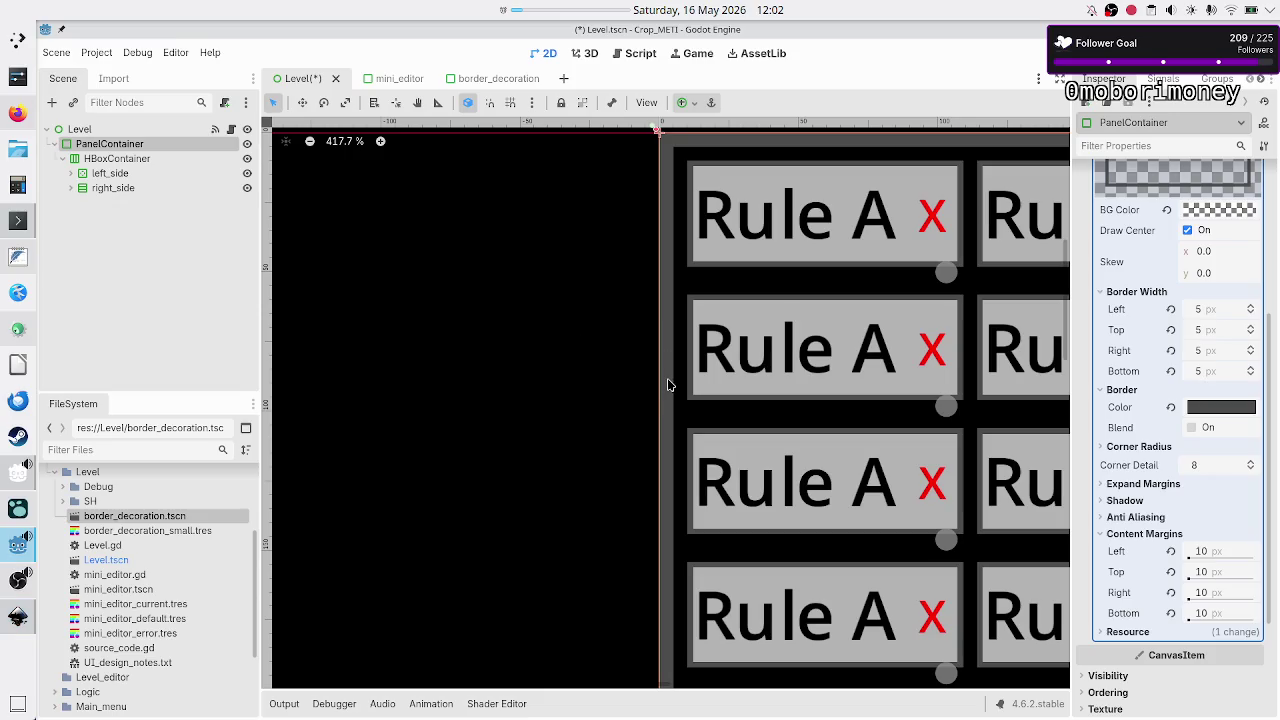
key(alt+Tab)
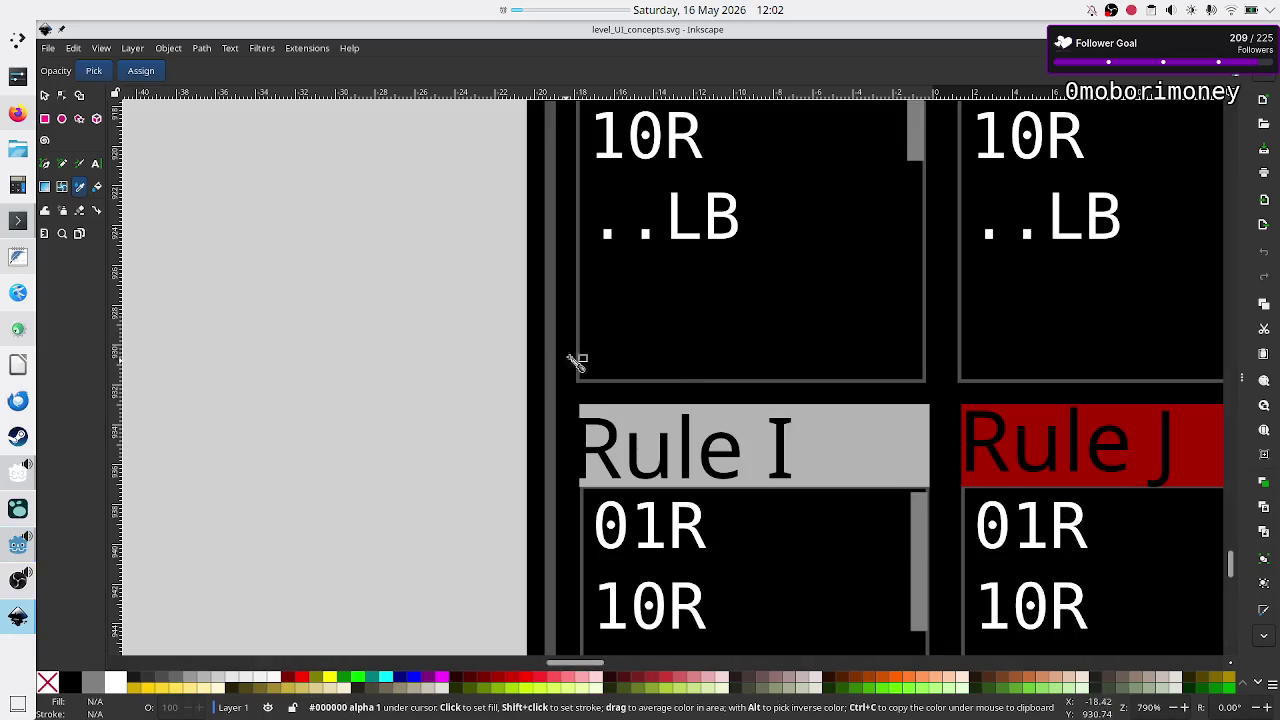
key(alt+Tab)
key(alt+Tab)
key(alt+Tab)
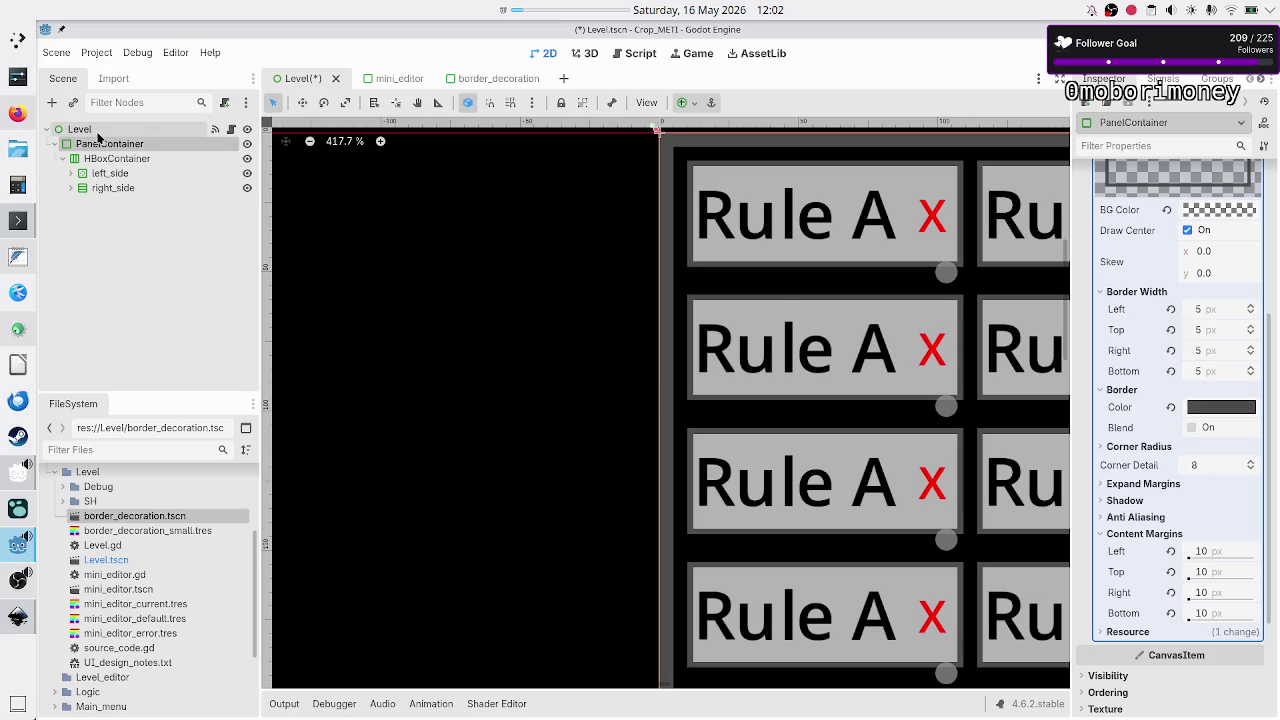
- Add a MarginContainer under Level and move PanelContainer inside it
click(80, 129)
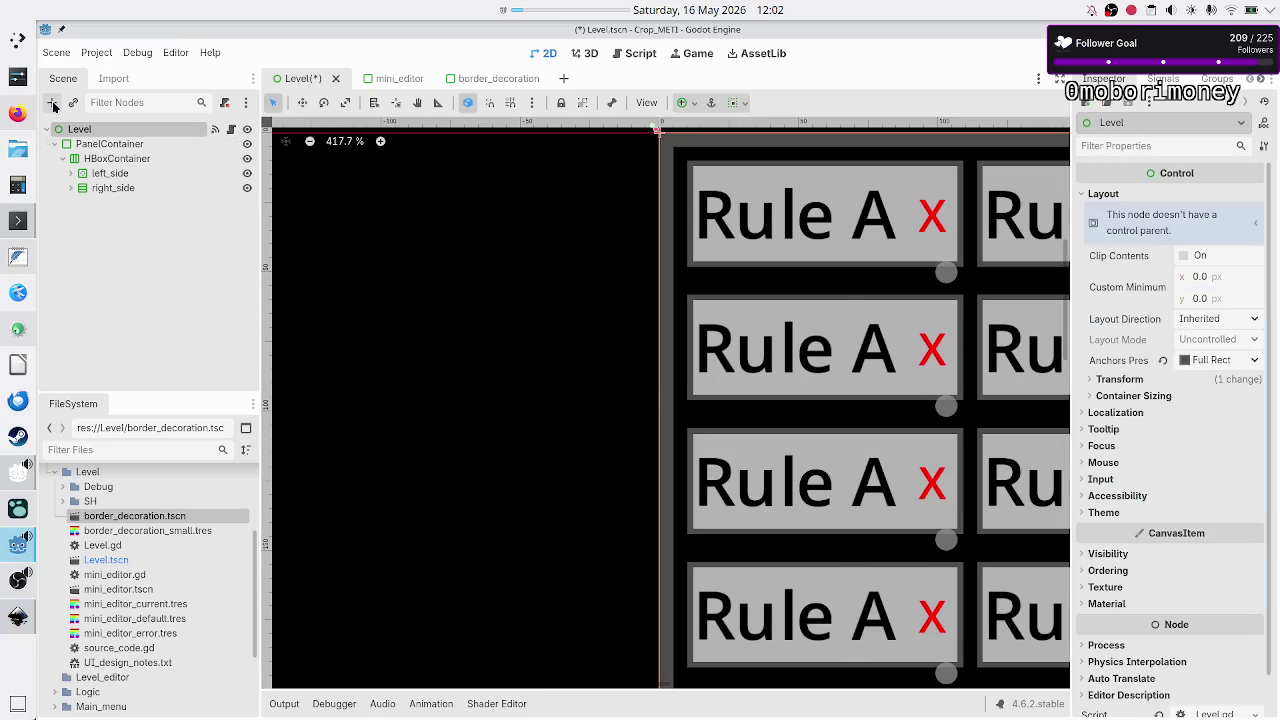
click(52, 103)
text(margin)
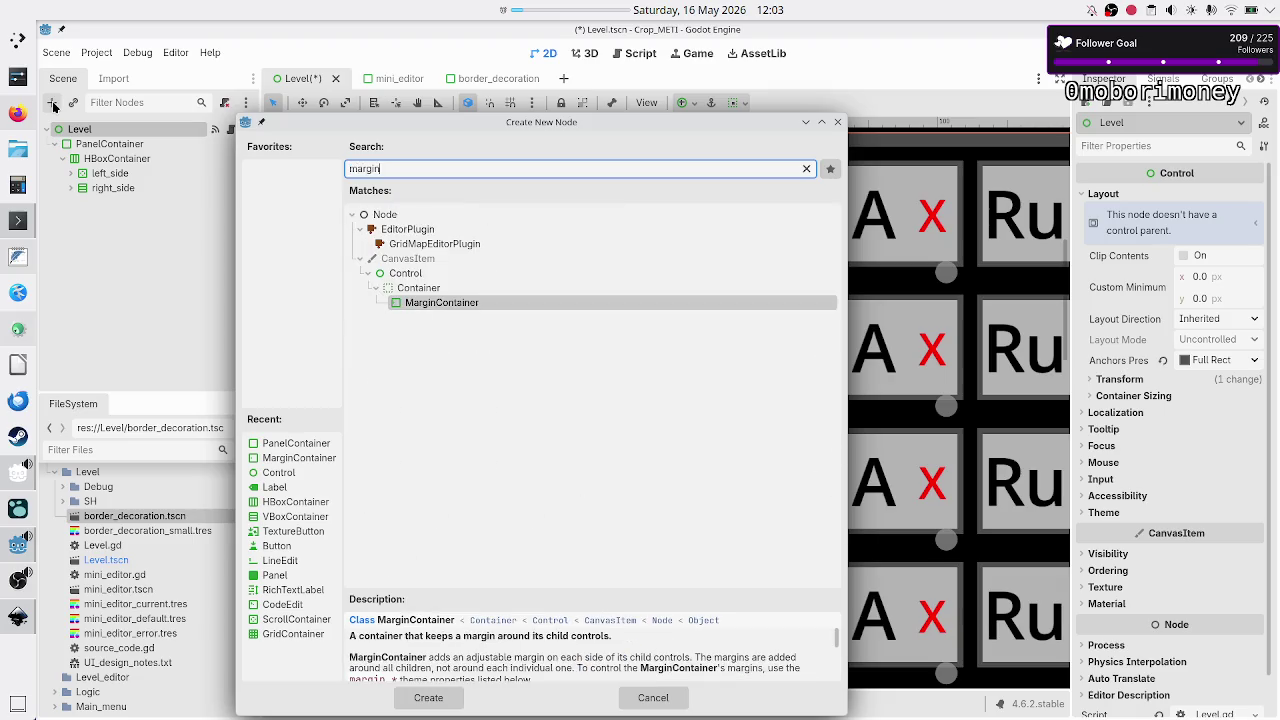
key(Return)
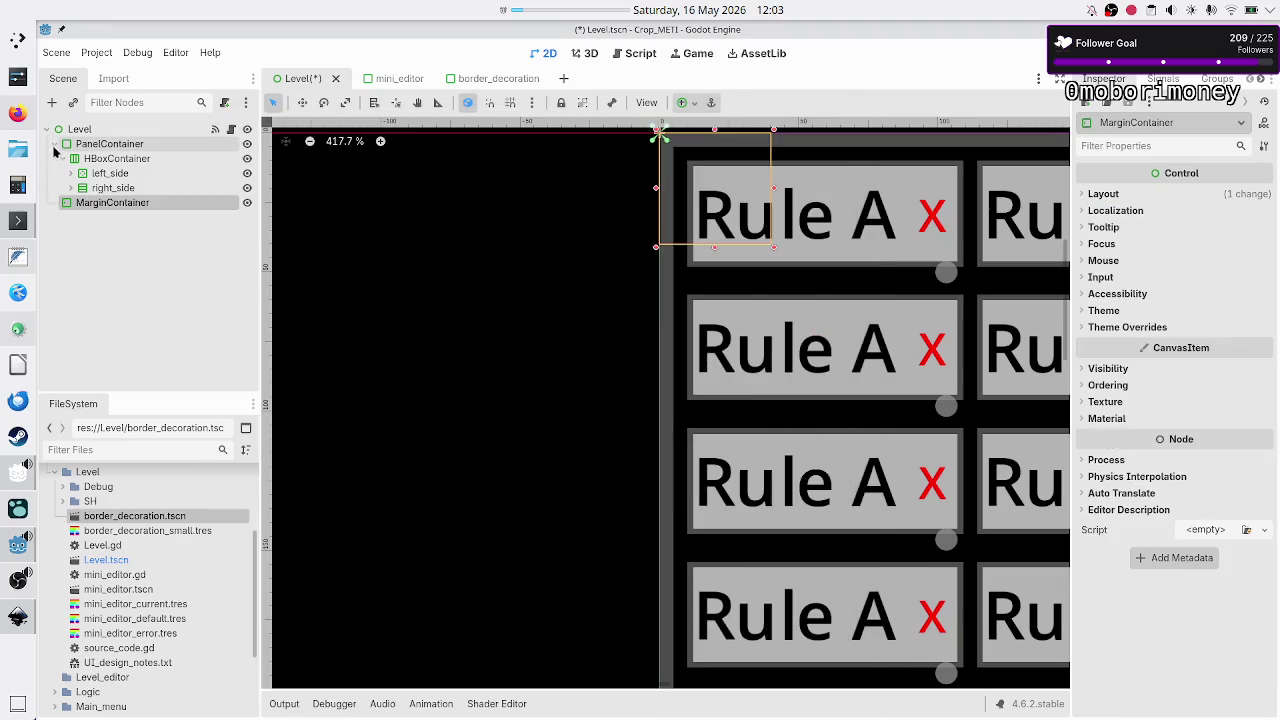
click(55, 144)
mouse_move(125, 147)
mouse_down()
mouse_move(118, 165)
mouse_move(112, 144)
mouse_up()
- Give the MarginContainer the Full Rect anchor preset and expand its Theme Overrides margin constants
click(112, 144)
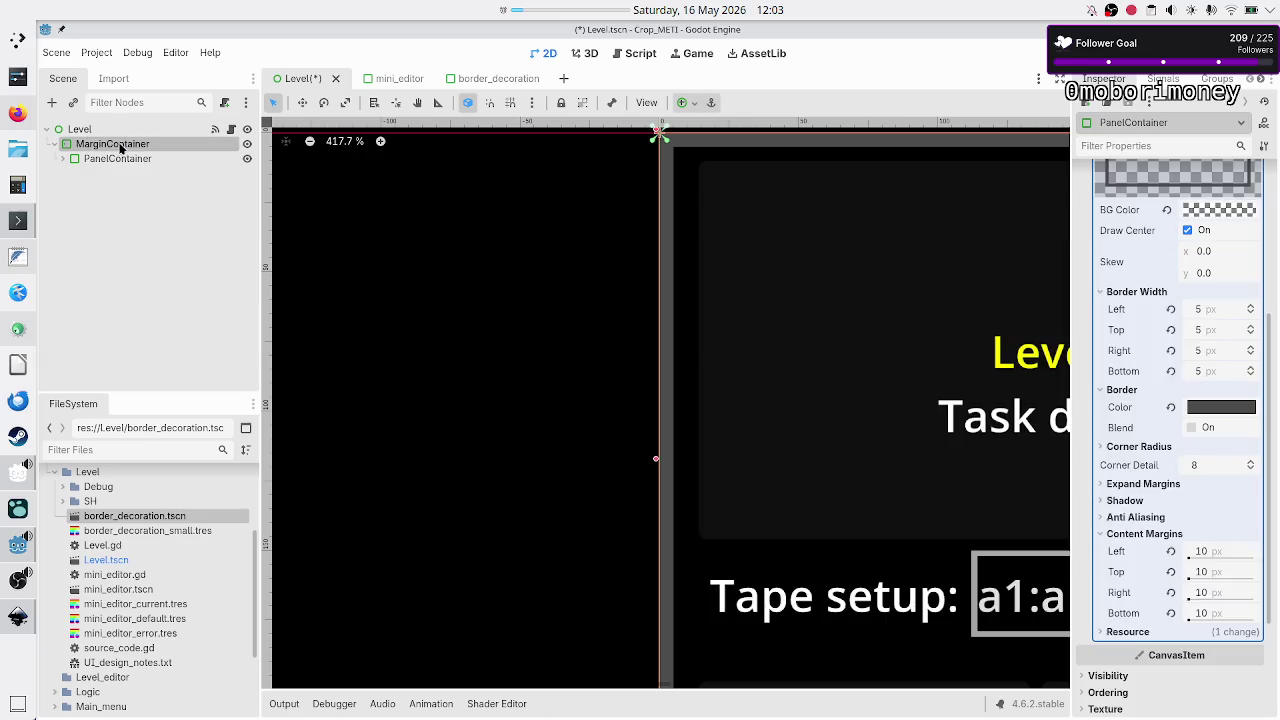
click(692, 103)
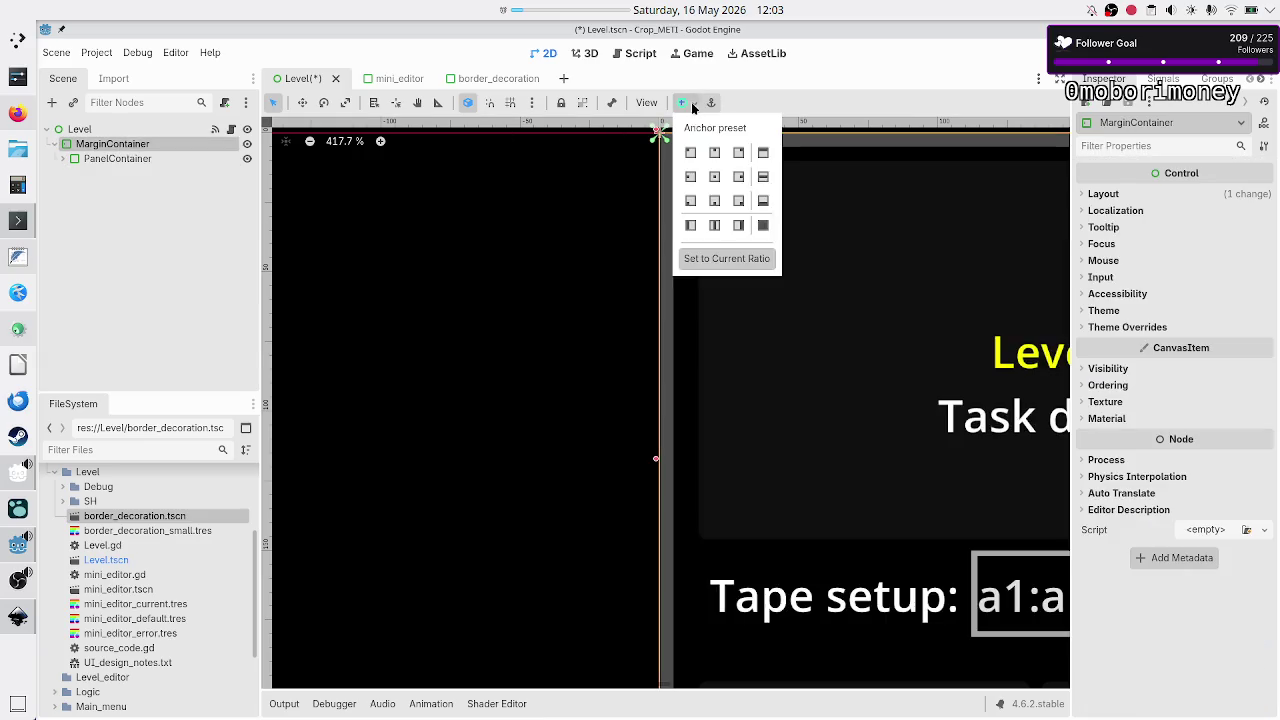
click(765, 226)
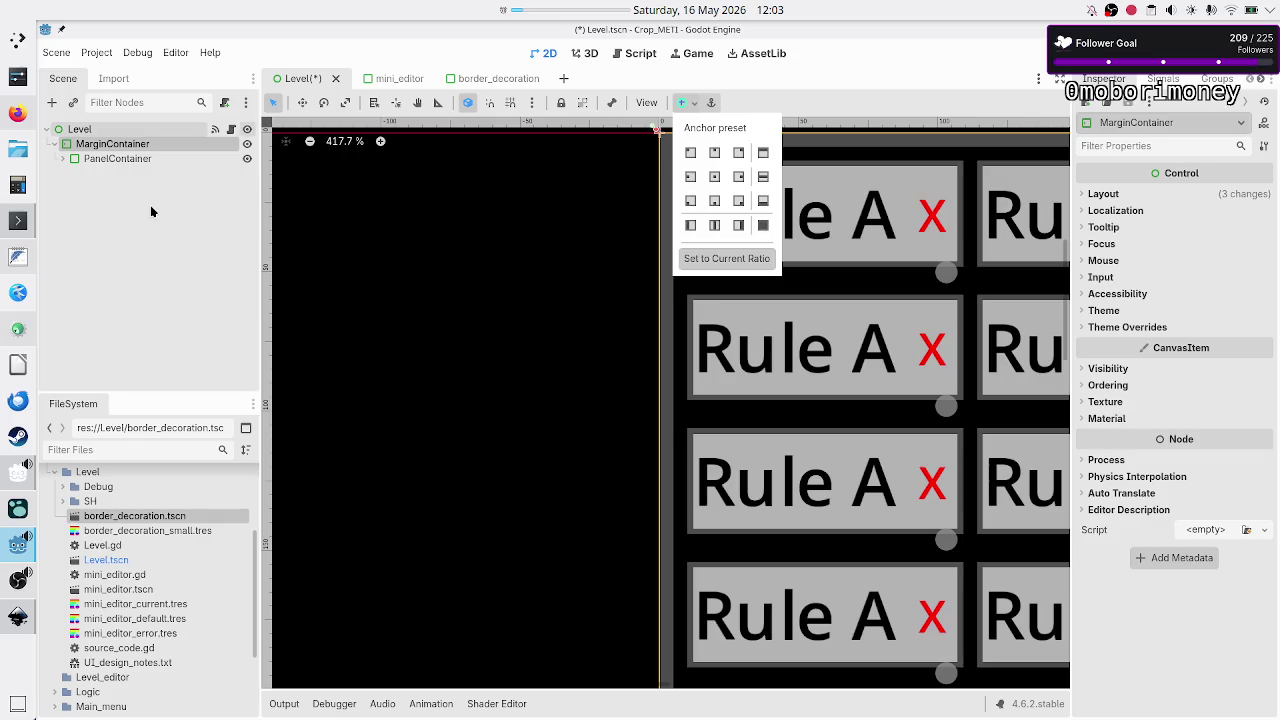
click(1139, 418)
click(1139, 418)
click(1142, 328)
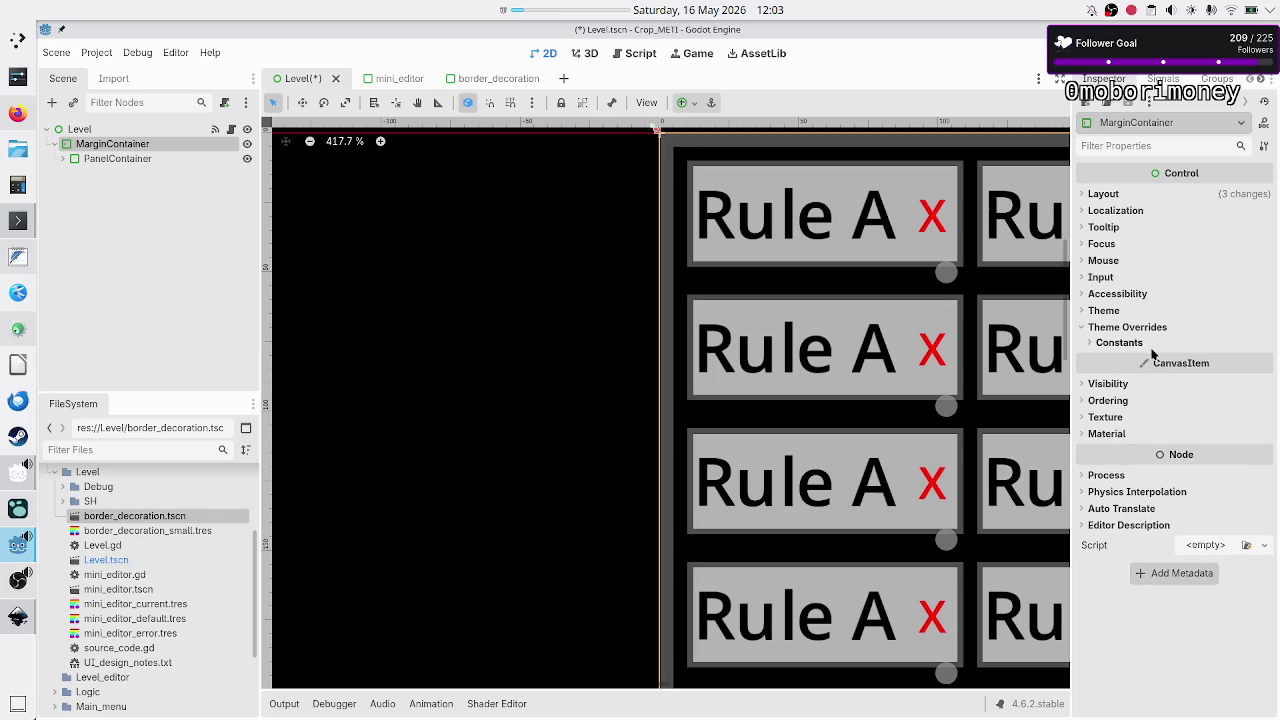
click(1125, 343)
click(1215, 362)
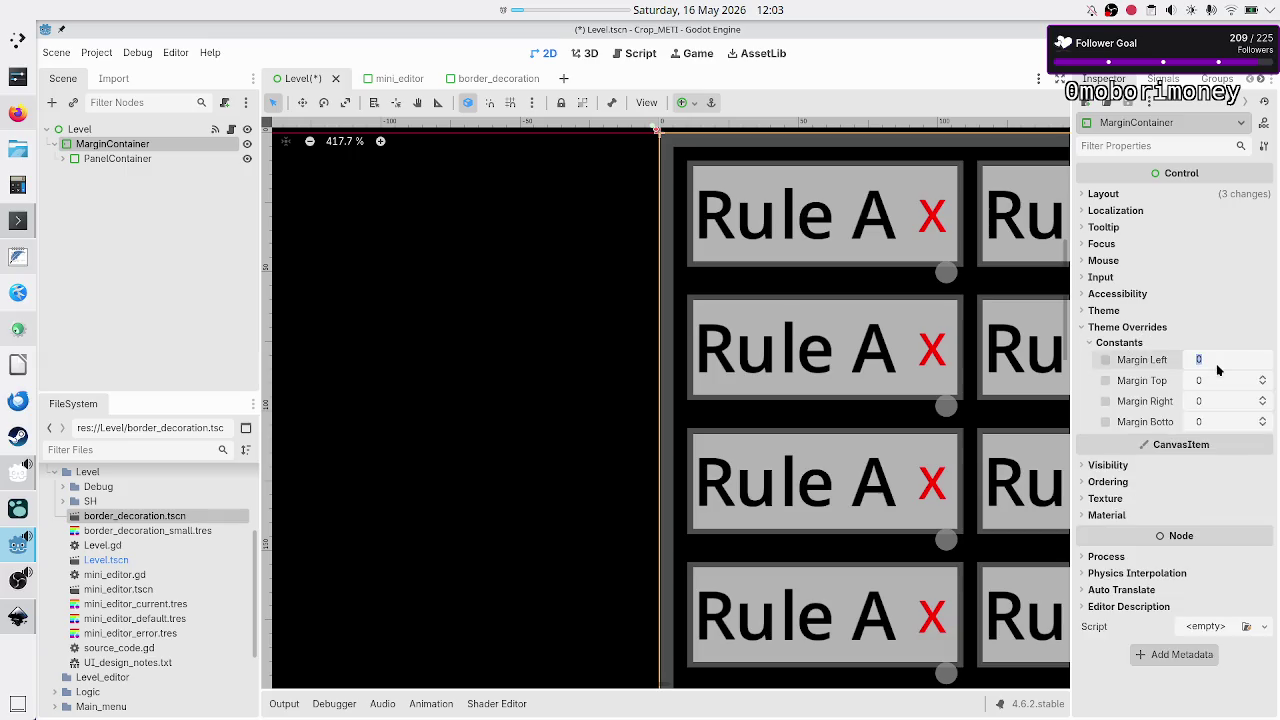
- Set the MarginContainer's left, top, right and bottom margins to 5
text(5)
key(Return)
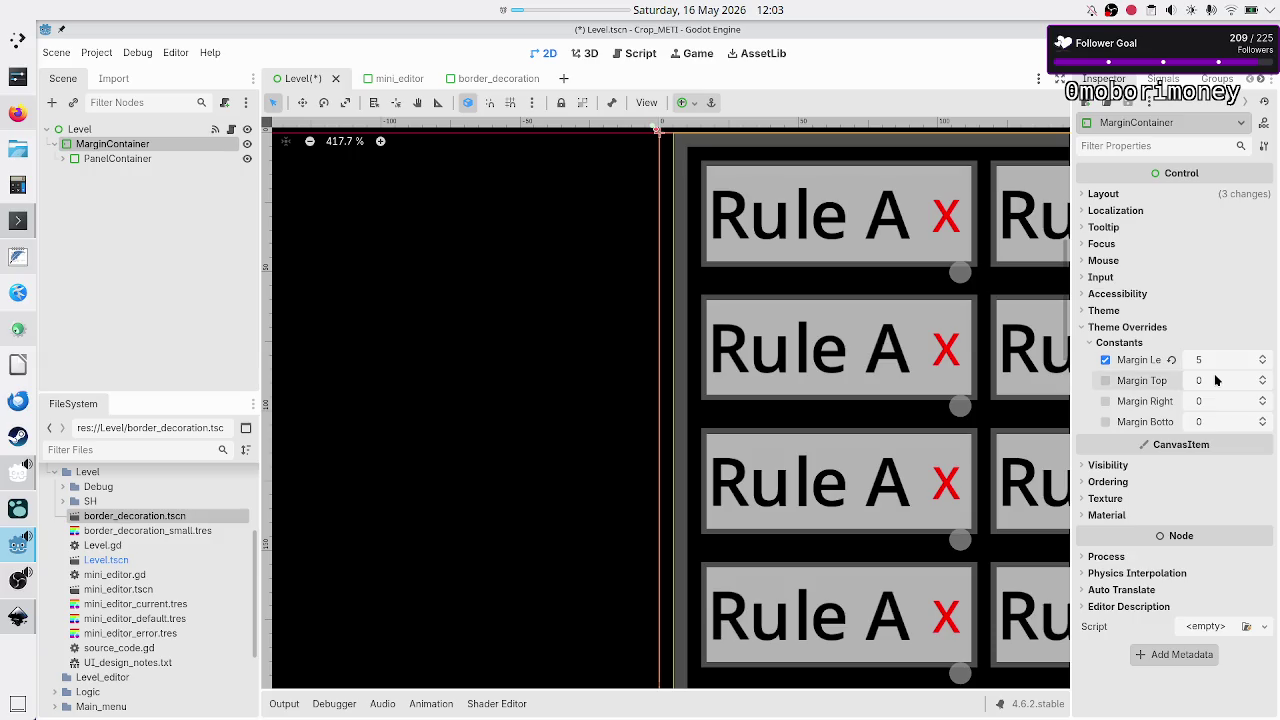
text(5)
key(Return)
click(1212, 401)
text(5)
key(Return)
click(1213, 420)
text(5)
key(Return)
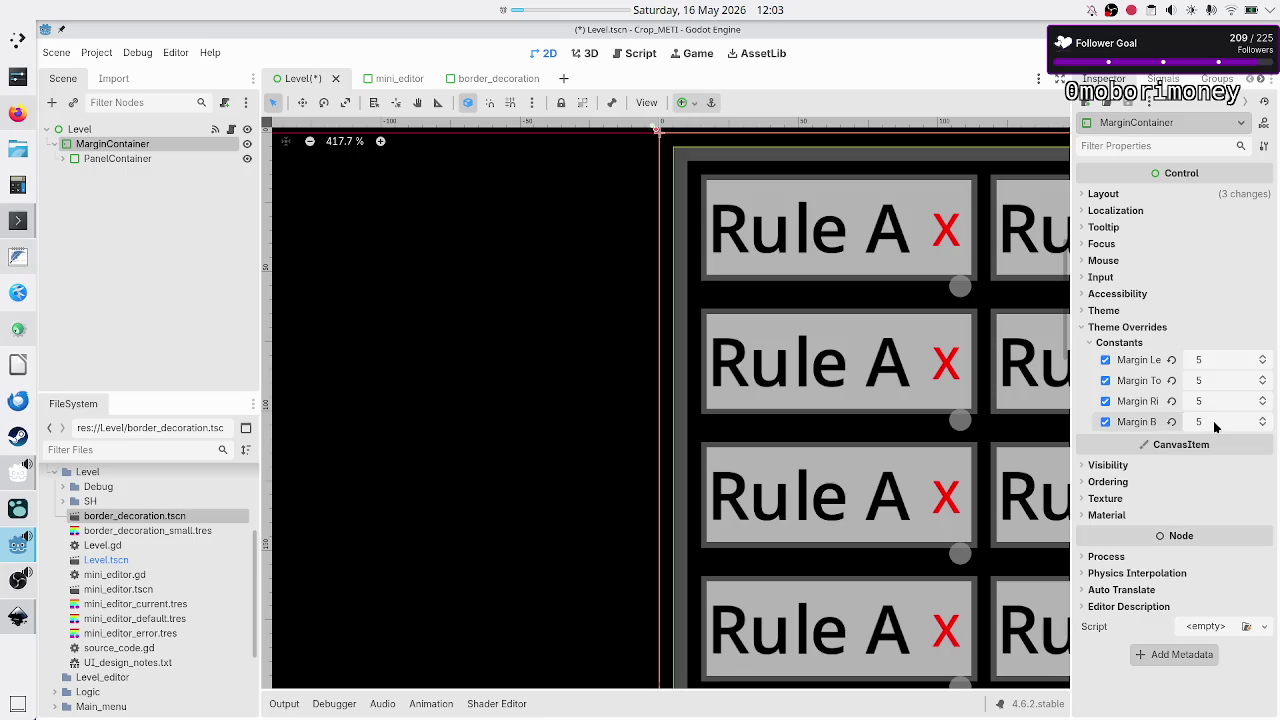
- Save the PanelContainer's panel style as border_decoration_big.tres, then save and run the game
click(71, 160)
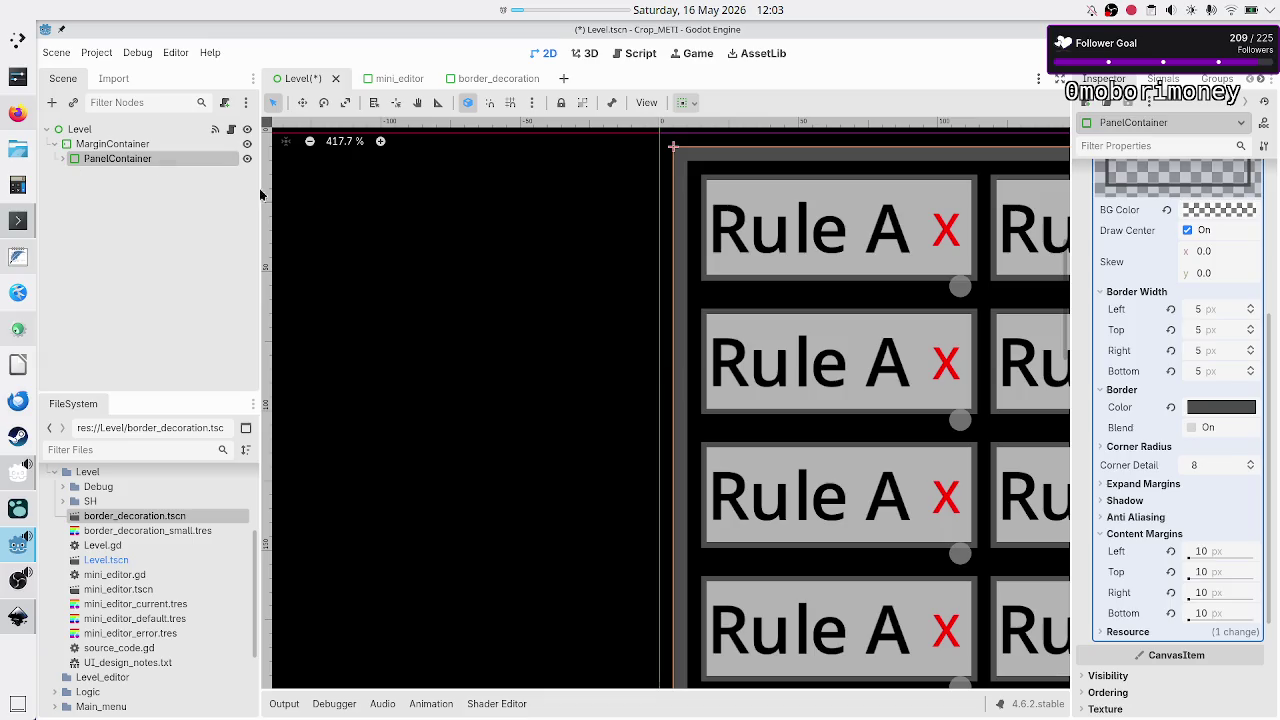
scroll(1183, 375, up, 3)
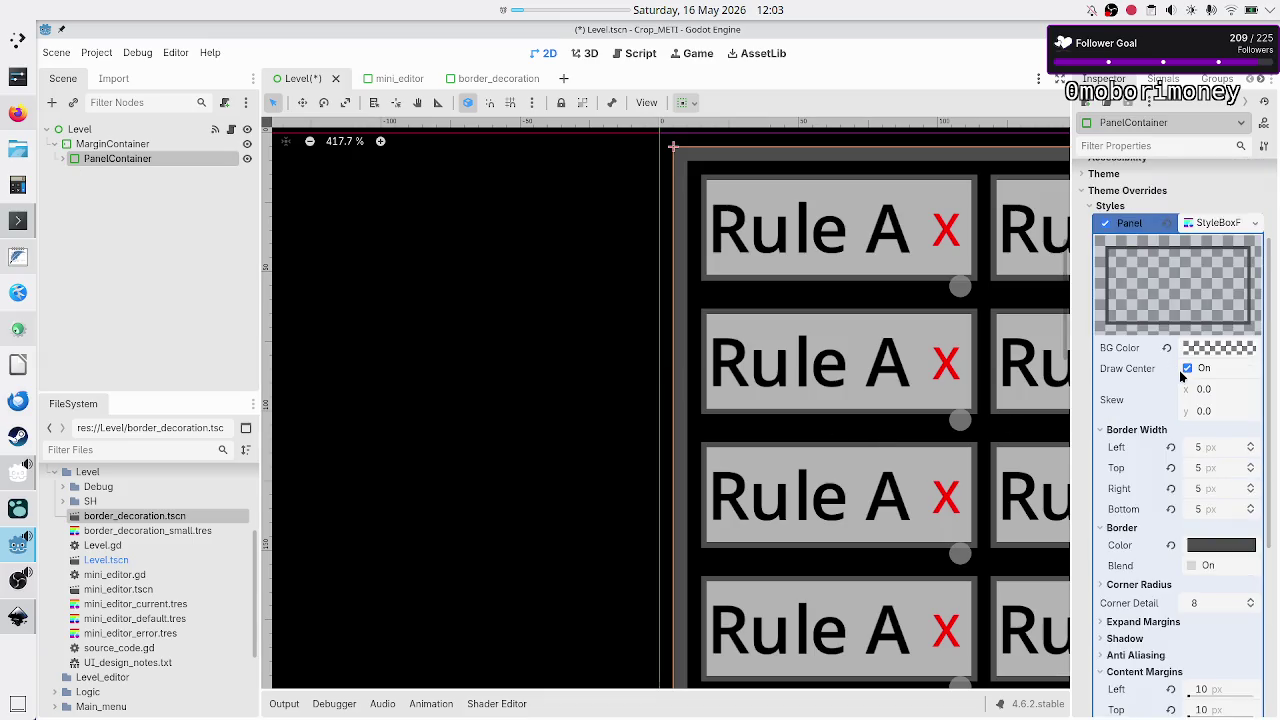
click(1255, 223)
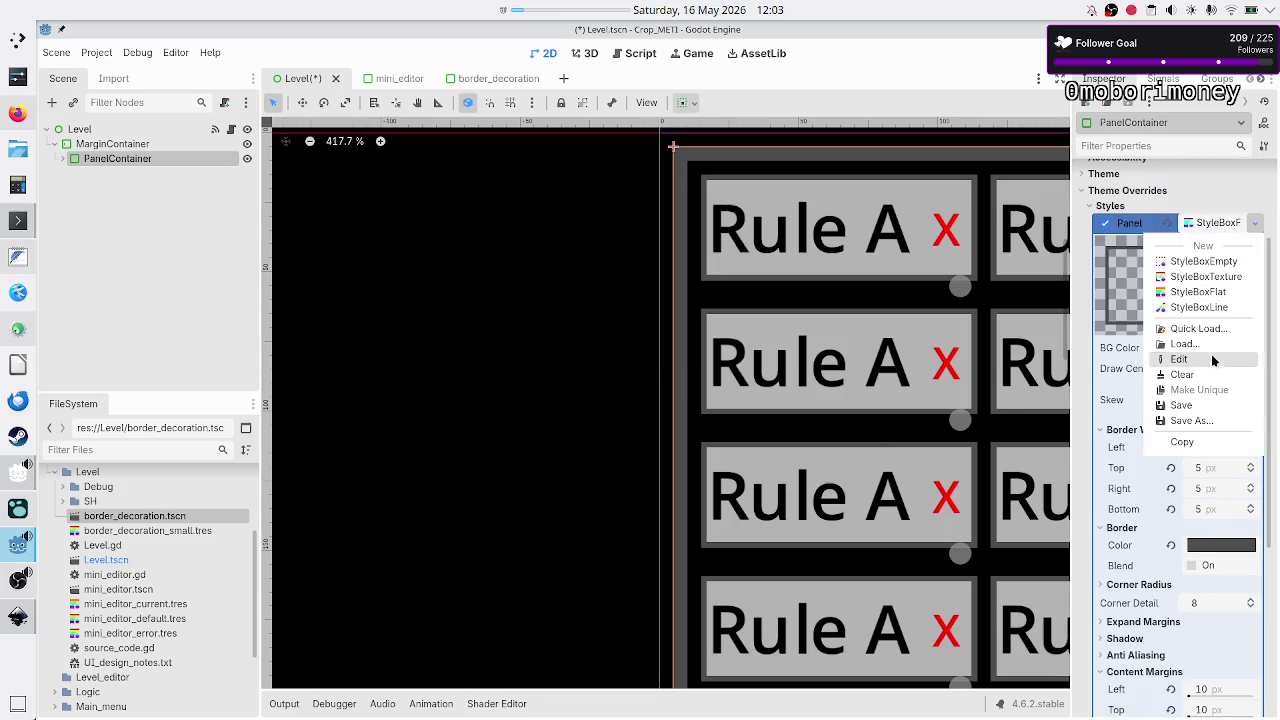
click(1202, 421)
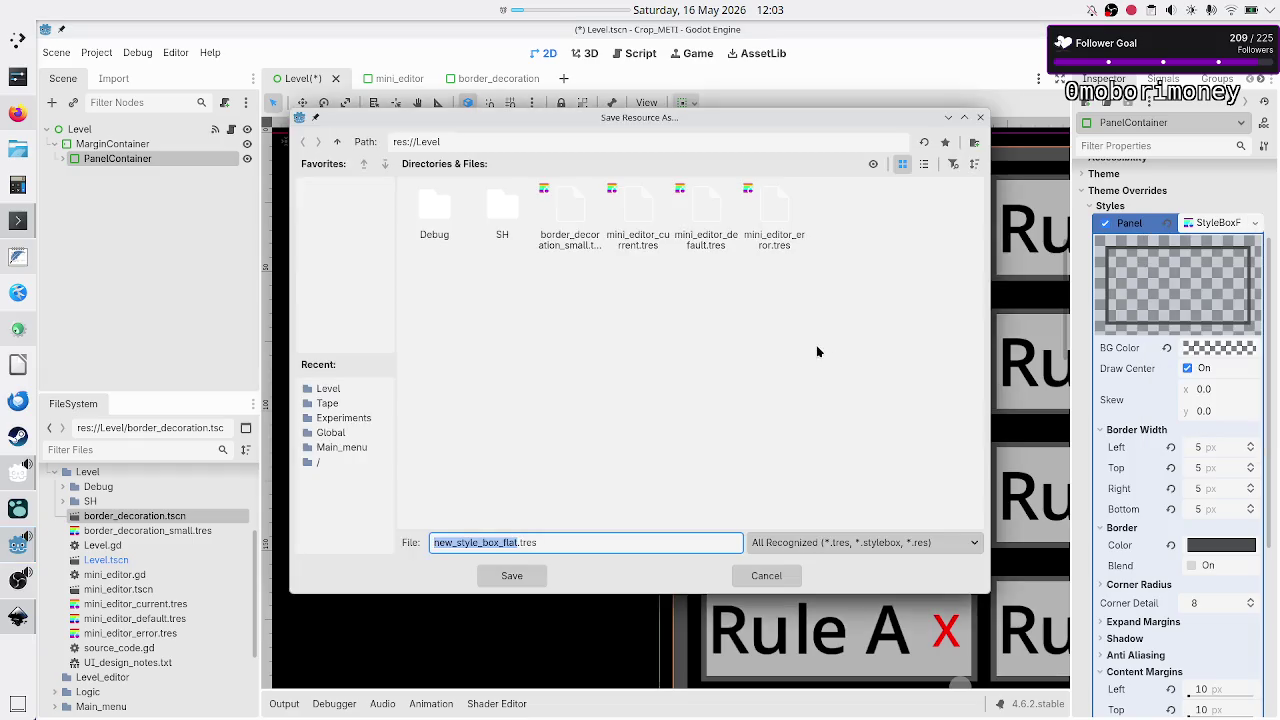
click(562, 540)
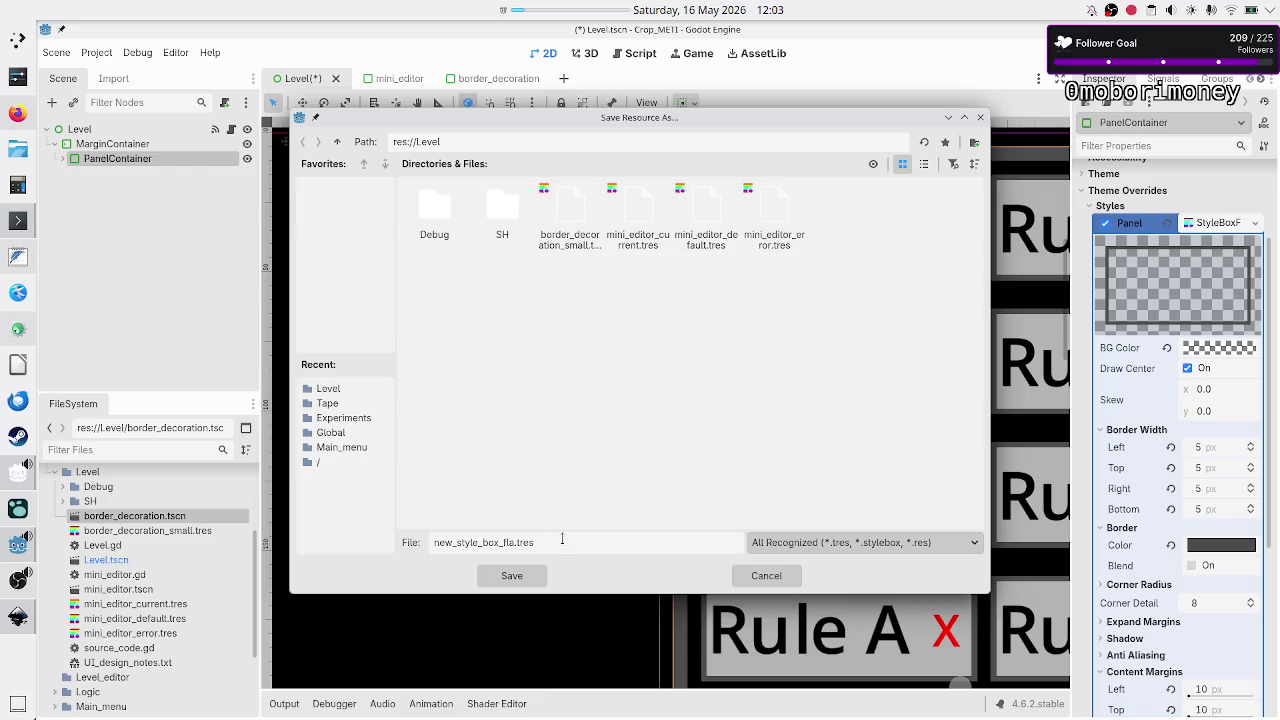
key(BackSpace)
key(BackSpace)
key(BackSpace)
text(border)
text(_decoration)
text(_)
text(big)
key(Return)
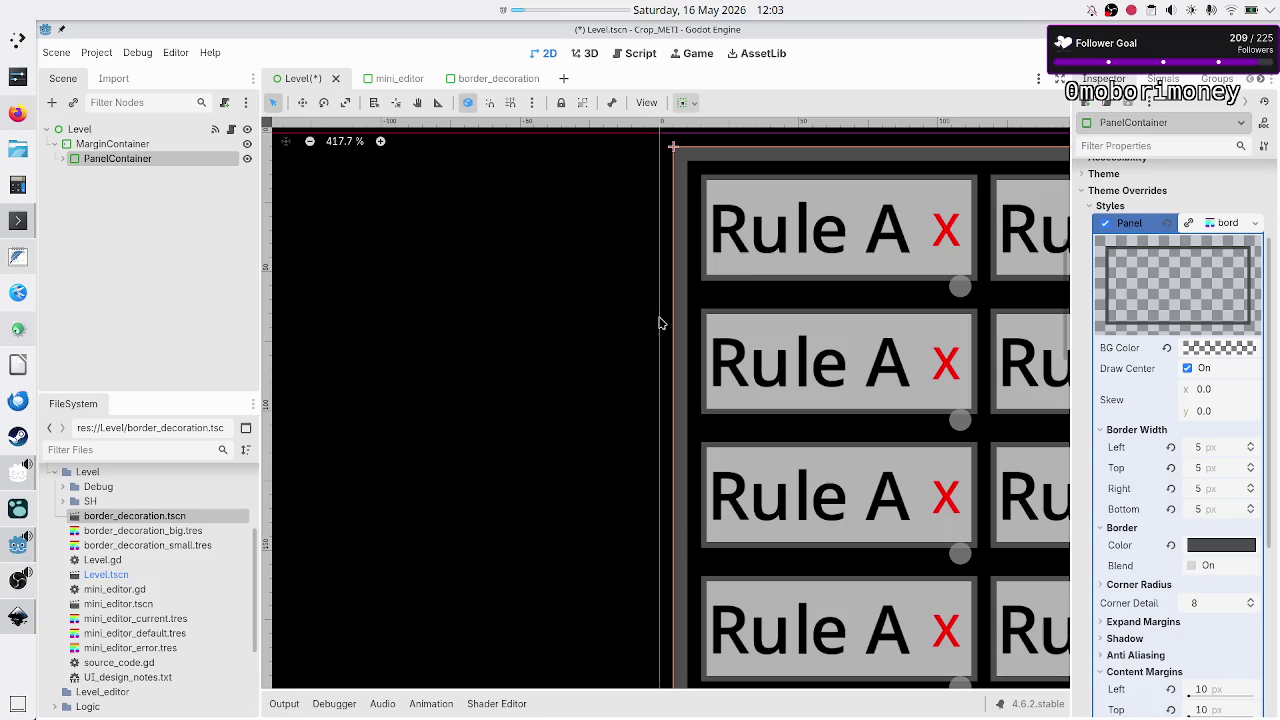
key(F5)
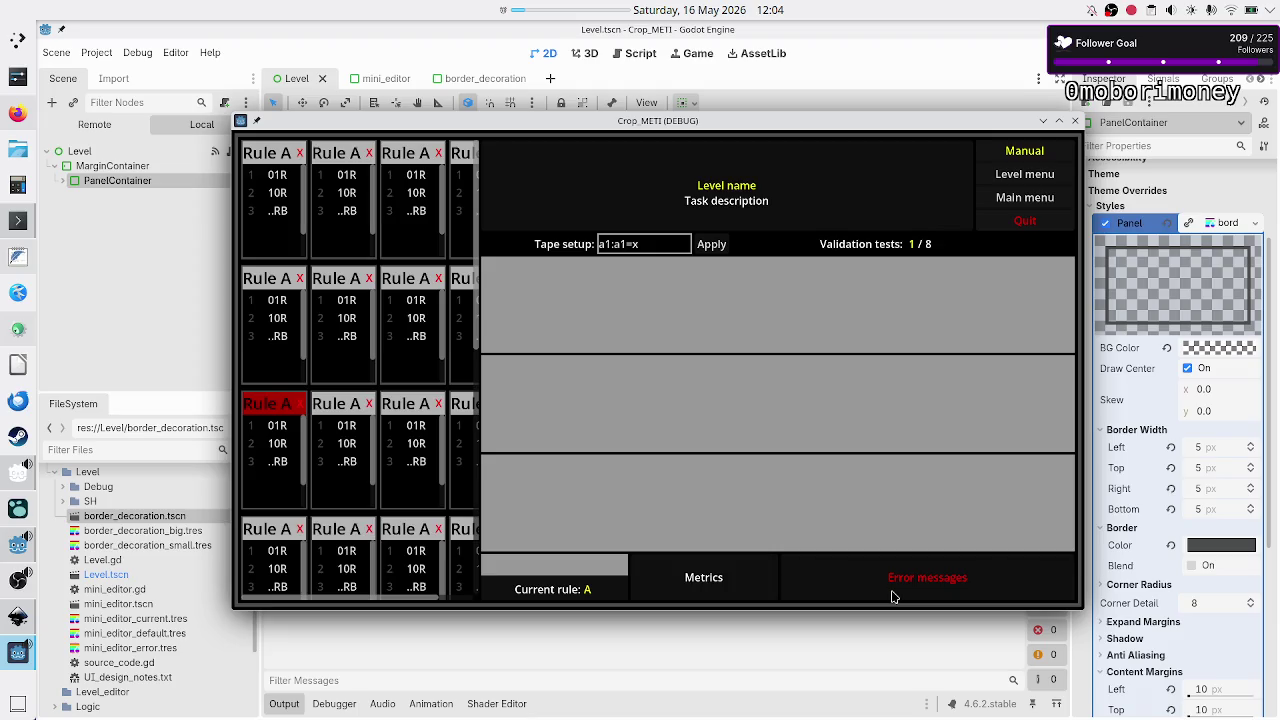
- Maximize the running game to check the bordered layout, then quit it
double_click(924, 122)
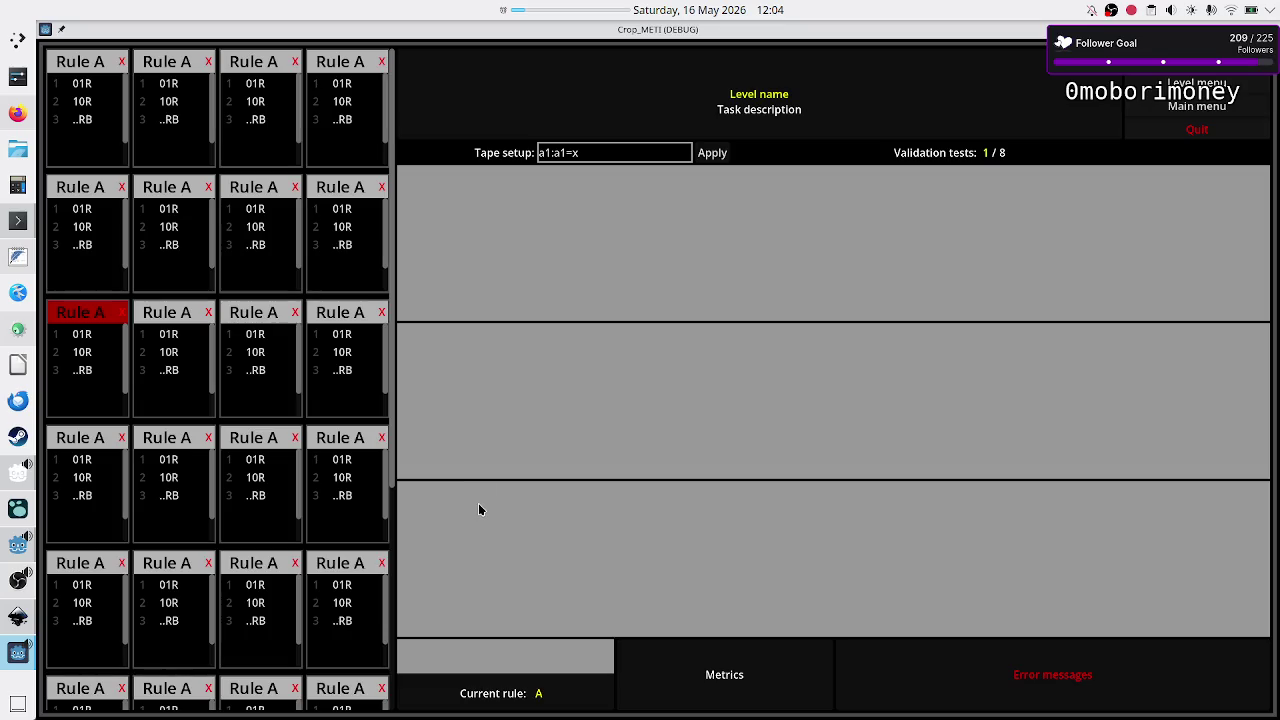
click(1197, 129)
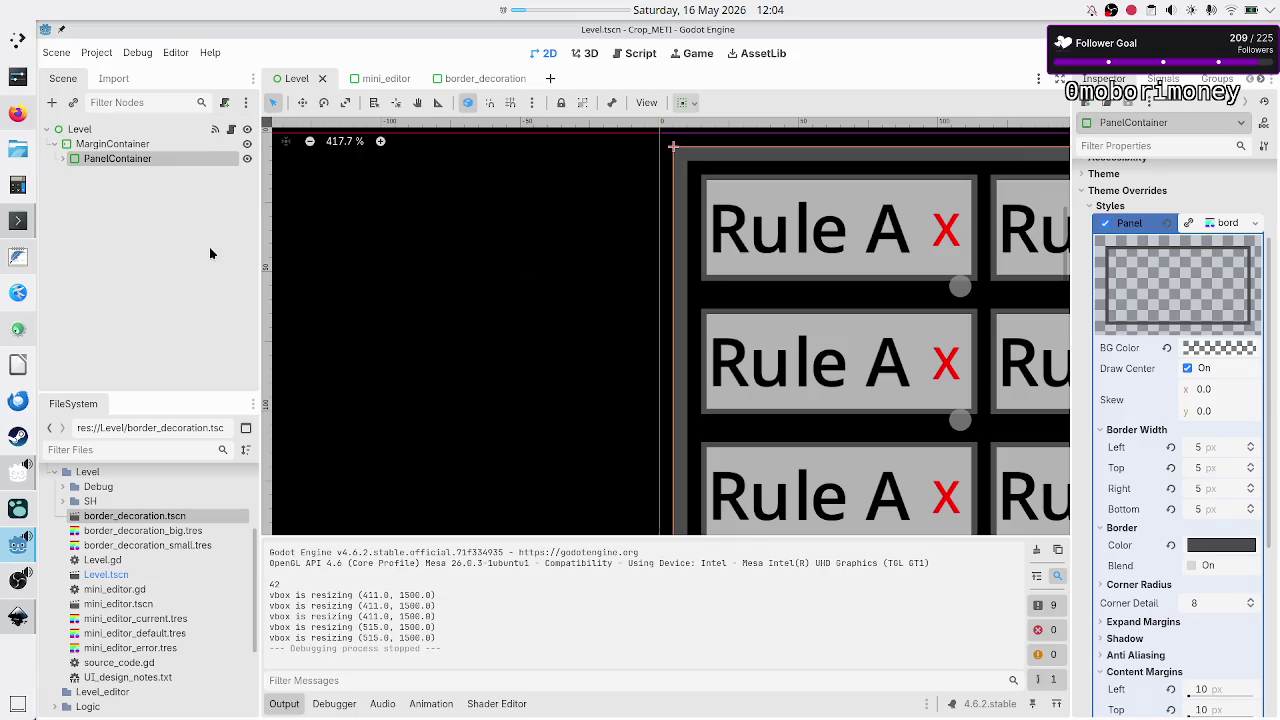
- Expand the Scene tree to inspect left_side and its code_editors child
click(64, 157)
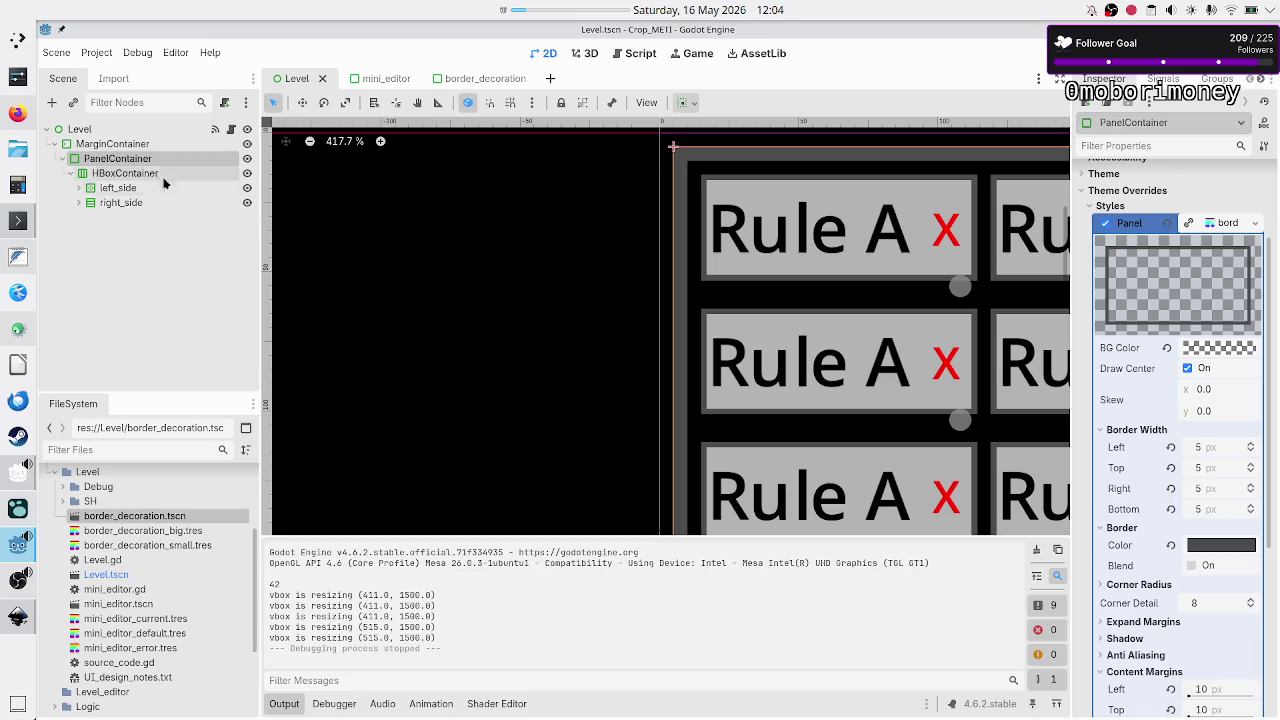
click(71, 173)
click(72, 174)
click(77, 188)
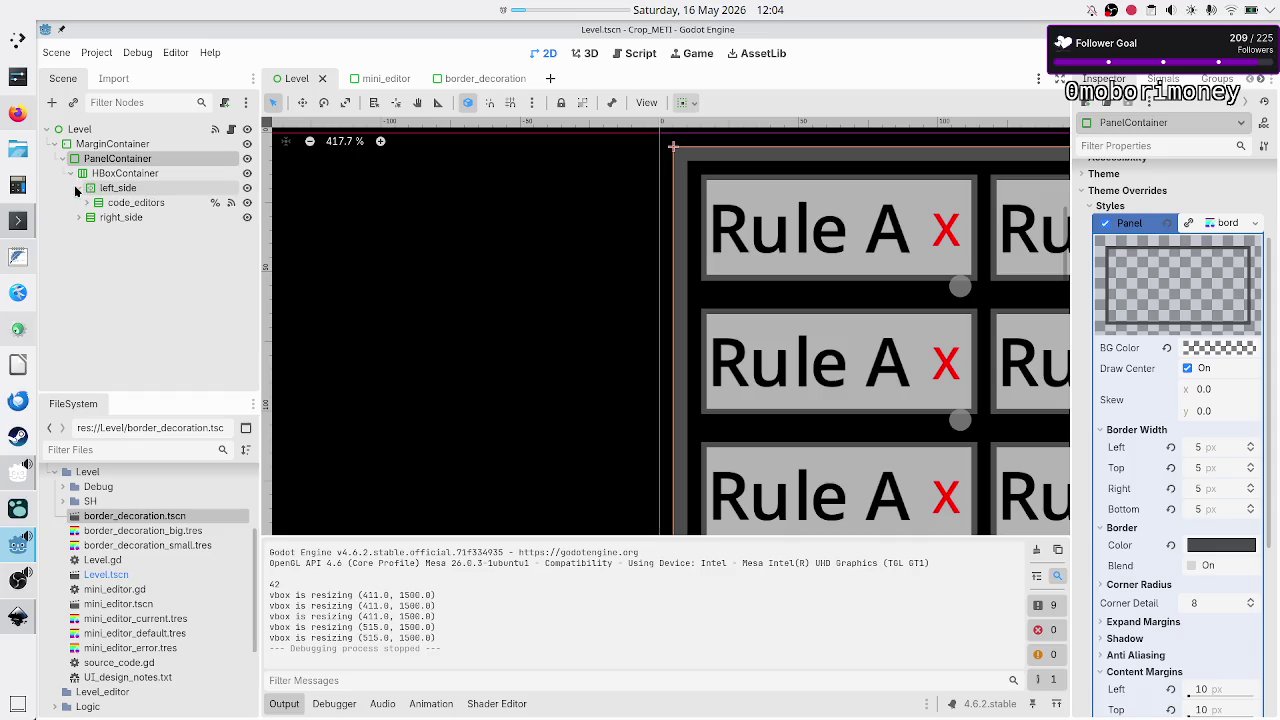
click(125, 204)
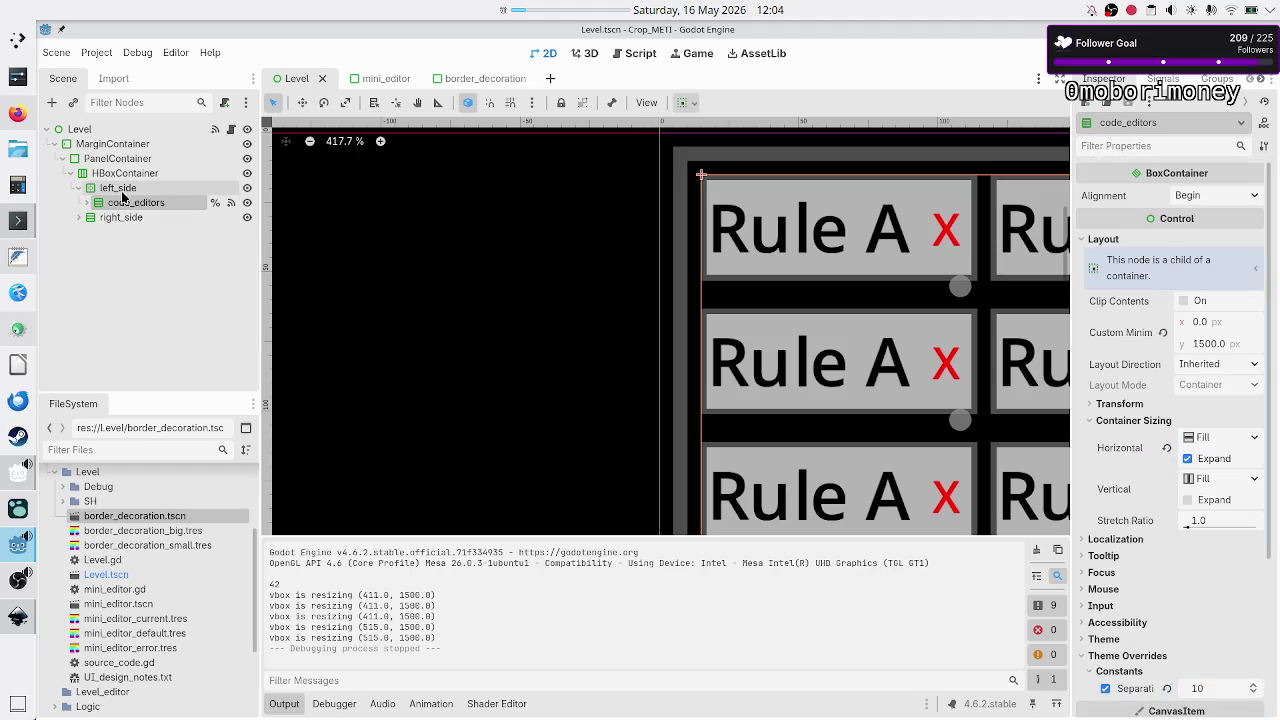
click(122, 190)
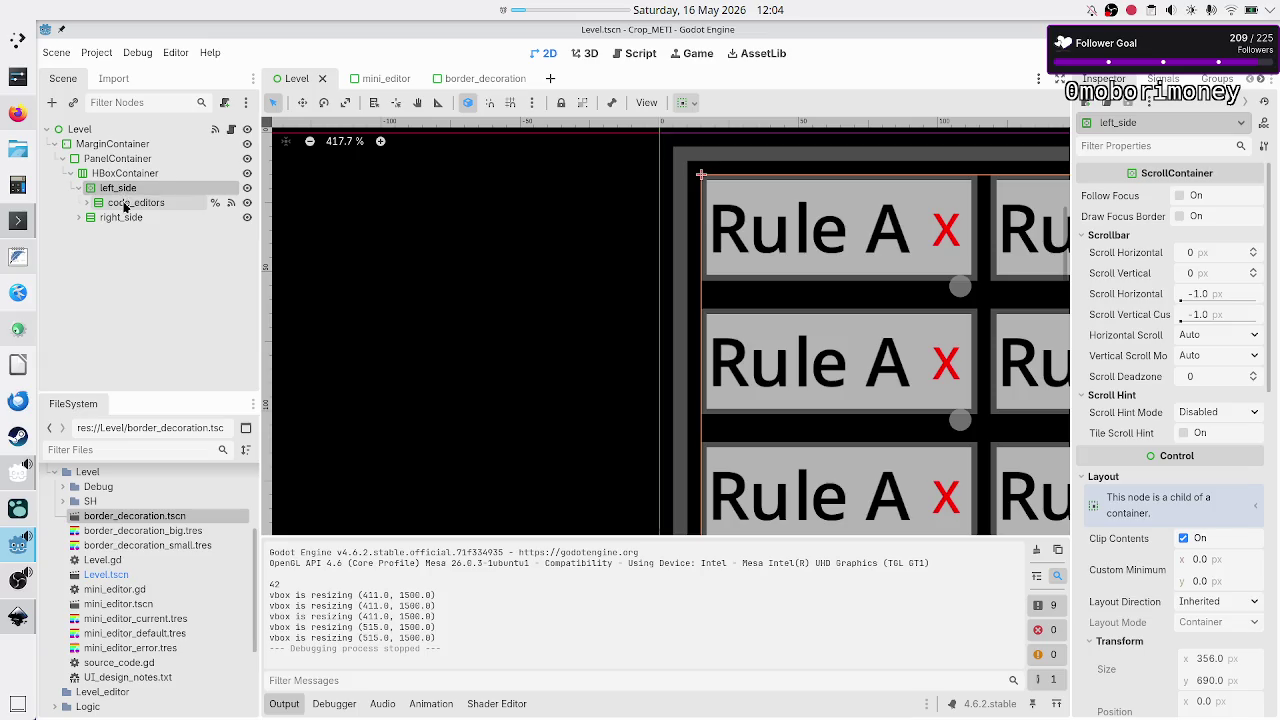
click(125, 204)
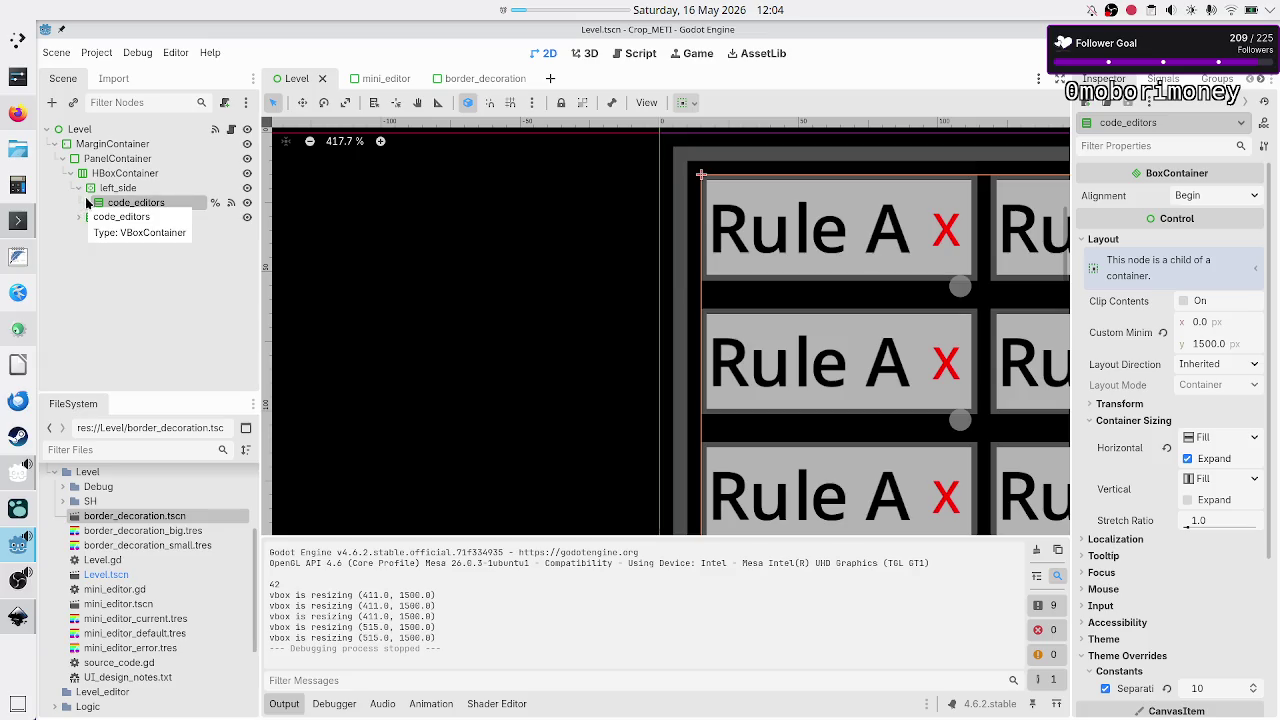
click(86, 203)
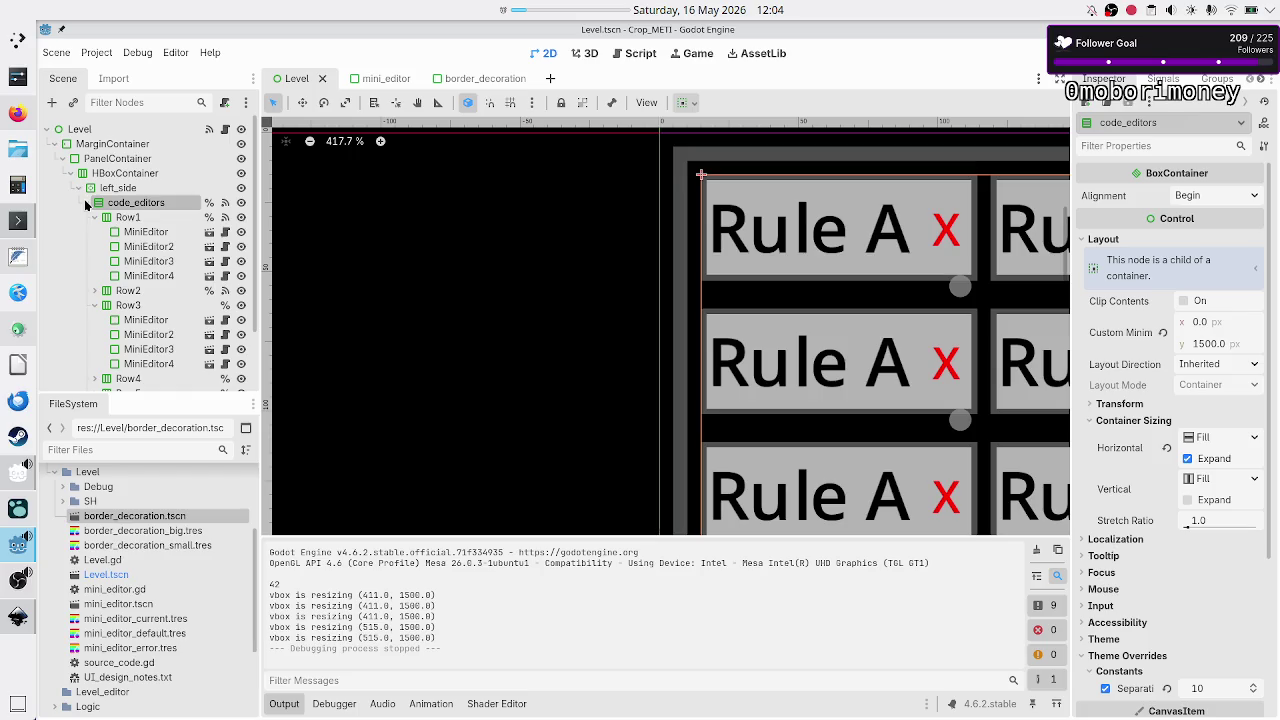
click(86, 203)
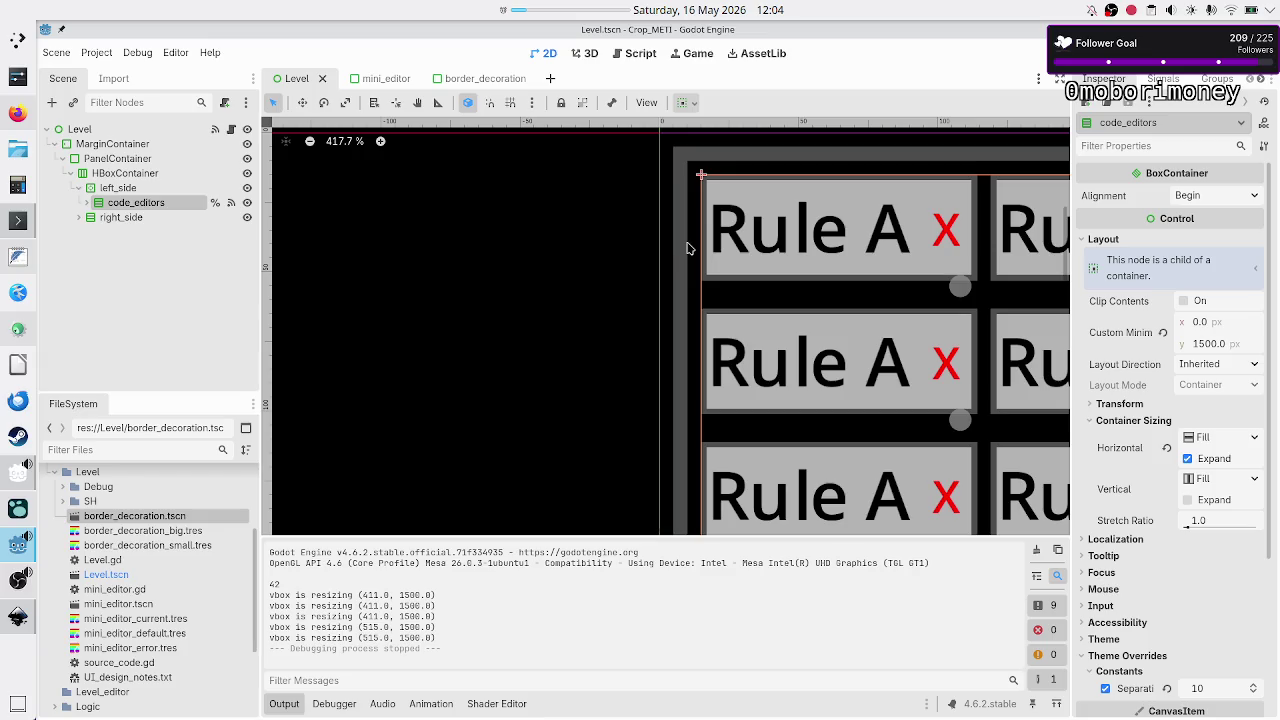
- Move HBoxContainer under MarginContainer and PanelContainer into left_side, then save and run
click(122, 160)
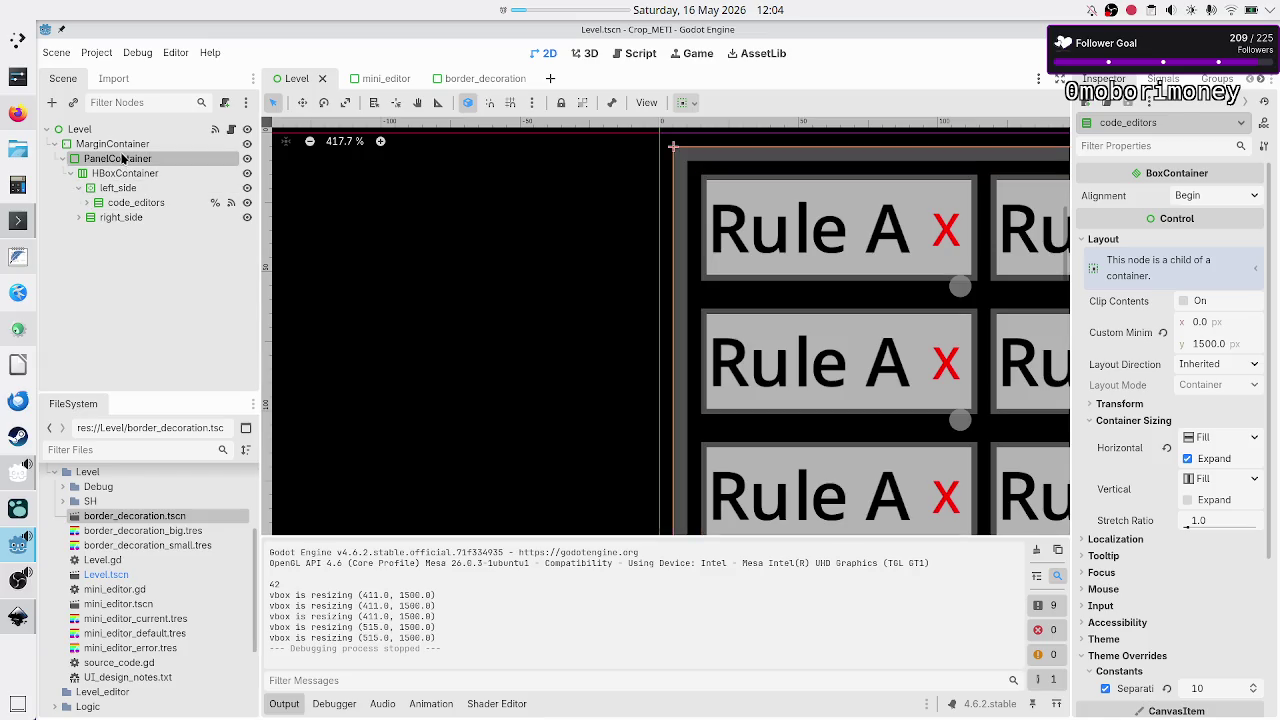
drag(100, 160, 127, 190)
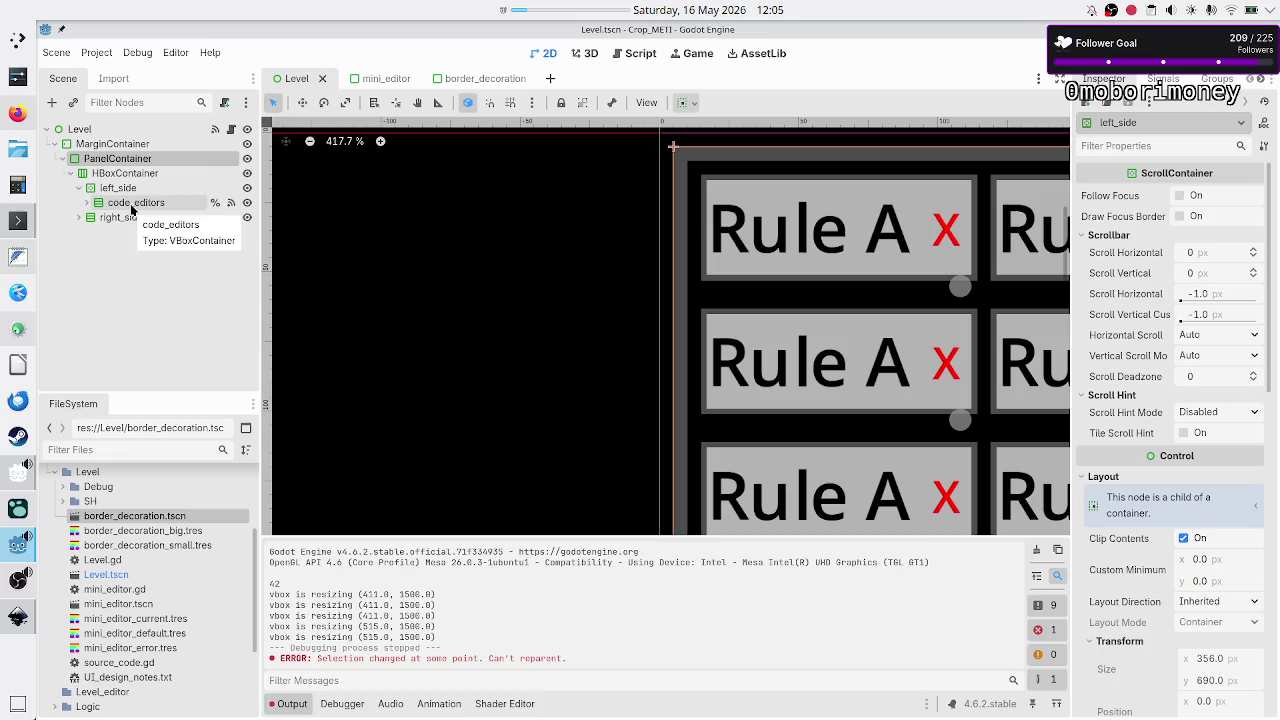
click(70, 173)
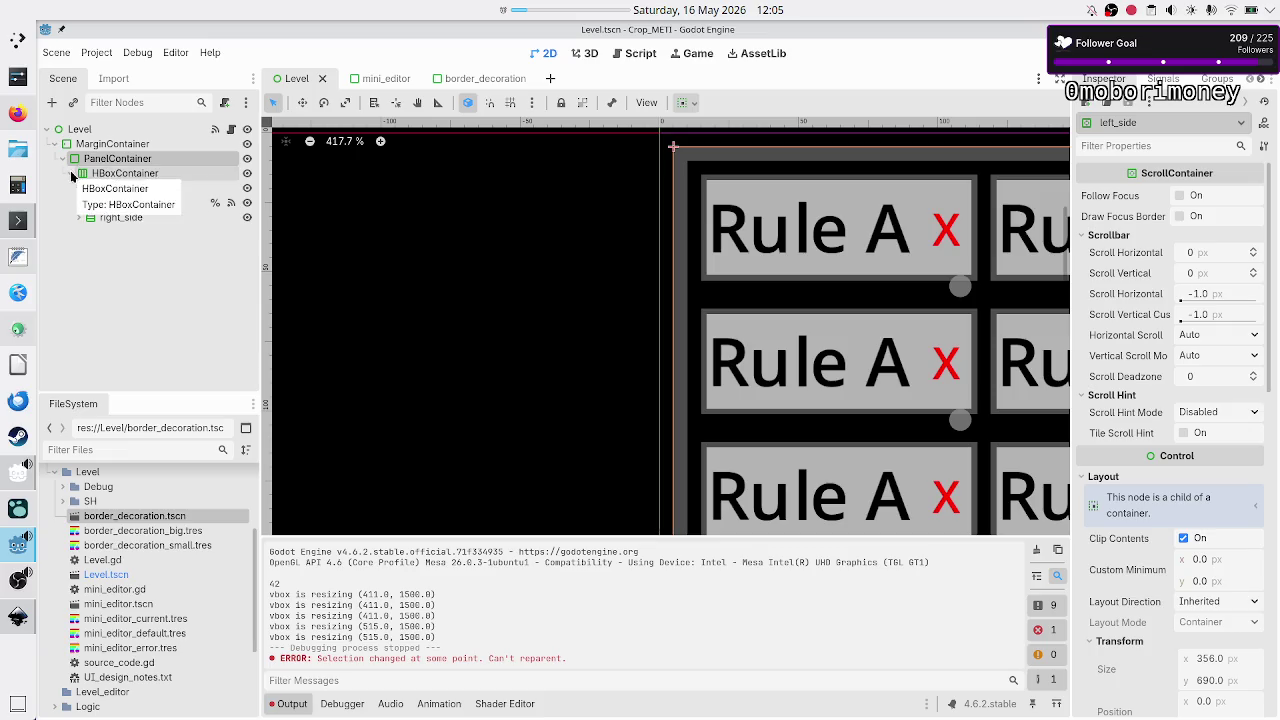
click(122, 176)
drag(126, 176, 110, 145)
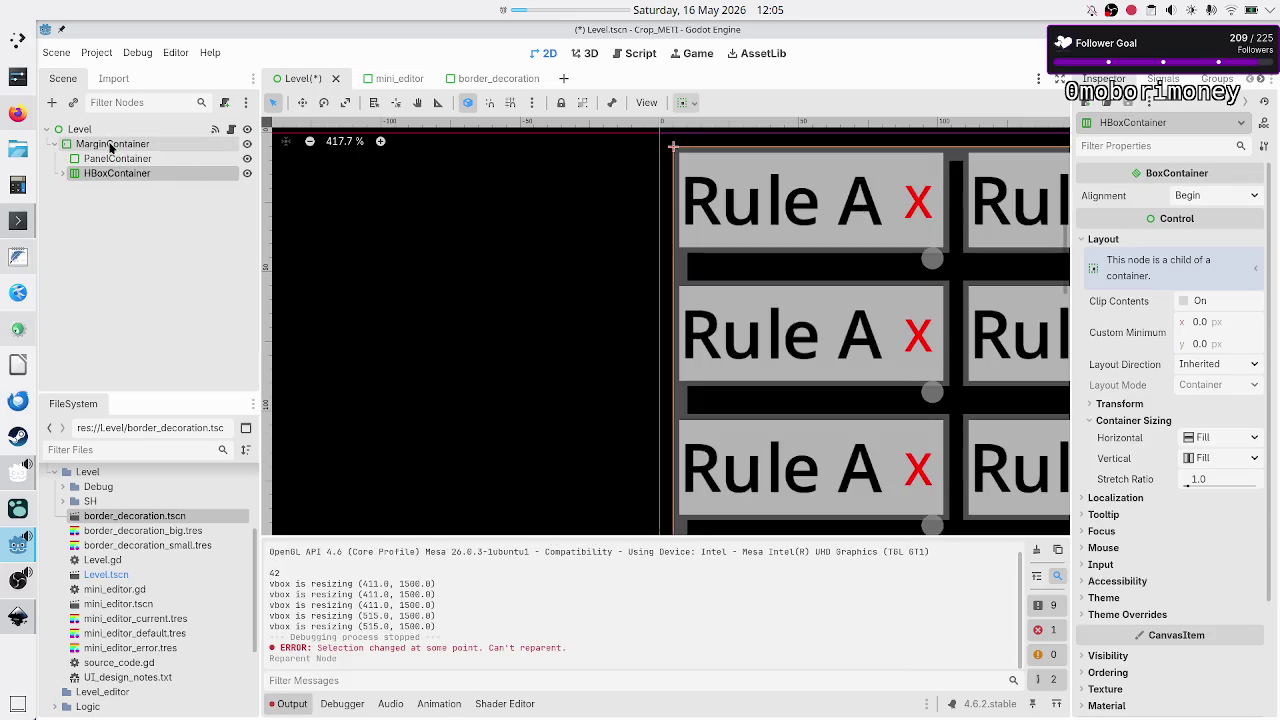
click(62, 174)
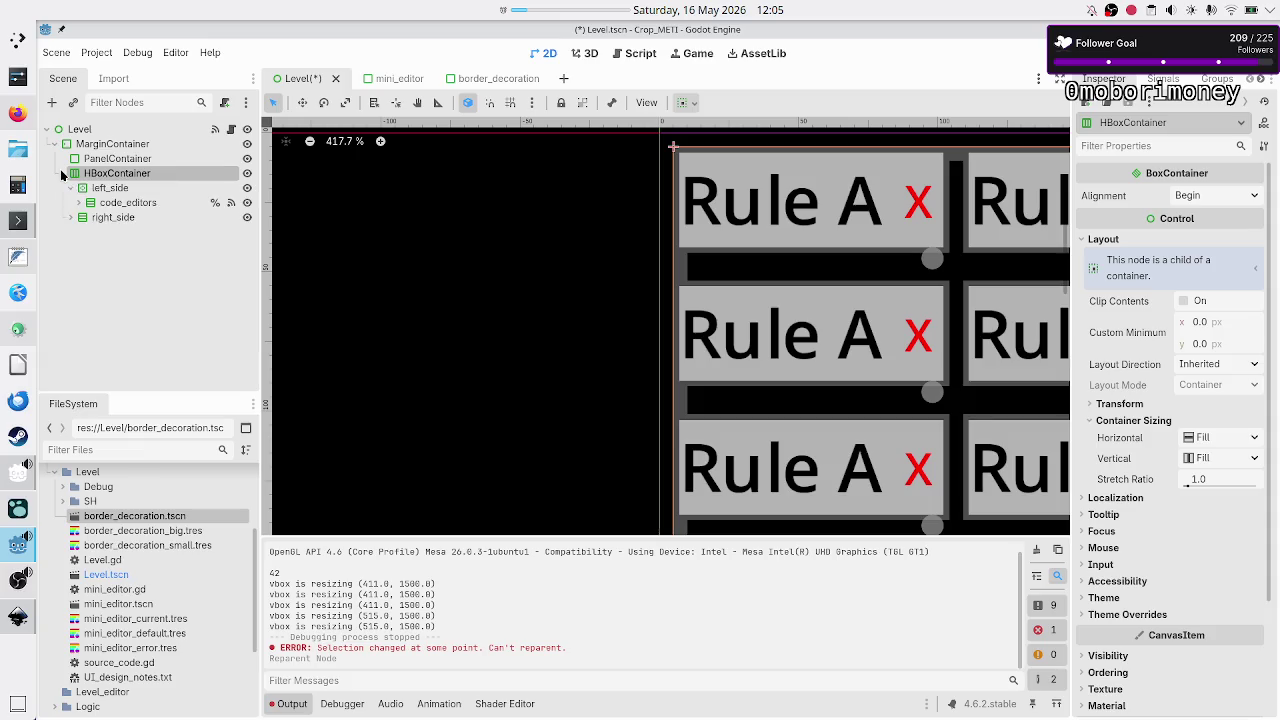
click(122, 162)
mouse_move(118, 162)
mouse_down()
mouse_move(127, 193)
mouse_move(151, 204)
mouse_up()
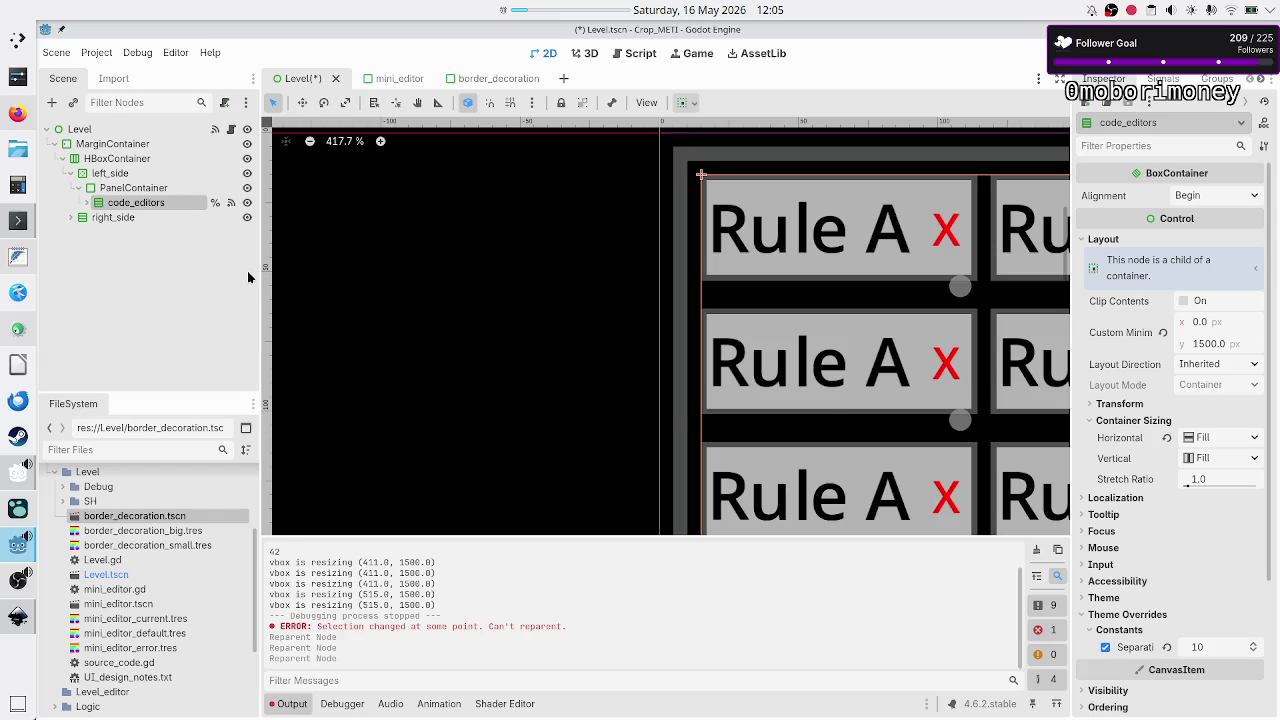
key(F6)
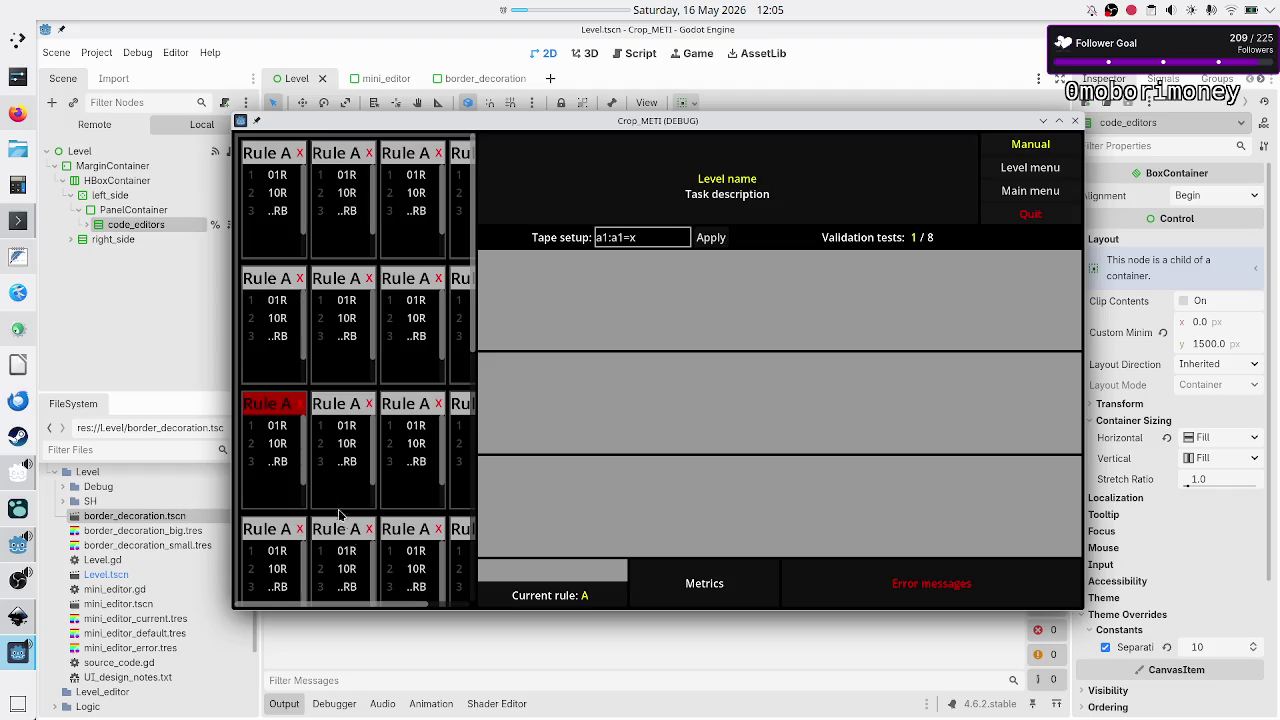
- Maximize the running game, scroll the bordered rule-card list, and stop the run with F8
double_click(715, 125)
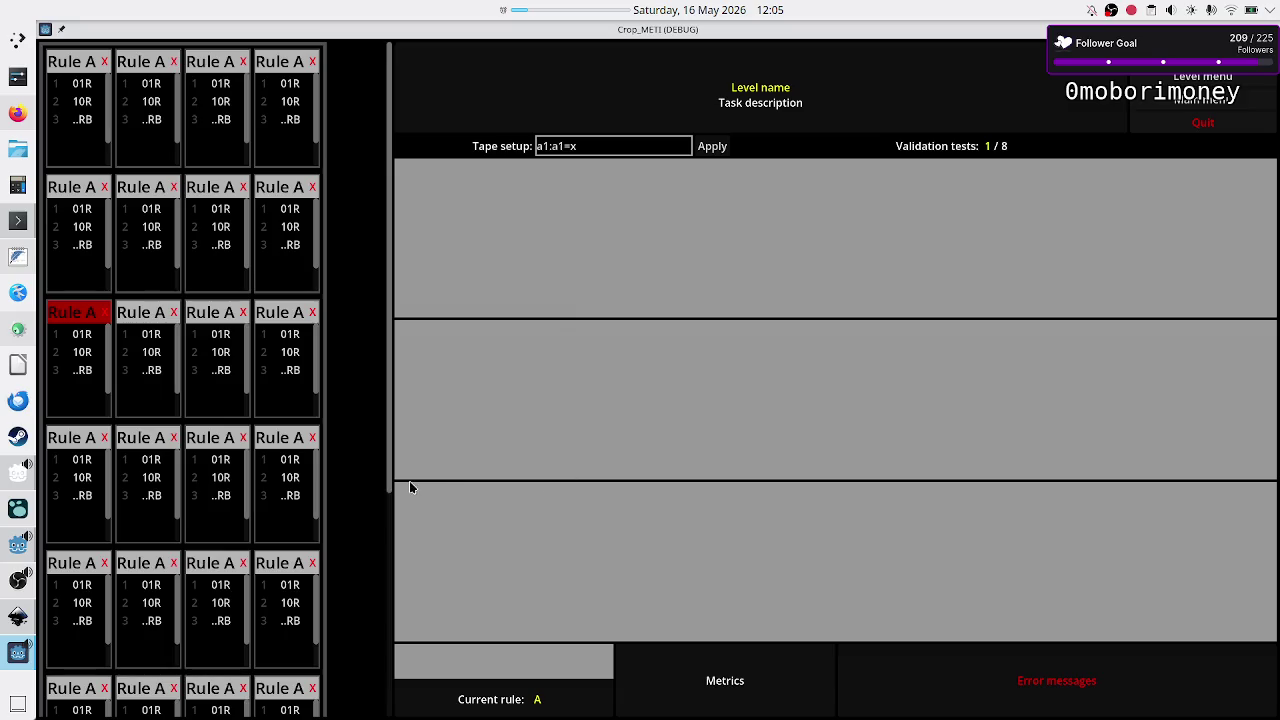
scroll(265, 550, down, 5)
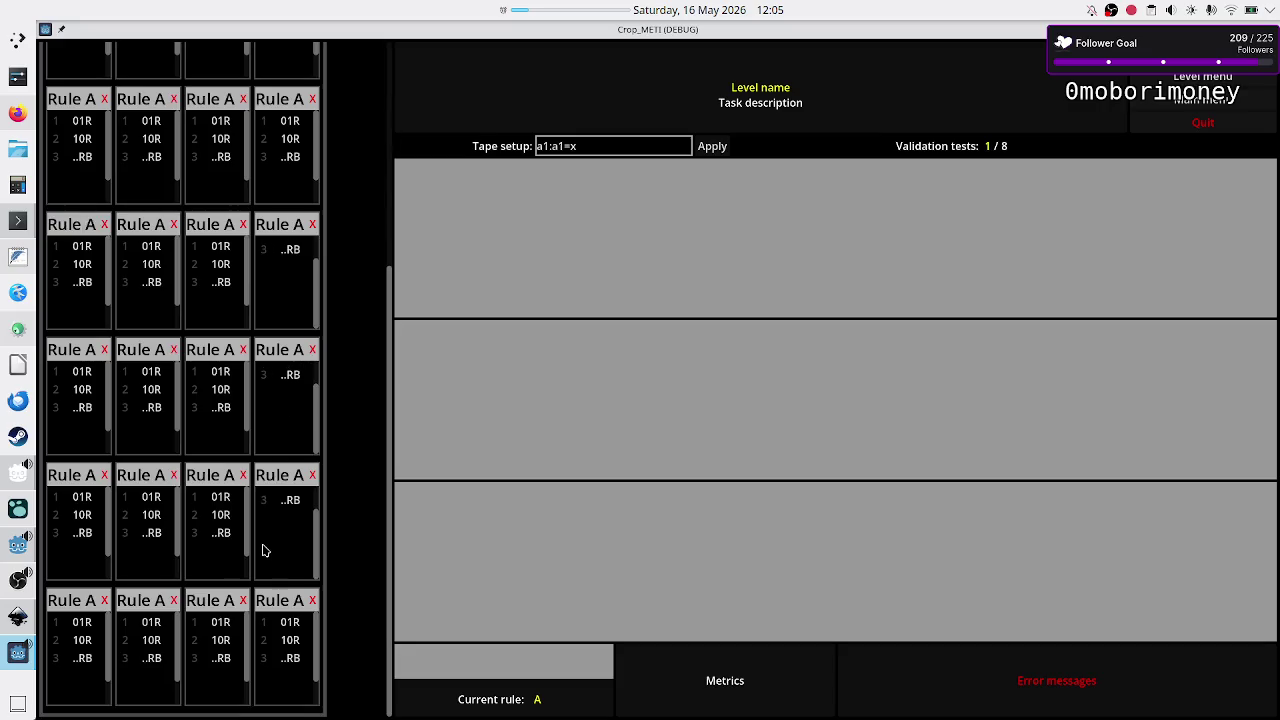
scroll(265, 550, up, 5)
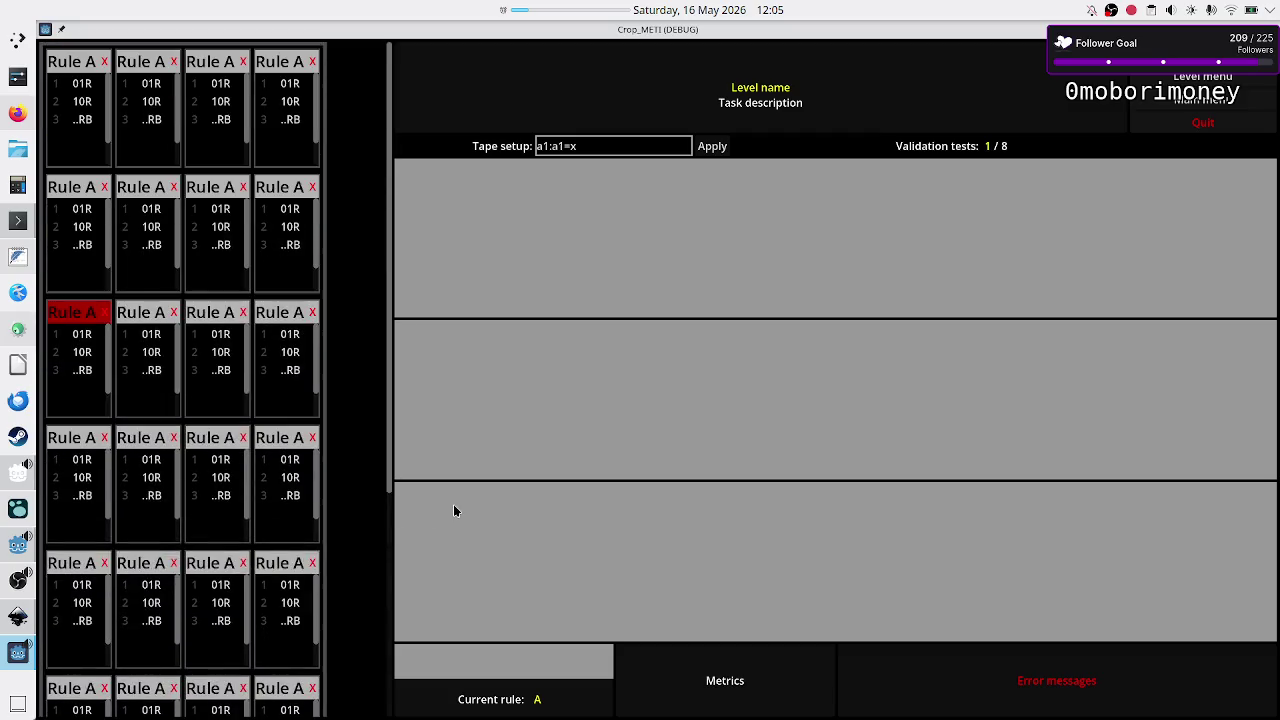
drag(394, 443, 389, 397)
key(F8)
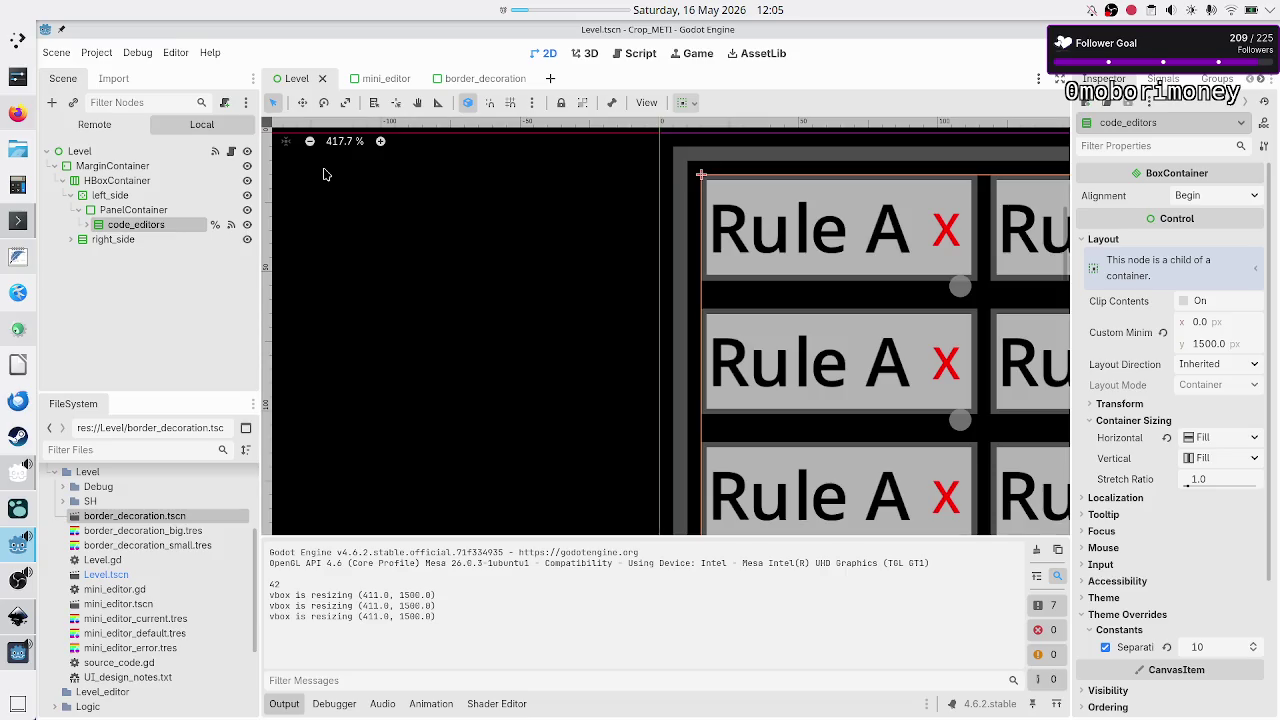
key(alt+Tab)
key(alt+Tab)
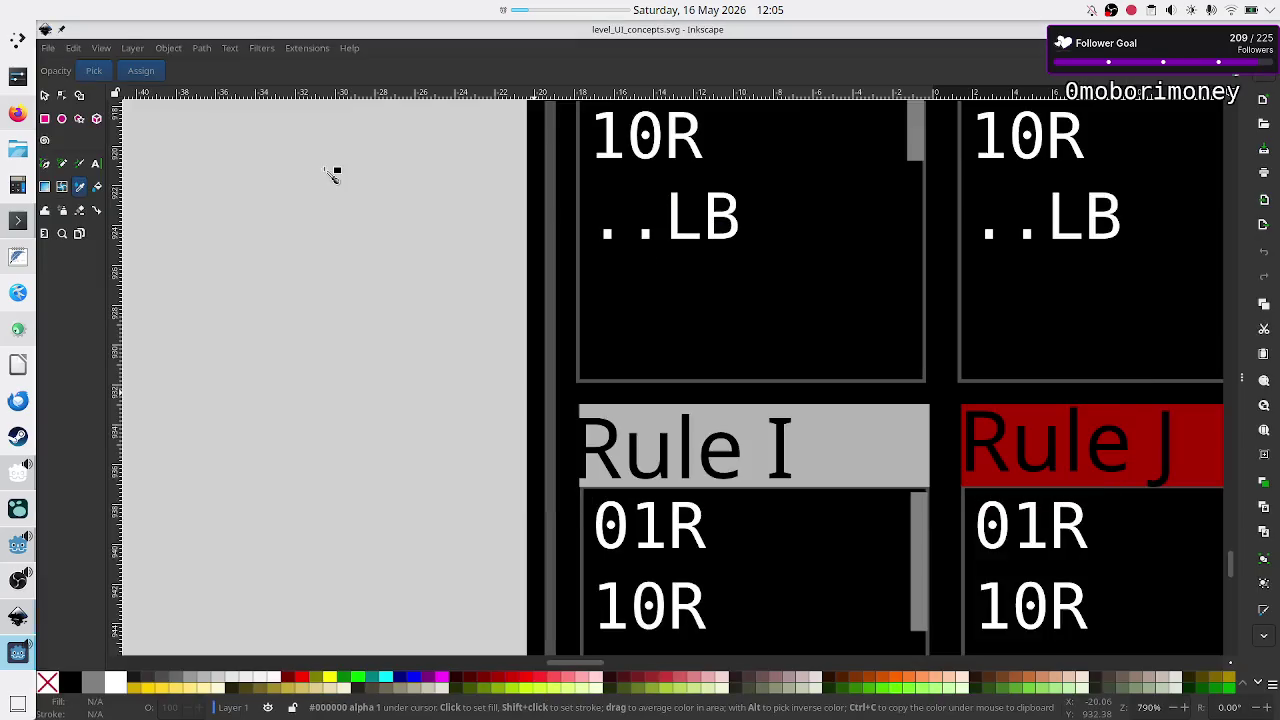
ctrl+scroll(700, 306, down, 2)
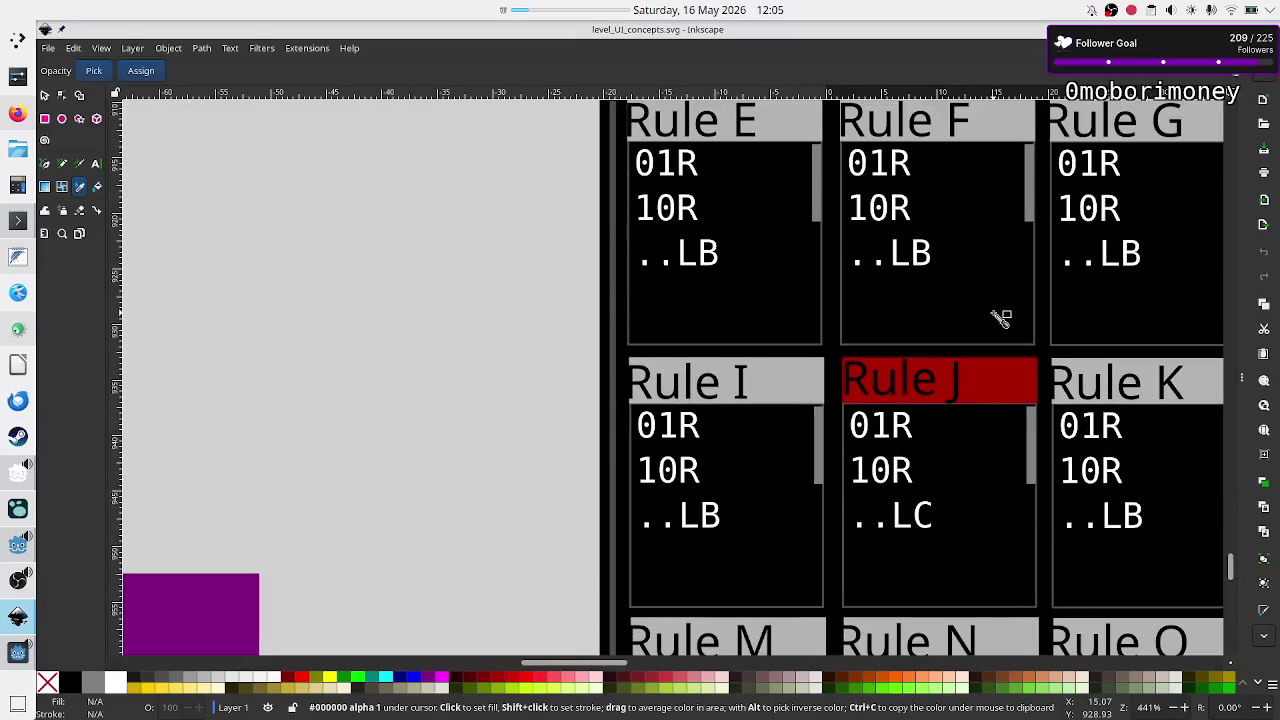
shift+scroll(1000, 318, right, 5)
shift+scroll(1000, 318, right, 2)
scroll(1000, 318, up, 4)
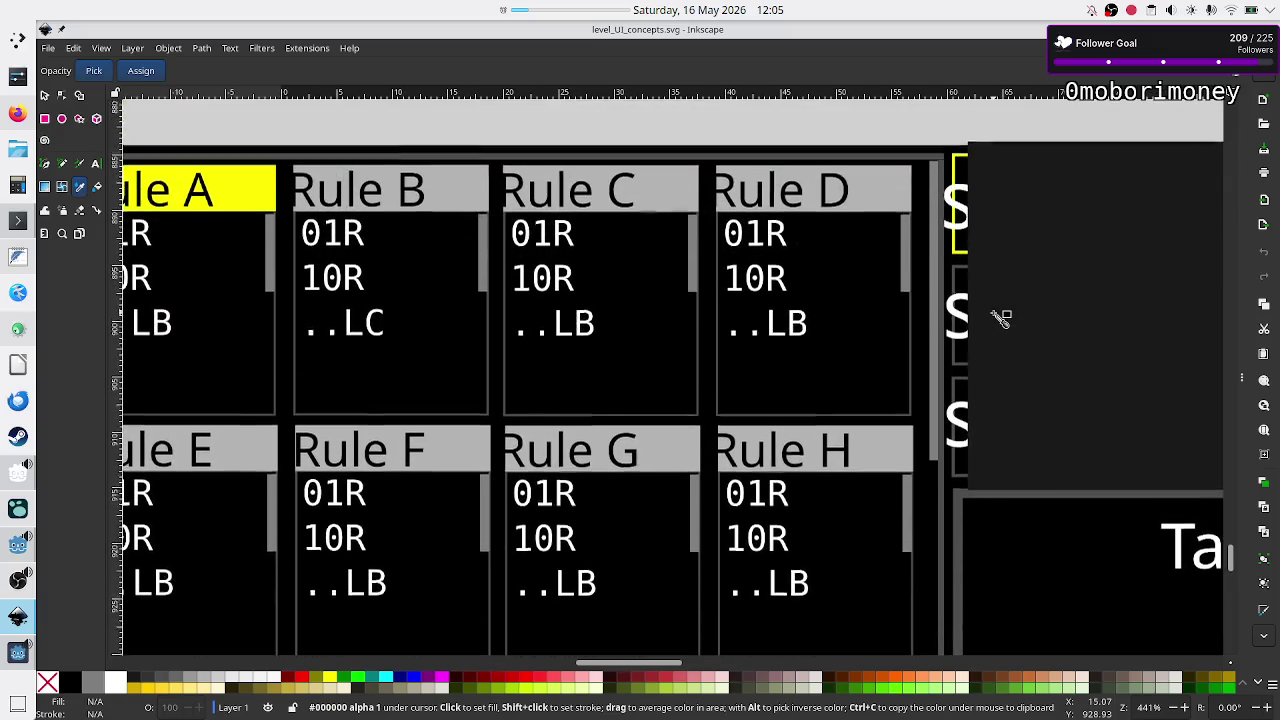
scroll(1000, 318, down, 5)
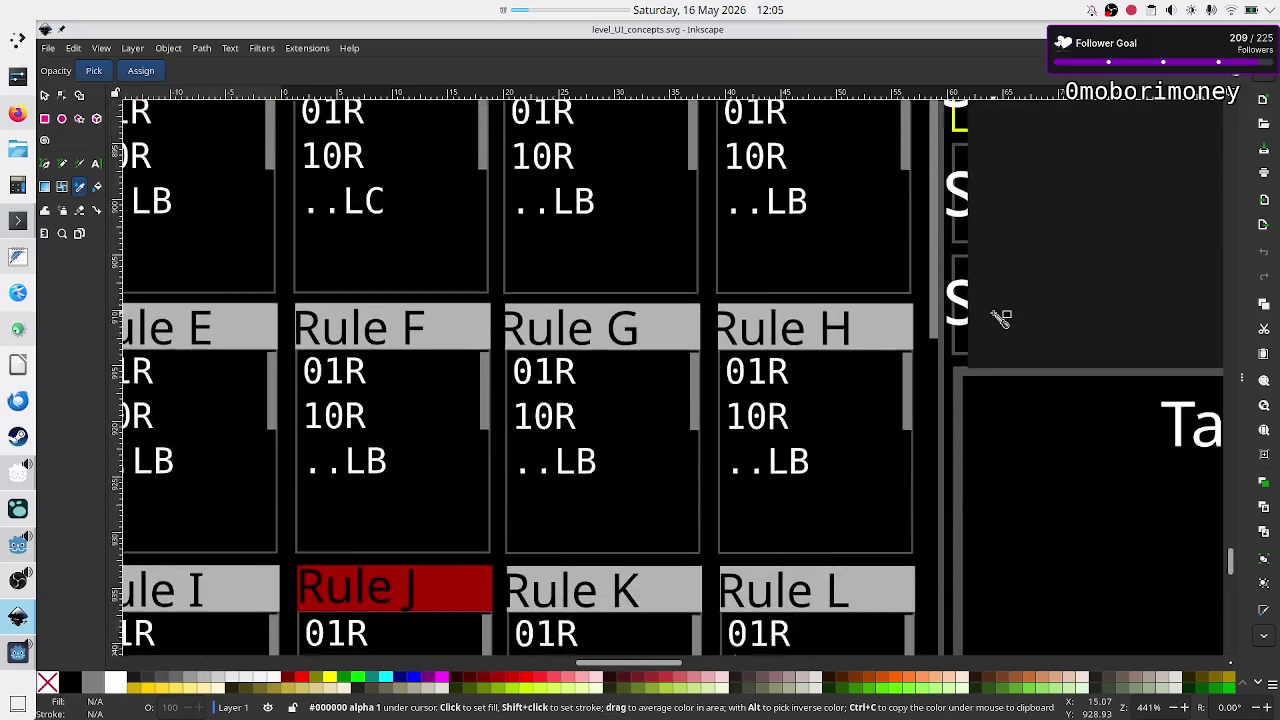
scroll(1000, 318, up, 2)
scroll(1000, 318, up, 3)
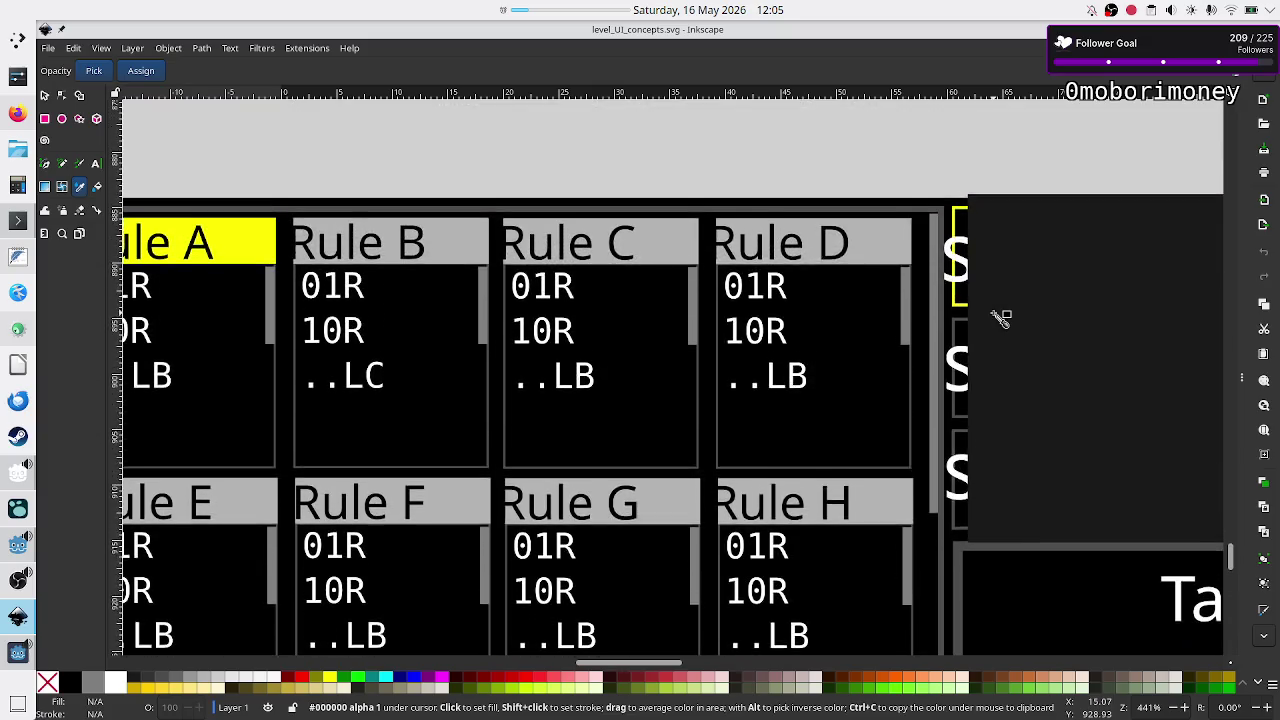
key(alt+Tab)
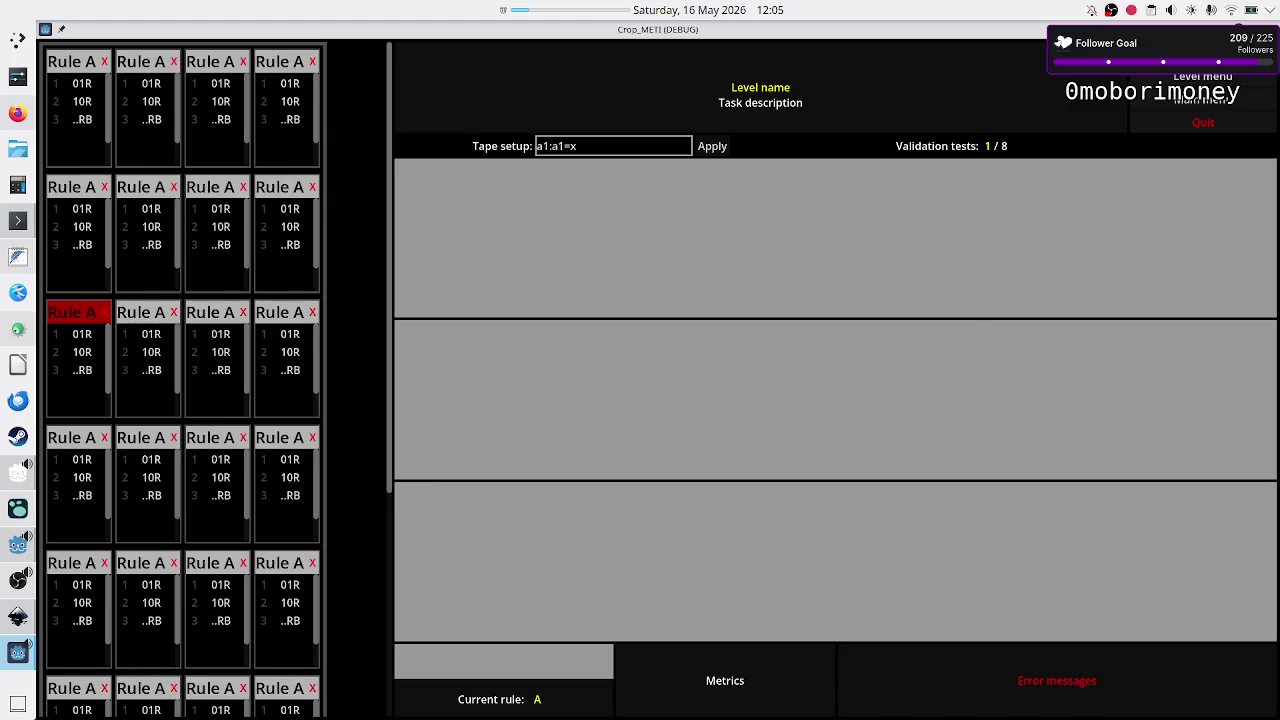
key(alt+Tab)
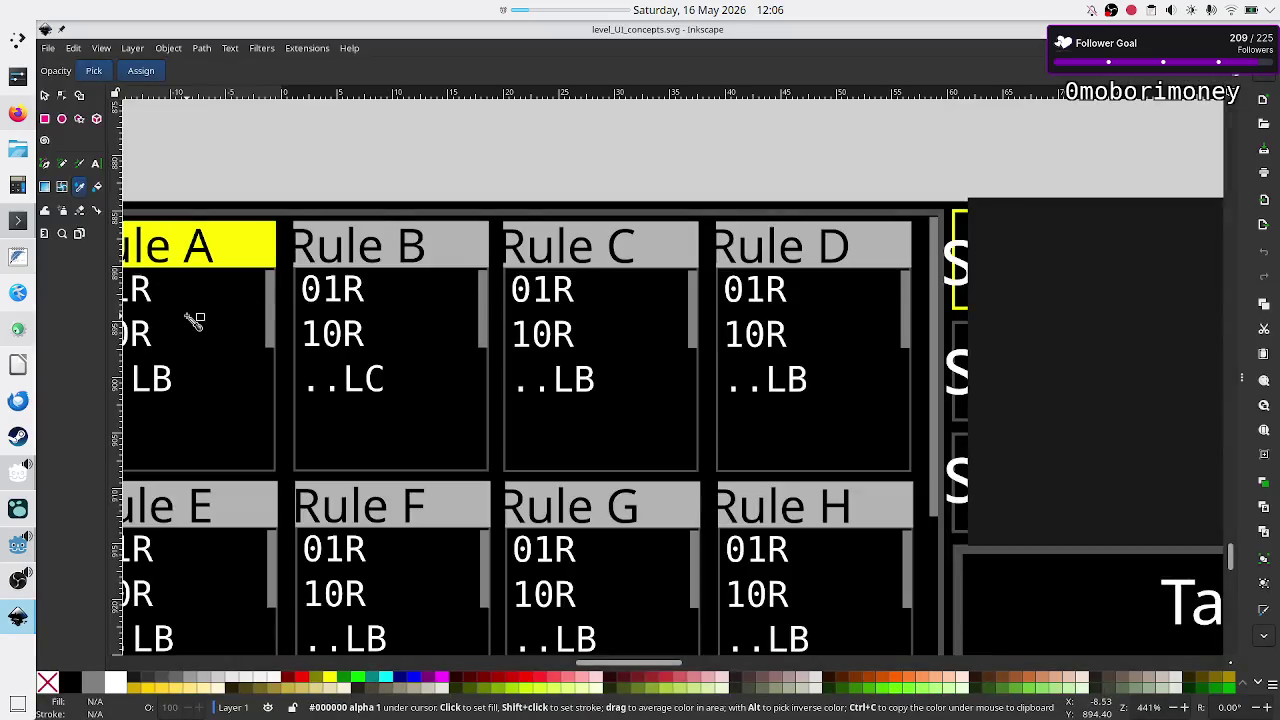
click(17, 548)
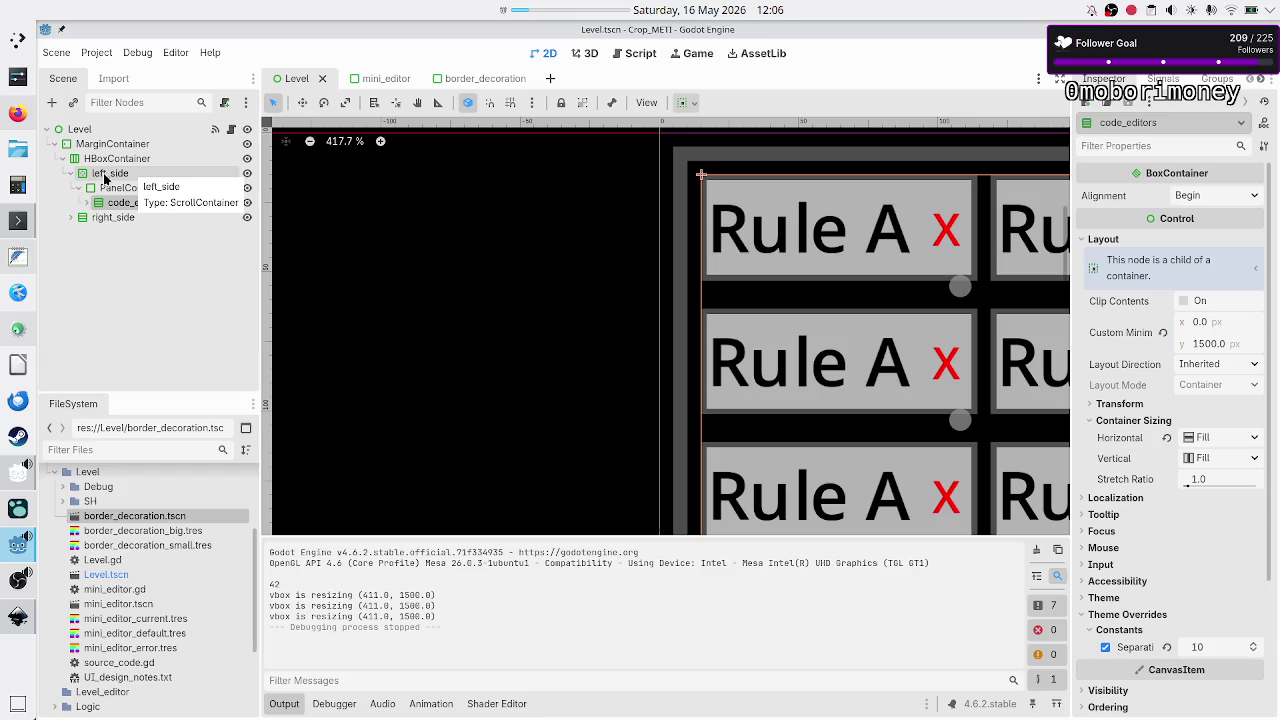
- Select the PanelContainer and expand its Layout > Container Sizing properties in the Inspector
click(118, 188)
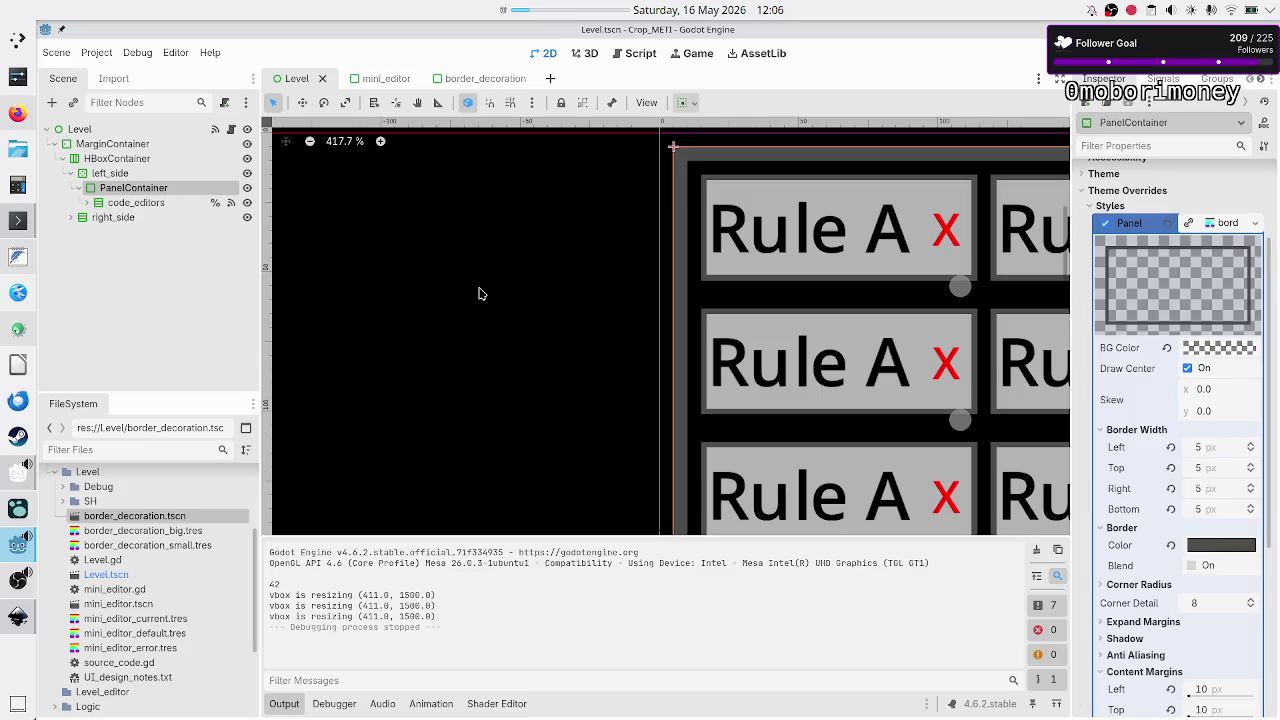
scroll(534, 308, right, 10)
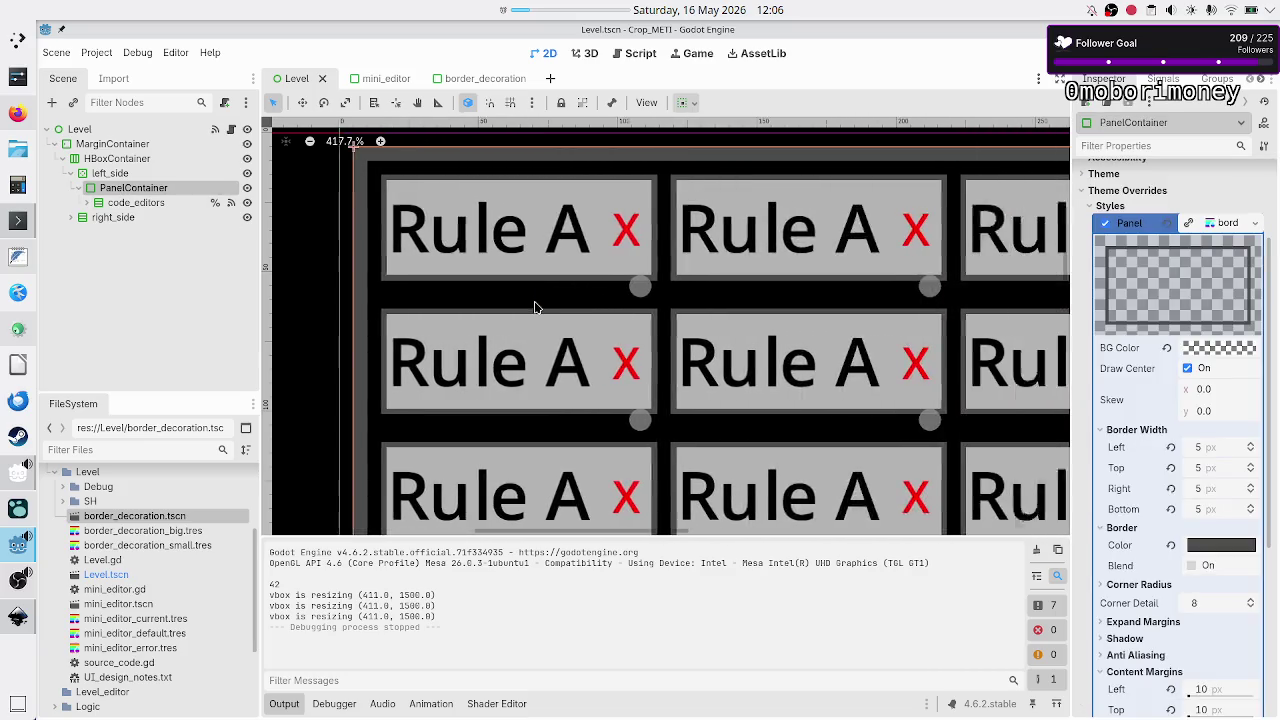
scroll(534, 308, right, 4)
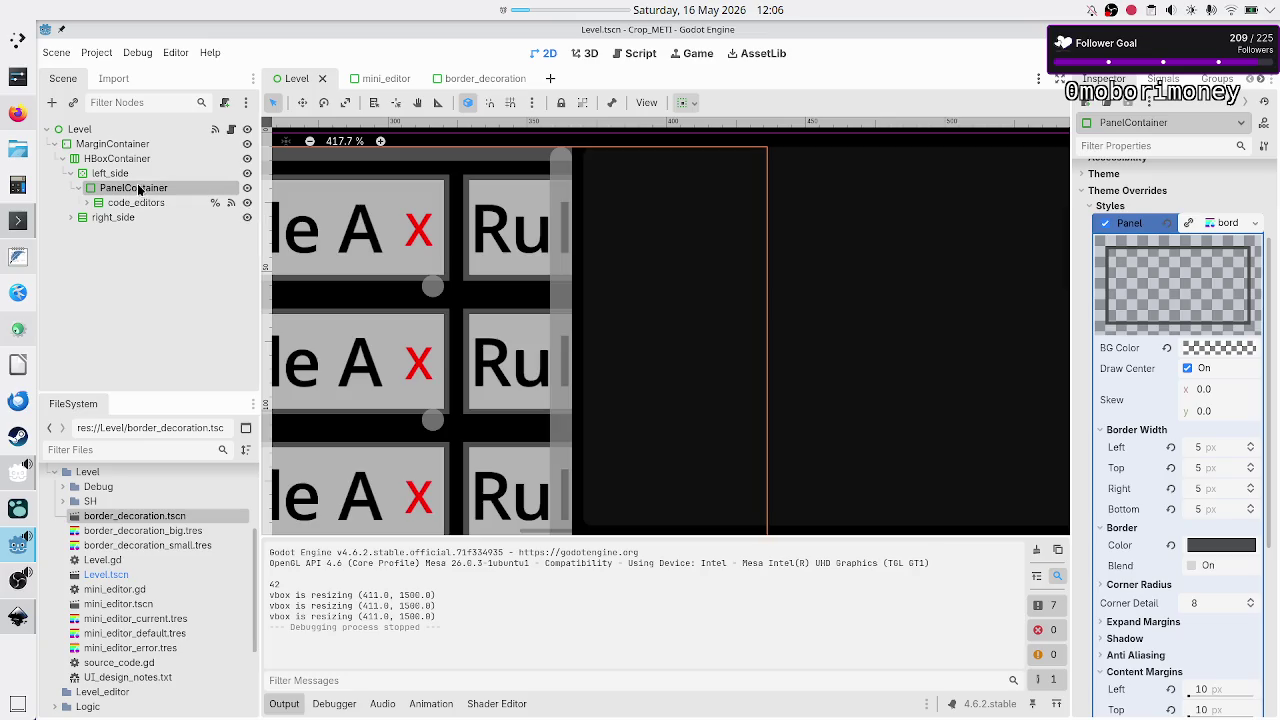
scroll(1166, 449, down, 5)
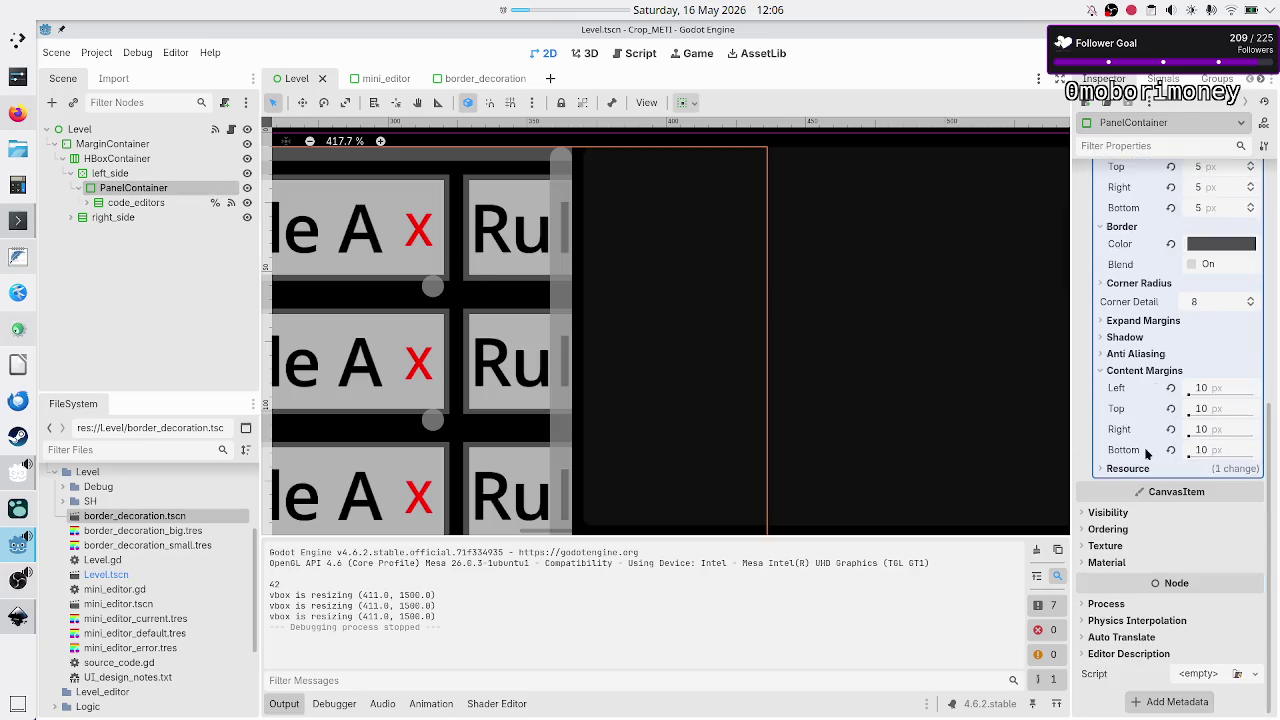
scroll(1133, 400, up, 7)
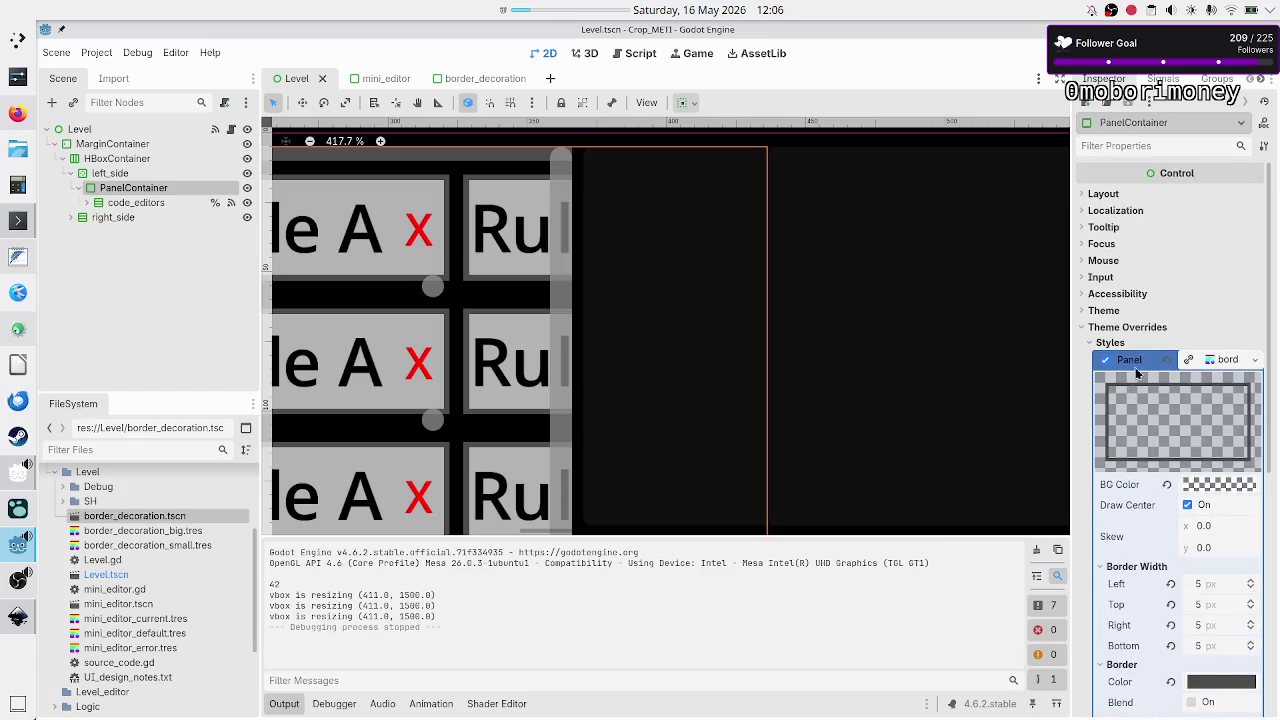
click(1108, 194)
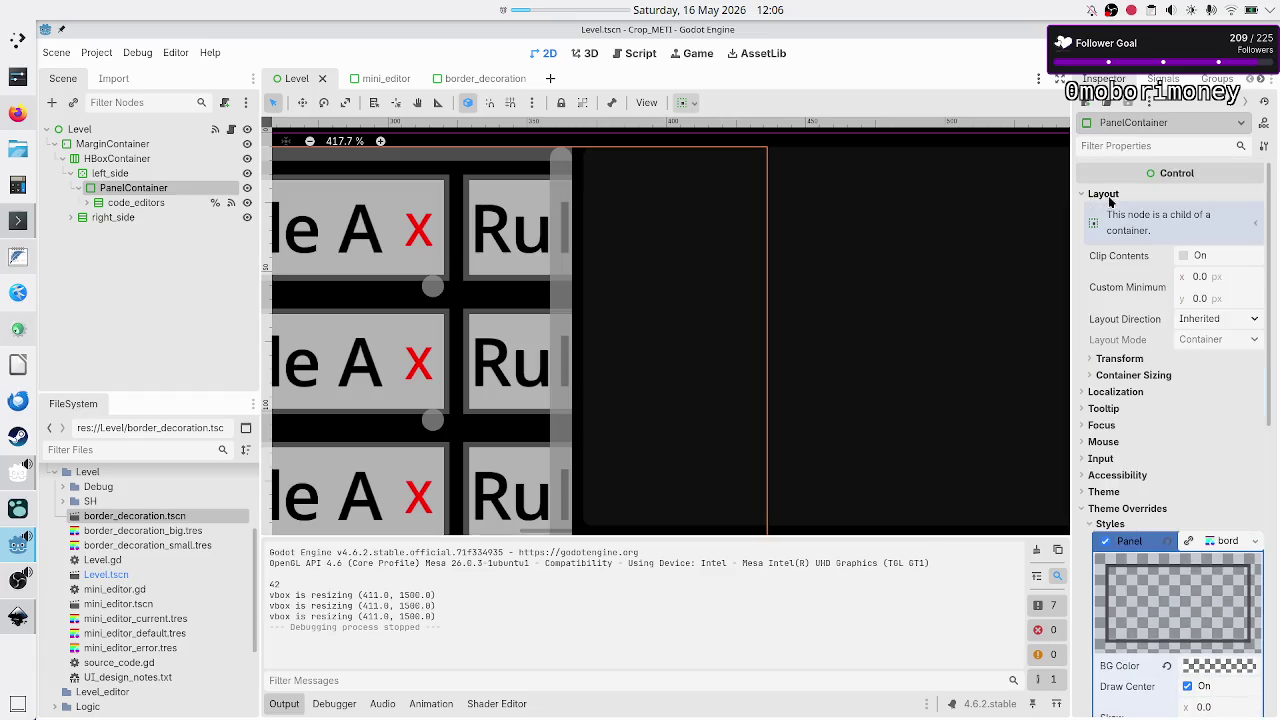
click(1140, 375)
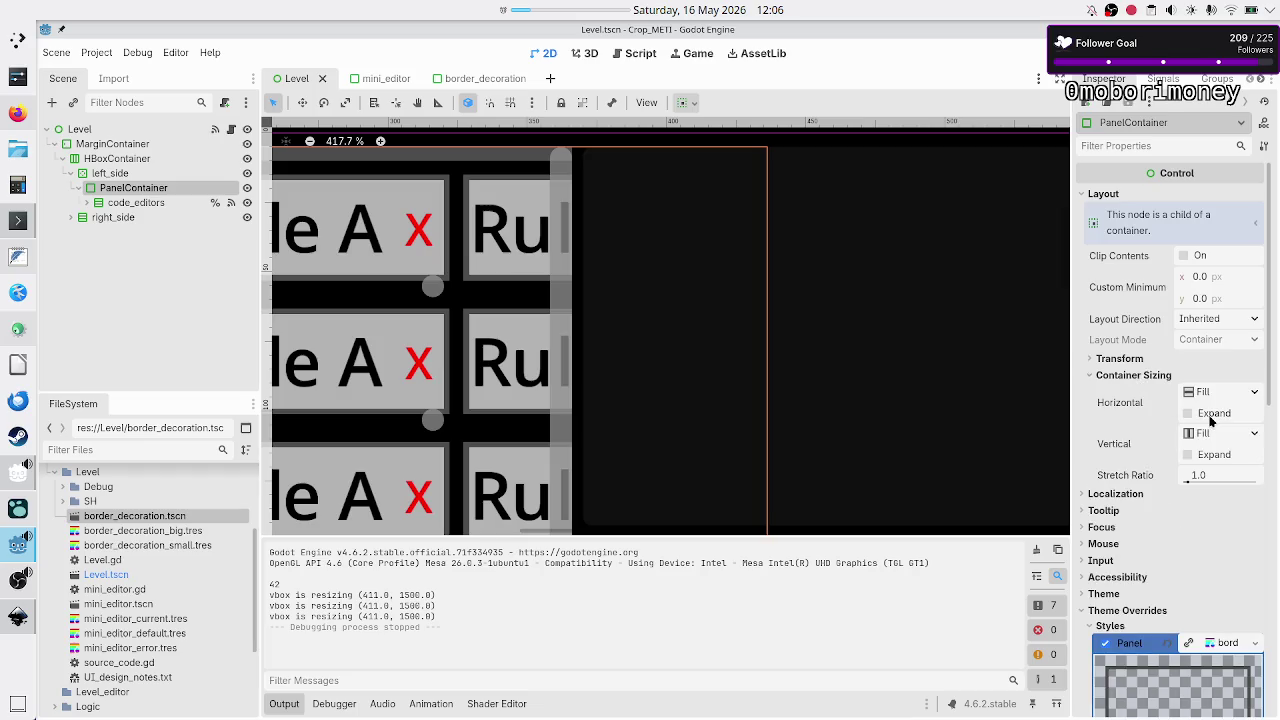